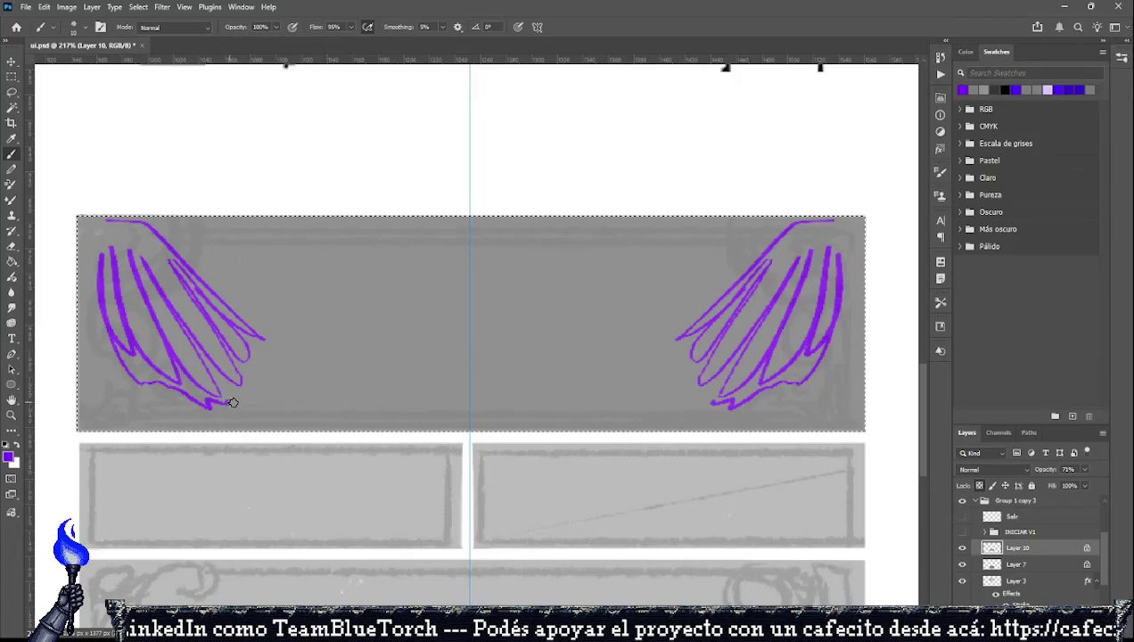
Paint a mirrored purple top line across both wings, undoing the rejected centre and drape strokes.
{"action": "mouse_move", "coordinate": [156, 231]}
{"action": "left_mouse_down"}
{"action": "mouse_move", "coordinate": [257, 233]}
{"action": "mouse_move", "coordinate": [299, 256]}
{"action": "mouse_move", "coordinate": [320, 241]}
{"action": "mouse_move", "coordinate": [454, 228]}
{"action": "left_mouse_up"}
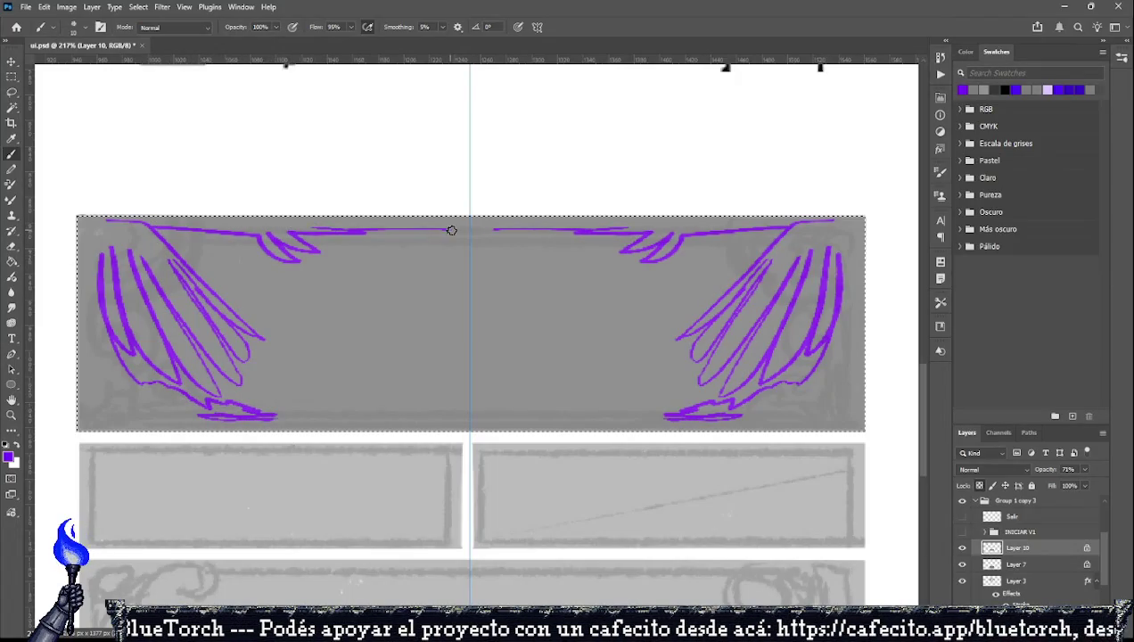
{"action": "left_click_drag", "start_coordinate": [335, 231], "coordinate": [464, 282]}
{"action": "left_click_drag", "start_coordinate": [404, 253], "coordinate": [476, 272]}
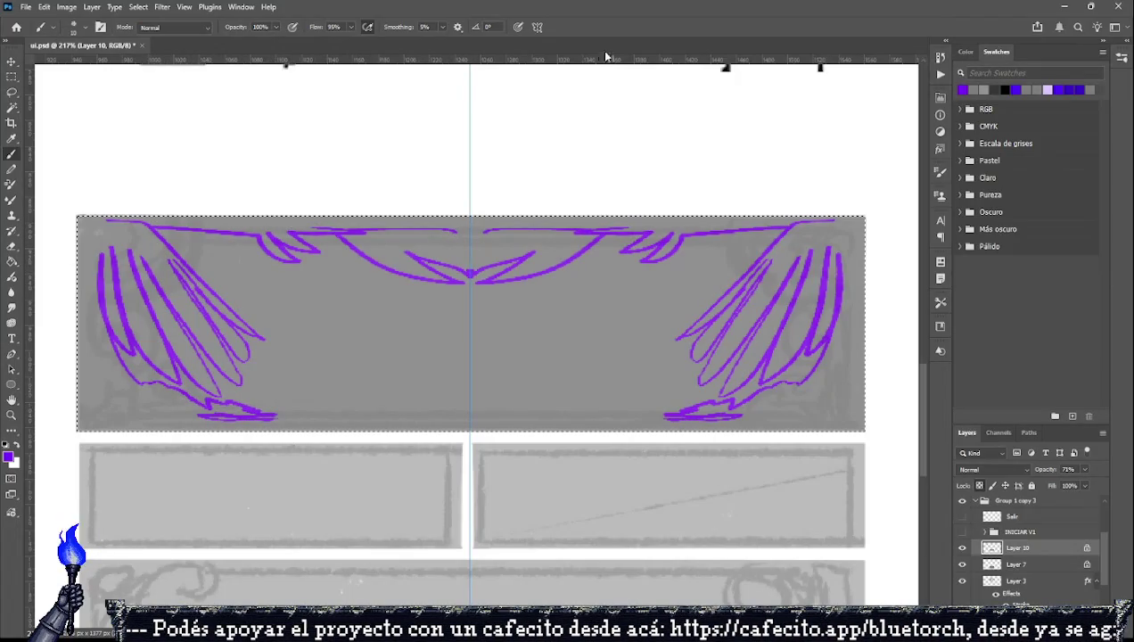
{"action": "key", "text": "ctrl+z"}
{"action": "mouse_move", "coordinate": [292, 235]}
{"action": "left_mouse_down"}
{"action": "mouse_move", "coordinate": [437, 286]}
{"action": "mouse_move", "coordinate": [470, 269]}
{"action": "left_mouse_up"}
{"action": "left_click_drag", "start_coordinate": [350, 222], "coordinate": [470, 230]}
{"action": "key", "text": "ctrl+z"}
{"action": "key", "text": "ctrl+z"}
{"action": "key", "text": "ctrl+z"}
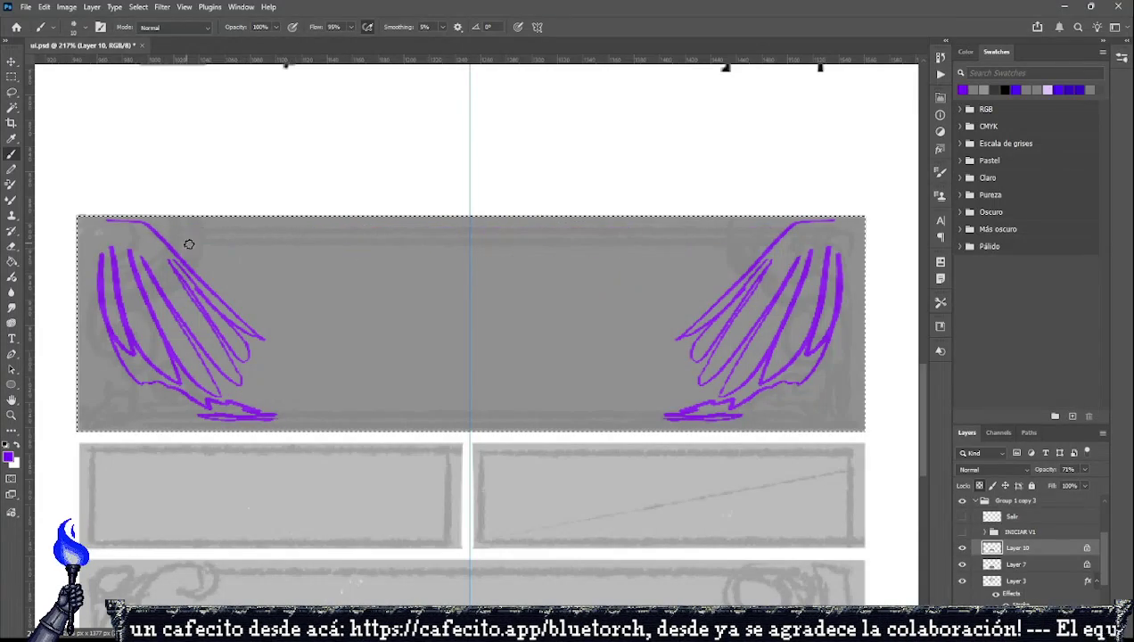
Add mirrored purple strokes along the wings' lower edges and down their outer sides.
{"action": "mouse_move", "coordinate": [205, 355]}
{"action": "left_mouse_down"}
{"action": "mouse_move", "coordinate": [303, 420]}
{"action": "mouse_move", "coordinate": [497, 413]}
{"action": "left_mouse_up"}
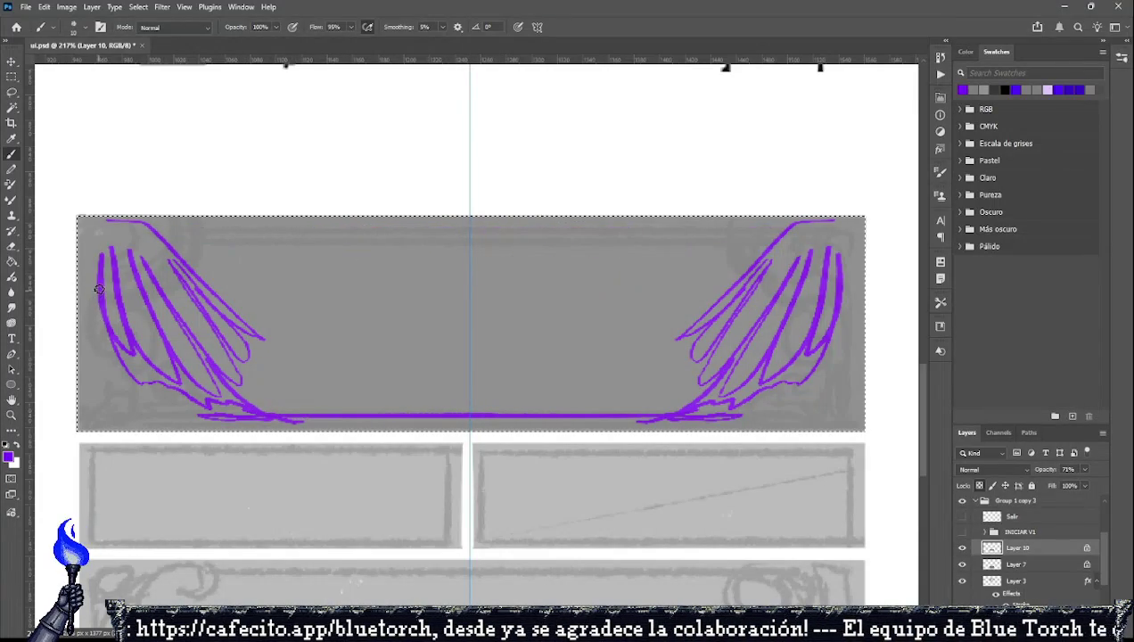
{"action": "mouse_move", "coordinate": [100, 303]}
{"action": "left_mouse_down"}
{"action": "mouse_move", "coordinate": [107, 418]}
{"action": "mouse_move", "coordinate": [198, 411]}
{"action": "left_mouse_up"}
{"action": "left_click_drag", "start_coordinate": [158, 228], "coordinate": [686, 239]}
{"action": "left_click_drag", "start_coordinate": [87, 263], "coordinate": [88, 395]}
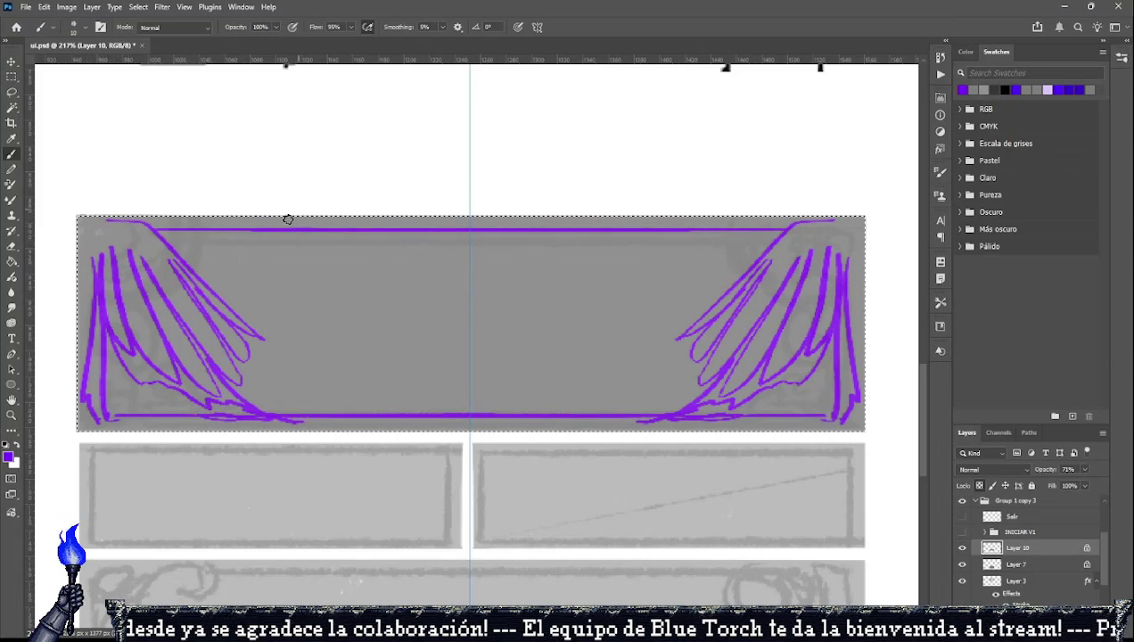
Build the central purple crest and curved swoops down both wings.
{"action": "mouse_move", "coordinate": [198, 226]}
{"action": "left_mouse_down"}
{"action": "mouse_move", "coordinate": [450, 254]}
{"action": "mouse_move", "coordinate": [436, 235]}
{"action": "mouse_move", "coordinate": [397, 262]}
{"action": "mouse_move", "coordinate": [465, 298]}
{"action": "left_mouse_up"}
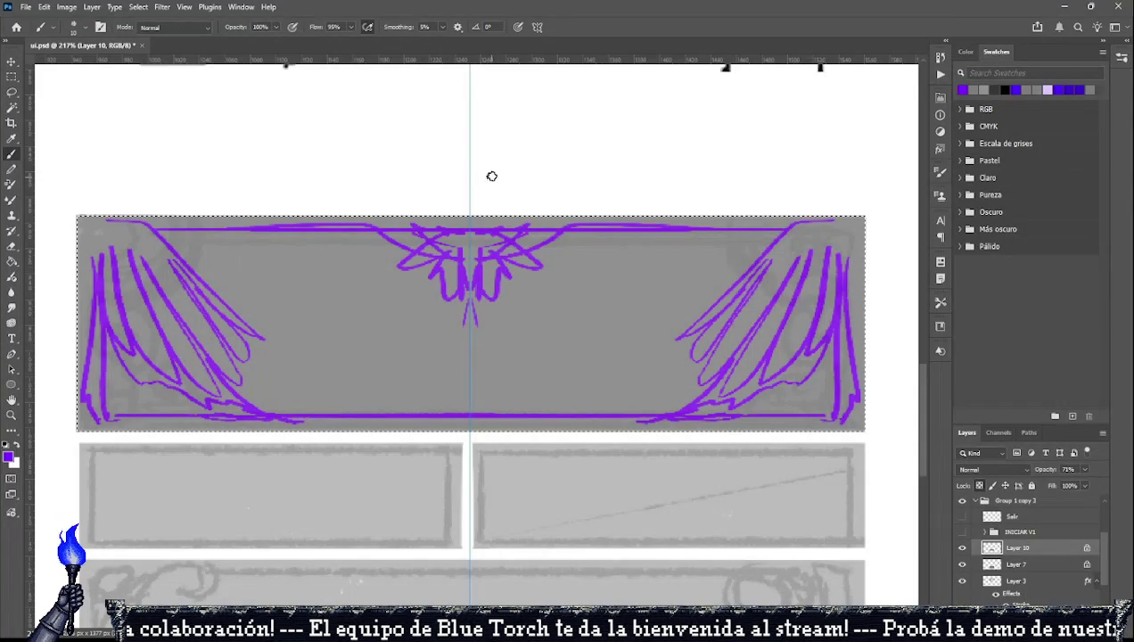
{"action": "mouse_move", "coordinate": [463, 219]}
{"action": "left_mouse_down"}
{"action": "mouse_move", "coordinate": [470, 323]}
{"action": "mouse_move", "coordinate": [400, 251]}
{"action": "mouse_move", "coordinate": [329, 216]}
{"action": "left_mouse_up"}
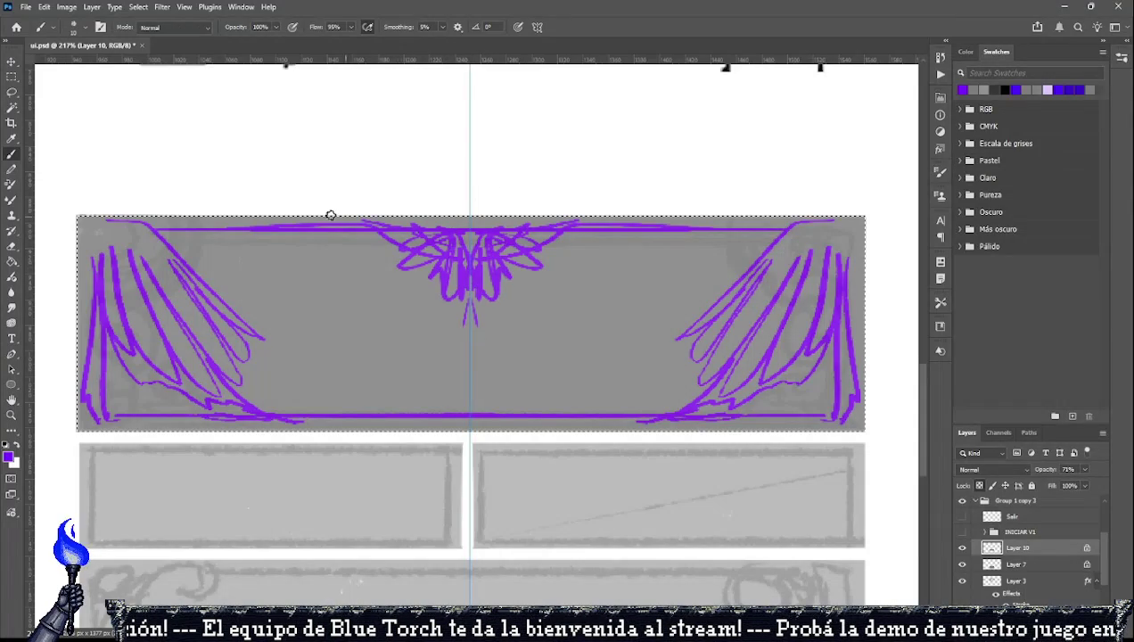
{"action": "left_click_drag", "start_coordinate": [152, 226], "coordinate": [262, 296]}
{"action": "left_click_drag", "start_coordinate": [174, 243], "coordinate": [256, 306]}
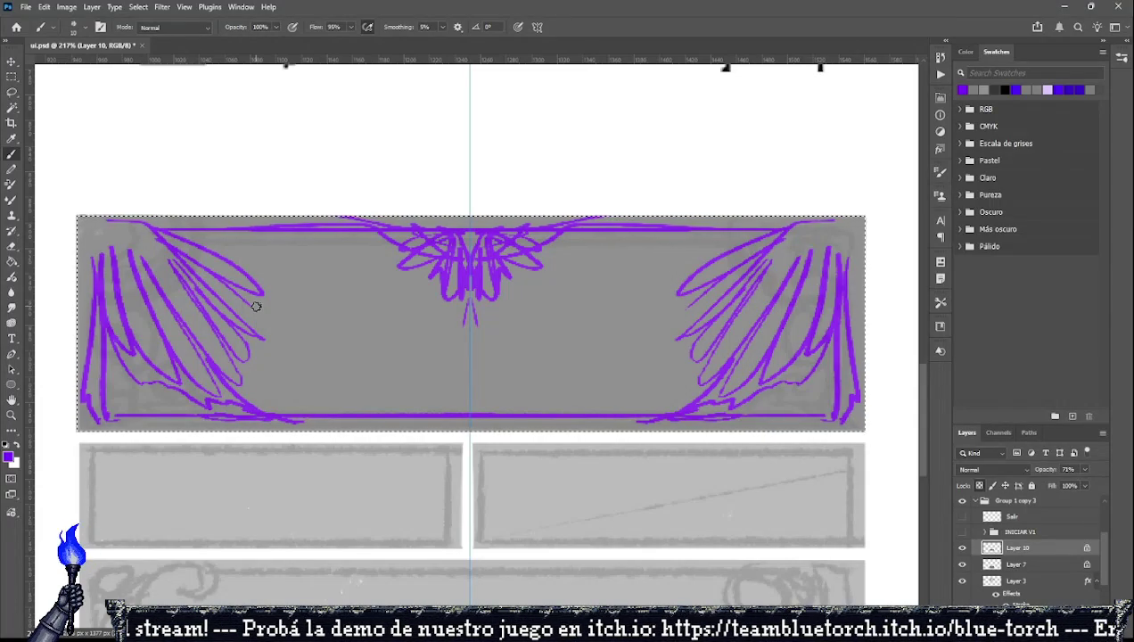
Deselect the top panel, keeping the purple ornament sketch untouched.
{"action": "key", "text": "ctrl+d"}
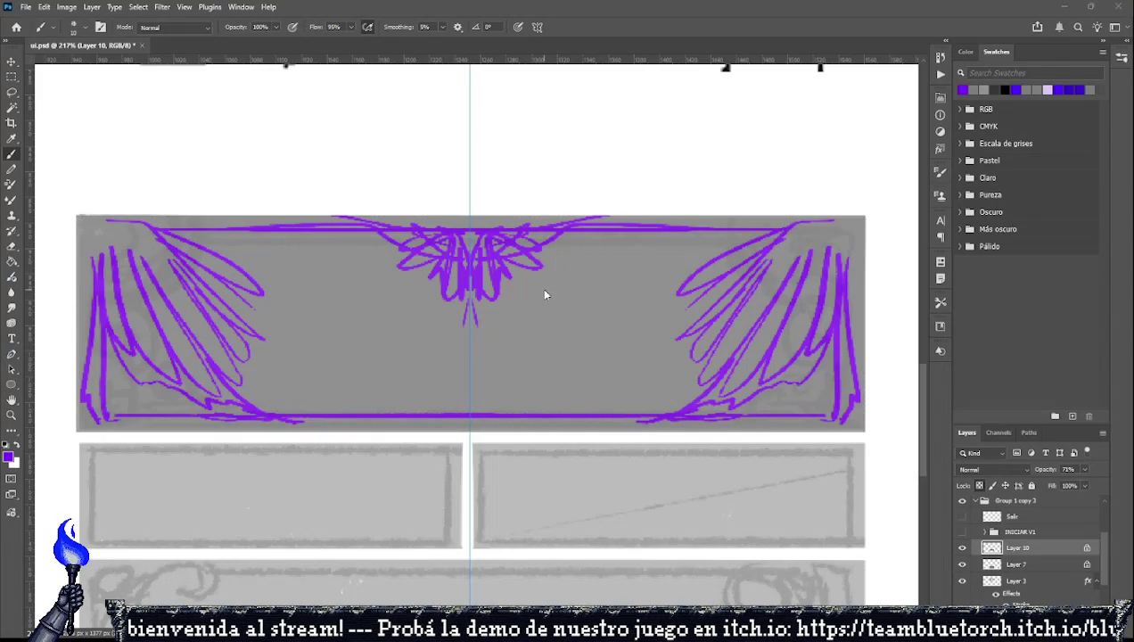
Undo every purple stroke, including two trial side strokes, then deselect the panel.
{"action": "key", "text": "ctrl+z"}
{"action": "key", "text": "ctrl+z"}
{"action": "key", "text": "ctrl+z"}
{"action": "key", "text": "ctrl+z"}
{"action": "key", "text": "ctrl+z"}
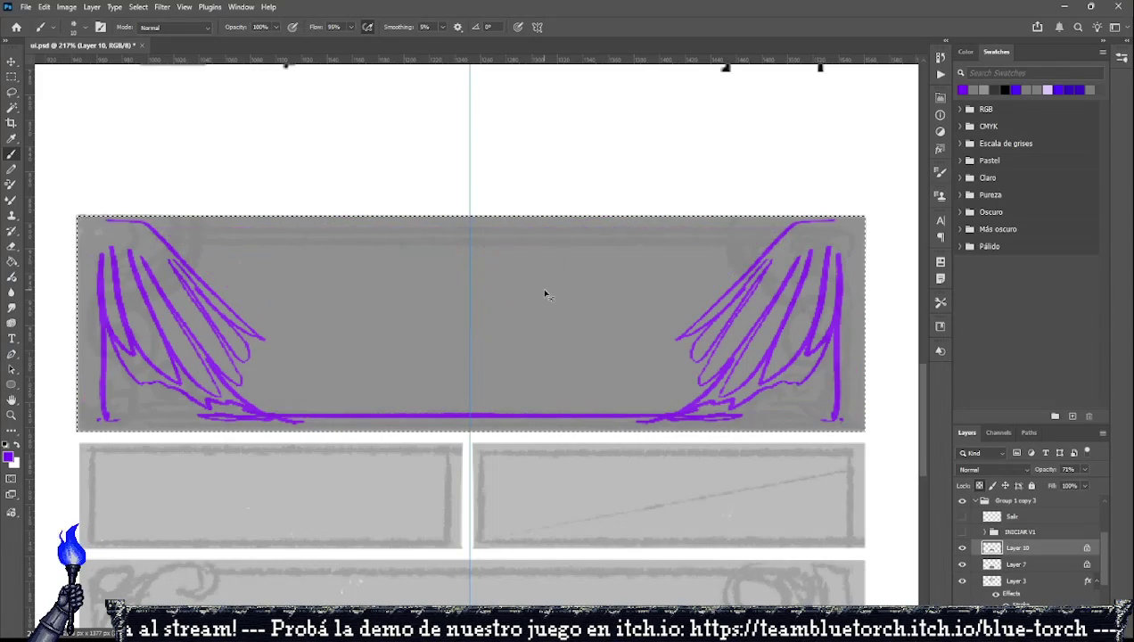
{"action": "key", "text": "ctrl+z"}
{"action": "key", "text": "ctrl+z"}
{"action": "key", "text": "ctrl+z"}
{"action": "key", "text": "ctrl+z"}
{"action": "key", "text": "ctrl+z"}
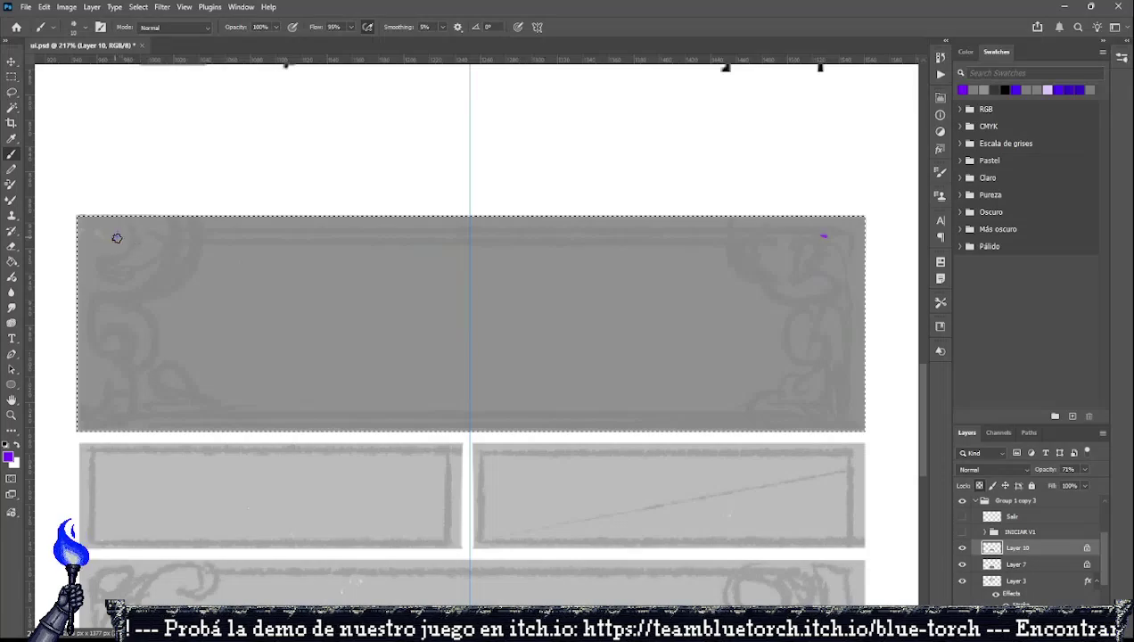
{"action": "mouse_move", "coordinate": [116, 238]}
{"action": "left_mouse_down"}
{"action": "mouse_move", "coordinate": [157, 267]}
{"action": "mouse_move", "coordinate": [143, 375]}
{"action": "mouse_move", "coordinate": [116, 306]}
{"action": "mouse_move", "coordinate": [90, 355]}
{"action": "left_mouse_up"}
{"action": "key", "text": "ctrl+z"}
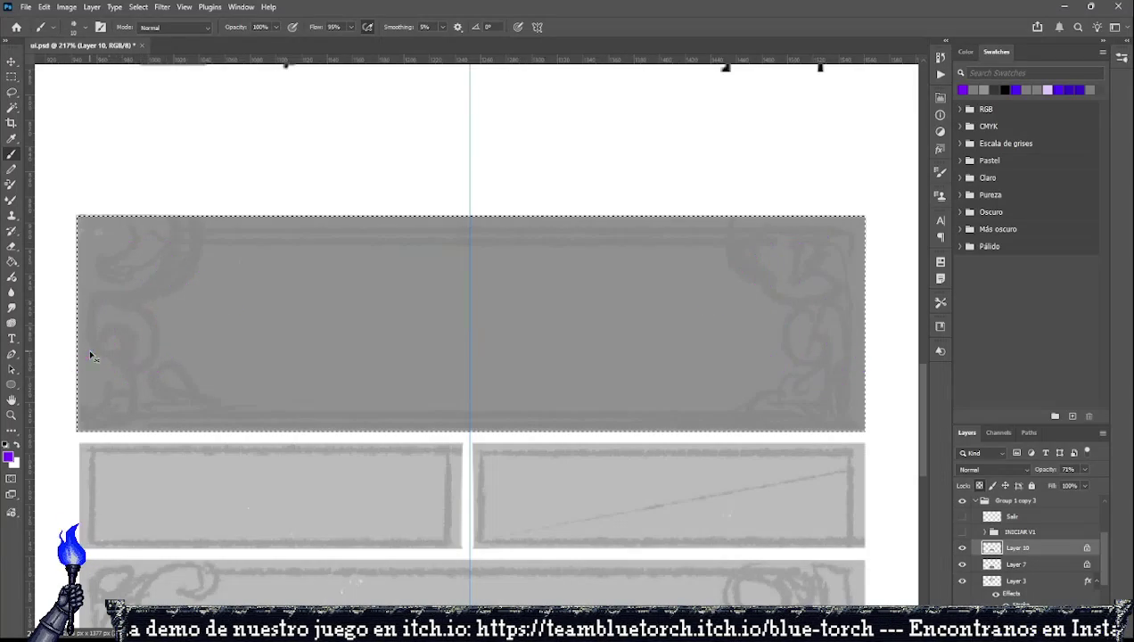
{"action": "mouse_move", "coordinate": [227, 238]}
{"action": "left_mouse_down"}
{"action": "mouse_move", "coordinate": [172, 280]}
{"action": "mouse_move", "coordinate": [158, 336]}
{"action": "mouse_move", "coordinate": [126, 331]}
{"action": "mouse_move", "coordinate": [172, 412]}
{"action": "mouse_move", "coordinate": [194, 402]}
{"action": "left_mouse_up"}
{"action": "key", "text": "ctrl+z"}
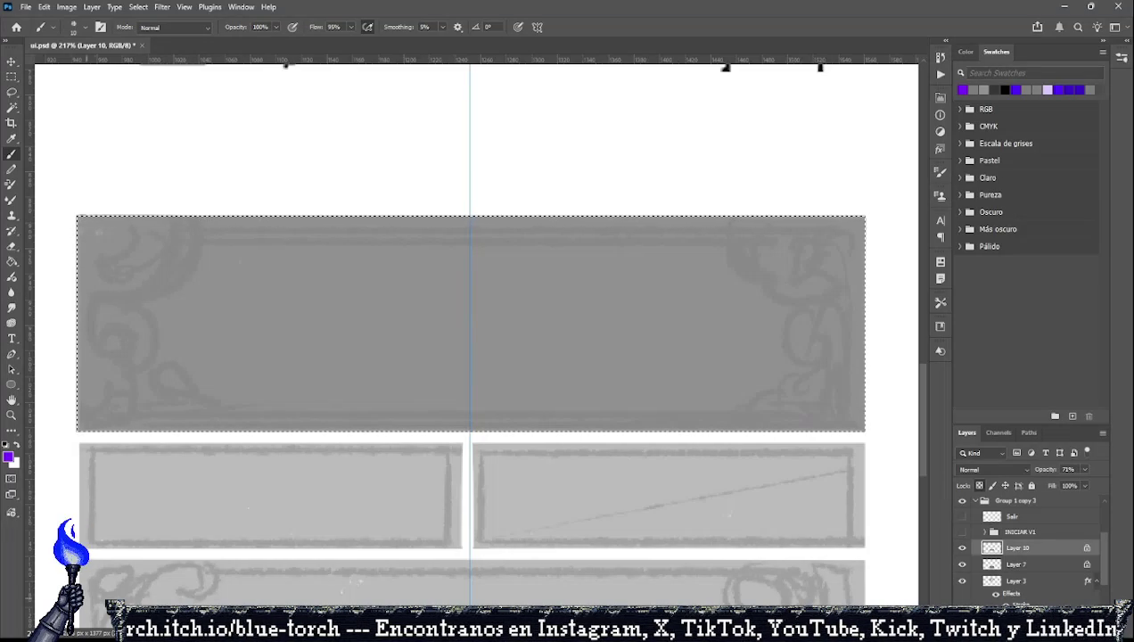
{"action": "key", "text": "ctrl+d"}
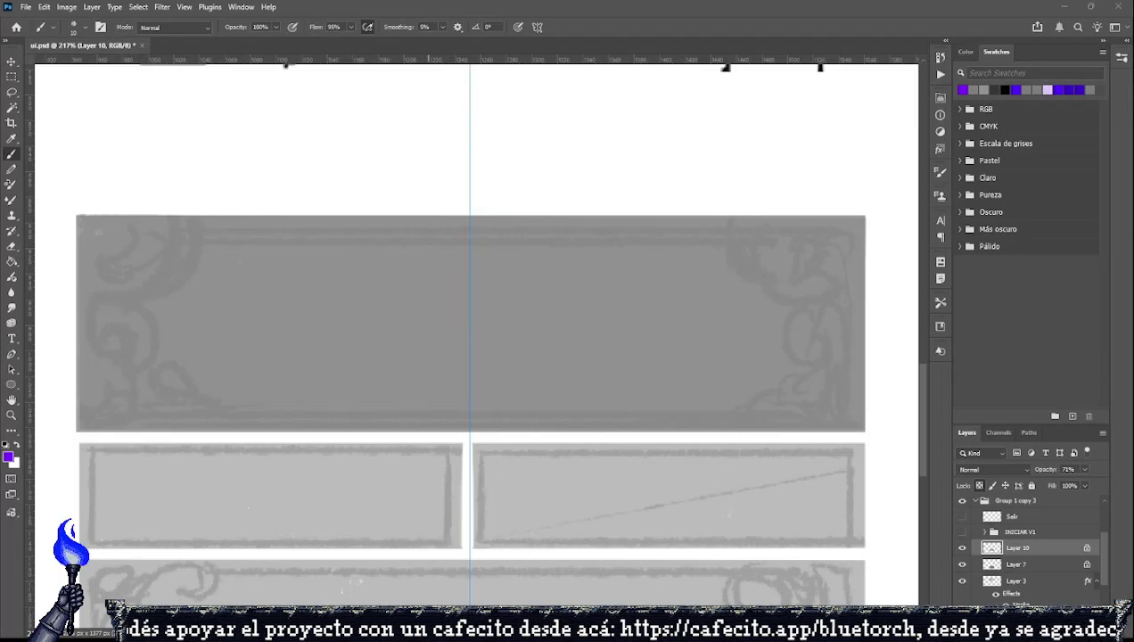
Paint mirrored purple scalloped arcs in the panel's top corners, redoing bad strokes.
{"action": "left_click", "coordinate": [991, 548], "text": "ctrl"}
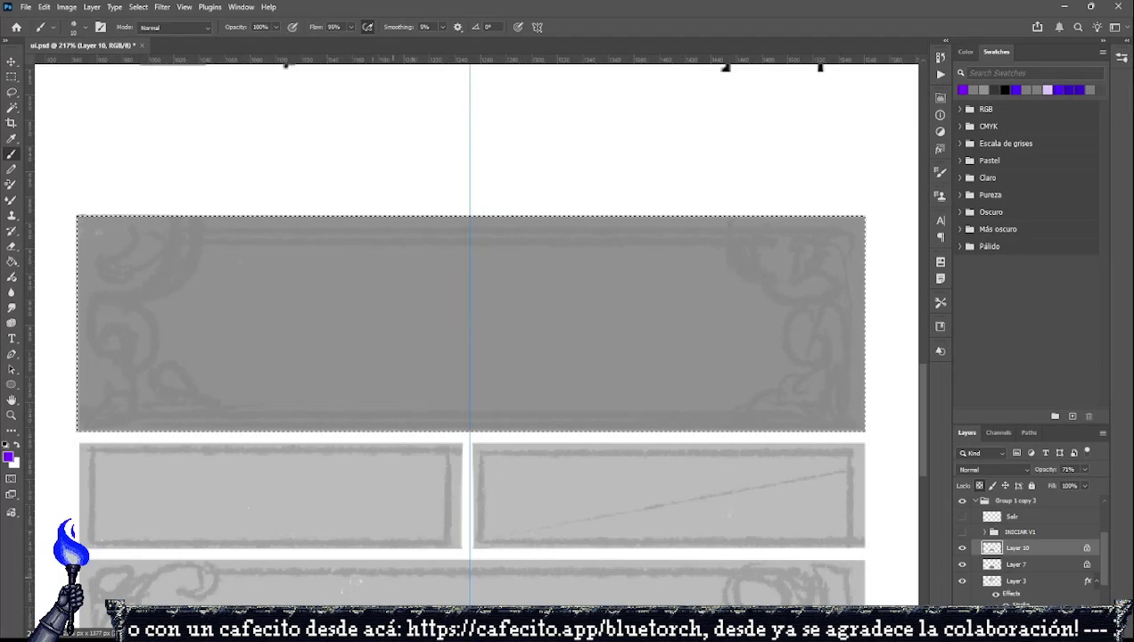
{"action": "key", "text": "ctrl+d"}
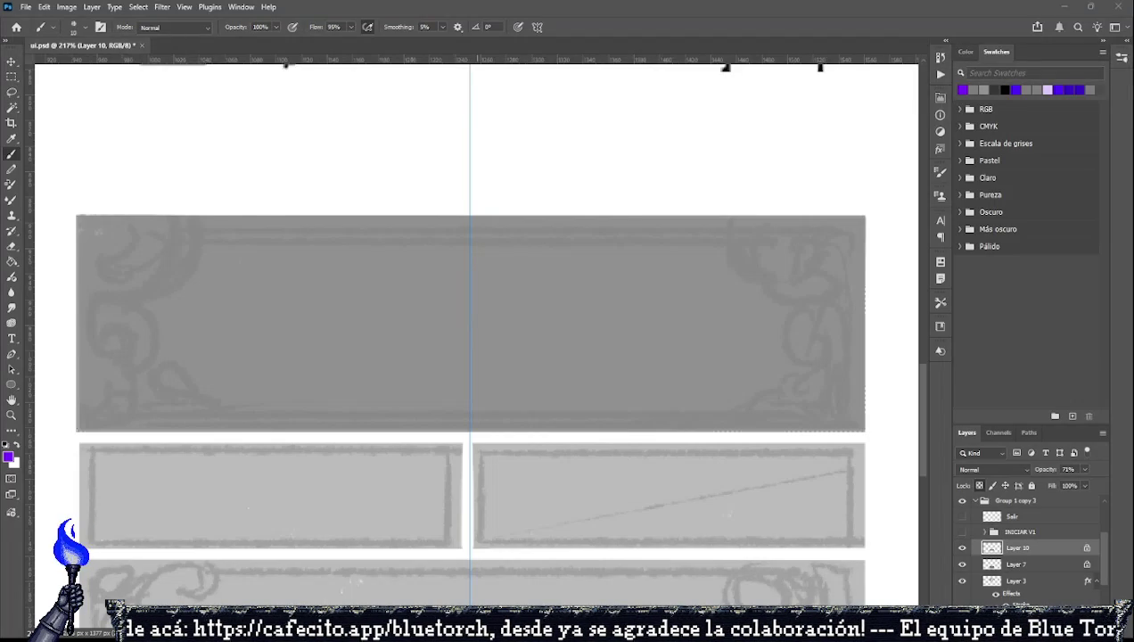
{"action": "mouse_move", "coordinate": [102, 274]}
{"action": "left_mouse_down"}
{"action": "mouse_move", "coordinate": [145, 270]}
{"action": "mouse_move", "coordinate": [76, 323]}
{"action": "left_mouse_up"}
{"action": "key", "text": "ctrl+z"}
{"action": "left_click_drag", "start_coordinate": [161, 244], "coordinate": [248, 219]}
{"action": "key", "text": "ctrl+z"}
{"action": "left_click_drag", "start_coordinate": [152, 239], "coordinate": [241, 217]}
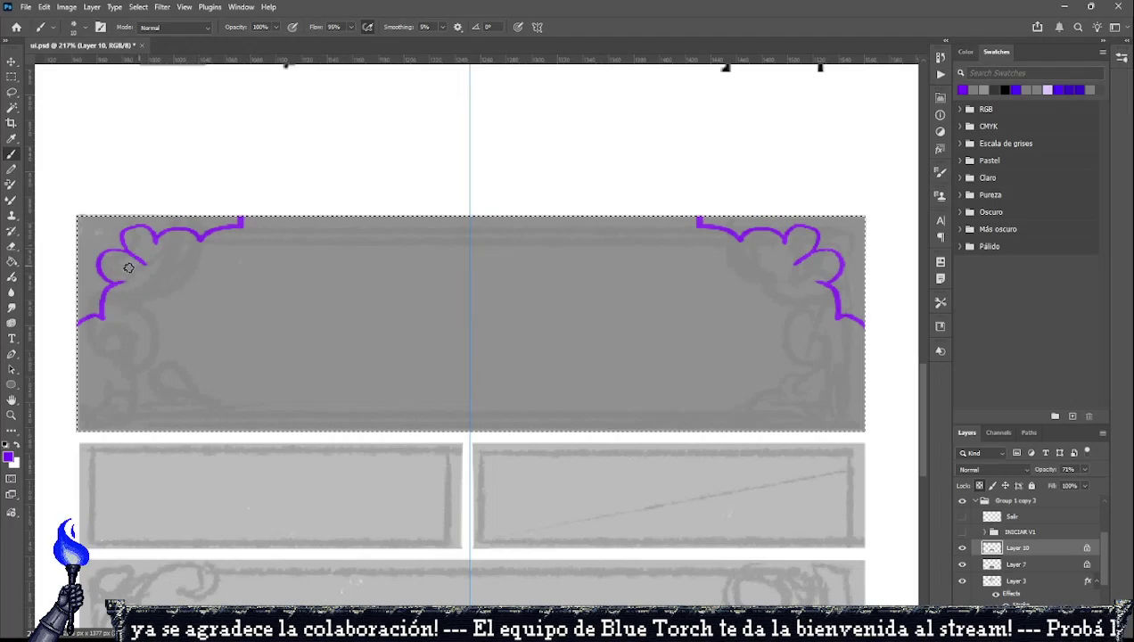
{"action": "left_click_drag", "start_coordinate": [86, 319], "coordinate": [82, 367]}
{"action": "key", "text": "ctrl+z"}
Extend the purple outline down the sides and draw the bottom edge line.
{"action": "left_click_drag", "start_coordinate": [239, 220], "coordinate": [260, 216]}
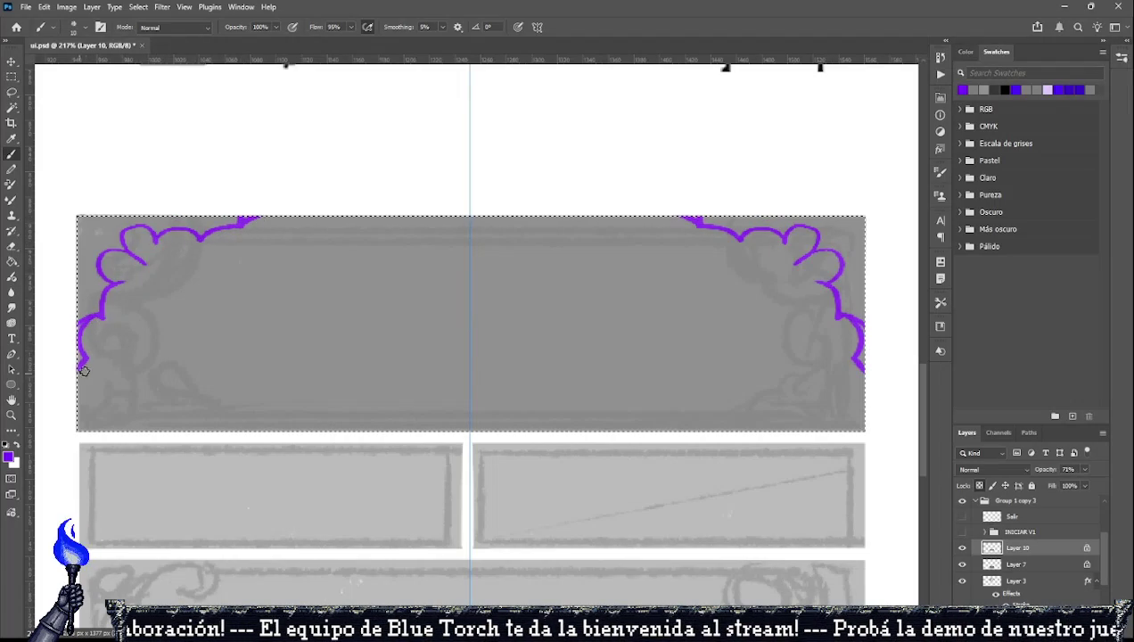
{"action": "mouse_move", "coordinate": [84, 357]}
{"action": "left_mouse_down"}
{"action": "mouse_move", "coordinate": [86, 408]}
{"action": "mouse_move", "coordinate": [395, 427]}
{"action": "mouse_move", "coordinate": [455, 412]}
{"action": "left_mouse_up"}
{"action": "key", "text": "ctrl+z"}
{"action": "mouse_move", "coordinate": [86, 413]}
{"action": "left_mouse_down"}
{"action": "mouse_move", "coordinate": [529, 430]}
{"action": "mouse_move", "coordinate": [185, 427]}
{"action": "left_mouse_up"}
{"action": "key", "text": "ctrl+z"}
{"action": "left_click_drag", "start_coordinate": [91, 420], "coordinate": [626, 418]}
Draw and reinforce the frame's purple top edge, then zoom in on the upper-left corner.
{"action": "left_click_drag", "start_coordinate": [241, 225], "coordinate": [524, 232]}
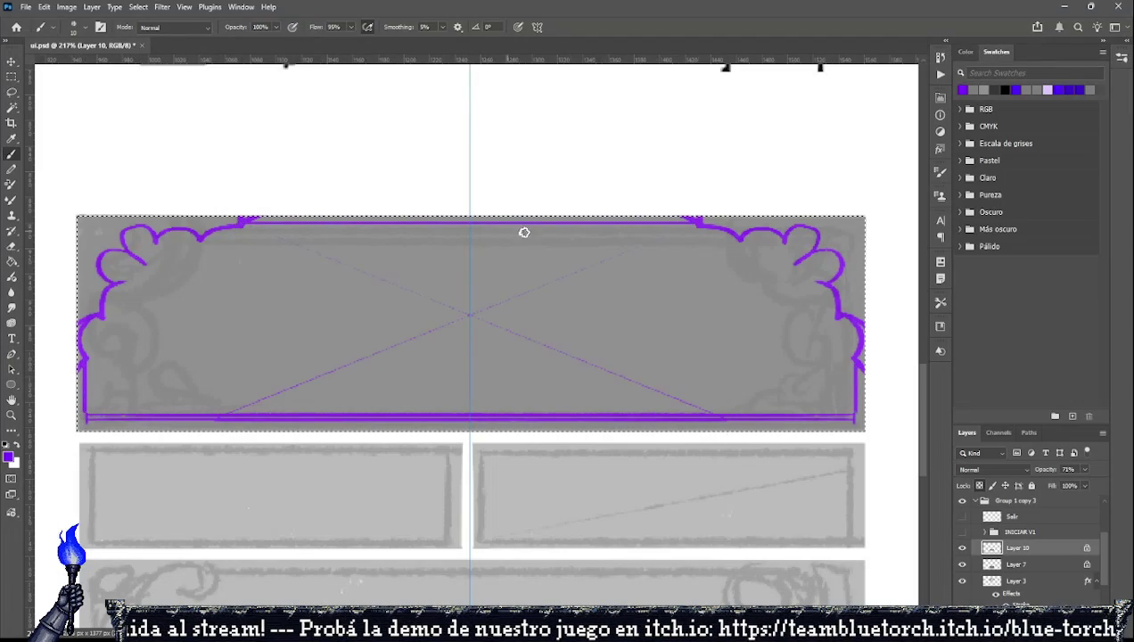
{"action": "key", "text": "ctrl+z"}
{"action": "left_click_drag", "start_coordinate": [250, 220], "coordinate": [625, 219]}
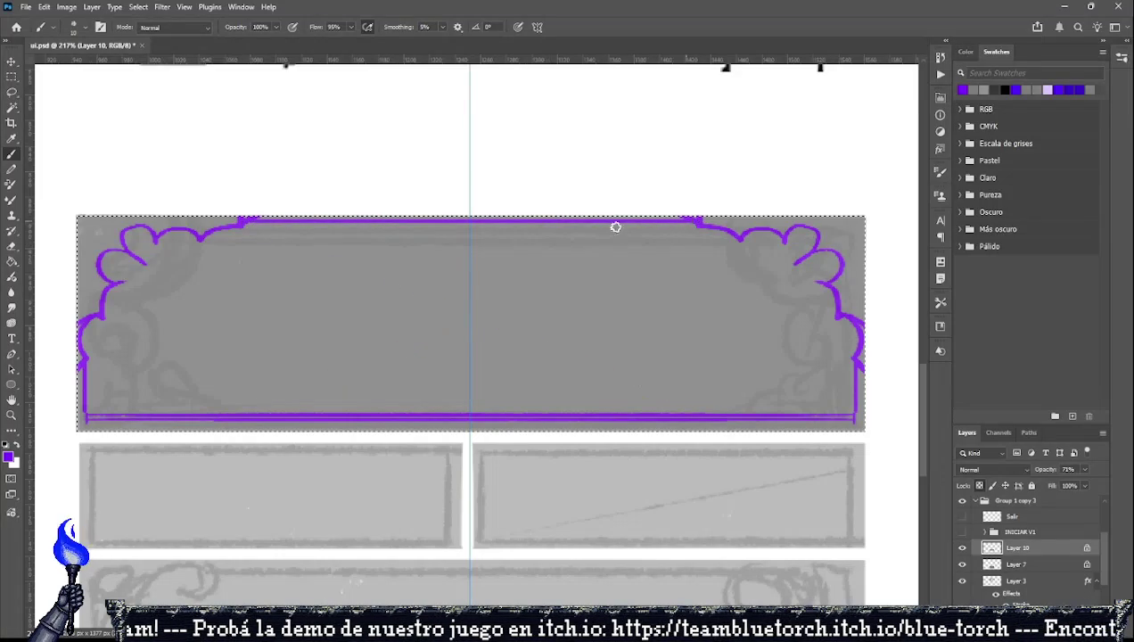
{"action": "left_click_drag", "start_coordinate": [248, 221], "coordinate": [594, 222]}
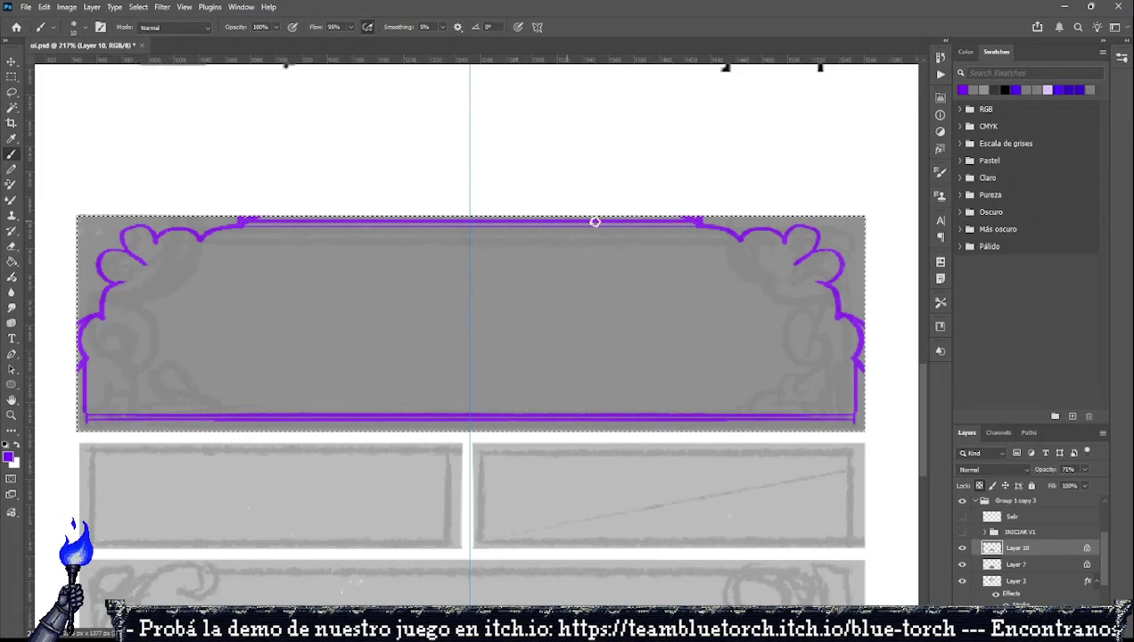
{"action": "key", "text": "z"}
{"action": "left_click", "coordinate": [123, 265]}
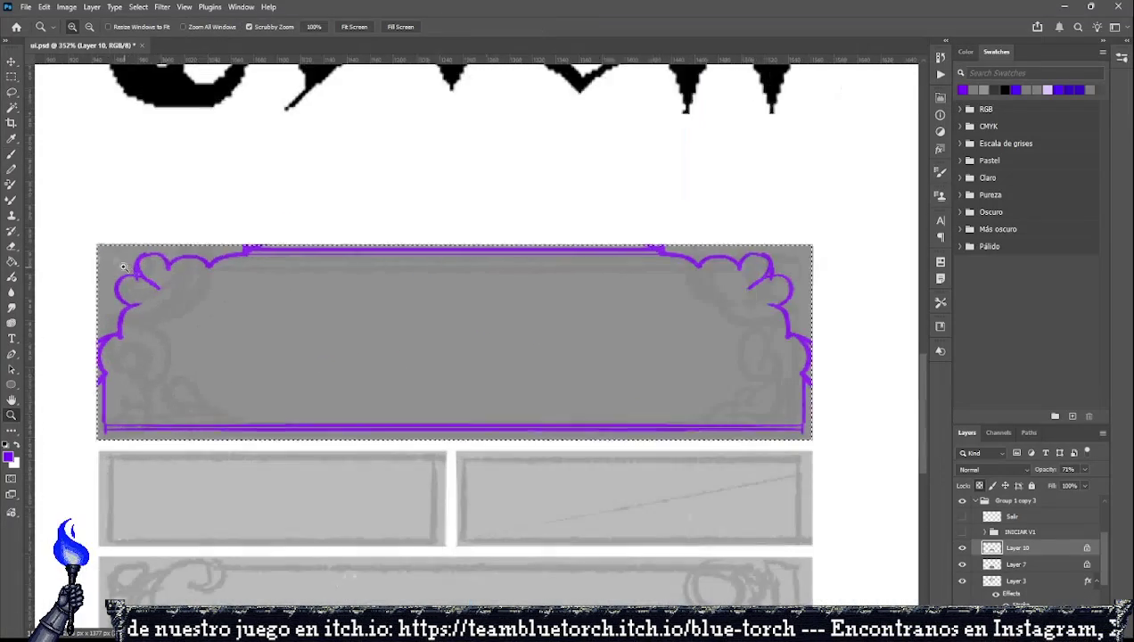
Redraw the mirrored top-left purple curl at the frame's corner.
{"action": "left_click_drag", "start_coordinate": [123, 265], "coordinate": [105, 265]}
{"action": "key", "text": "b"}
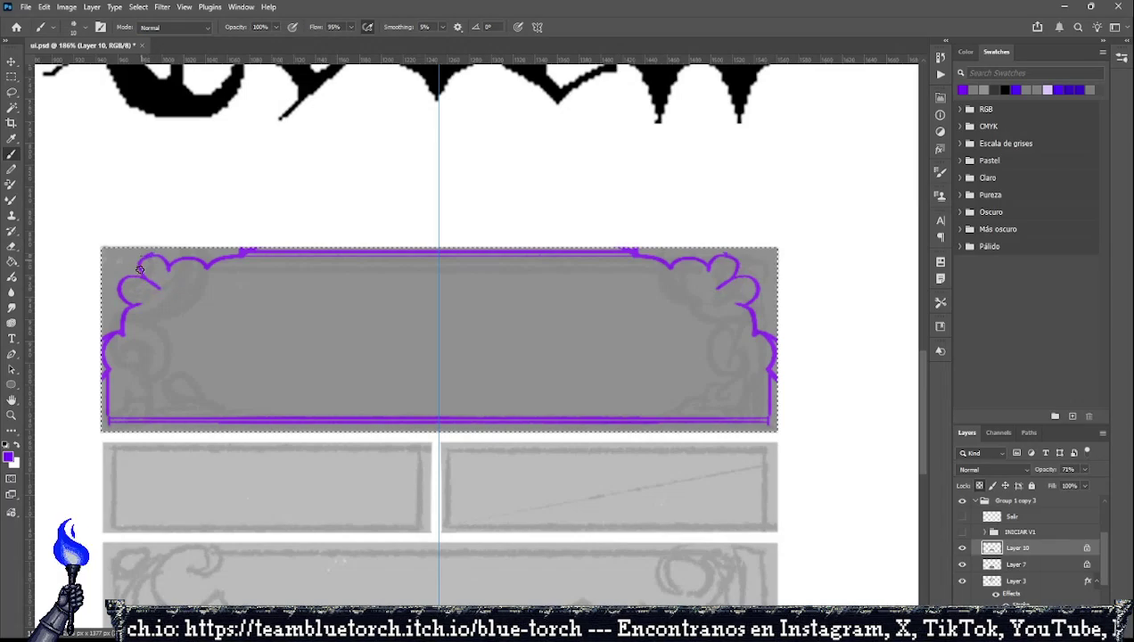
{"action": "key", "text": "ctrl+z"}
{"action": "left_click_drag", "start_coordinate": [134, 279], "coordinate": [159, 286]}
{"action": "key", "text": "ctrl+z"}
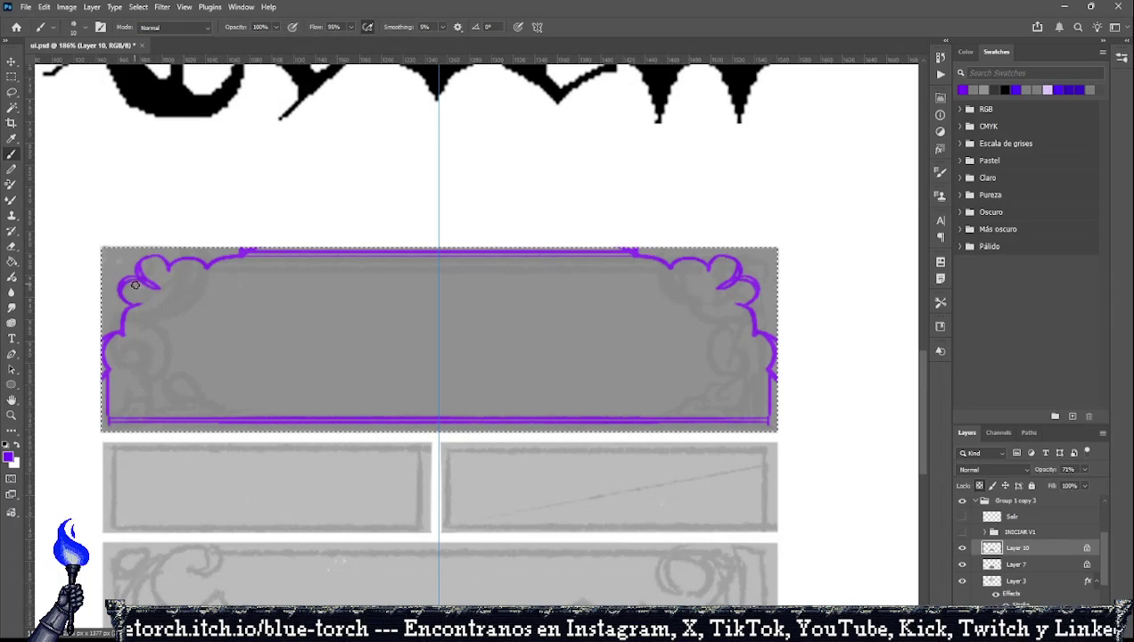
Add small purple marks and strokes along the top corner ornaments and side edges.
{"action": "left_click", "coordinate": [968, 88]}
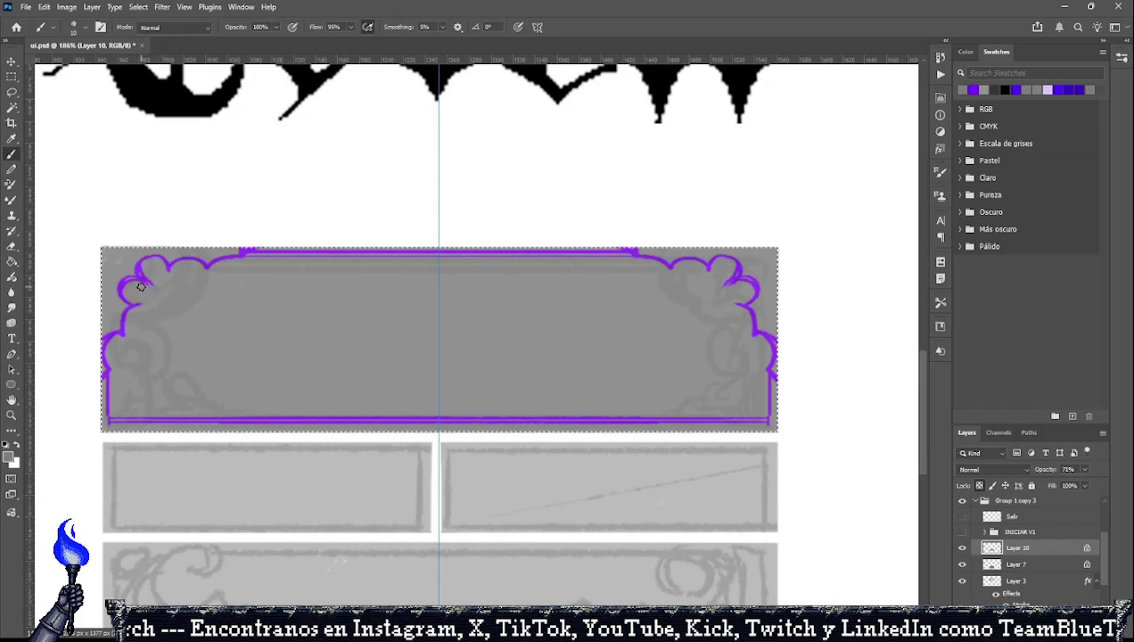
{"action": "left_click", "coordinate": [972, 89]}
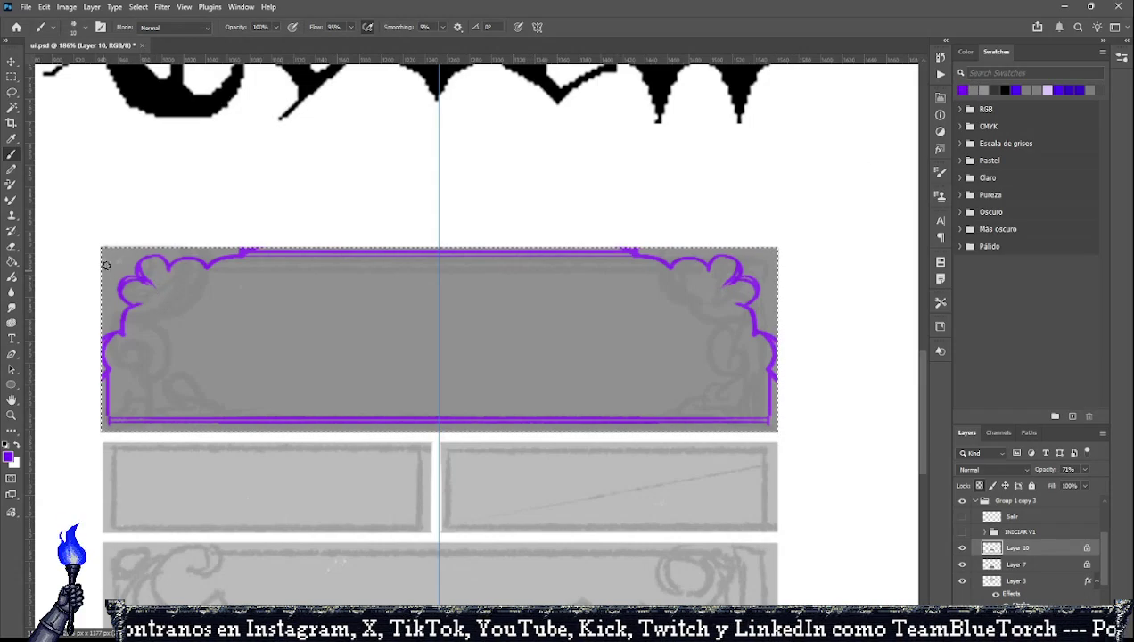
{"action": "left_click_drag", "start_coordinate": [115, 258], "coordinate": [128, 267]}
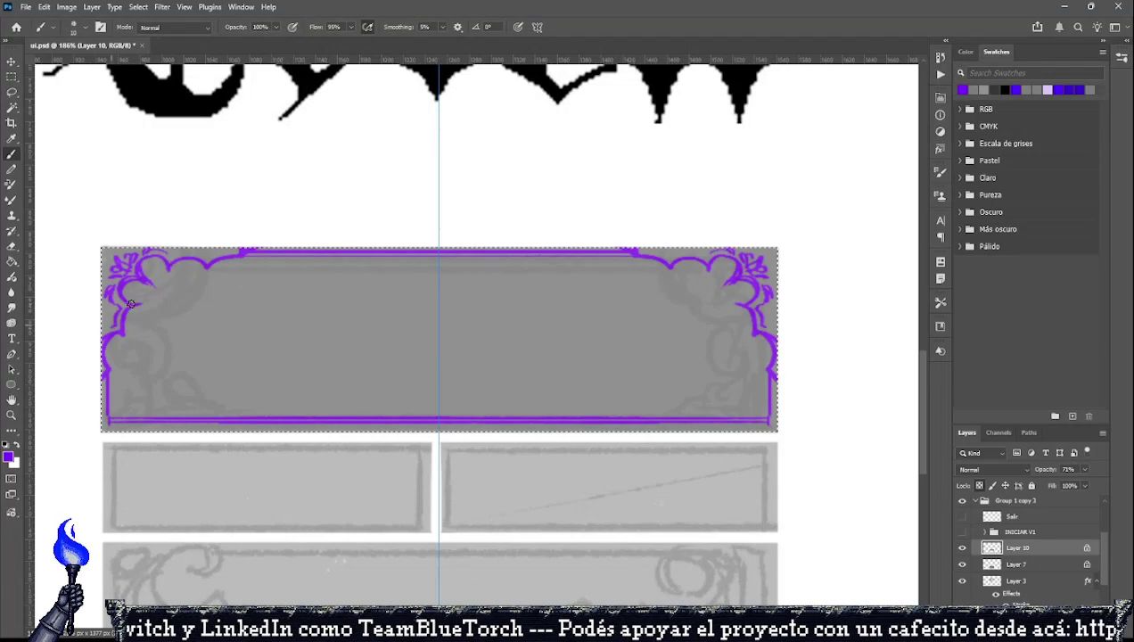
{"action": "left_click_drag", "start_coordinate": [177, 263], "coordinate": [214, 256]}
{"action": "left_click_drag", "start_coordinate": [105, 264], "coordinate": [238, 247]}
{"action": "mouse_move", "coordinate": [106, 300]}
{"action": "left_mouse_down"}
{"action": "mouse_move", "coordinate": [106, 334]}
{"action": "mouse_move", "coordinate": [105, 305]}
{"action": "mouse_move", "coordinate": [161, 290]}
{"action": "left_mouse_up"}
{"action": "key", "text": "ctrl+z"}
{"action": "key", "text": "ctrl+z"}
{"action": "key", "text": "ctrl+z"}
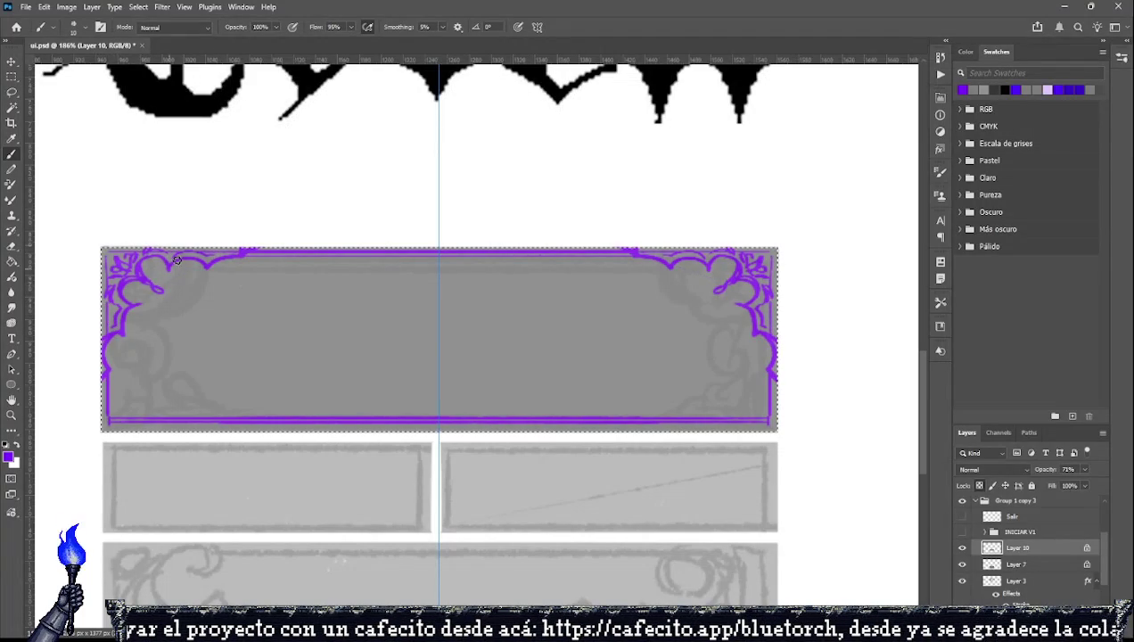
{"action": "key", "text": "ctrl+z"}
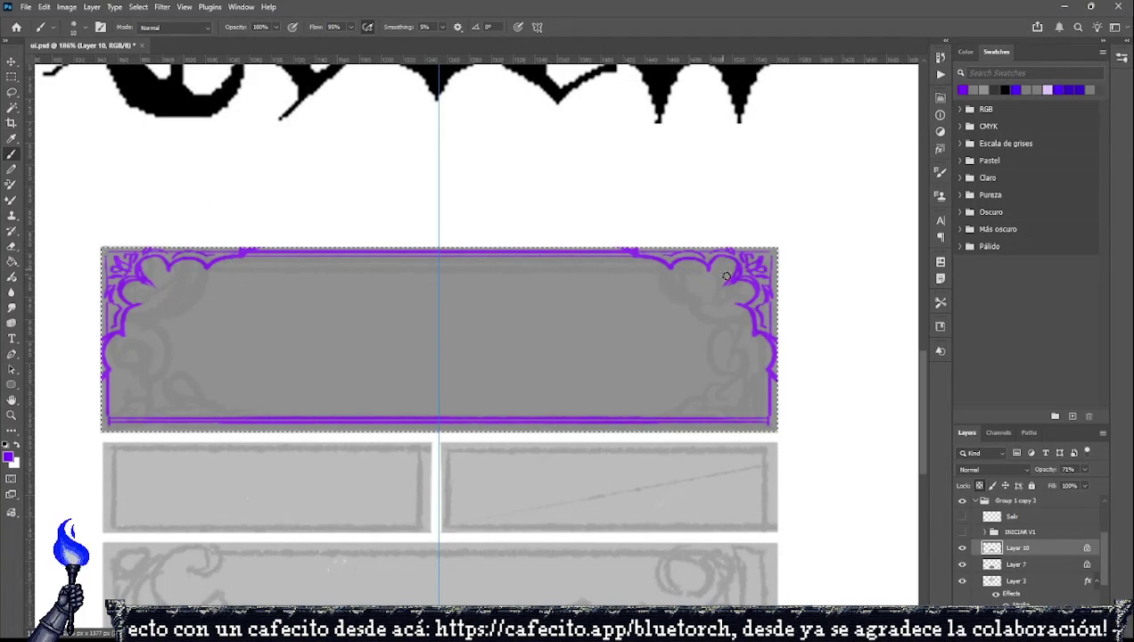
Sample the frame's grey and paint it over stray purple on the sides, top and lower border.
{"action": "left_click", "coordinate": [774, 402], "text": "alt"}
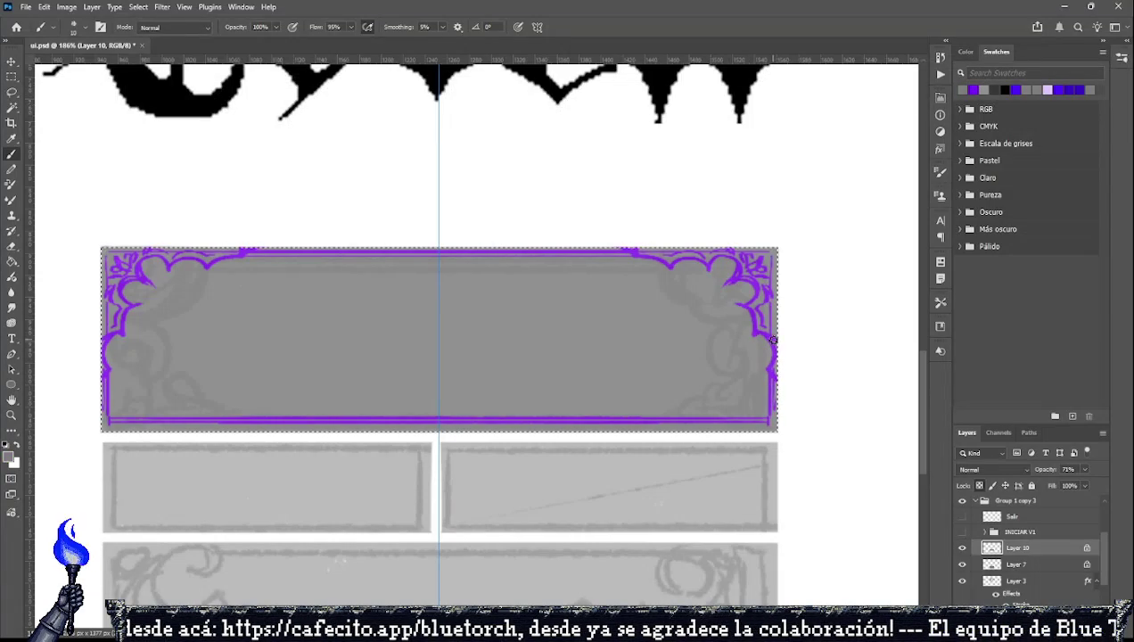
{"action": "left_click_drag", "start_coordinate": [774, 340], "coordinate": [772, 366]}
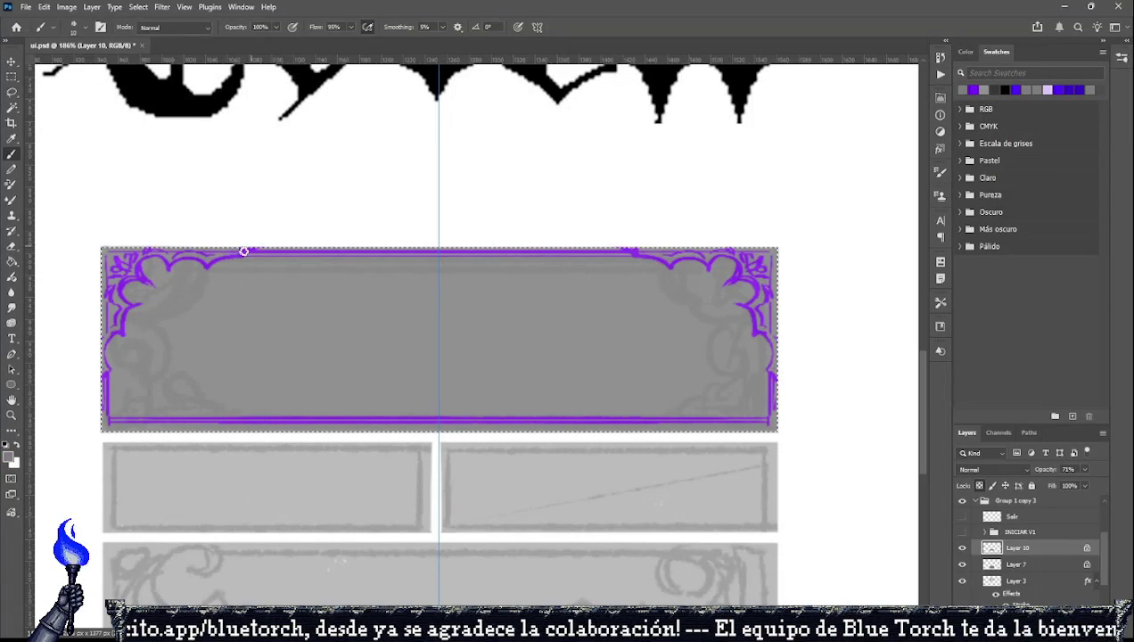
{"action": "left_click_drag", "start_coordinate": [243, 252], "coordinate": [630, 253]}
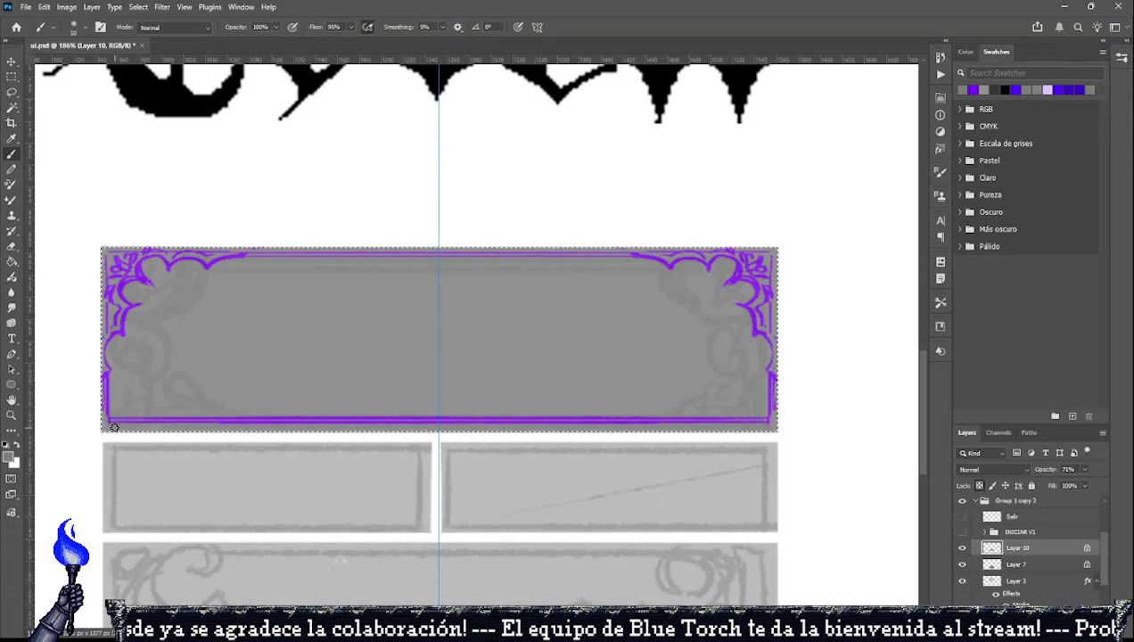
{"action": "left_click_drag", "start_coordinate": [117, 422], "coordinate": [729, 417]}
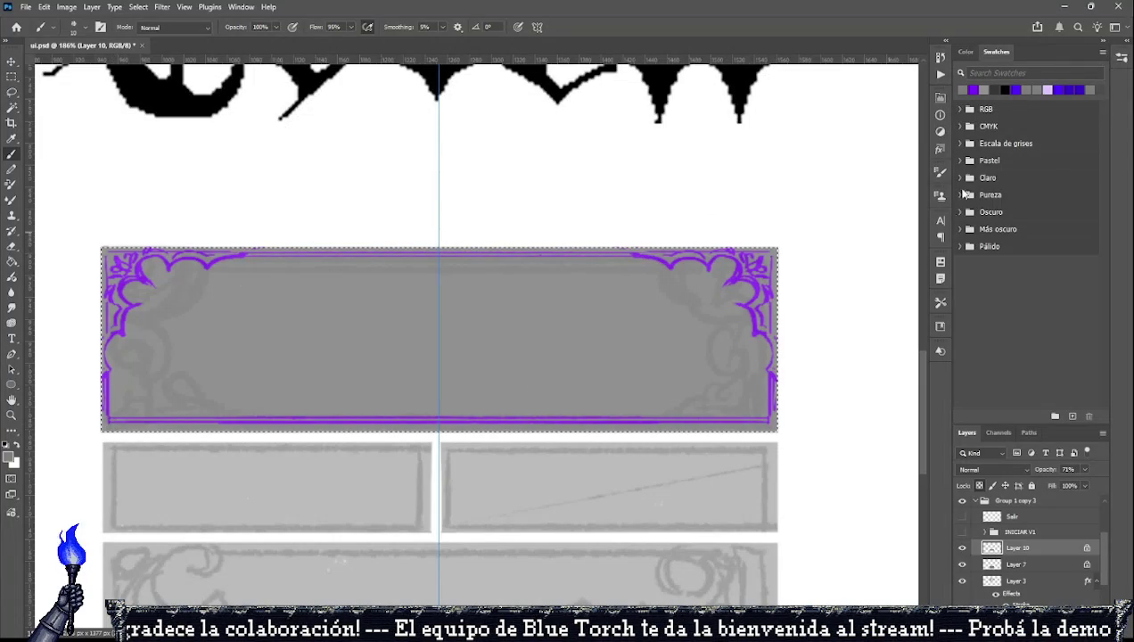
Paint a purple line along the frame's bottom edge from the bottom-left corner.
{"action": "left_click", "coordinate": [974, 90]}
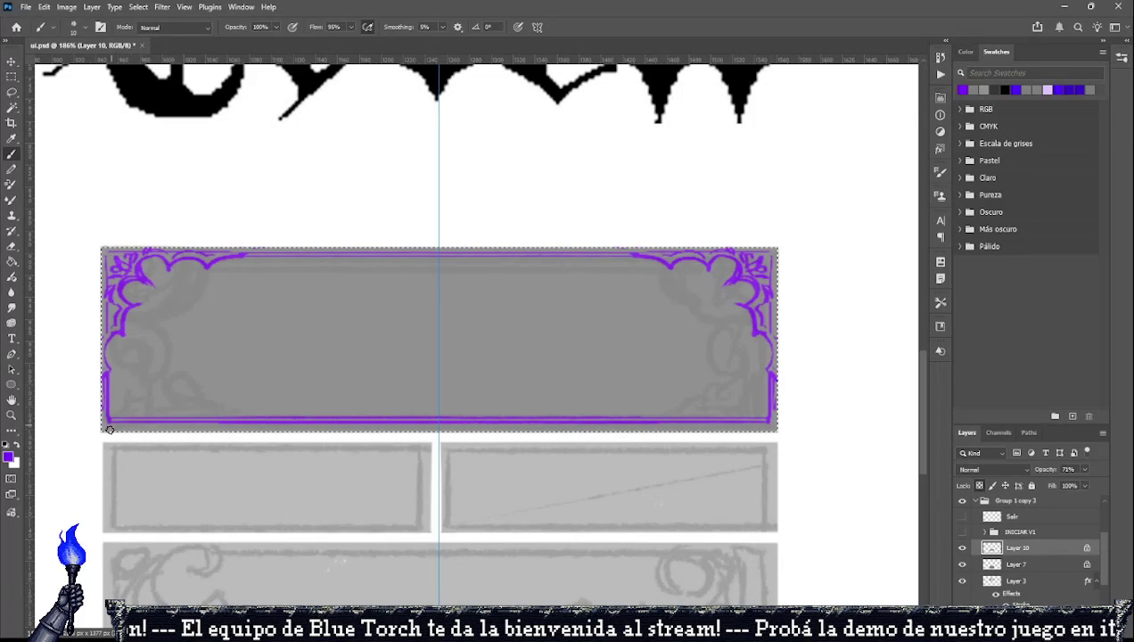
{"action": "left_click", "coordinate": [106, 429]}
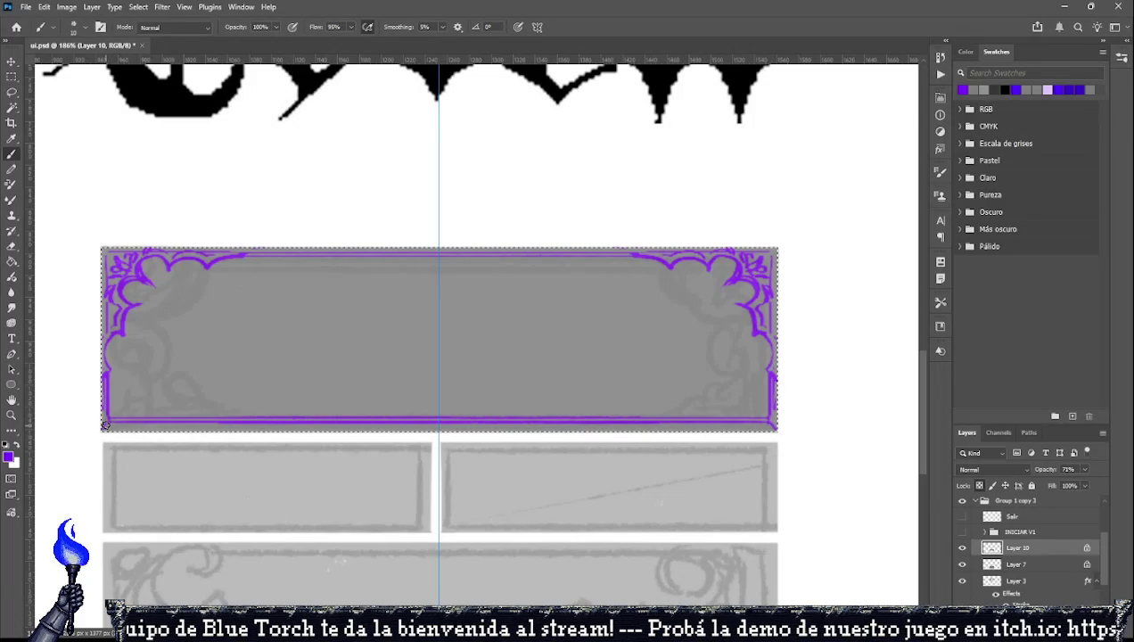
{"action": "left_click_drag", "start_coordinate": [106, 420], "coordinate": [669, 431]}
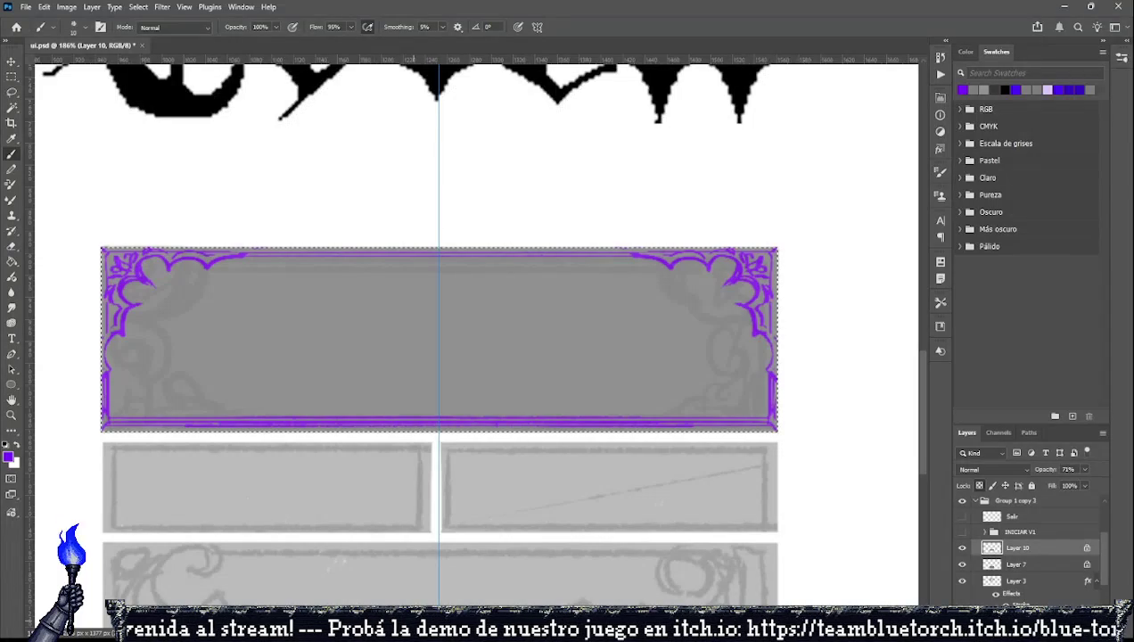
Trace the top-centre ornament and adjoining top line in mirrored purple.
{"action": "key", "text": "alt+Tab"}
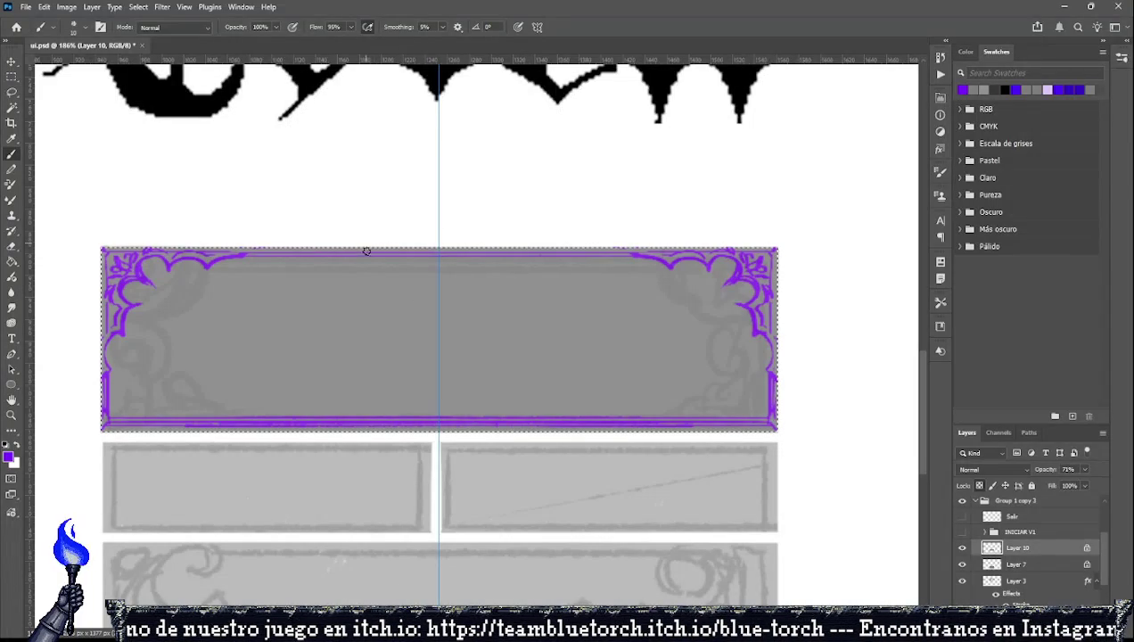
{"action": "left_click_drag", "start_coordinate": [359, 249], "coordinate": [437, 268]}
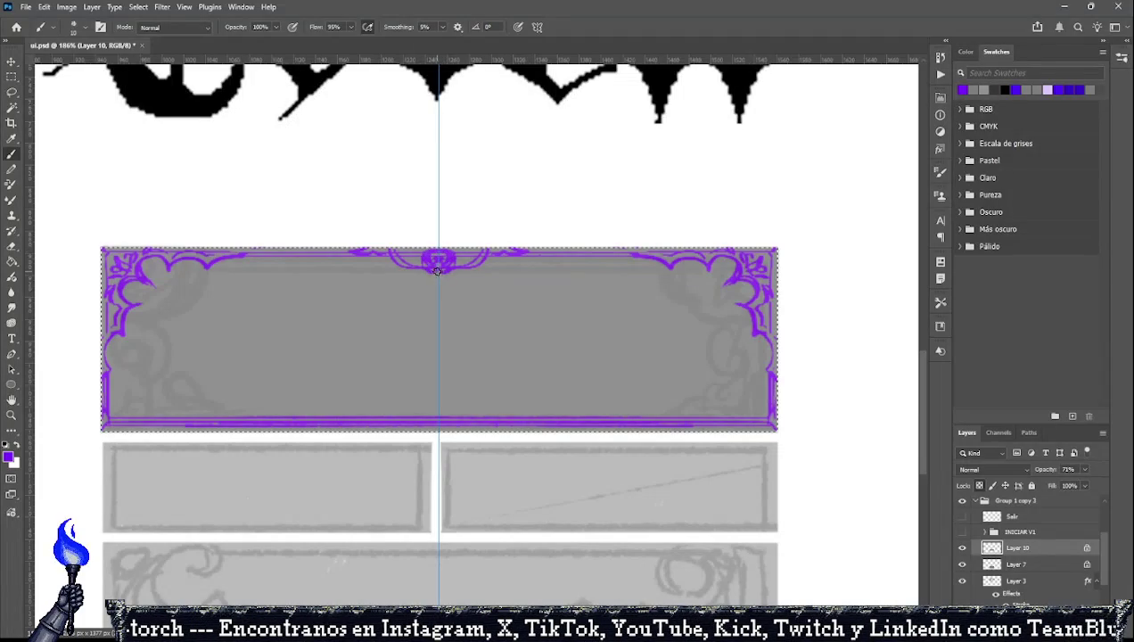
{"action": "left_click_drag", "start_coordinate": [373, 260], "coordinate": [385, 259]}
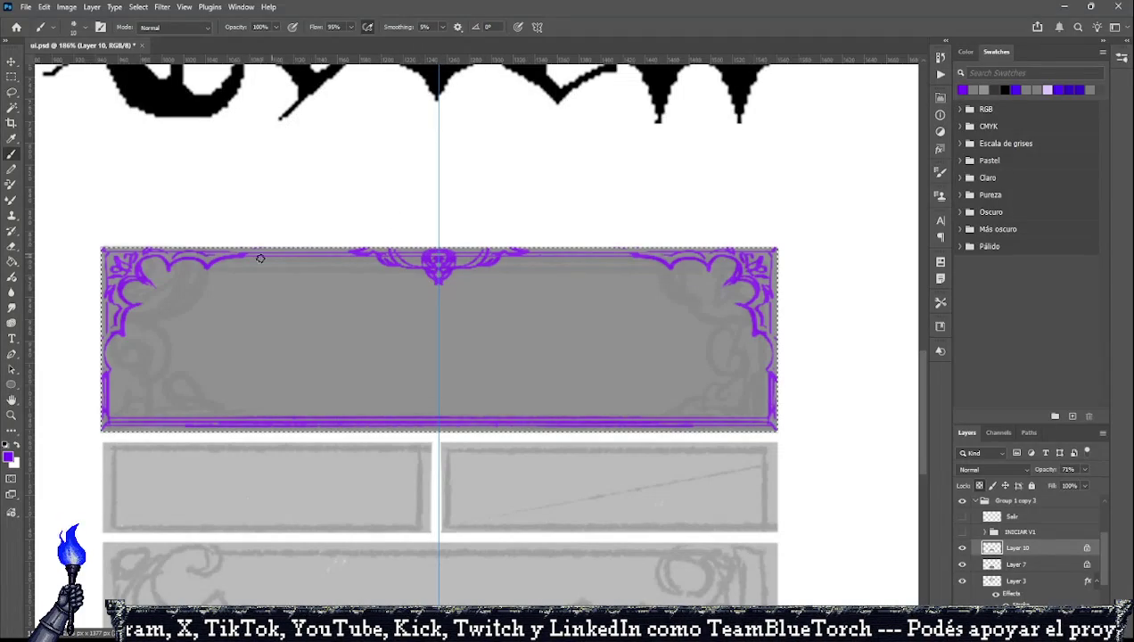
{"action": "left_click_drag", "start_coordinate": [260, 259], "coordinate": [312, 250]}
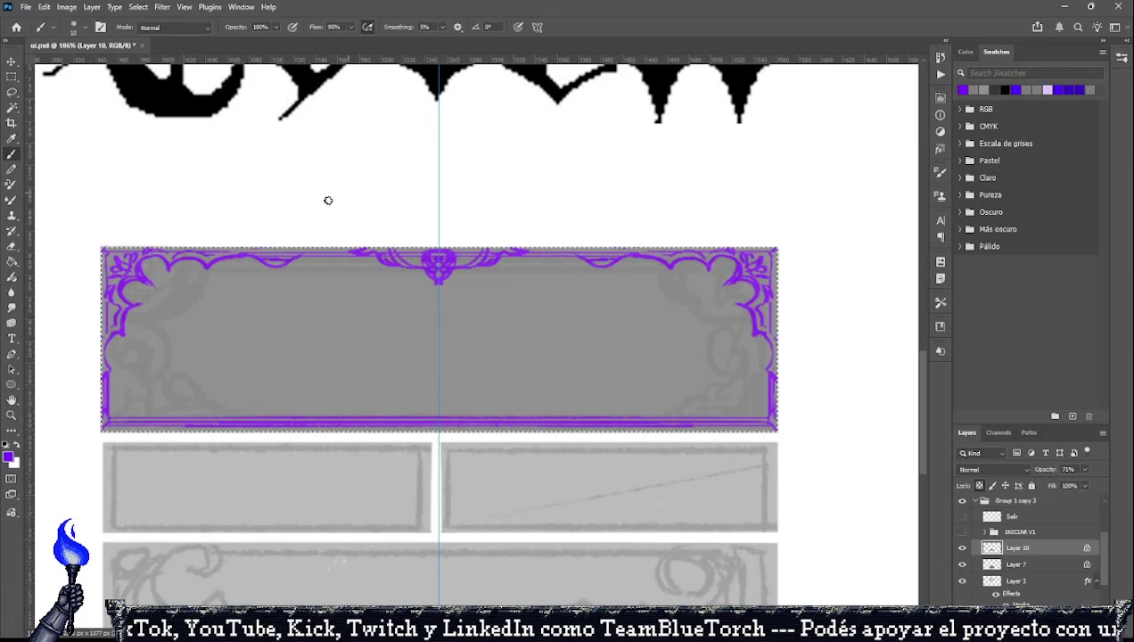
Draw a mirrored vertical stroke down from the top border near each corner.
{"action": "mouse_move", "coordinate": [219, 258]}
{"action": "left_mouse_down"}
{"action": "mouse_move", "coordinate": [124, 329]}
{"action": "mouse_move", "coordinate": [203, 352]}
{"action": "mouse_move", "coordinate": [224, 328]}
{"action": "mouse_move", "coordinate": [205, 349]}
{"action": "left_mouse_up"}
{"action": "key", "text": "ctrl+z"}
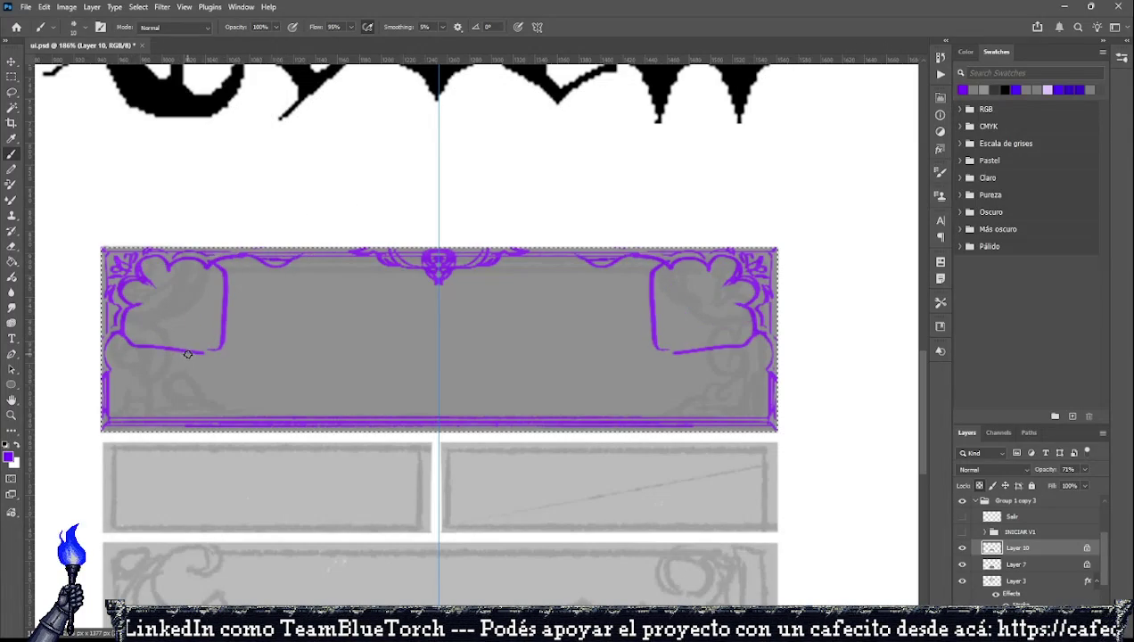
{"action": "key", "text": "ctrl+z"}
{"action": "key", "text": "ctrl+z"}
{"action": "left_click_drag", "start_coordinate": [124, 330], "coordinate": [190, 342]}
{"action": "left_click_drag", "start_coordinate": [207, 262], "coordinate": [217, 341]}
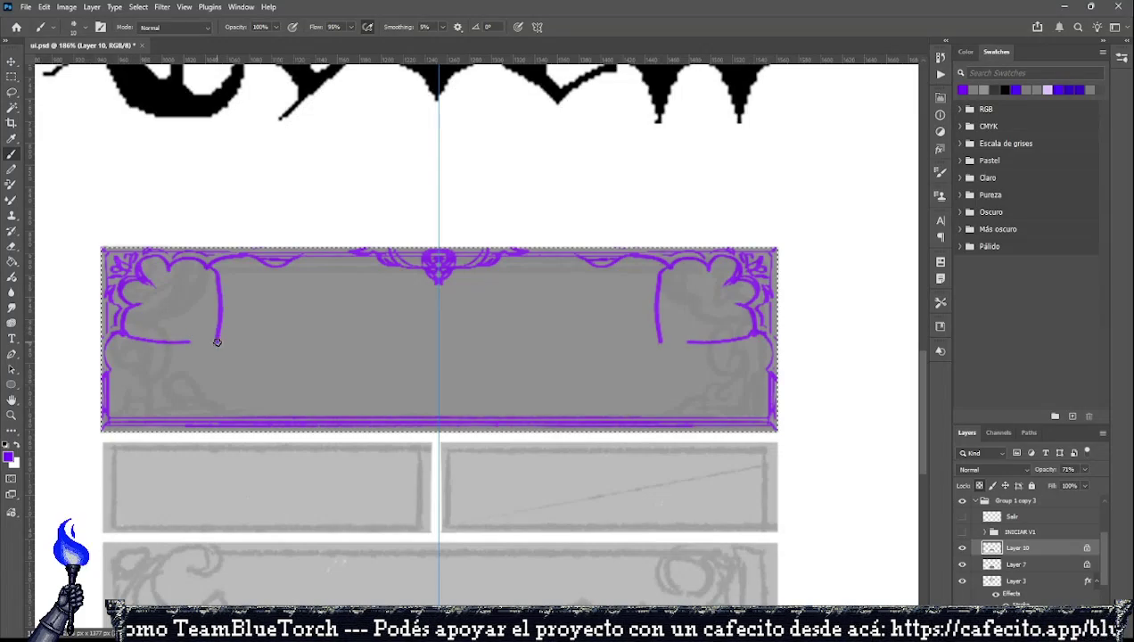
{"action": "key", "text": "ctrl+z"}
{"action": "left_click_drag", "start_coordinate": [211, 258], "coordinate": [205, 349]}
{"action": "key", "text": "ctrl+z"}
{"action": "left_click_drag", "start_coordinate": [213, 258], "coordinate": [193, 344]}
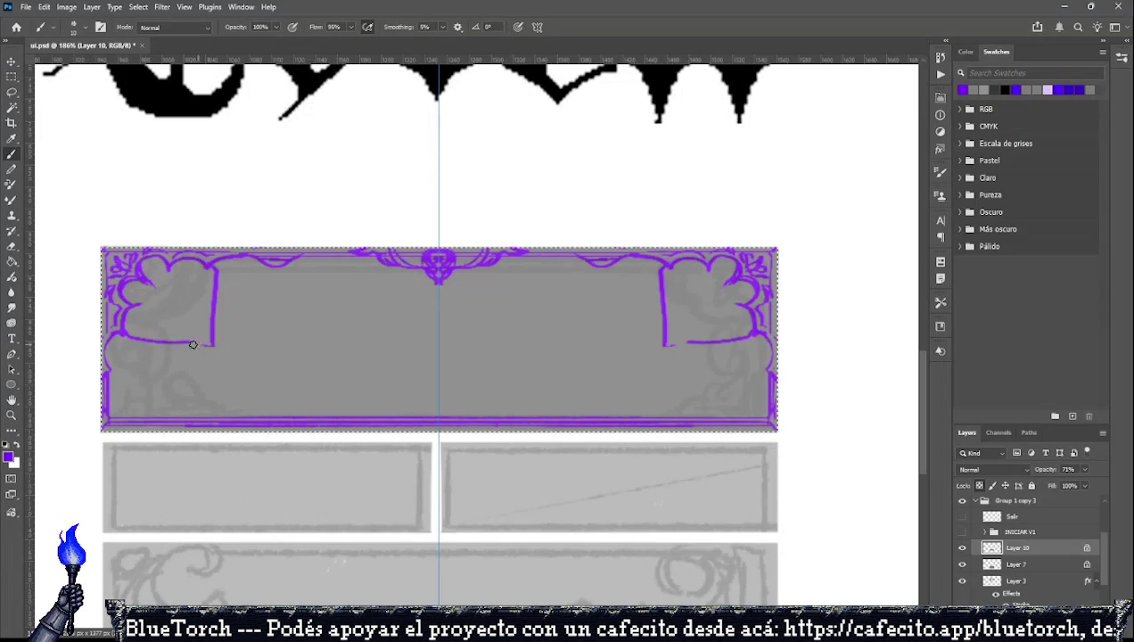
Try corner accents and curves out from the top centre, undoing them all.
{"action": "mouse_move", "coordinate": [145, 275]}
{"action": "left_mouse_down"}
{"action": "mouse_move", "coordinate": [192, 345]}
{"action": "mouse_move", "coordinate": [211, 344]}
{"action": "mouse_move", "coordinate": [182, 329]}
{"action": "mouse_move", "coordinate": [203, 317]}
{"action": "left_mouse_up"}
{"action": "key", "text": "ctrl+z"}
{"action": "key", "text": "ctrl+z"}
{"action": "key", "text": "ctrl+z"}
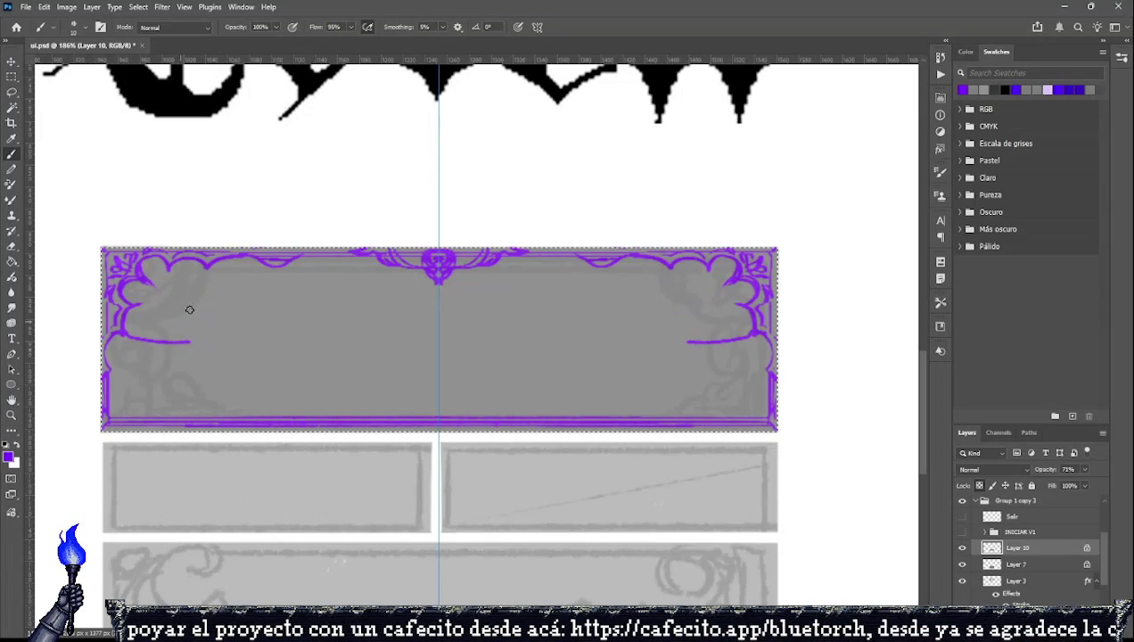
{"action": "key", "text": "ctrl+z"}
{"action": "mouse_move", "coordinate": [205, 263]}
{"action": "left_mouse_down"}
{"action": "mouse_move", "coordinate": [212, 326]}
{"action": "mouse_move", "coordinate": [153, 412]}
{"action": "mouse_move", "coordinate": [133, 398]}
{"action": "mouse_move", "coordinate": [183, 370]}
{"action": "mouse_move", "coordinate": [218, 267]}
{"action": "left_mouse_up"}
{"action": "key", "text": "ctrl+z"}
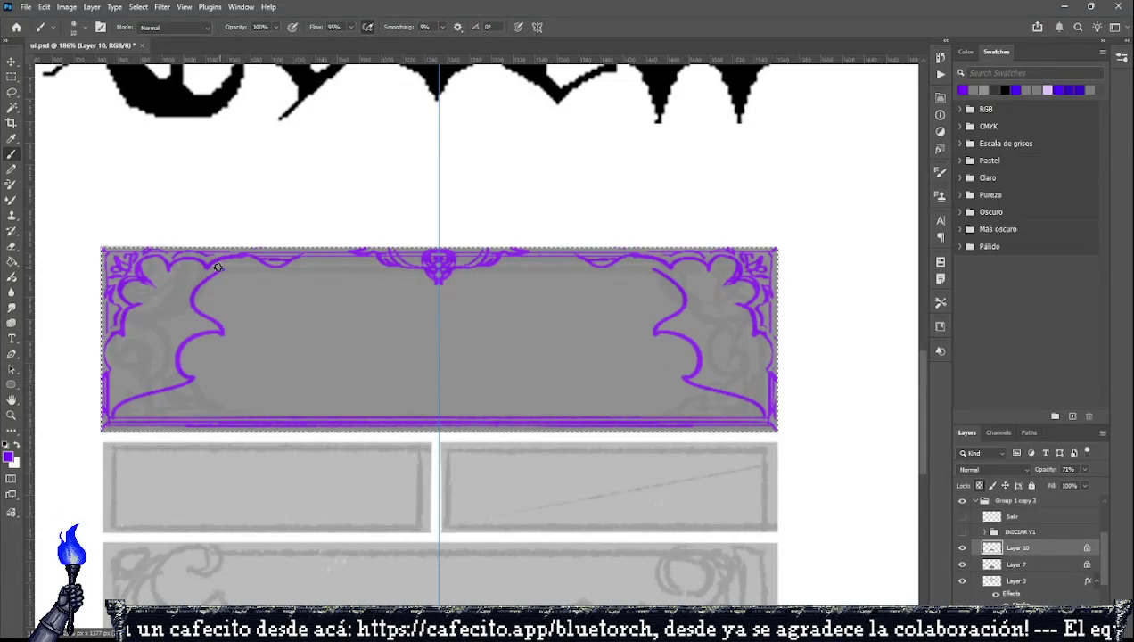
{"action": "key", "text": "ctrl+z"}
{"action": "left_click_drag", "start_coordinate": [388, 261], "coordinate": [199, 301]}
{"action": "key", "text": "ctrl+z"}
{"action": "mouse_move", "coordinate": [367, 258]}
{"action": "left_mouse_down"}
{"action": "mouse_move", "coordinate": [322, 296]}
{"action": "mouse_move", "coordinate": [237, 296]}
{"action": "left_mouse_up"}
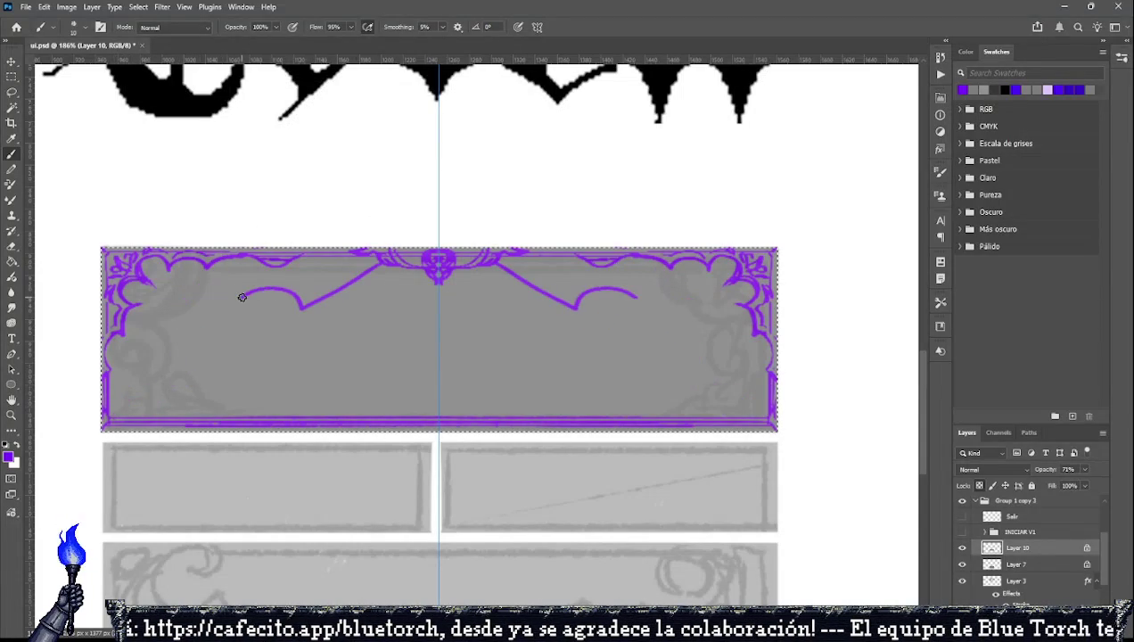
{"action": "key", "text": "ctrl+z"}
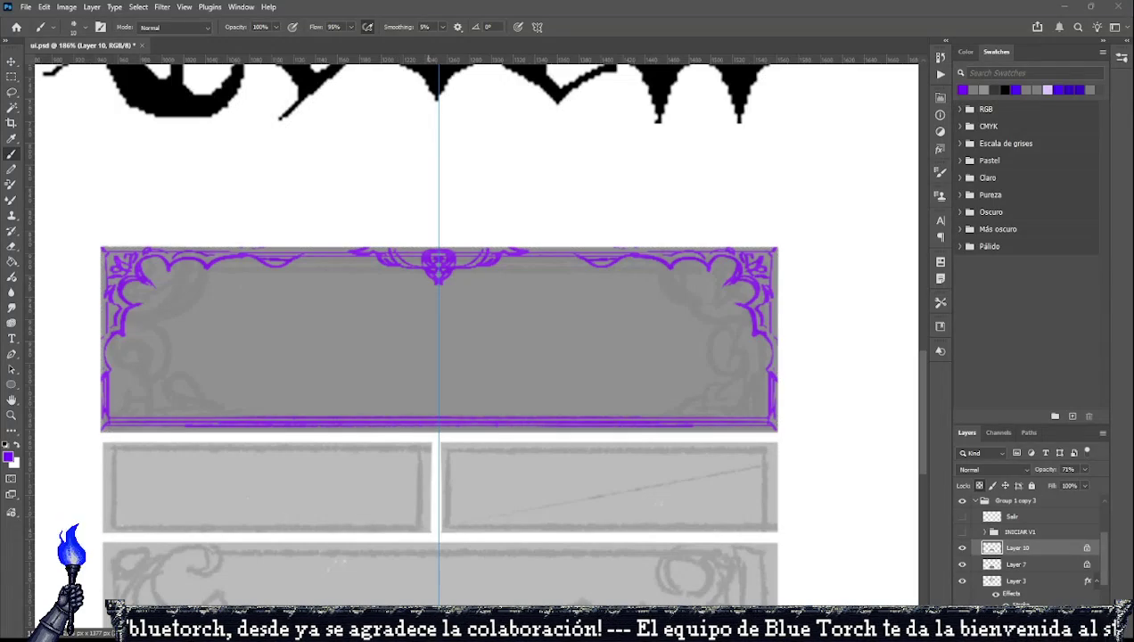
Paint large mirrored purple arcs inside each end, with a second line along them.
{"action": "left_click_drag", "start_coordinate": [250, 258], "coordinate": [143, 371]}
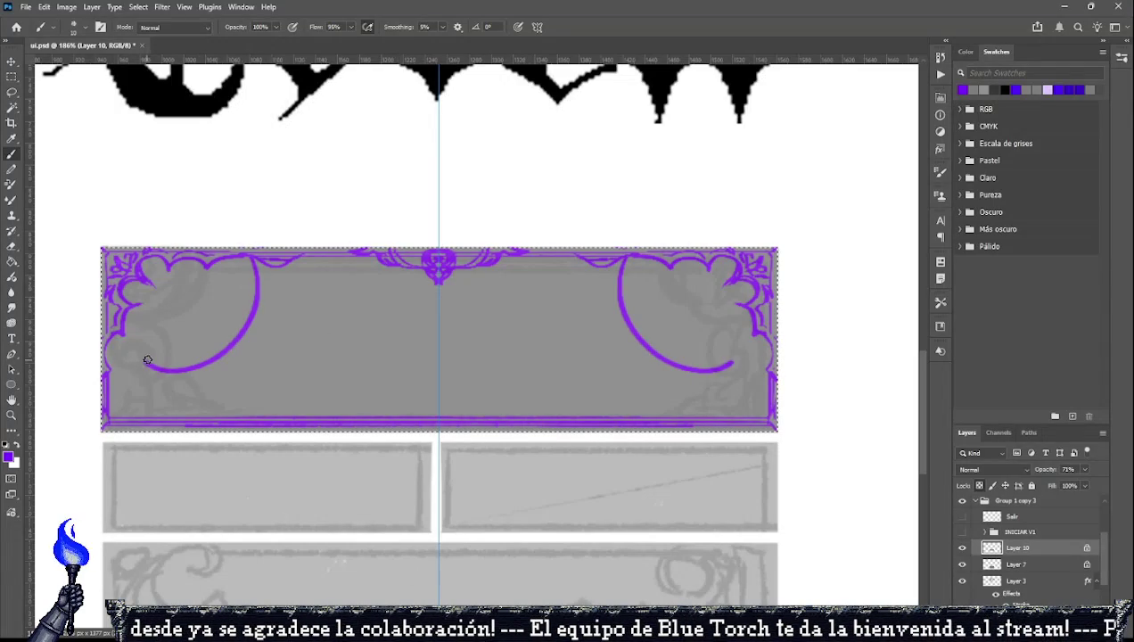
{"action": "key", "text": "ctrl+z"}
{"action": "left_click_drag", "start_coordinate": [250, 257], "coordinate": [126, 375]}
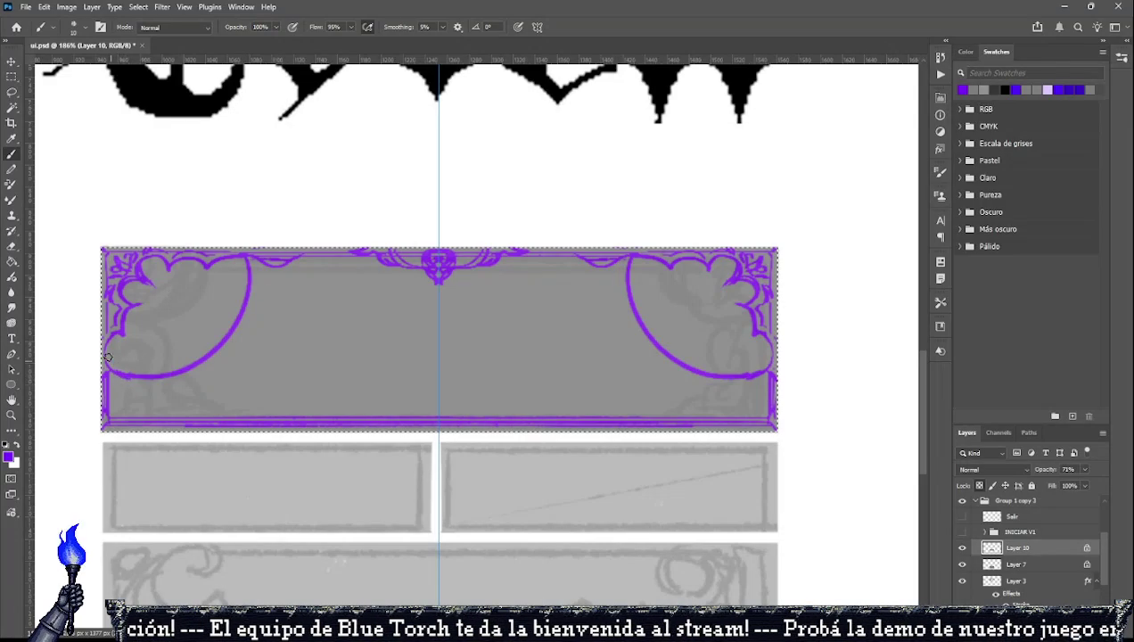
{"action": "left_click_drag", "start_coordinate": [105, 358], "coordinate": [193, 367]}
{"action": "key", "text": "ctrl+z"}
{"action": "left_click_drag", "start_coordinate": [246, 262], "coordinate": [178, 362]}
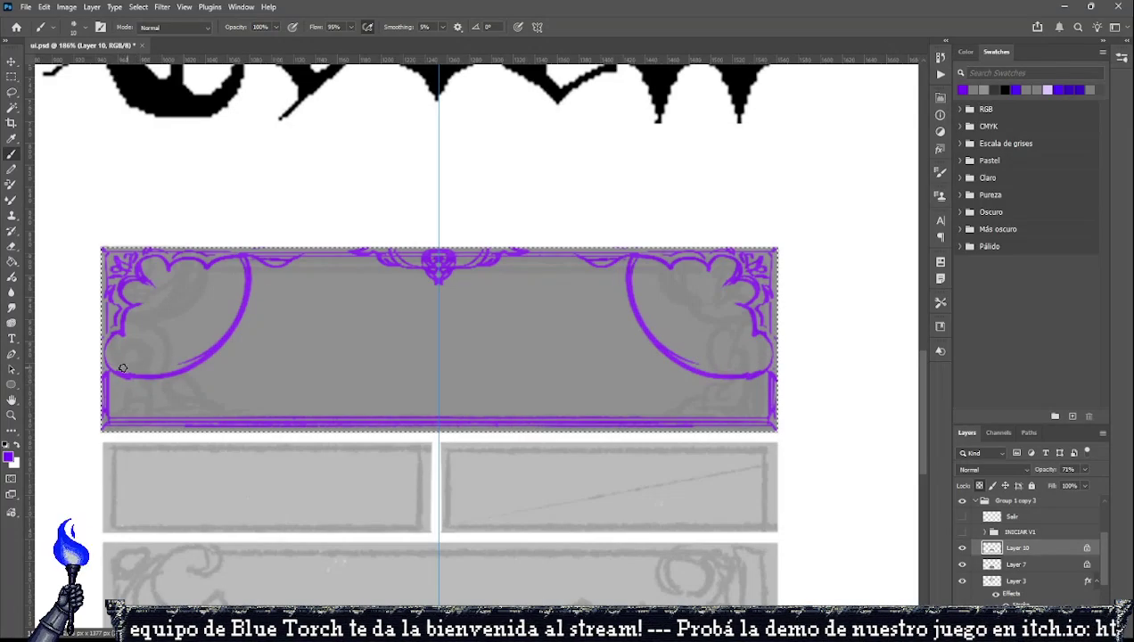
{"action": "key", "text": "ctrl+z"}
{"action": "left_click_drag", "start_coordinate": [107, 354], "coordinate": [193, 368]}
{"action": "key", "text": "ctrl+z"}
{"action": "mouse_move", "coordinate": [241, 255]}
{"action": "left_mouse_down"}
{"action": "mouse_move", "coordinate": [233, 319]}
{"action": "mouse_move", "coordinate": [214, 337]}
{"action": "left_mouse_up"}
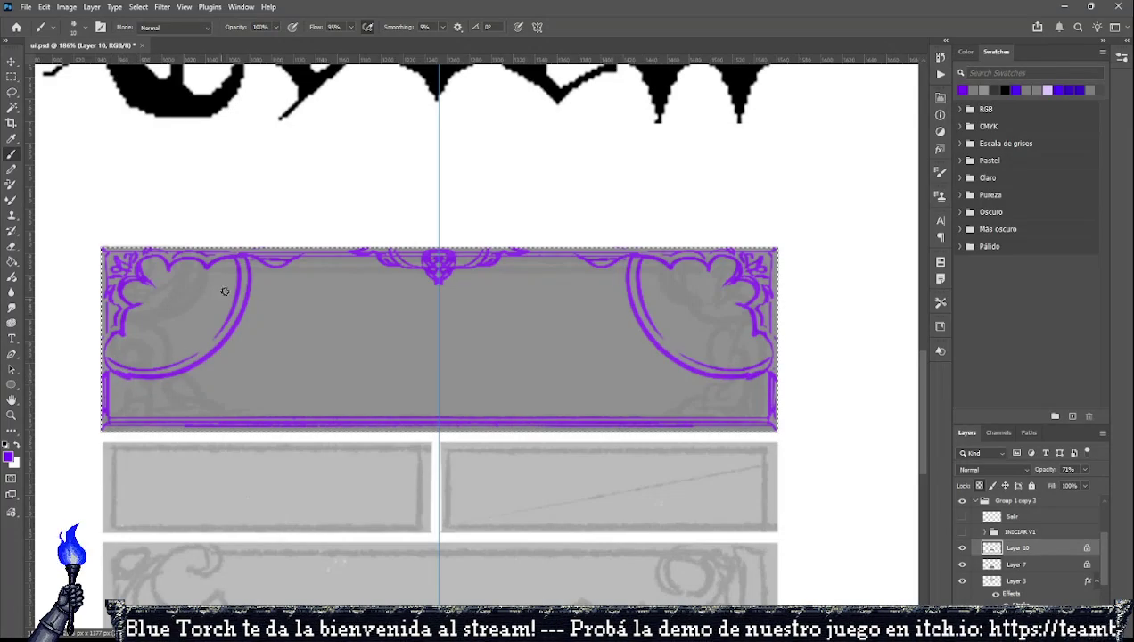
{"action": "left_click_drag", "start_coordinate": [122, 378], "coordinate": [117, 382]}
{"action": "key", "text": "ctrl+z"}
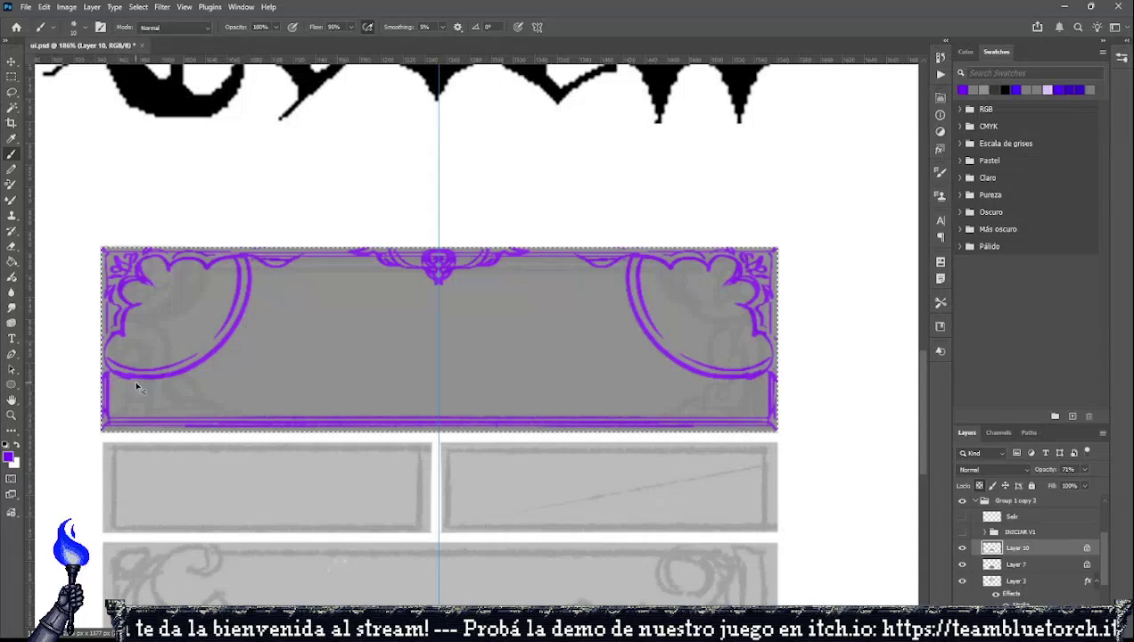
Add mirrored purple leaf shapes and vertical rays below the large arcs.
{"action": "mouse_move", "coordinate": [248, 309]}
{"action": "left_mouse_down"}
{"action": "mouse_move", "coordinate": [224, 360]}
{"action": "mouse_move", "coordinate": [239, 420]}
{"action": "left_mouse_up"}
{"action": "mouse_move", "coordinate": [268, 284]}
{"action": "left_mouse_down"}
{"action": "mouse_move", "coordinate": [255, 285]}
{"action": "mouse_move", "coordinate": [303, 303]}
{"action": "mouse_move", "coordinate": [269, 275]}
{"action": "left_mouse_up"}
{"action": "key", "text": "ctrl+z"}
{"action": "mouse_move", "coordinate": [189, 371]}
{"action": "left_mouse_down"}
{"action": "mouse_move", "coordinate": [223, 408]}
{"action": "mouse_move", "coordinate": [223, 397]}
{"action": "left_mouse_up"}
{"action": "left_click_drag", "start_coordinate": [241, 323], "coordinate": [282, 350]}
{"action": "key", "text": "ctrl+z"}
{"action": "mouse_move", "coordinate": [163, 374]}
{"action": "left_mouse_down"}
{"action": "mouse_move", "coordinate": [162, 419]}
{"action": "mouse_move", "coordinate": [117, 407]}
{"action": "mouse_move", "coordinate": [139, 414]}
{"action": "left_mouse_up"}
{"action": "key", "text": "ctrl+z"}
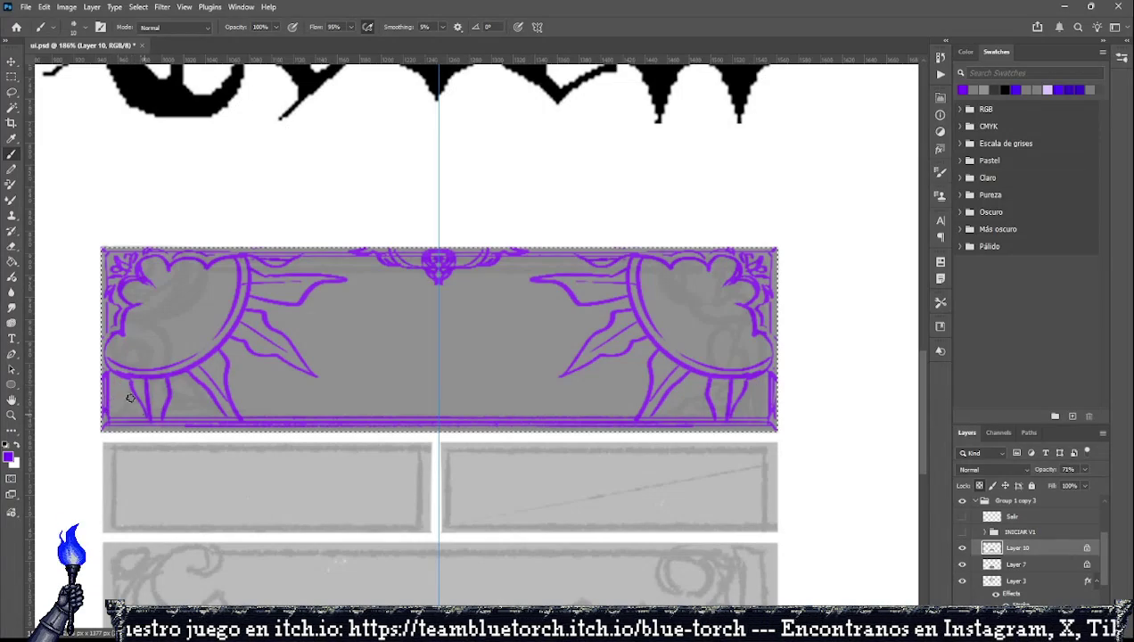
{"action": "left_click_drag", "start_coordinate": [112, 378], "coordinate": [116, 400]}
Add an inner stroke within the arcs and touch up the bottom corners, undoing the latest details.
{"action": "left_click_drag", "start_coordinate": [189, 263], "coordinate": [223, 300]}
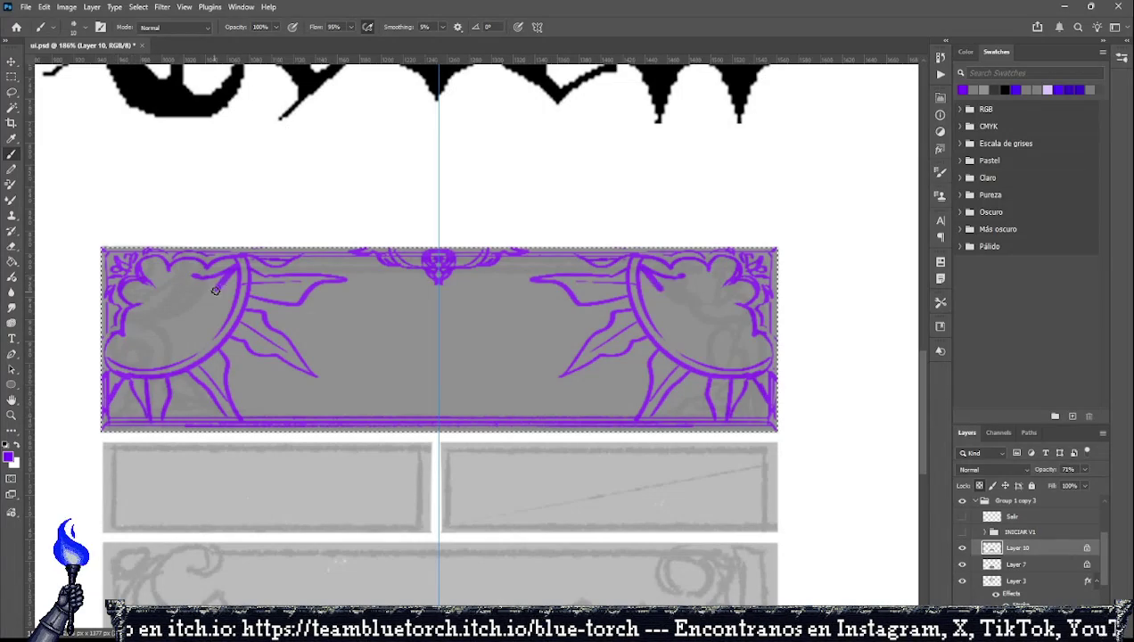
{"action": "key", "text": "ctrl+z"}
{"action": "mouse_move", "coordinate": [221, 260]}
{"action": "left_mouse_down"}
{"action": "mouse_move", "coordinate": [216, 308]}
{"action": "mouse_move", "coordinate": [187, 360]}
{"action": "left_mouse_up"}
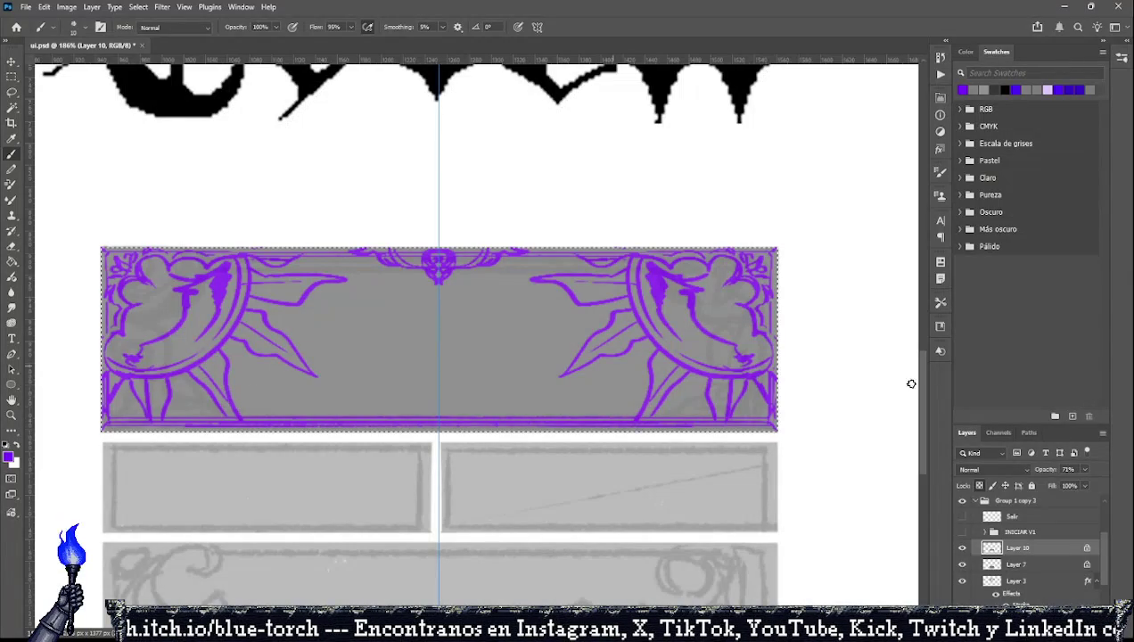
{"action": "left_click", "coordinate": [11, 76]}
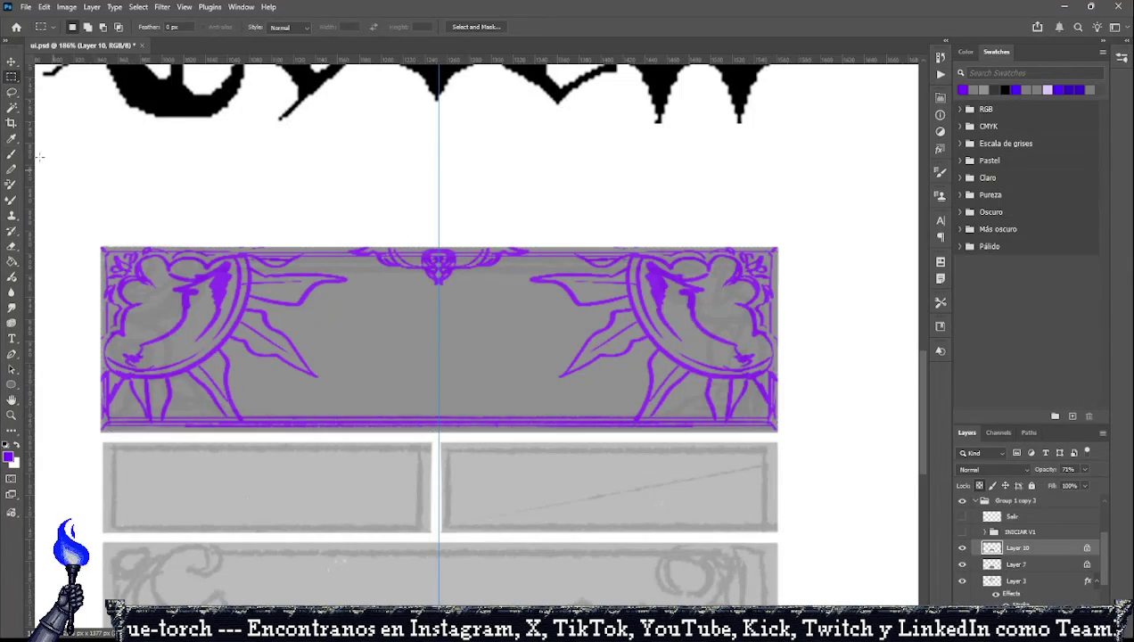
{"action": "left_click", "coordinate": [12, 157]}
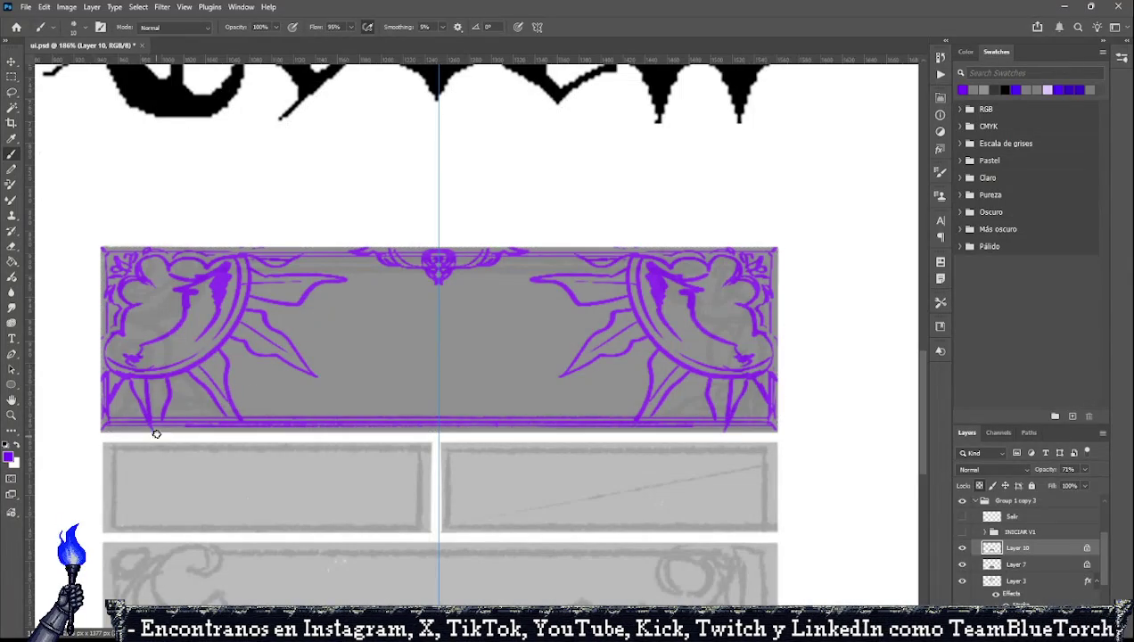
{"action": "left_click_drag", "start_coordinate": [142, 392], "coordinate": [152, 430]}
{"action": "left_click_drag", "start_coordinate": [134, 389], "coordinate": [150, 430]}
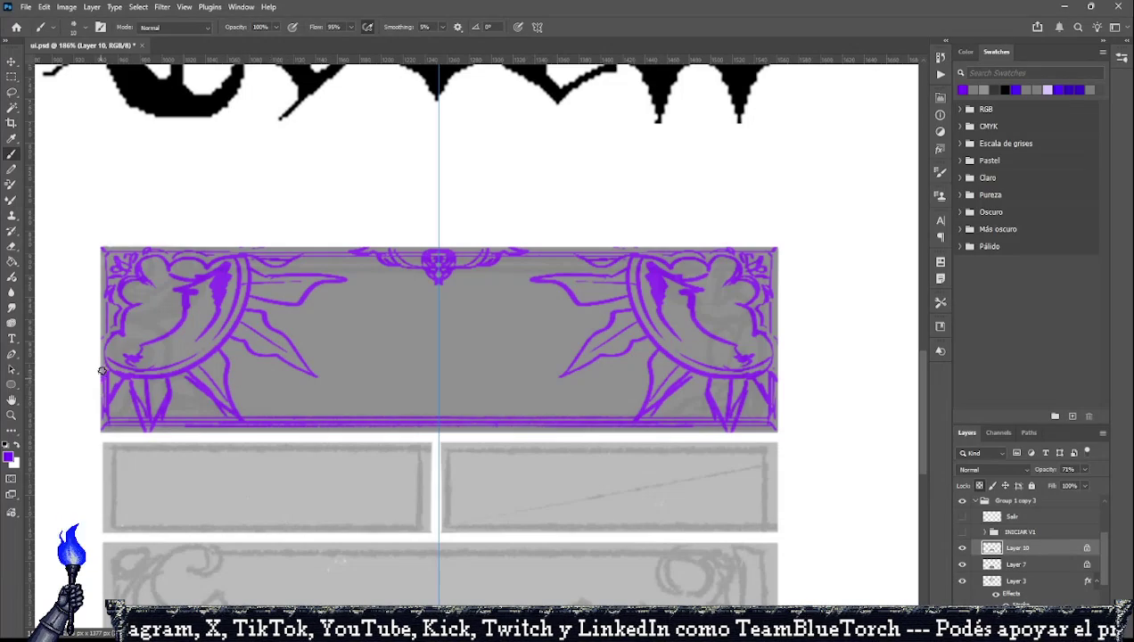
{"action": "left_click_drag", "start_coordinate": [96, 419], "coordinate": [147, 345]}
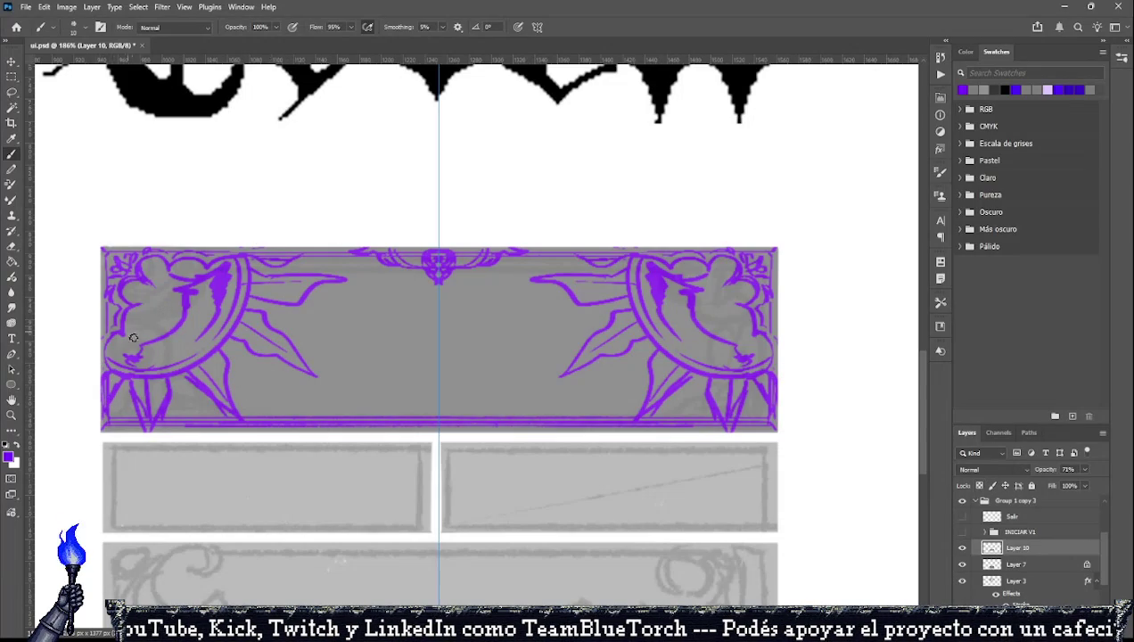
{"action": "key", "text": "ctrl+z"}
{"action": "key", "text": "ctrl+z"}
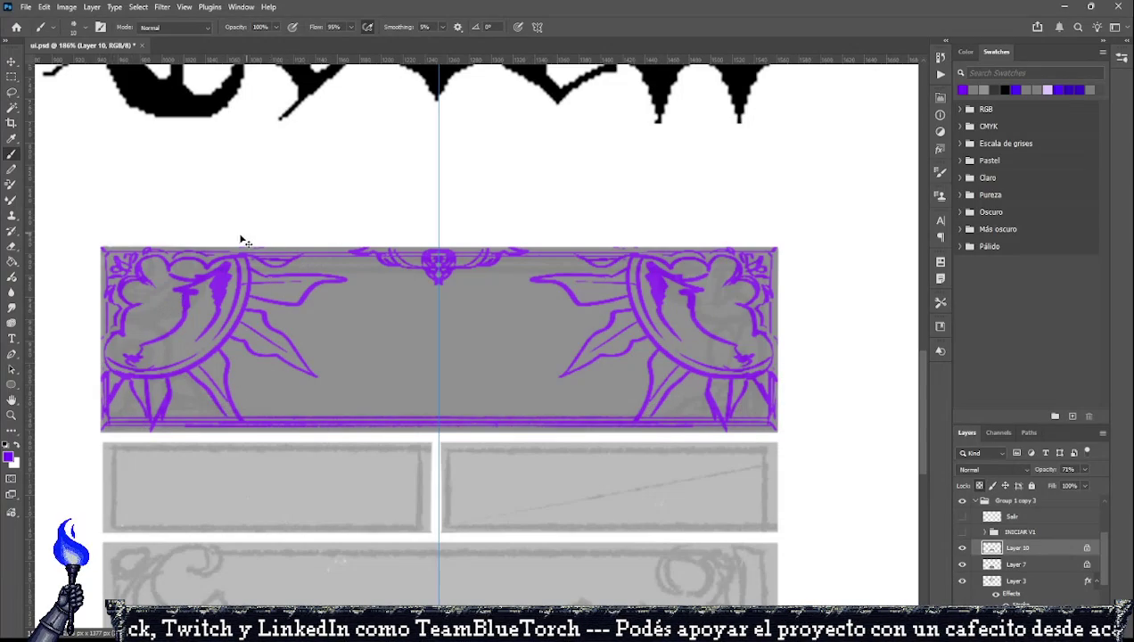
{"action": "key", "text": "ctrl+z"}
{"action": "key", "text": "ctrl+z"}
Undo the leaf and ray strokes, then redraw the mirrored curved lobe strokes.
{"action": "key", "text": "ctrl+z"}
{"action": "key", "text": "ctrl+z"}
{"action": "key", "text": "ctrl+z"}
{"action": "key", "text": "ctrl+z"}
{"action": "key", "text": "ctrl+z"}
{"action": "key", "text": "ctrl+z"}
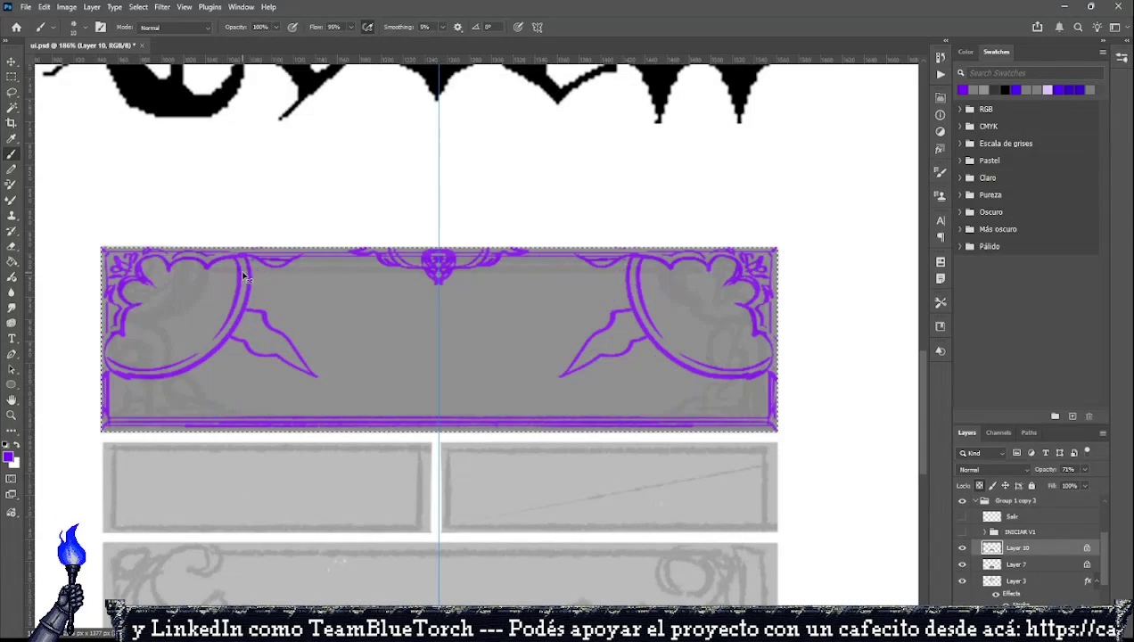
{"action": "key", "text": "ctrl+z"}
{"action": "key", "text": "ctrl+z"}
{"action": "key", "text": "ctrl+z"}
{"action": "key", "text": "ctrl+z"}
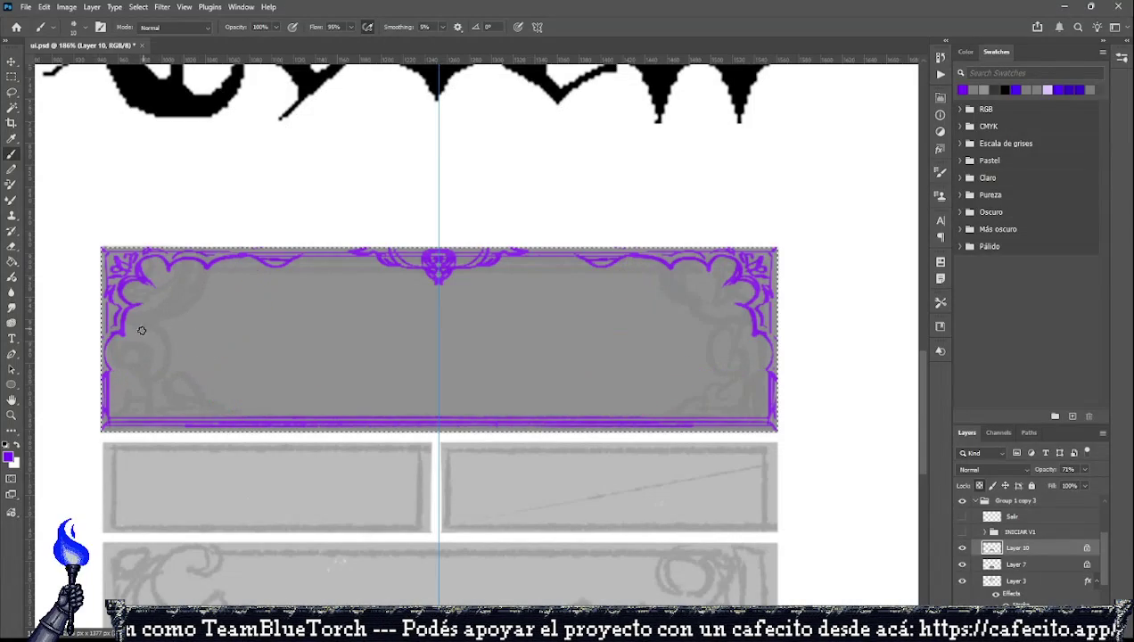
{"action": "mouse_move", "coordinate": [136, 333]}
{"action": "left_mouse_down"}
{"action": "mouse_move", "coordinate": [207, 272]}
{"action": "mouse_move", "coordinate": [192, 308]}
{"action": "left_mouse_up"}
{"action": "key", "text": "ctrl+z"}
{"action": "key", "text": "ctrl+z"}
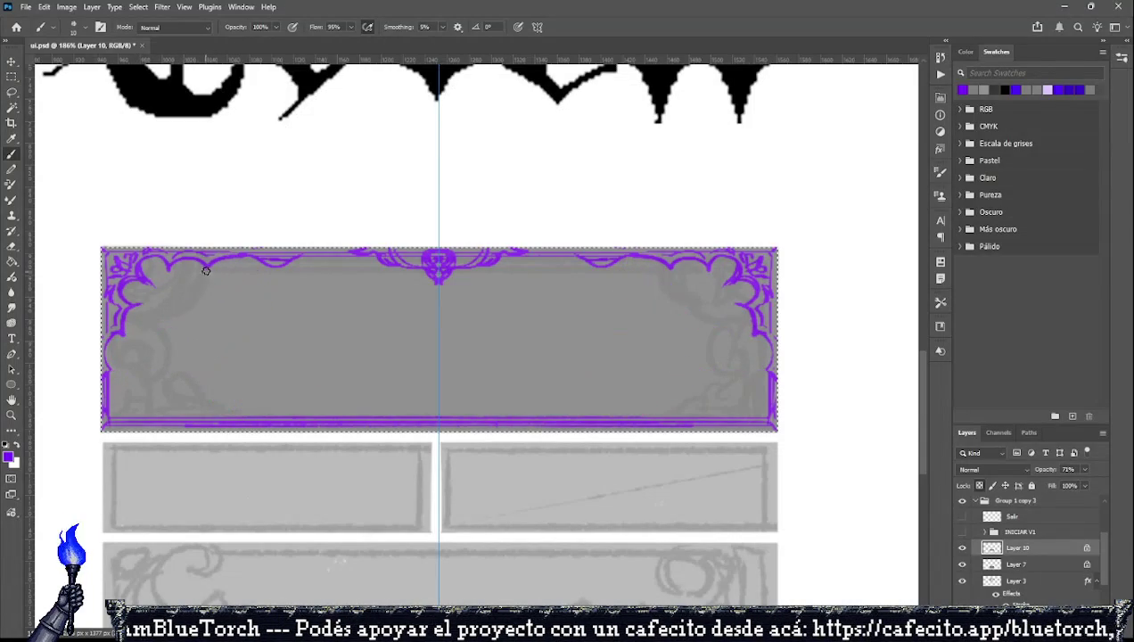
{"action": "mouse_move", "coordinate": [207, 263]}
{"action": "left_mouse_down"}
{"action": "mouse_move", "coordinate": [133, 329]}
{"action": "mouse_move", "coordinate": [179, 339]}
{"action": "mouse_move", "coordinate": [206, 267]}
{"action": "mouse_move", "coordinate": [180, 320]}
{"action": "left_mouse_up"}
{"action": "key", "text": "ctrl+z"}
{"action": "key", "text": "ctrl+z"}
{"action": "key", "text": "ctrl+z"}
{"action": "key", "text": "ctrl+z"}
{"action": "key", "text": "ctrl+z"}
{"action": "key", "text": "ctrl+z"}
{"action": "key", "text": "ctrl+z"}
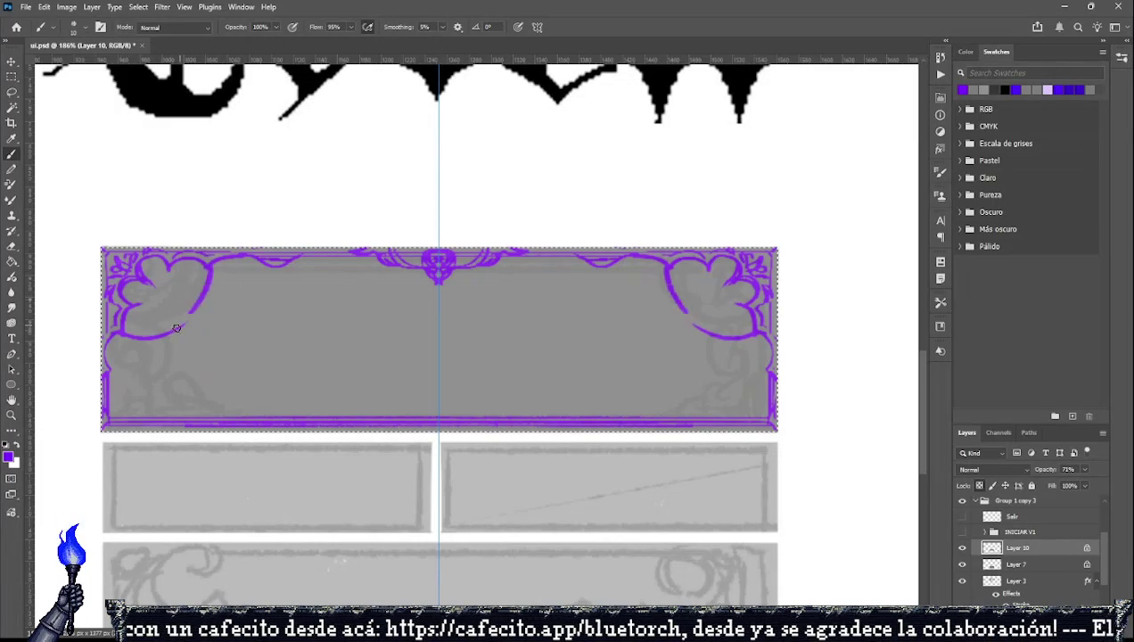
{"action": "key", "text": "ctrl+z"}
{"action": "left_click_drag", "start_coordinate": [211, 264], "coordinate": [117, 339]}
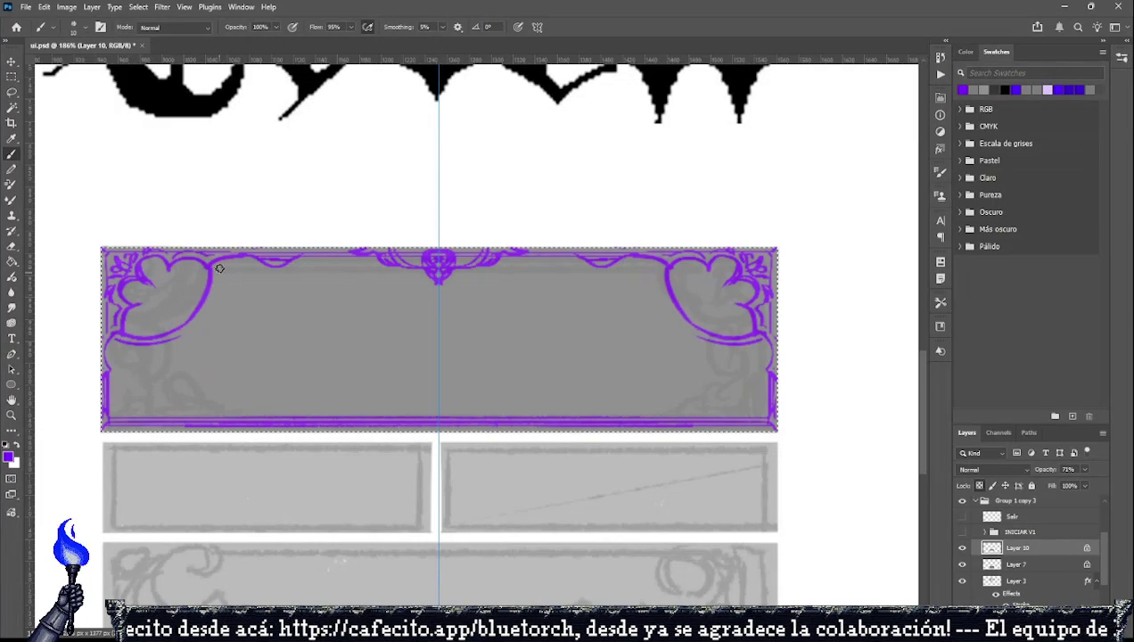
{"action": "key", "text": "ctrl+z"}
{"action": "mouse_move", "coordinate": [219, 262]}
{"action": "left_mouse_down"}
{"action": "mouse_move", "coordinate": [182, 330]}
{"action": "mouse_move", "coordinate": [231, 367]}
{"action": "left_mouse_up"}
{"action": "key", "text": "ctrl+z"}
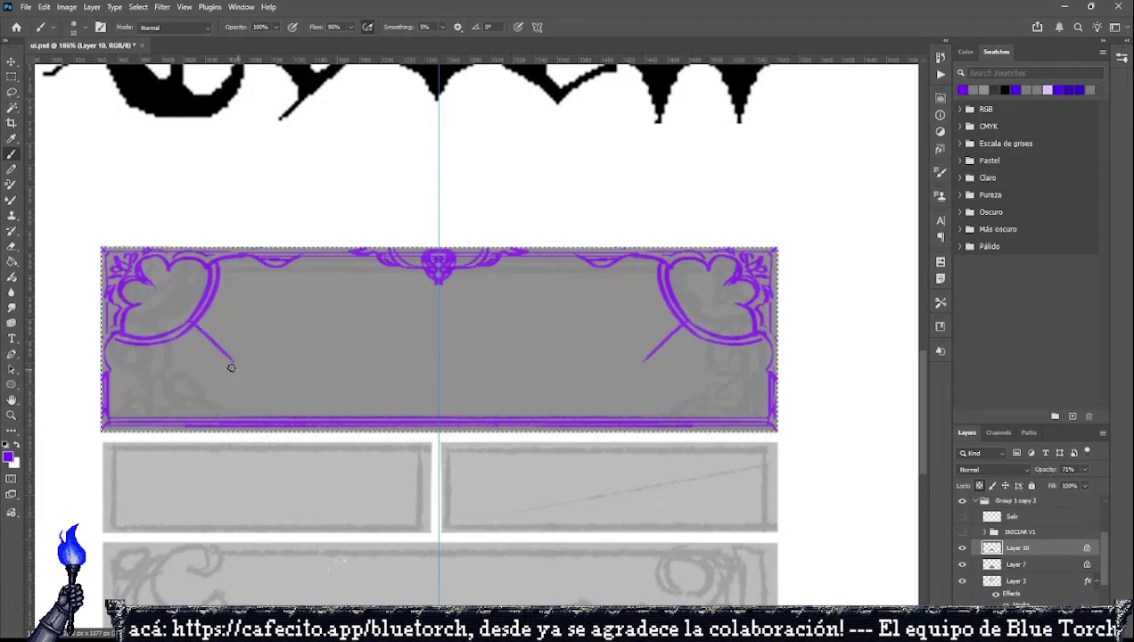
Sketch purple rays and diagonal blade shapes beneath each top-corner lobe, then touch up edges.
{"action": "left_click_drag", "start_coordinate": [148, 340], "coordinate": [148, 380]}
{"action": "left_click_drag", "start_coordinate": [215, 280], "coordinate": [263, 291]}
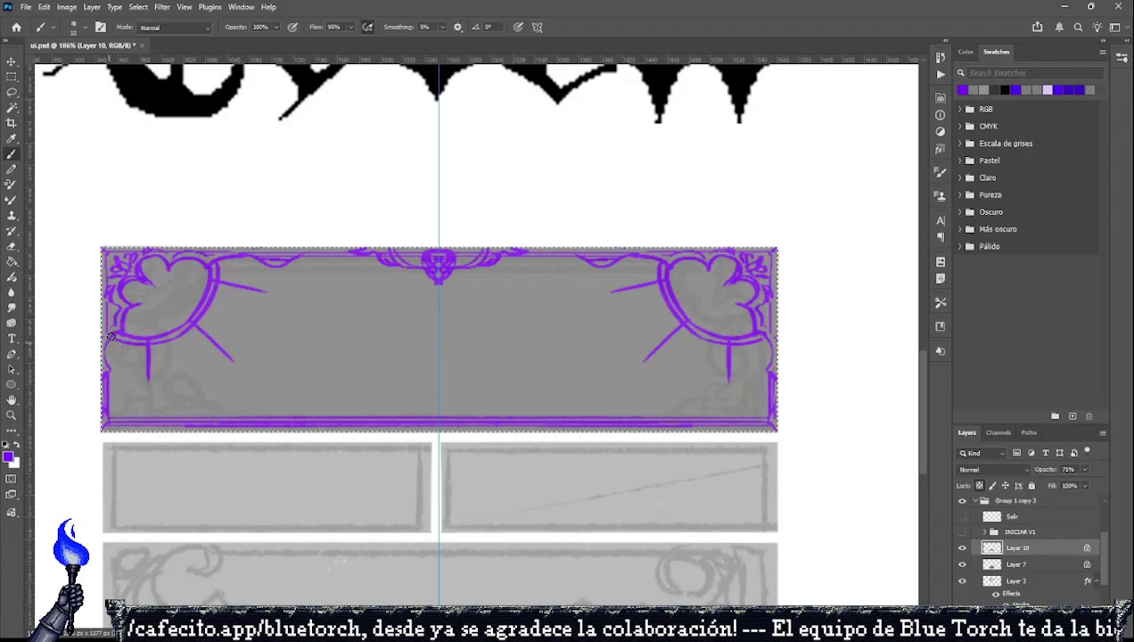
{"action": "mouse_move", "coordinate": [166, 345]}
{"action": "left_mouse_down"}
{"action": "mouse_move", "coordinate": [149, 412]}
{"action": "mouse_move", "coordinate": [133, 382]}
{"action": "mouse_move", "coordinate": [148, 408]}
{"action": "left_mouse_up"}
{"action": "key", "text": "ctrl+z"}
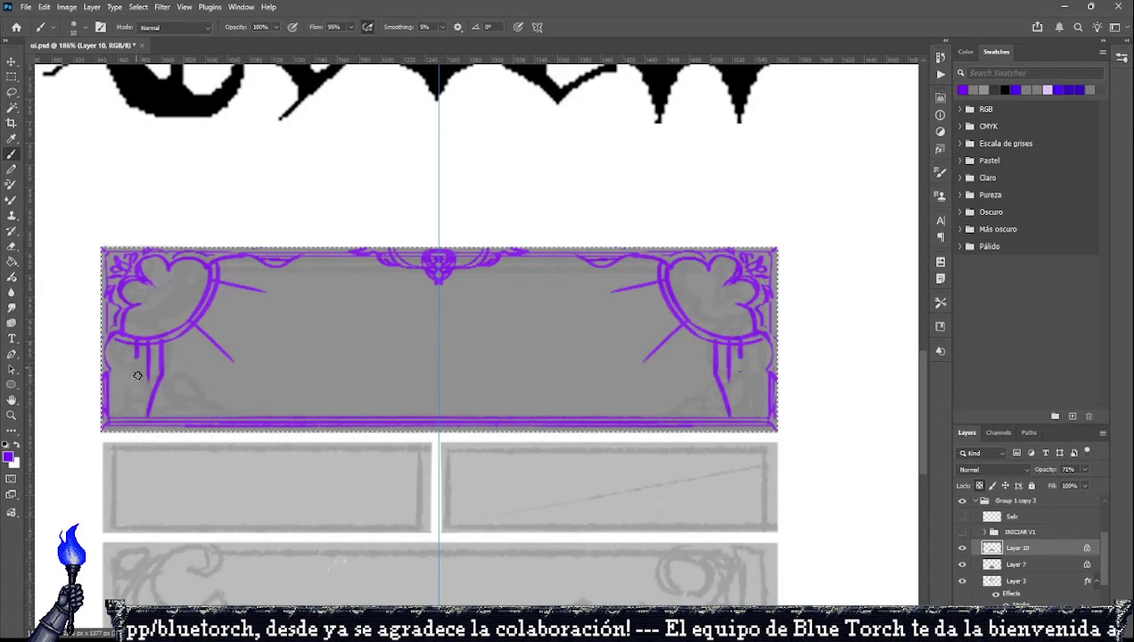
{"action": "left_click_drag", "start_coordinate": [189, 329], "coordinate": [241, 367]}
{"action": "key", "text": "ctrl+z"}
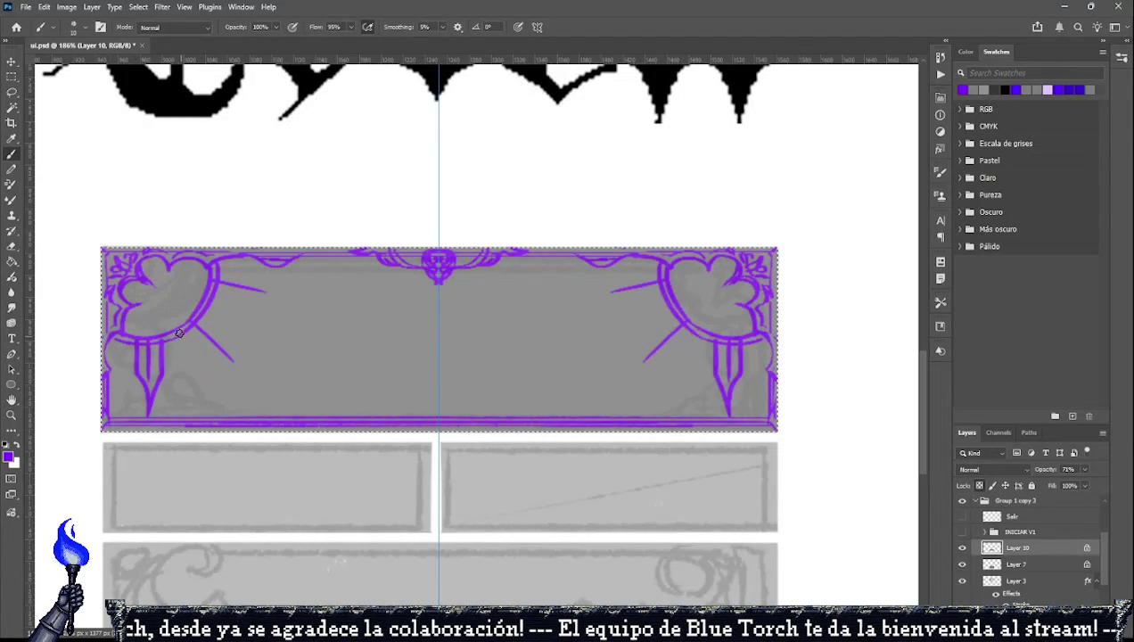
{"action": "left_click_drag", "start_coordinate": [191, 325], "coordinate": [239, 370]}
{"action": "left_click_drag", "start_coordinate": [209, 318], "coordinate": [245, 371]}
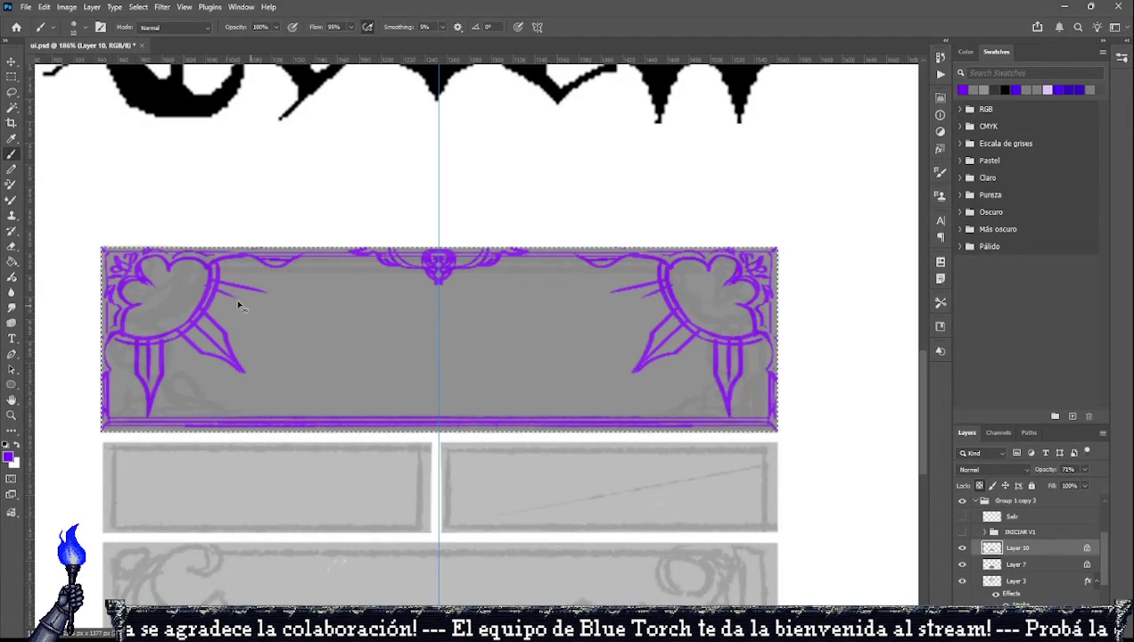
{"action": "left_click_drag", "start_coordinate": [211, 285], "coordinate": [287, 305]}
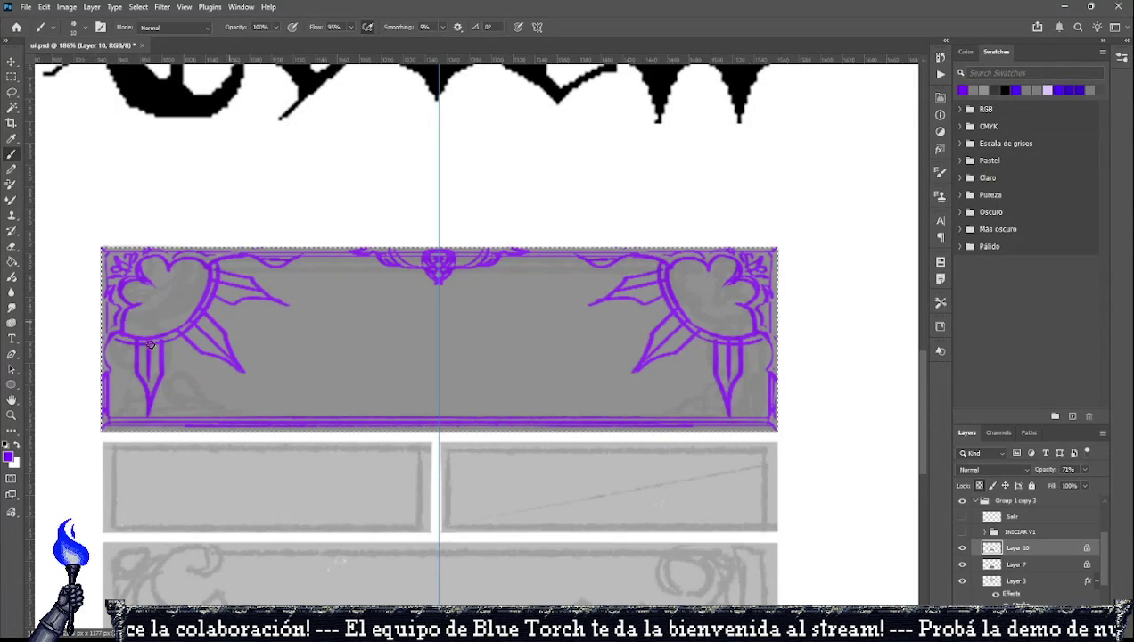
{"action": "left_click_drag", "start_coordinate": [110, 349], "coordinate": [115, 369]}
{"action": "mouse_move", "coordinate": [244, 258]}
{"action": "left_mouse_down"}
{"action": "mouse_move", "coordinate": [187, 287]}
{"action": "mouse_move", "coordinate": [182, 307]}
{"action": "mouse_move", "coordinate": [162, 281]}
{"action": "mouse_move", "coordinate": [154, 289]}
{"action": "mouse_move", "coordinate": [167, 284]}
{"action": "left_mouse_up"}
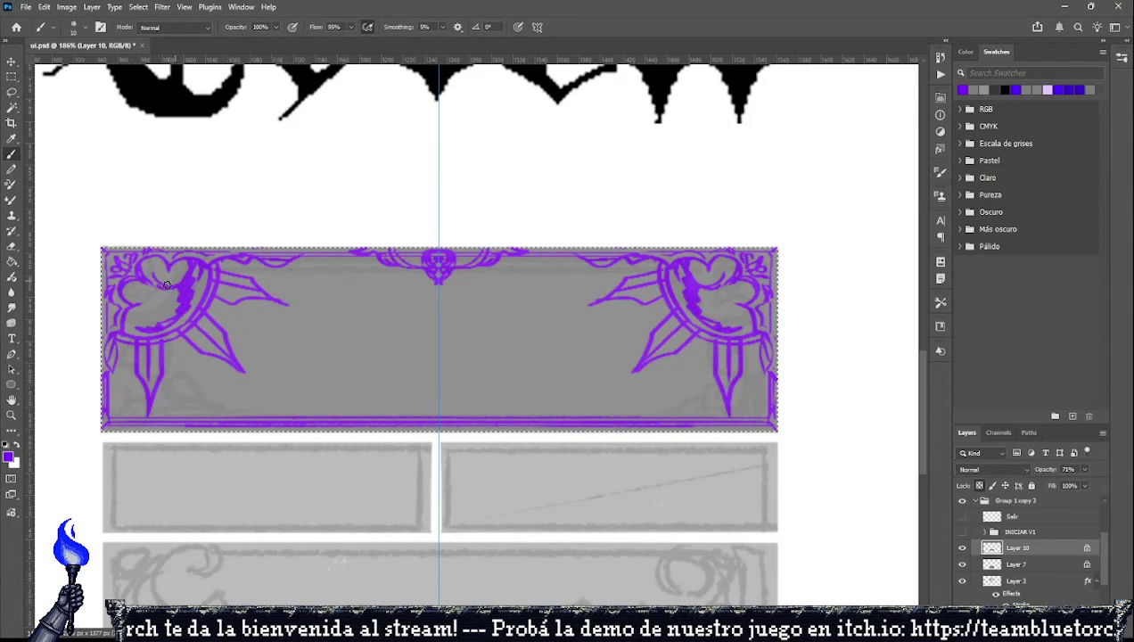
Trim and reshape the corner leaf tips in grey, then try bottom-left purple strokes and undo them.
{"action": "left_click", "coordinate": [143, 348], "text": "alt"}
{"action": "left_click_drag", "start_coordinate": [116, 330], "coordinate": [156, 418]}
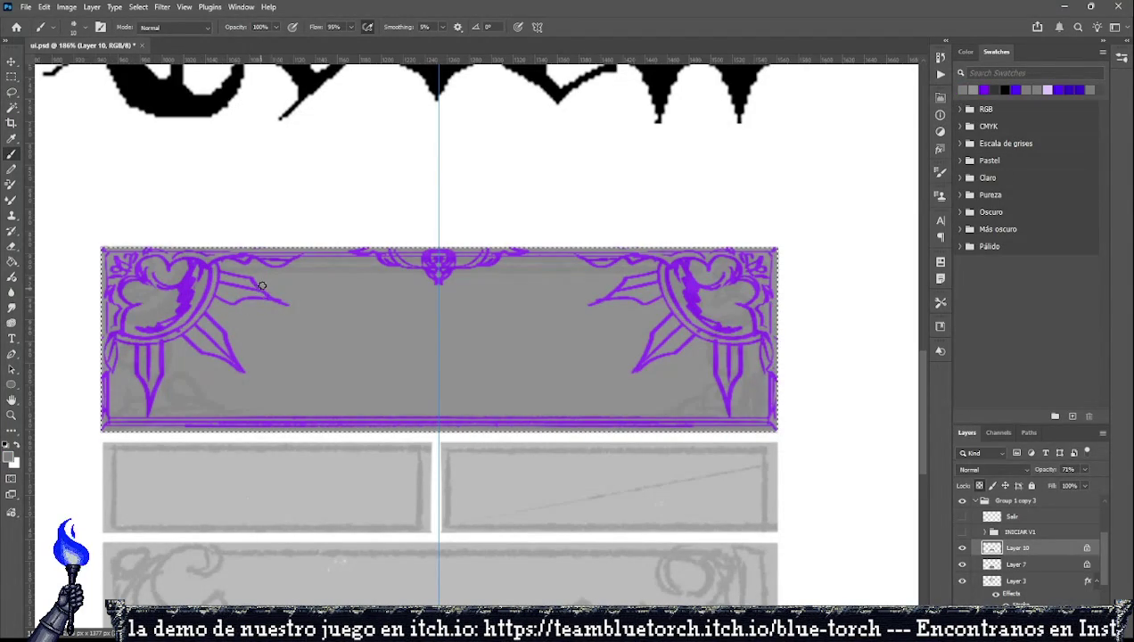
{"action": "left_click_drag", "start_coordinate": [266, 301], "coordinate": [285, 304]}
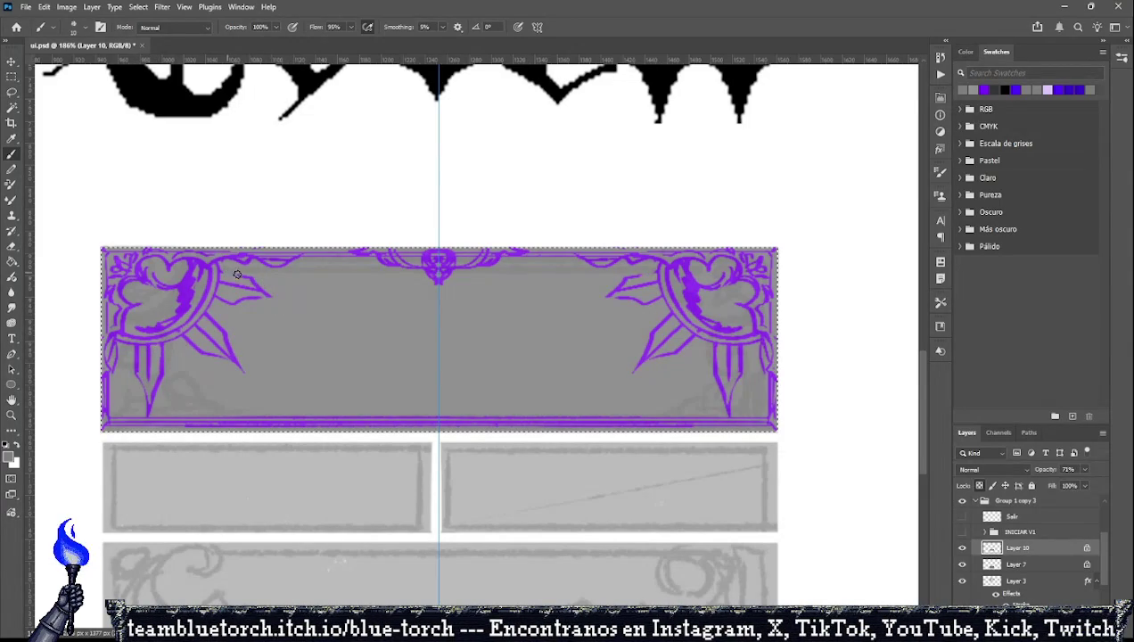
{"action": "left_click_drag", "start_coordinate": [278, 295], "coordinate": [254, 282]}
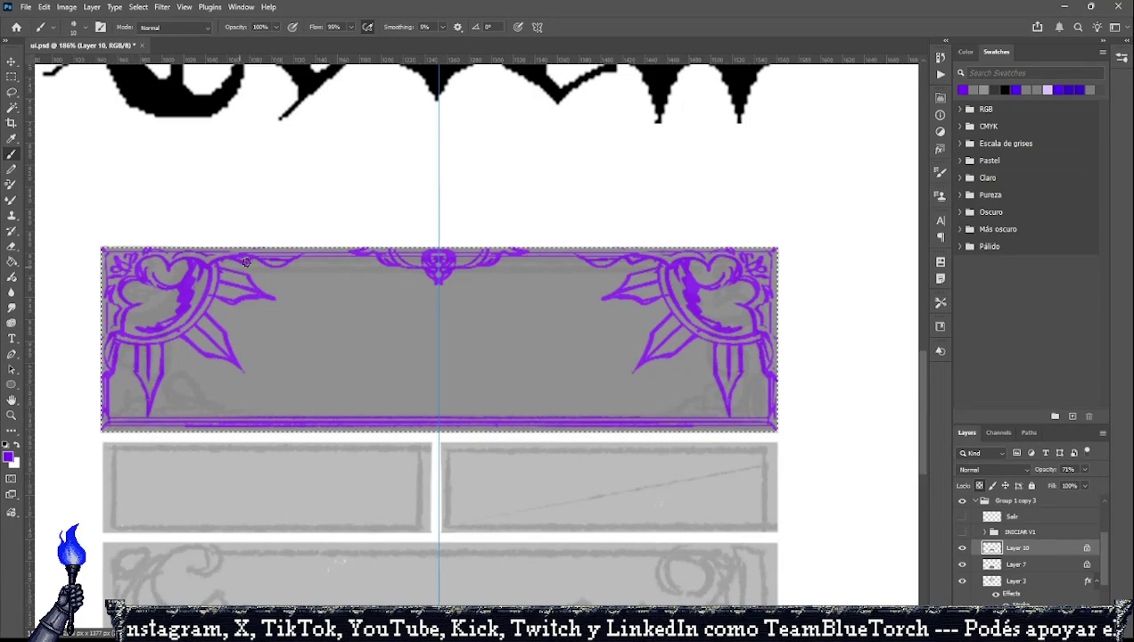
{"action": "mouse_move", "coordinate": [143, 371]}
{"action": "left_mouse_down"}
{"action": "mouse_move", "coordinate": [112, 414]}
{"action": "mouse_move", "coordinate": [125, 397]}
{"action": "mouse_move", "coordinate": [147, 415]}
{"action": "mouse_move", "coordinate": [198, 415]}
{"action": "left_mouse_up"}
{"action": "key", "text": "ctrl+z"}
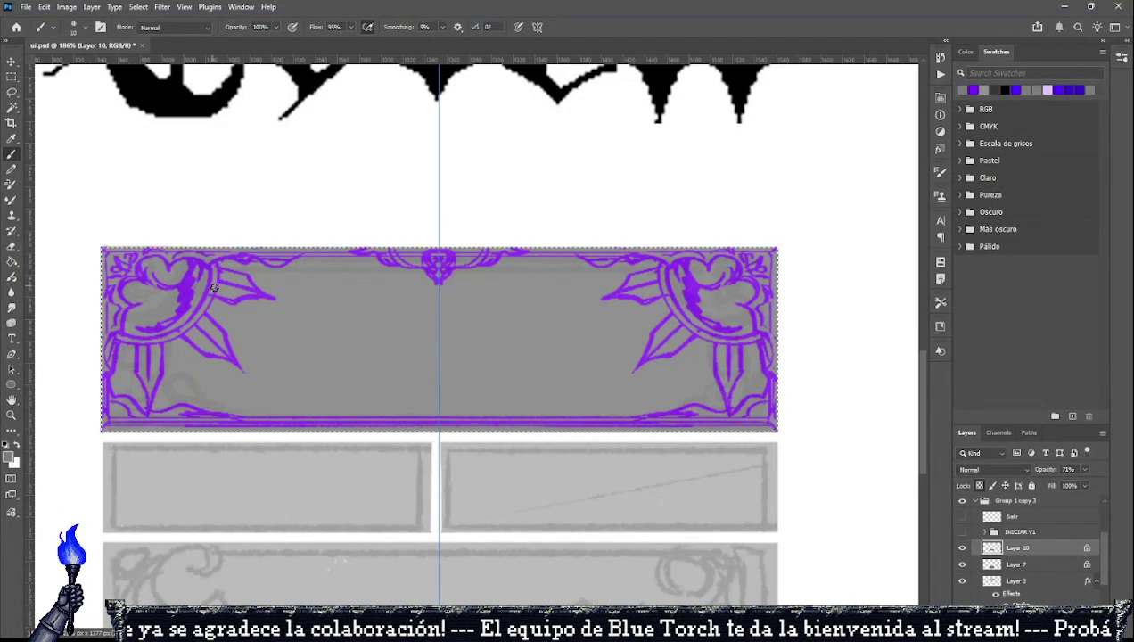
Grey out the leaf, blade and leg strokes, then paint a small purple loop on the bottom border.
{"action": "key", "text": "x"}
{"action": "mouse_move", "coordinate": [215, 306]}
{"action": "left_mouse_down"}
{"action": "mouse_move", "coordinate": [221, 266]}
{"action": "mouse_move", "coordinate": [267, 297]}
{"action": "left_mouse_up"}
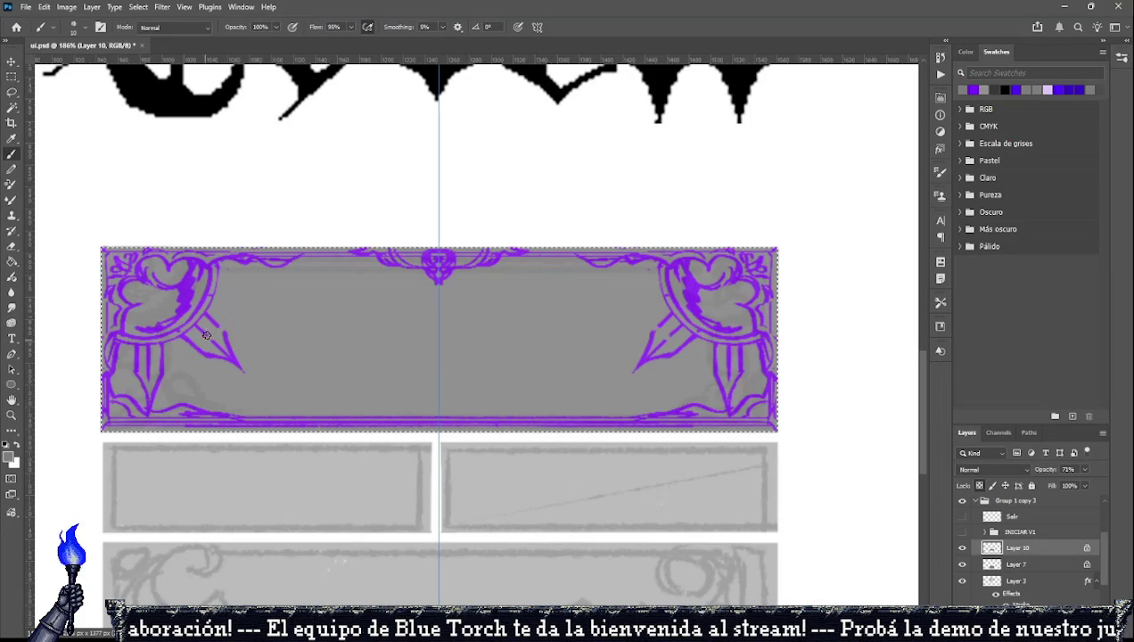
{"action": "left_click_drag", "start_coordinate": [200, 324], "coordinate": [239, 367]}
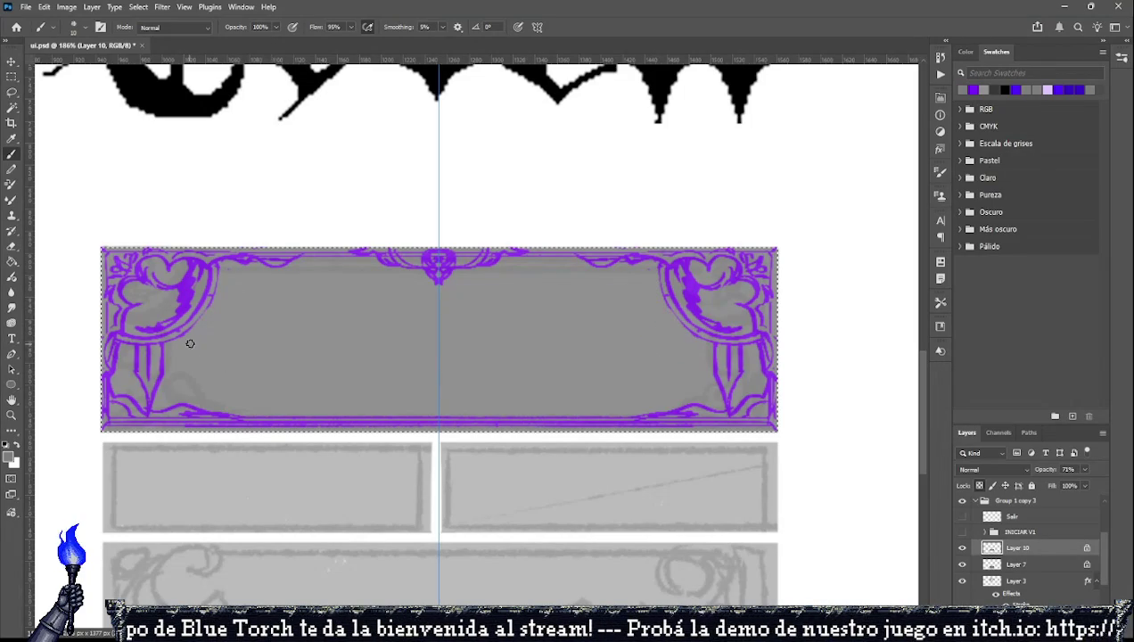
{"action": "mouse_move", "coordinate": [161, 347]}
{"action": "left_mouse_down"}
{"action": "mouse_move", "coordinate": [152, 412]}
{"action": "mouse_move", "coordinate": [228, 420]}
{"action": "left_mouse_up"}
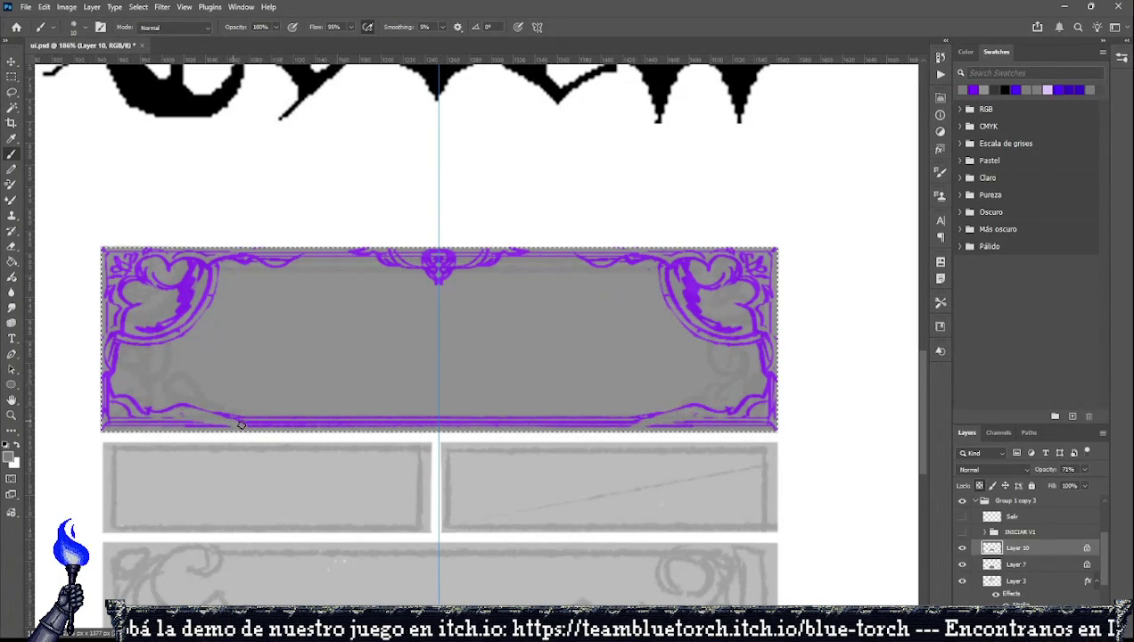
{"action": "key", "text": "x"}
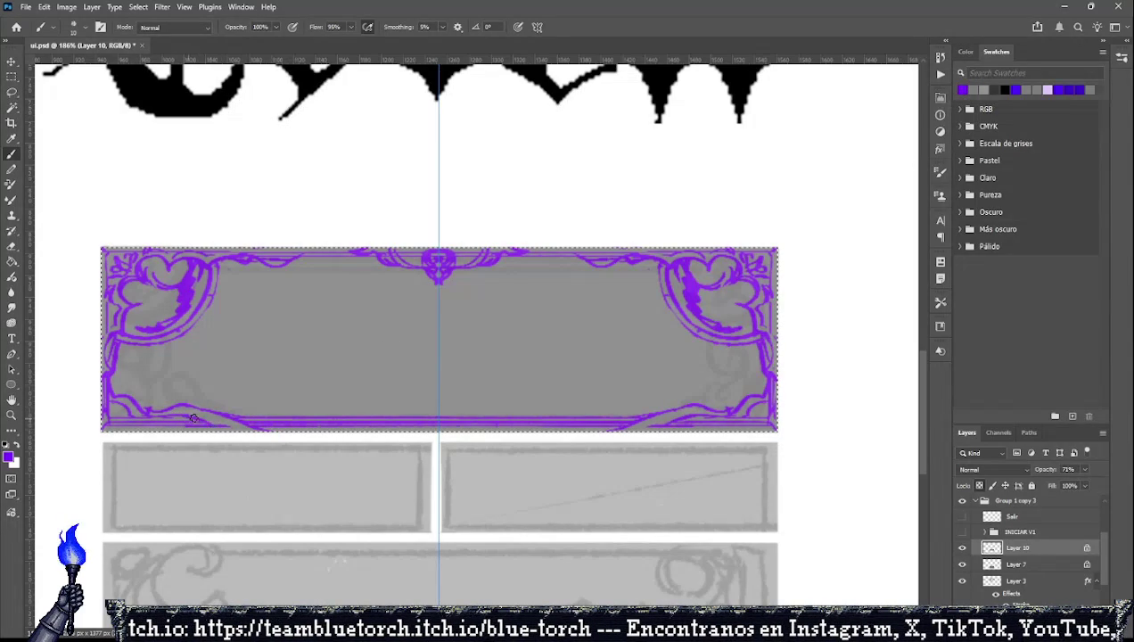
{"action": "left_click_drag", "start_coordinate": [528, 426], "coordinate": [565, 421]}
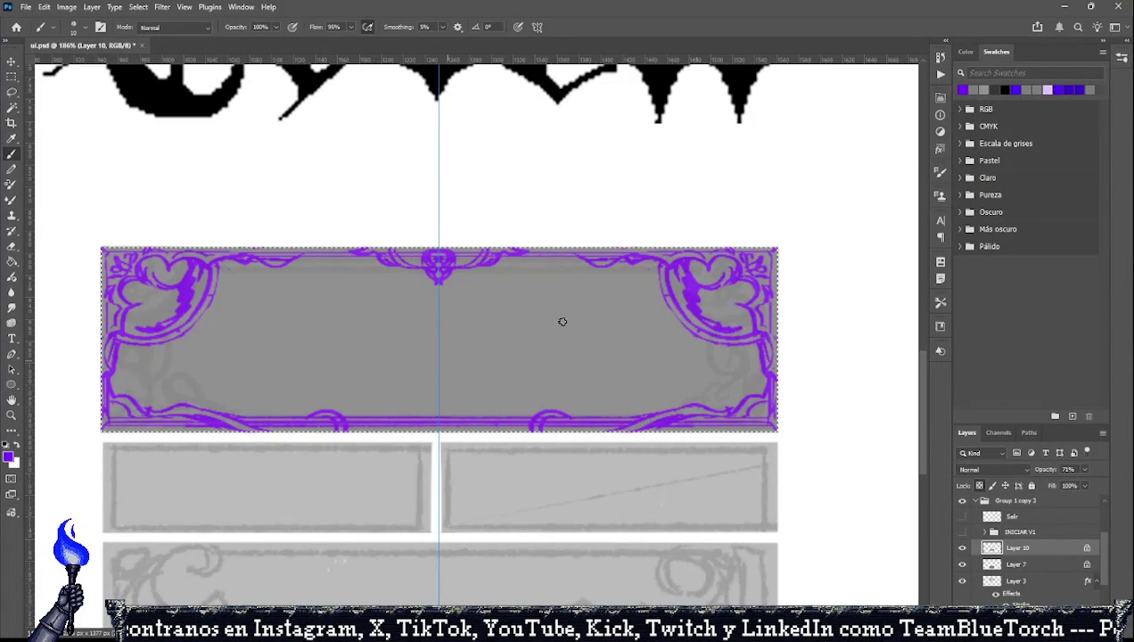
Paint purple swirl loops along the bottom border and diagonal rays from the upper corners inward.
{"action": "left_click", "coordinate": [11, 78]}
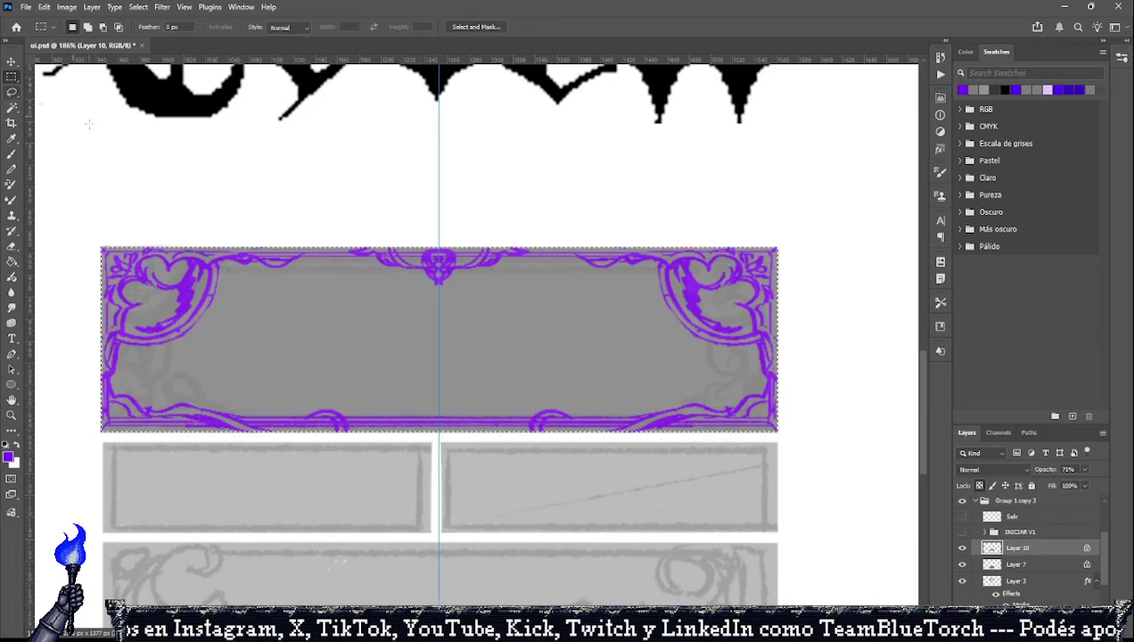
{"action": "left_click", "coordinate": [11, 156]}
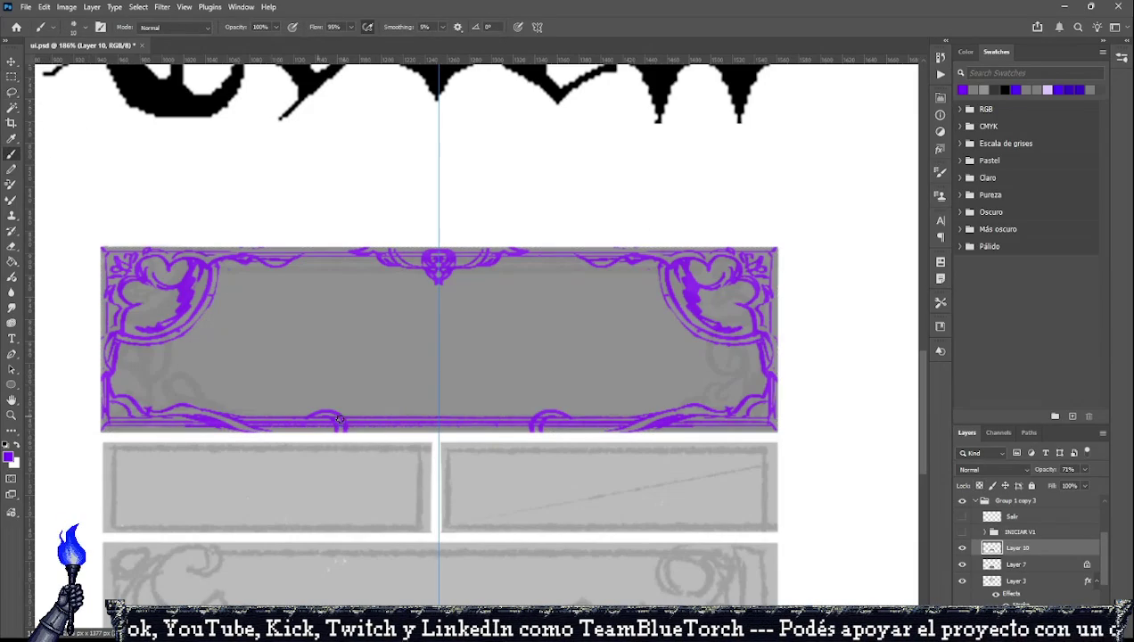
{"action": "left_click_drag", "start_coordinate": [333, 432], "coordinate": [403, 411]}
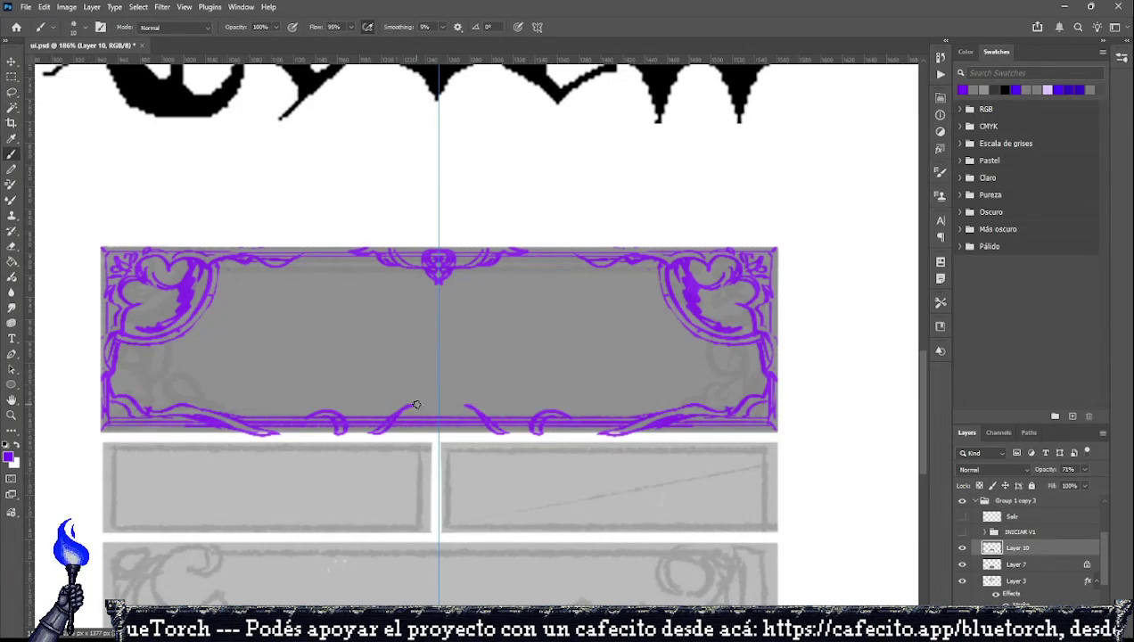
{"action": "left_click_drag", "start_coordinate": [419, 417], "coordinate": [439, 425]}
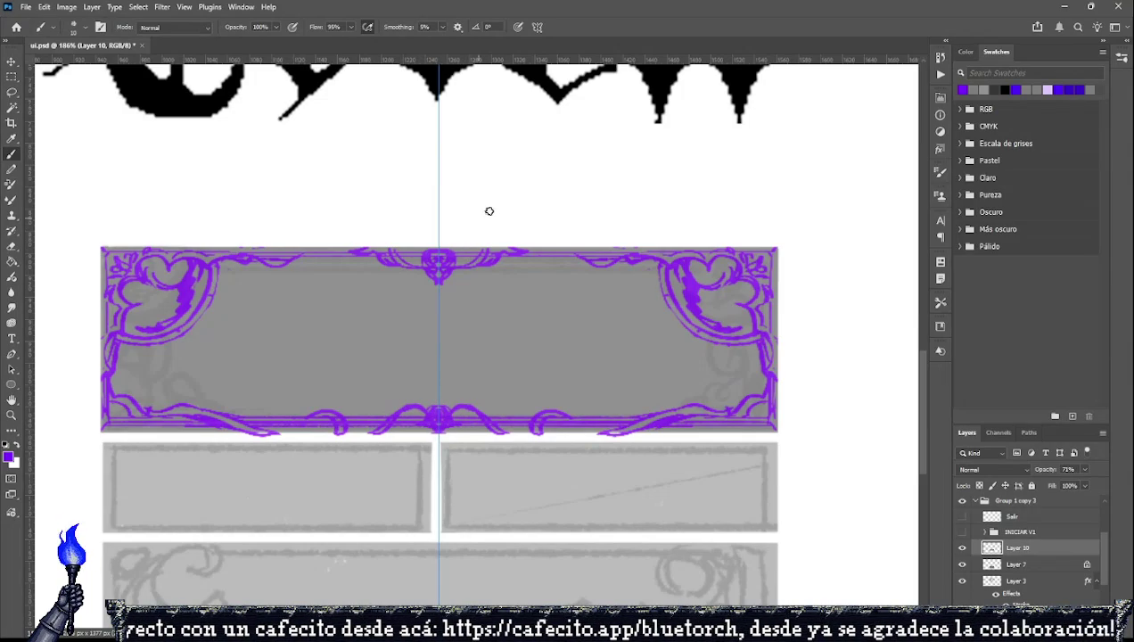
{"action": "left_click_drag", "start_coordinate": [214, 297], "coordinate": [365, 390]}
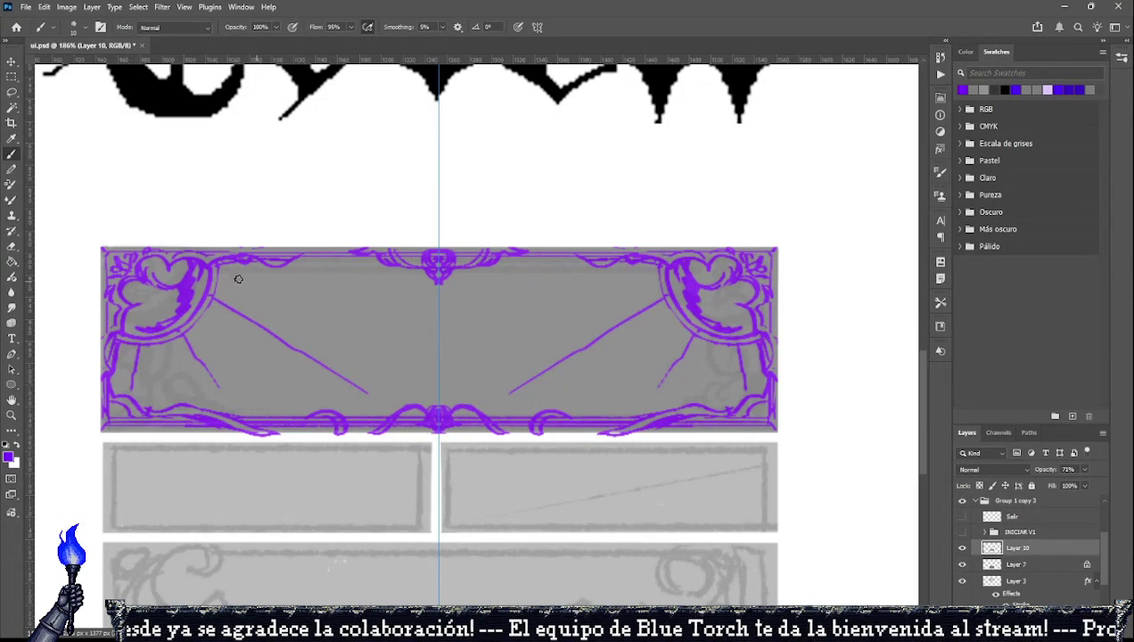
Paint mirrored diagonal rays from the upper-left ornament toward the centre, redoing misplaced strokes.
{"action": "left_click_drag", "start_coordinate": [210, 306], "coordinate": [266, 347]}
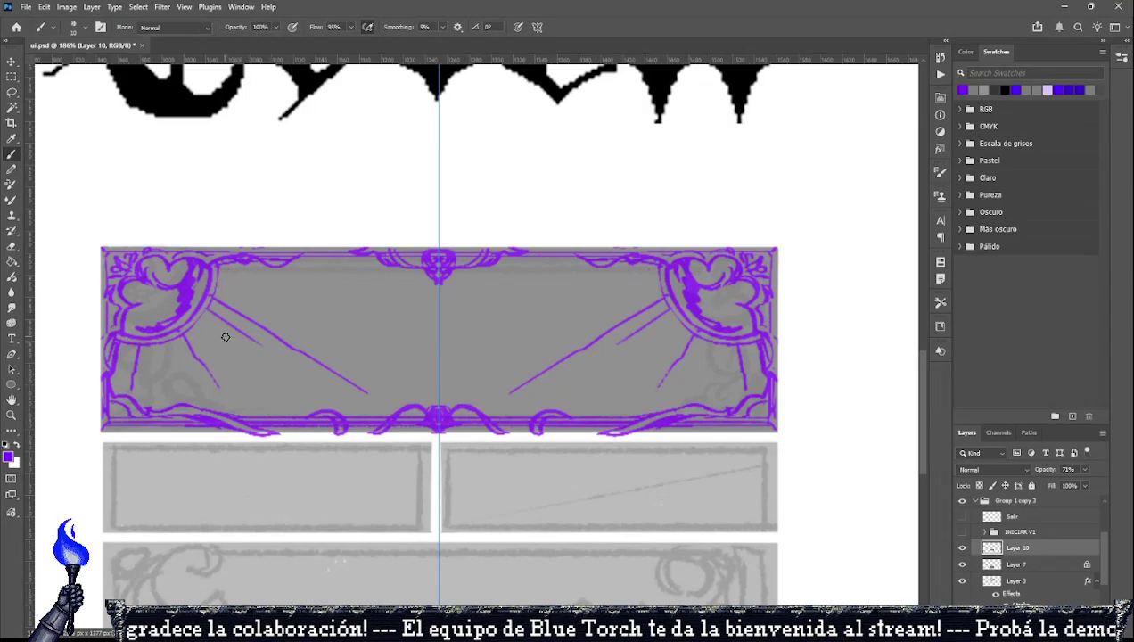
{"action": "key", "text": "ctrl+z"}
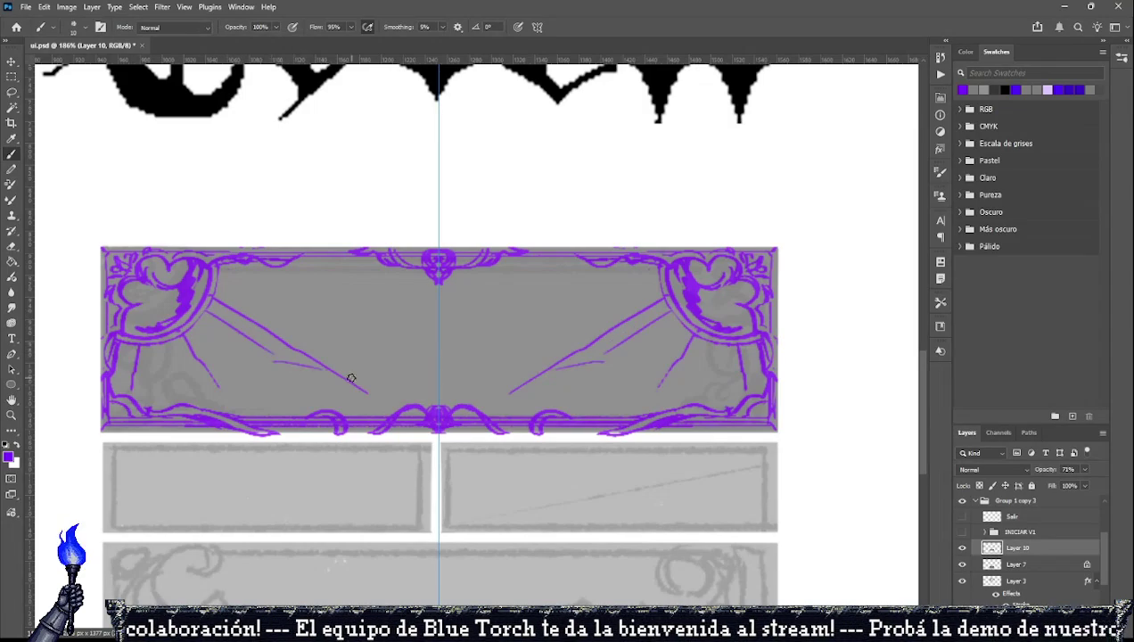
{"action": "left_click_drag", "start_coordinate": [276, 361], "coordinate": [358, 385]}
{"action": "key", "text": "ctrl+z"}
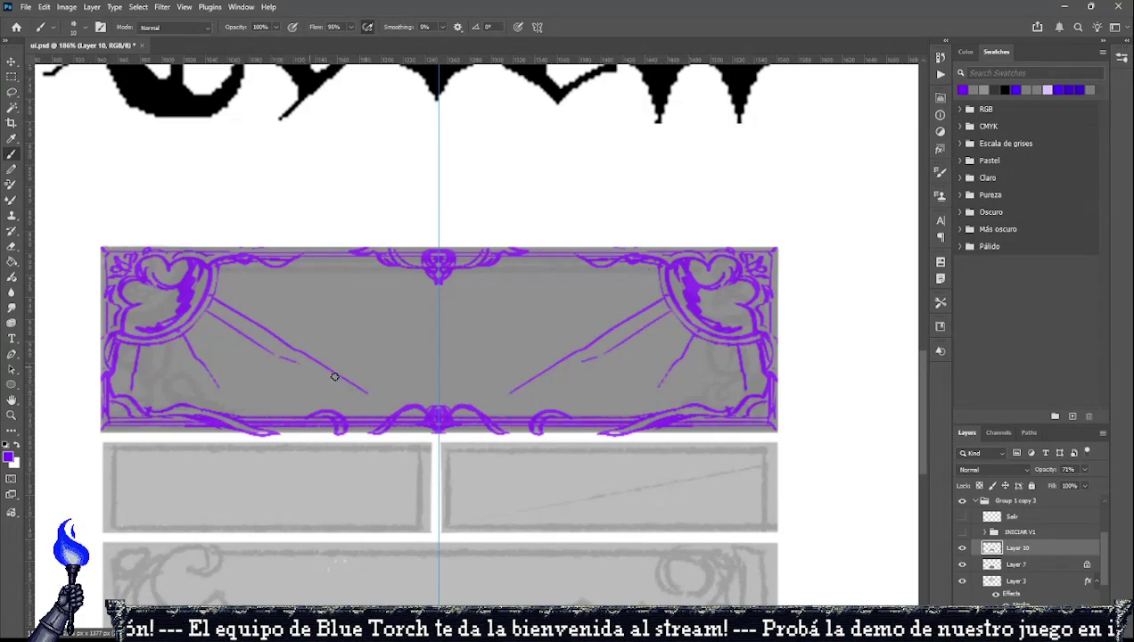
{"action": "left_click_drag", "start_coordinate": [294, 360], "coordinate": [355, 385]}
{"action": "left_click_drag", "start_coordinate": [224, 284], "coordinate": [369, 389]}
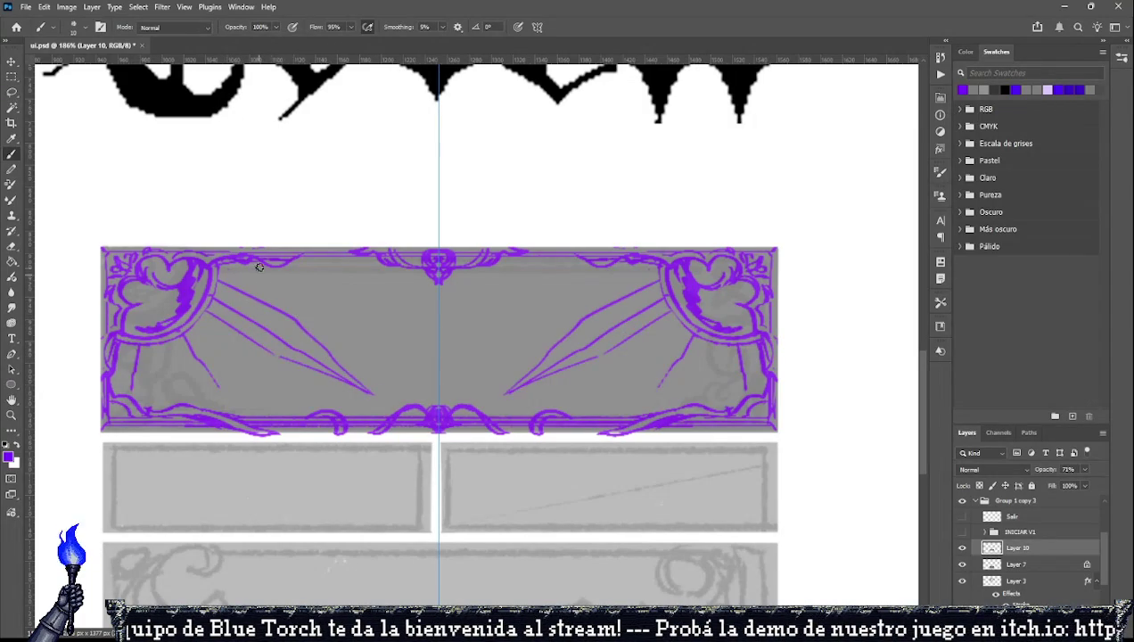
{"action": "left_click_drag", "start_coordinate": [233, 271], "coordinate": [369, 278]}
{"action": "left_click_drag", "start_coordinate": [287, 265], "coordinate": [373, 276]}
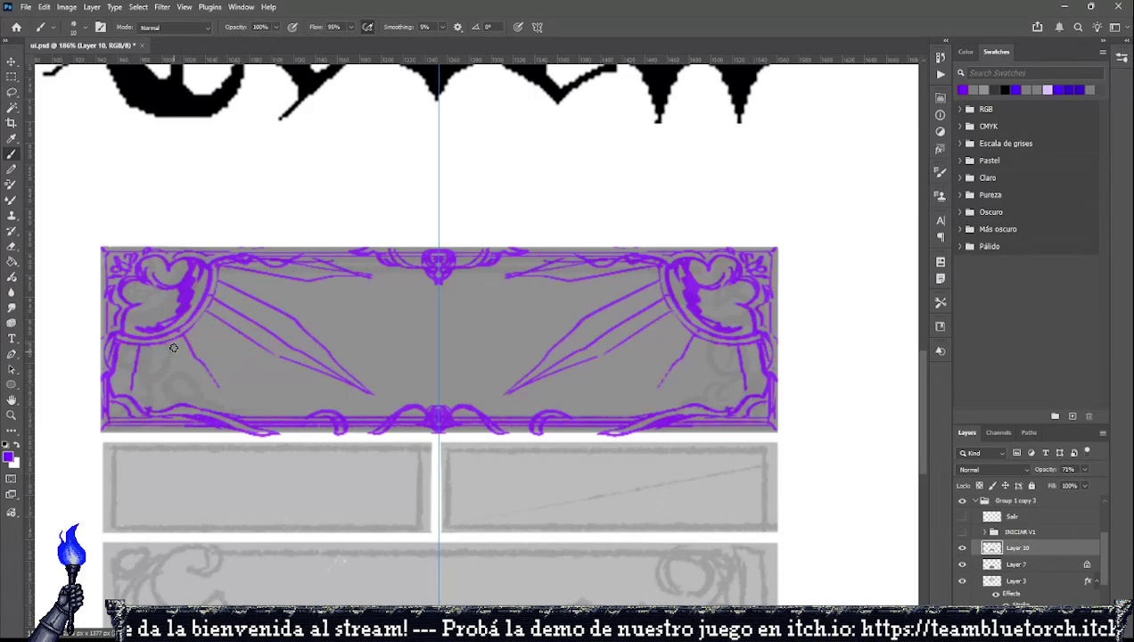
Add downward and vertical strokes below the left ornament, undoing the ones that look wrong.
{"action": "left_click_drag", "start_coordinate": [174, 347], "coordinate": [217, 392]}
{"action": "left_click_drag", "start_coordinate": [203, 337], "coordinate": [258, 417]}
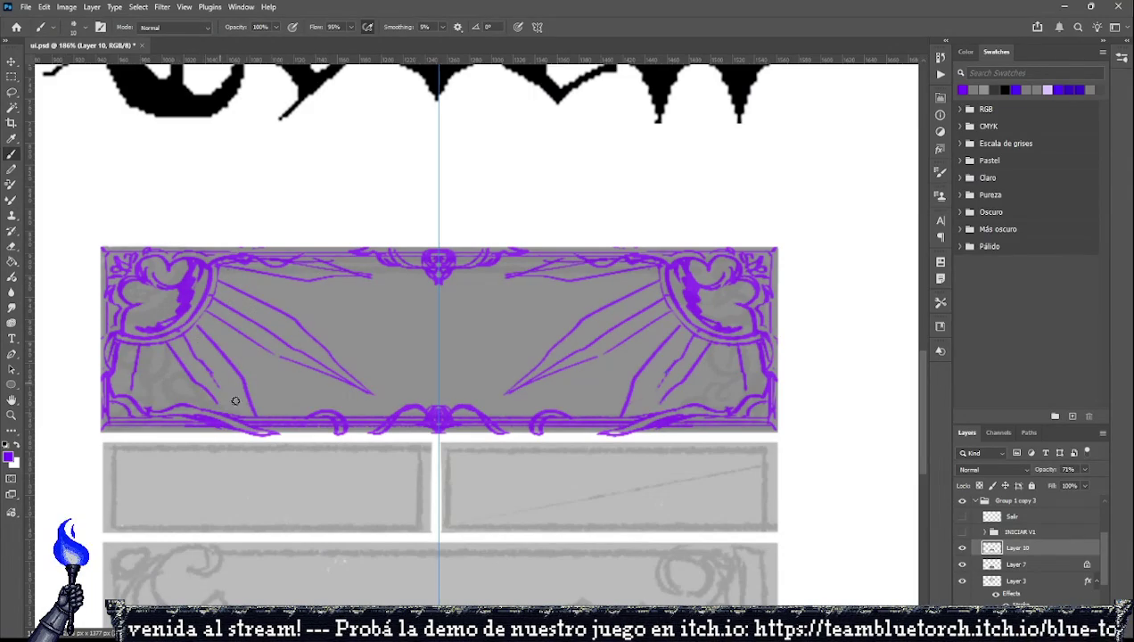
{"action": "left_click_drag", "start_coordinate": [210, 369], "coordinate": [244, 410]}
{"action": "left_click_drag", "start_coordinate": [157, 342], "coordinate": [149, 392]}
{"action": "key", "text": "ctrl+z"}
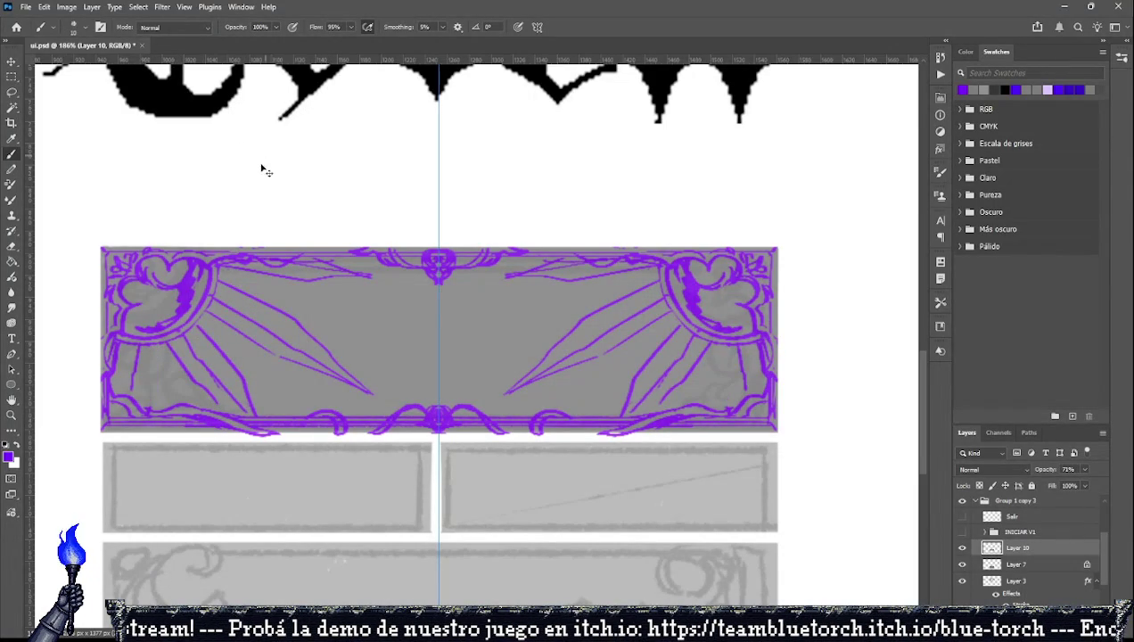
{"action": "key", "text": "ctrl+z"}
{"action": "key", "text": "ctrl+z"}
{"action": "key", "text": "ctrl+z"}
{"action": "left_click_drag", "start_coordinate": [169, 346], "coordinate": [230, 397]}
{"action": "key", "text": "ctrl+z"}
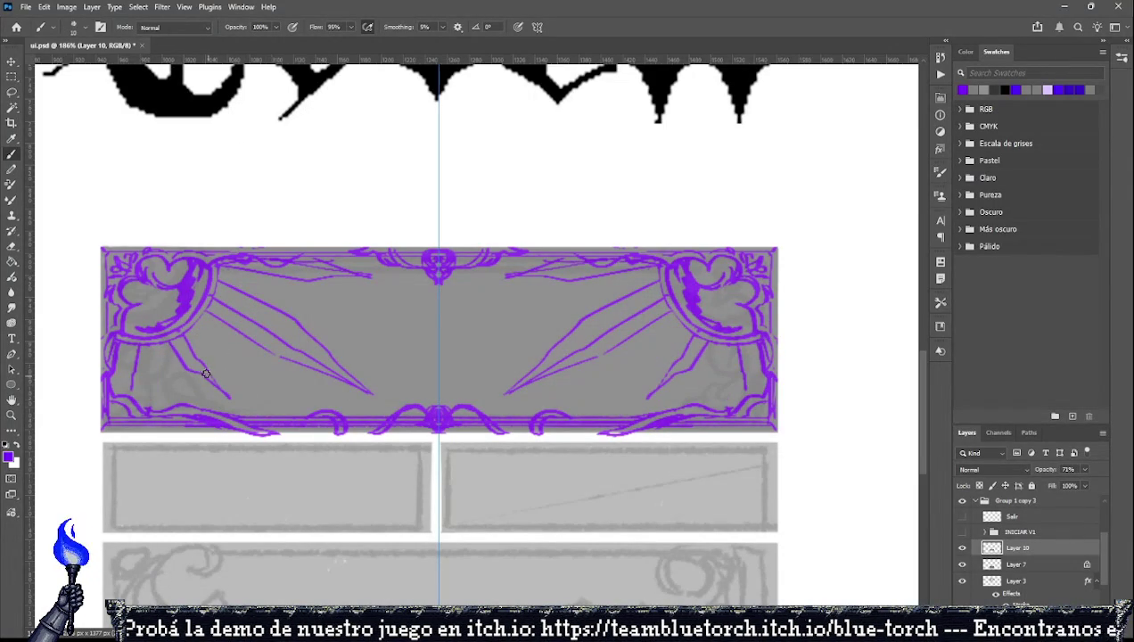
{"action": "left_click_drag", "start_coordinate": [187, 323], "coordinate": [229, 394]}
{"action": "key", "text": "ctrl+z"}
{"action": "key", "text": "ctrl+z"}
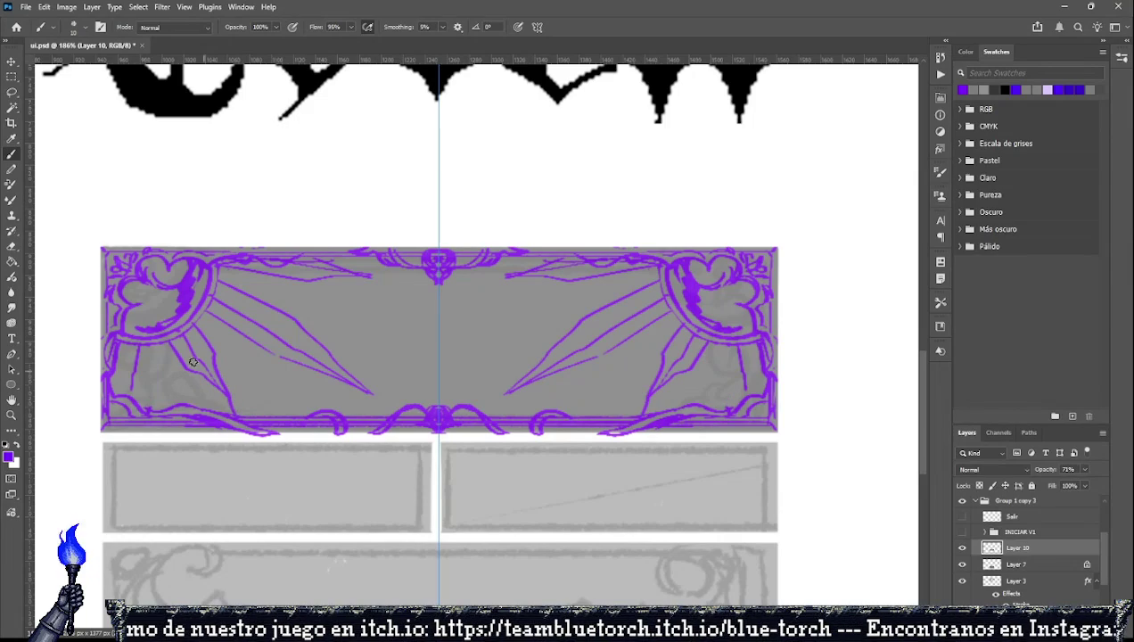
{"action": "mouse_move", "coordinate": [153, 340]}
{"action": "left_mouse_down"}
{"action": "mouse_move", "coordinate": [152, 374]}
{"action": "mouse_move", "coordinate": [134, 396]}
{"action": "left_mouse_up"}
{"action": "key", "text": "ctrl+z"}
{"action": "key", "text": "ctrl+z"}
Redraw the lower-left stroke and try mirrored side and centre strokes, undoing the rejects.
{"action": "key", "text": "ctrl+z"}
{"action": "left_click_drag", "start_coordinate": [119, 343], "coordinate": [125, 392]}
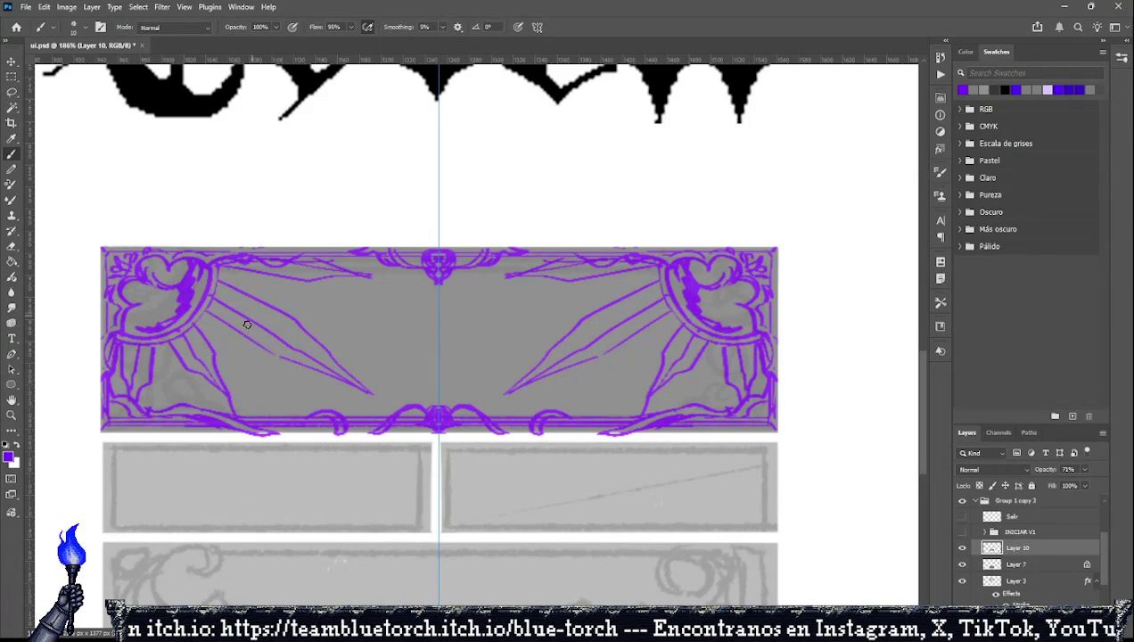
{"action": "left_click_drag", "start_coordinate": [201, 312], "coordinate": [274, 351]}
{"action": "key", "text": "ctrl+z"}
{"action": "mouse_move", "coordinate": [203, 310]}
{"action": "left_mouse_down"}
{"action": "mouse_move", "coordinate": [274, 352]}
{"action": "mouse_move", "coordinate": [268, 324]}
{"action": "mouse_move", "coordinate": [279, 332]}
{"action": "left_mouse_up"}
{"action": "key", "text": "ctrl+z"}
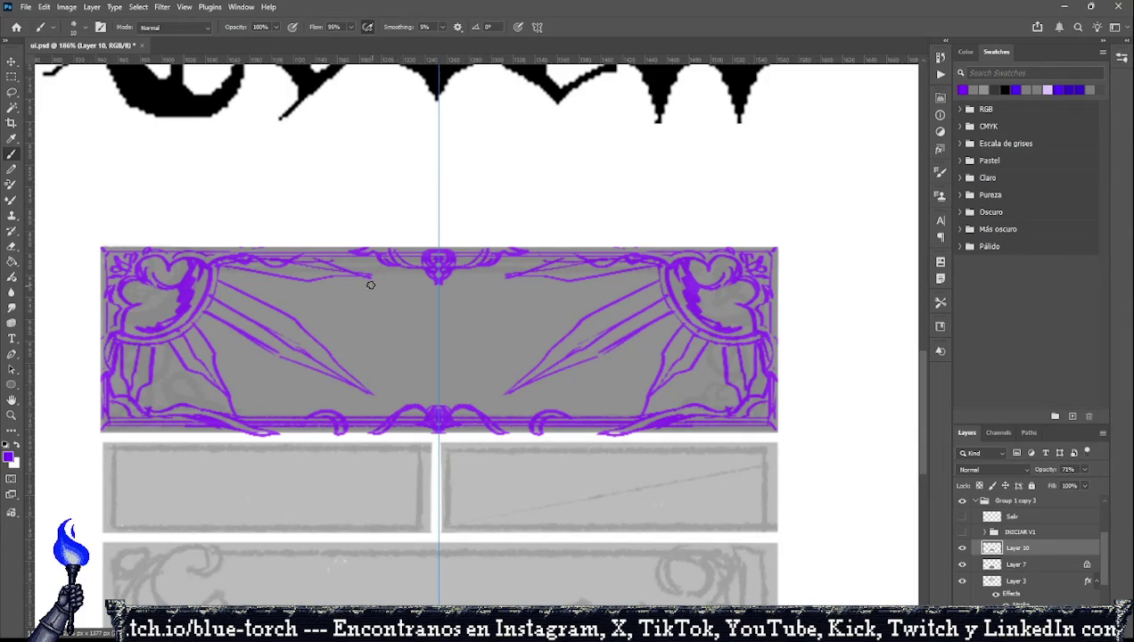
{"action": "mouse_move", "coordinate": [431, 280]}
{"action": "left_mouse_down"}
{"action": "mouse_move", "coordinate": [390, 296]}
{"action": "mouse_move", "coordinate": [419, 305]}
{"action": "mouse_move", "coordinate": [393, 278]}
{"action": "mouse_move", "coordinate": [429, 294]}
{"action": "mouse_move", "coordinate": [431, 309]}
{"action": "left_mouse_up"}
{"action": "key", "text": "ctrl+z"}
{"action": "key", "text": "ctrl+z"}
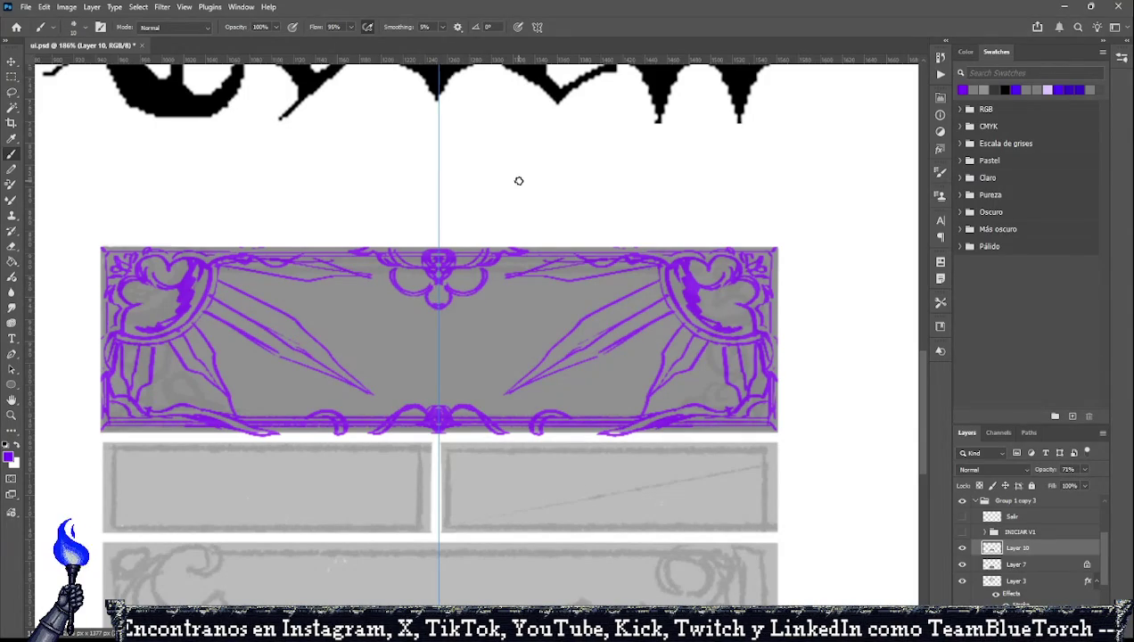
Check the labels, paint mirrored curls on the top-centre ornament, and discard the bottom V strokes.
{"action": "left_click", "coordinate": [962, 518]}
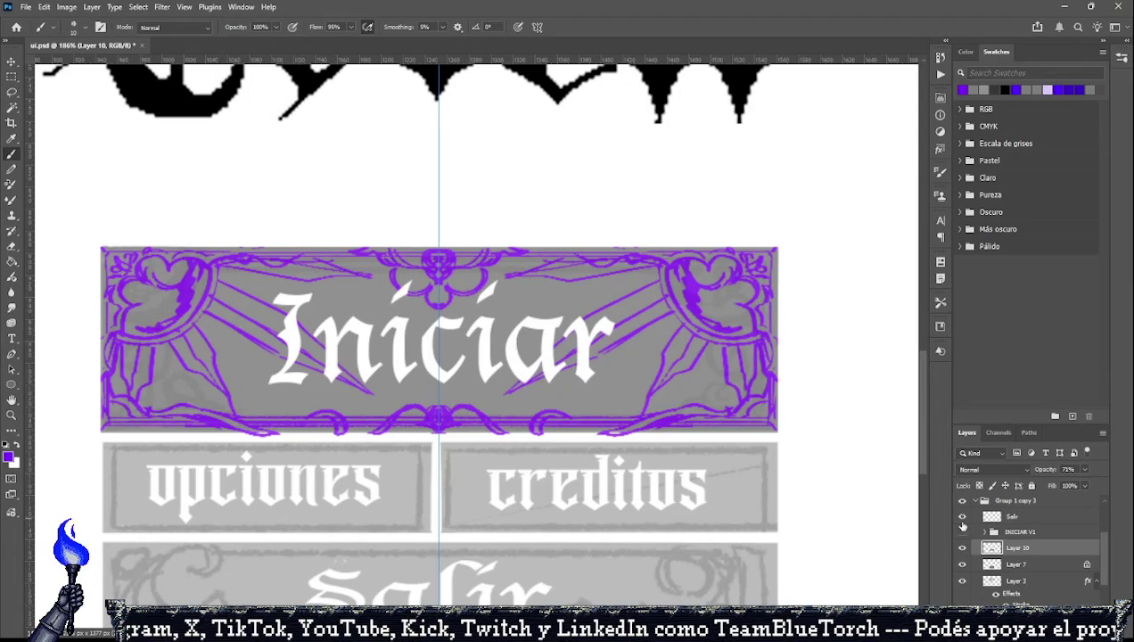
{"action": "left_click", "coordinate": [961, 517]}
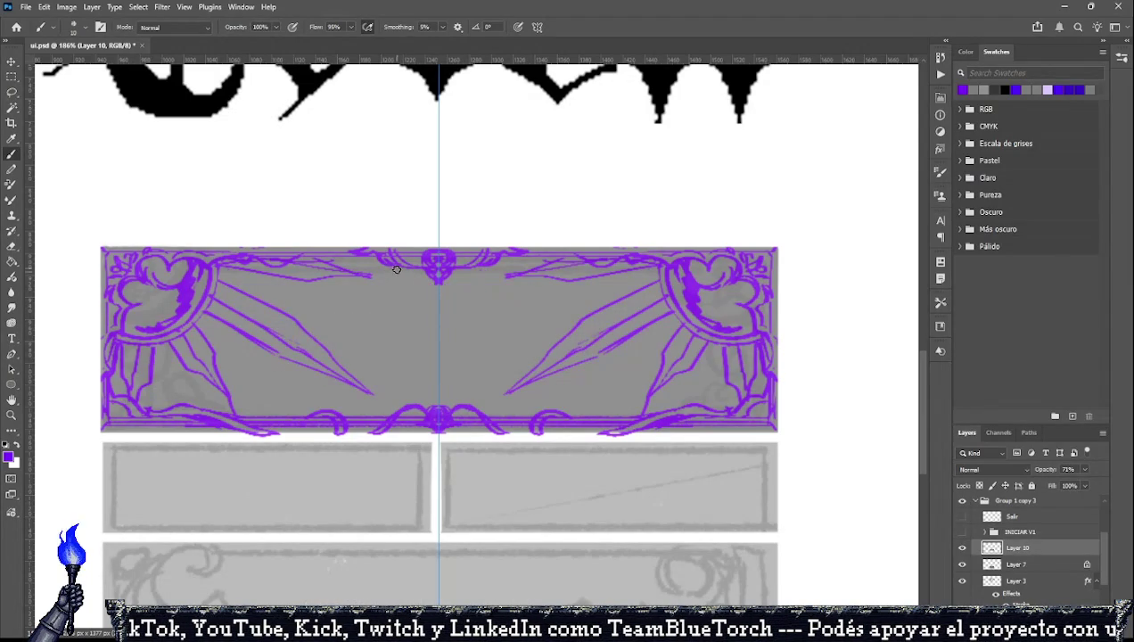
{"action": "mouse_move", "coordinate": [396, 269]}
{"action": "left_mouse_down"}
{"action": "mouse_move", "coordinate": [425, 281]}
{"action": "mouse_move", "coordinate": [416, 281]}
{"action": "mouse_move", "coordinate": [425, 269]}
{"action": "mouse_move", "coordinate": [440, 294]}
{"action": "left_mouse_up"}
{"action": "mouse_move", "coordinate": [435, 398]}
{"action": "left_mouse_down"}
{"action": "mouse_move", "coordinate": [419, 389]}
{"action": "mouse_move", "coordinate": [438, 405]}
{"action": "left_mouse_up"}
{"action": "key", "text": "ctrl+z"}
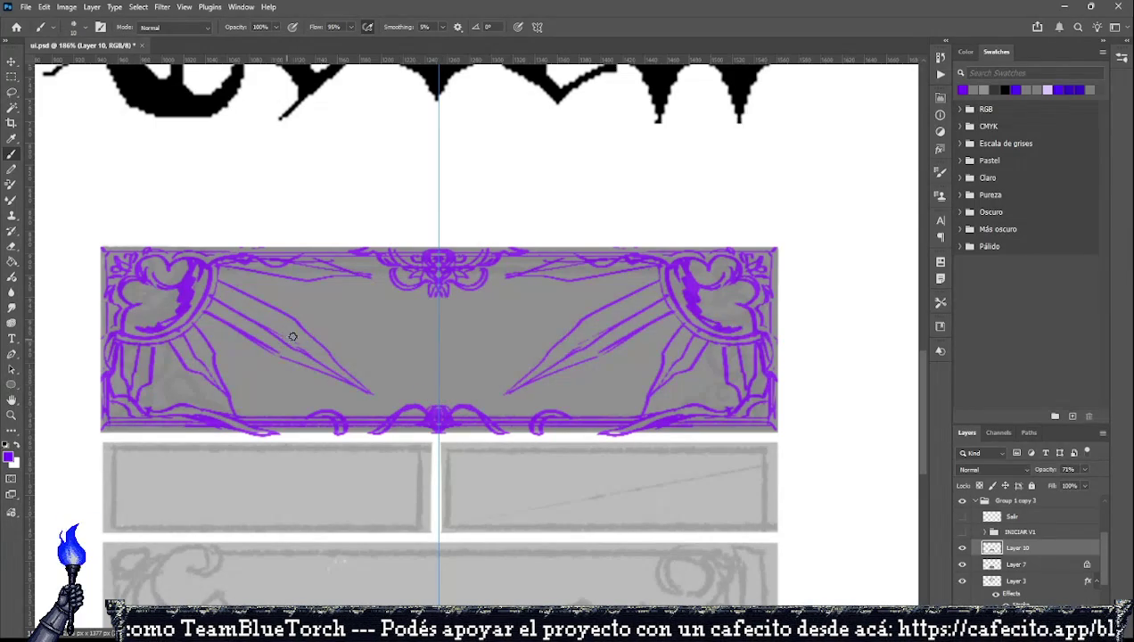
With symmetry off, trace the frame's top edge and bottom edge in purple.
{"action": "key", "text": "ctrl+h"}
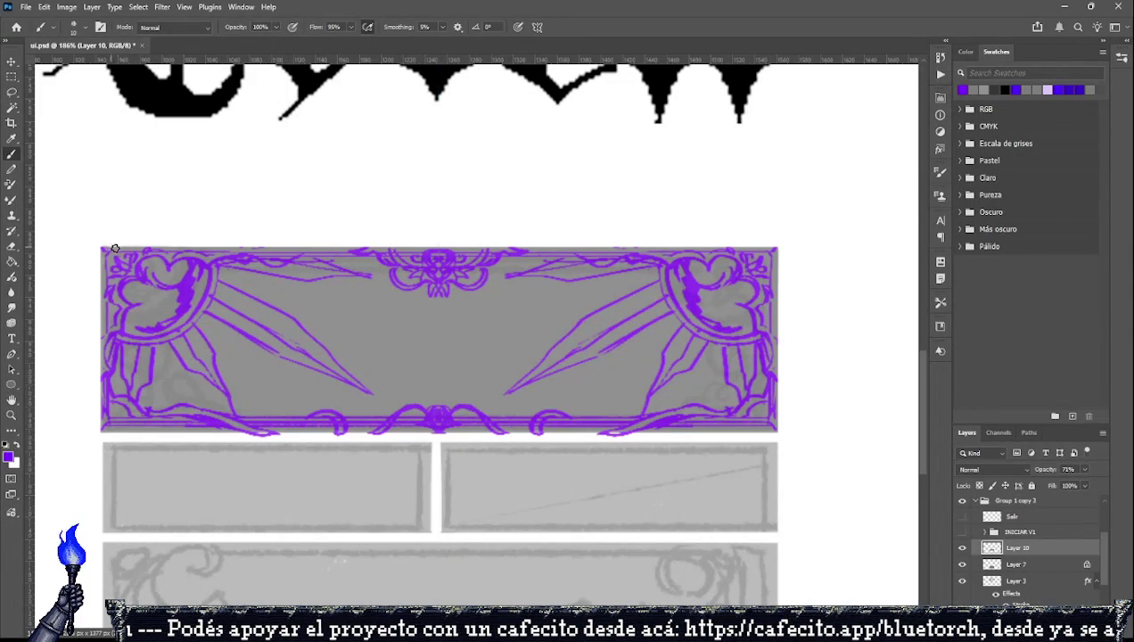
{"action": "left_click_drag", "start_coordinate": [107, 248], "coordinate": [428, 247]}
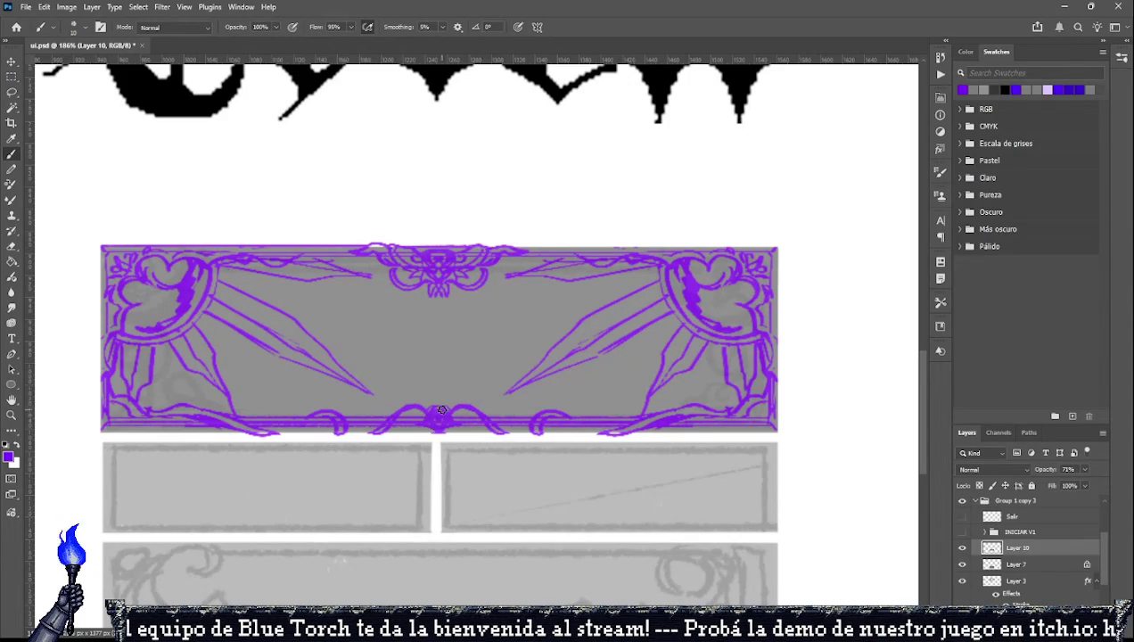
{"action": "left_click_drag", "start_coordinate": [272, 431], "coordinate": [602, 435]}
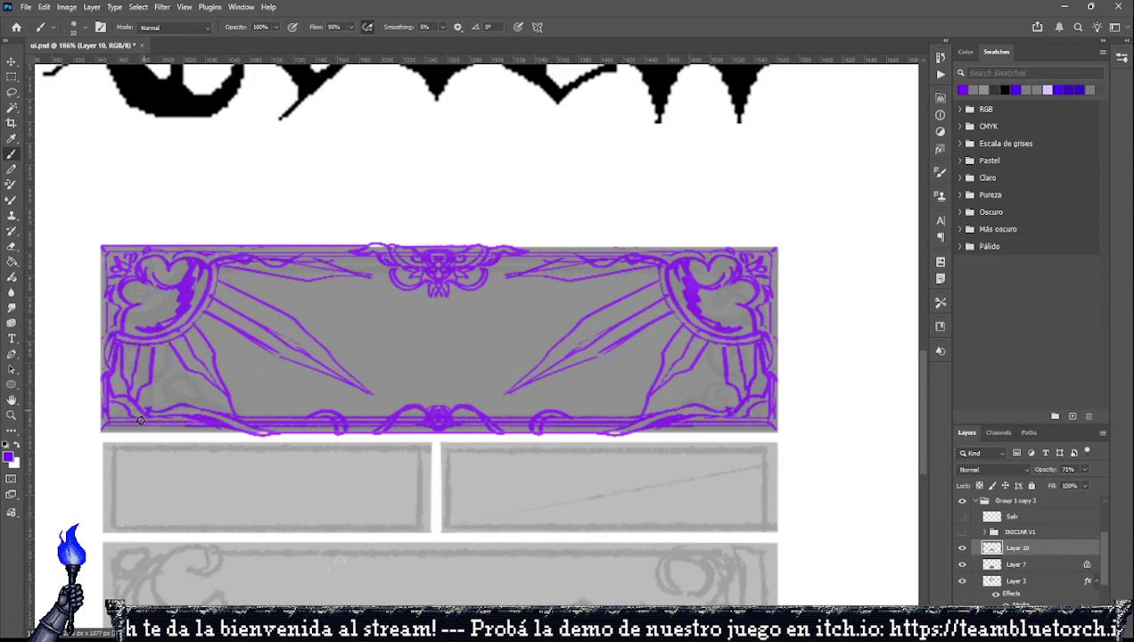
{"action": "left_click_drag", "start_coordinate": [103, 433], "coordinate": [239, 437]}
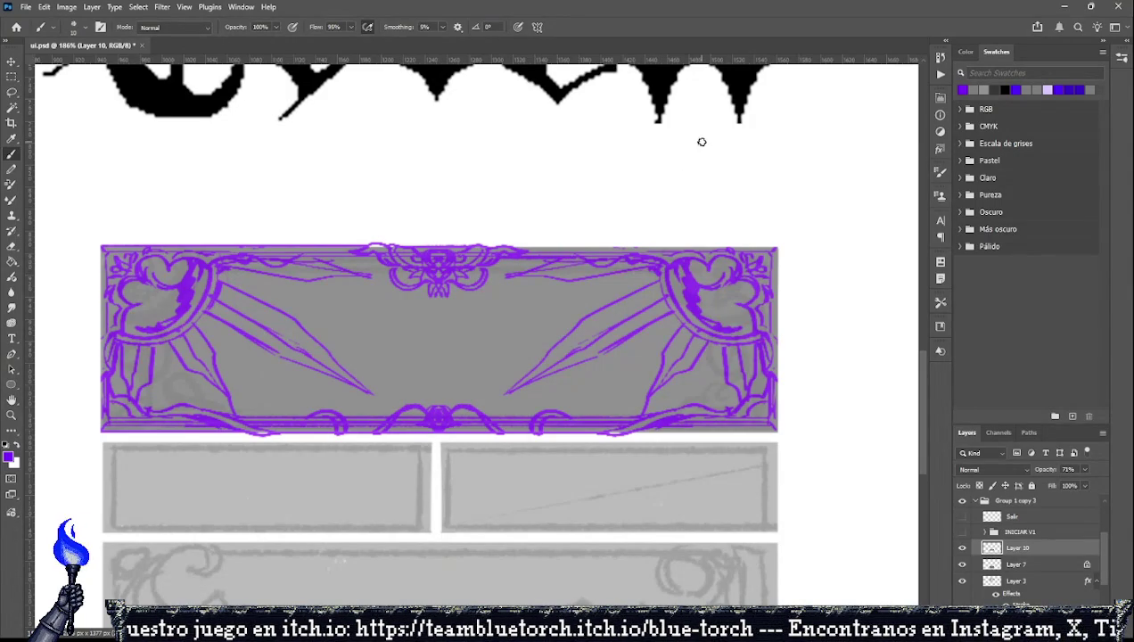
Cover a stray purple line on the frame's right side with light grey, then return to purple.
{"action": "left_click", "coordinate": [985, 89]}
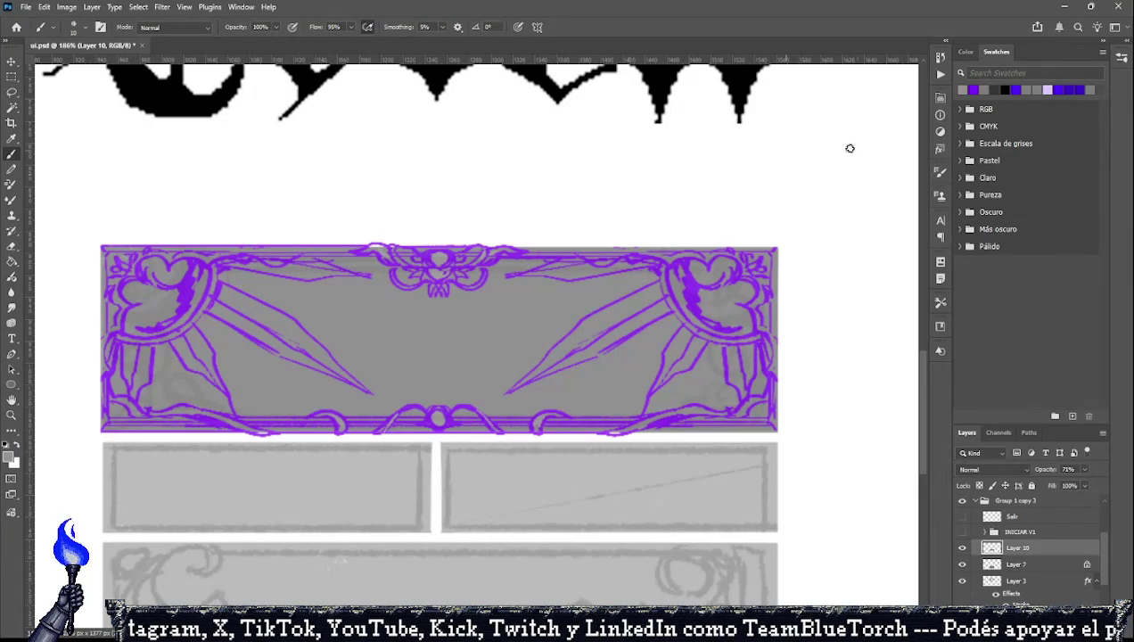
{"action": "left_click", "coordinate": [972, 89]}
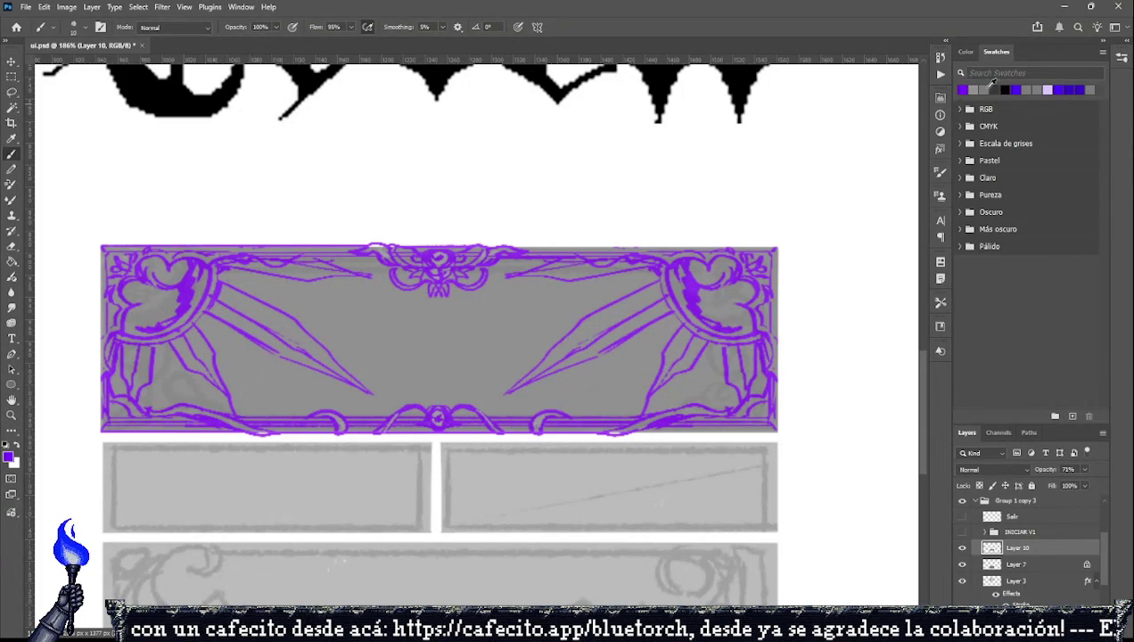
{"action": "left_click", "coordinate": [989, 85]}
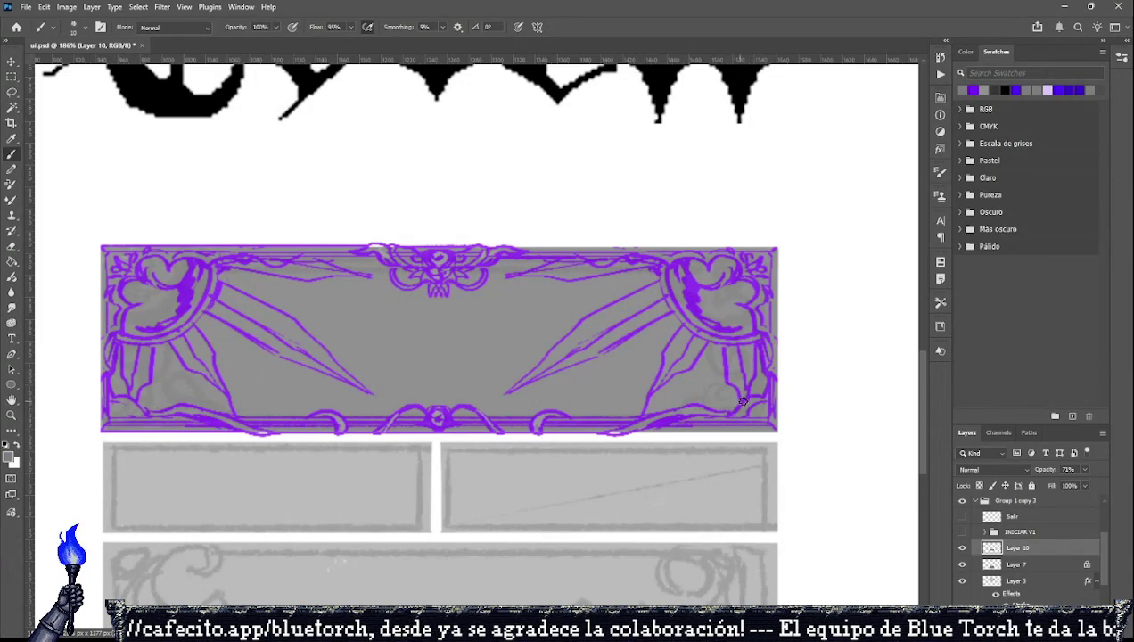
{"action": "left_click_drag", "start_coordinate": [758, 409], "coordinate": [760, 394]}
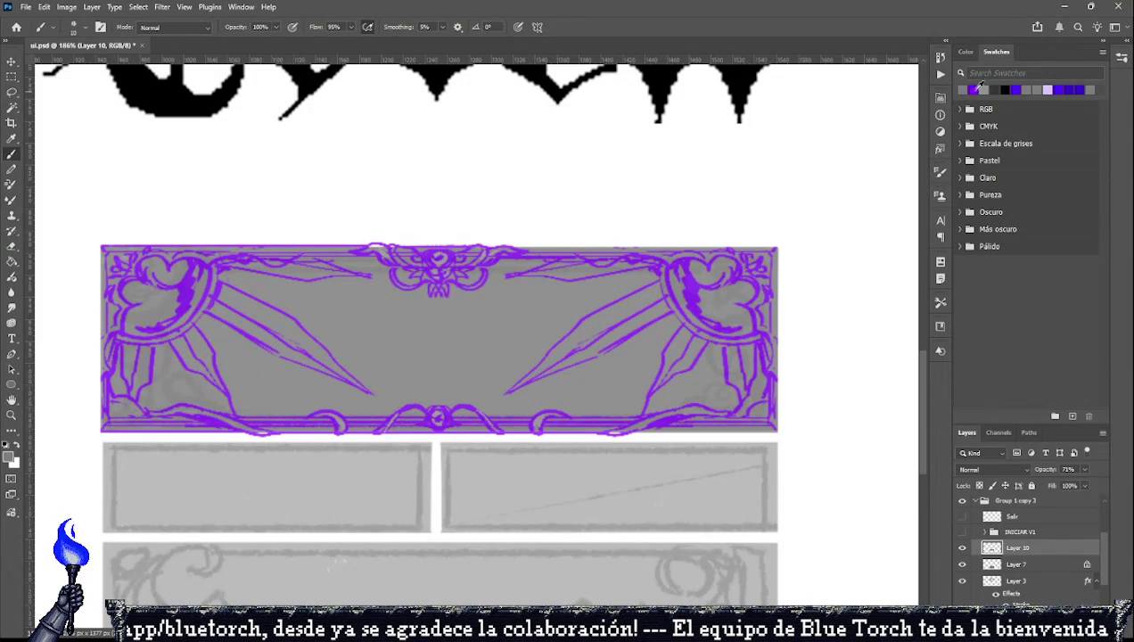
{"action": "left_click", "coordinate": [972, 88]}
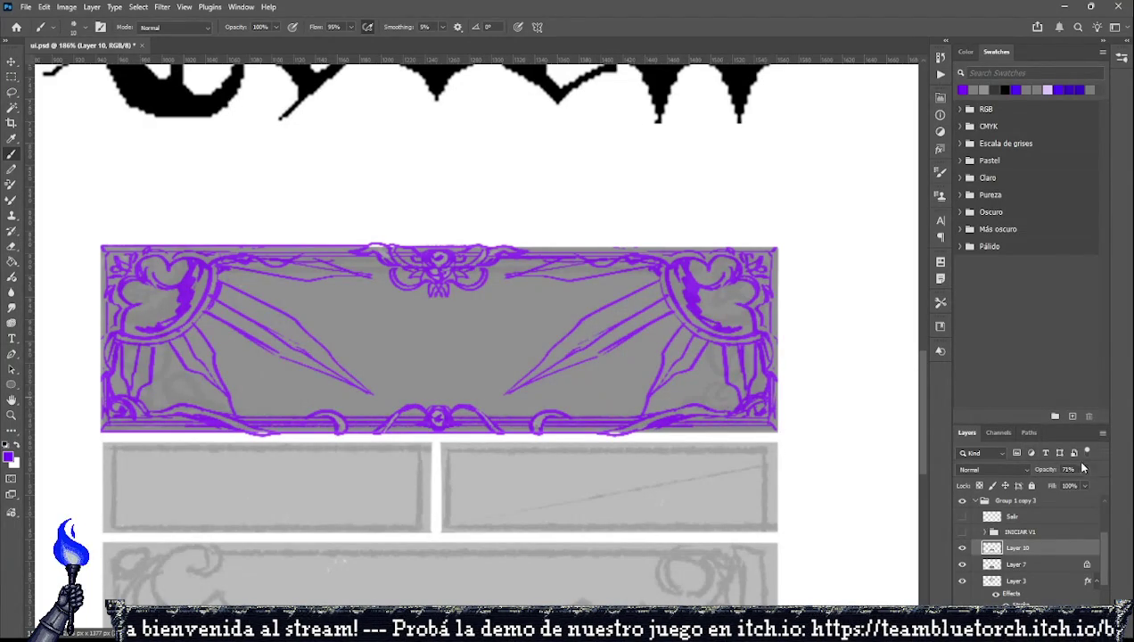
Raise Layer 10's opacity from 71% to 100%, then toggle between Eyedropper and Brush.
{"action": "left_click_drag", "start_coordinate": [1083, 469], "coordinate": [1105, 474]}
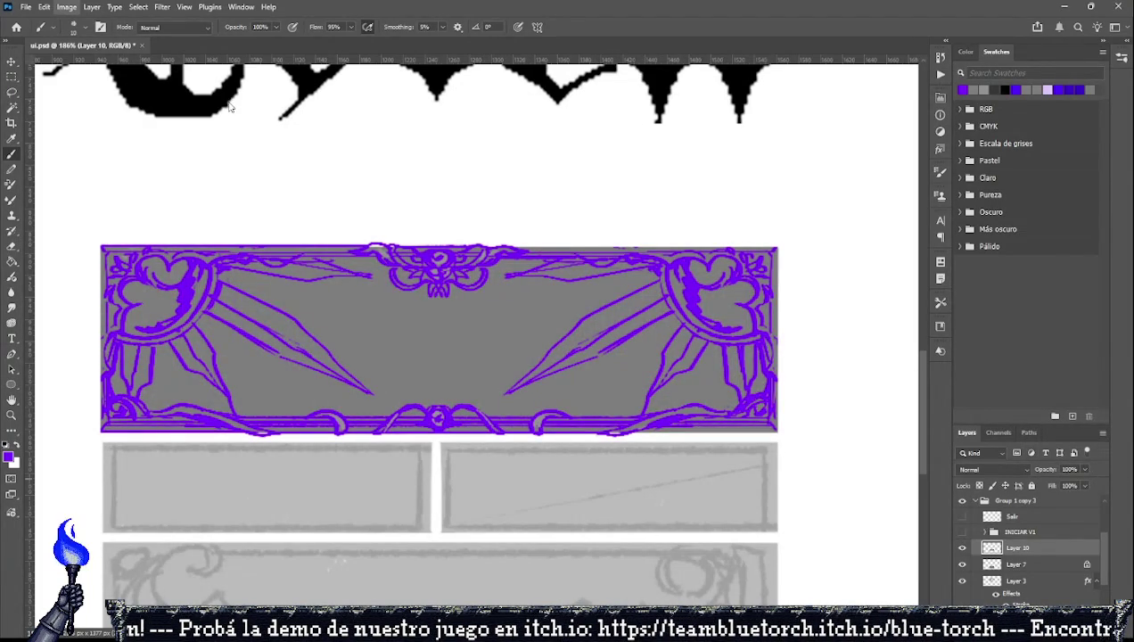
{"action": "key", "text": "i"}
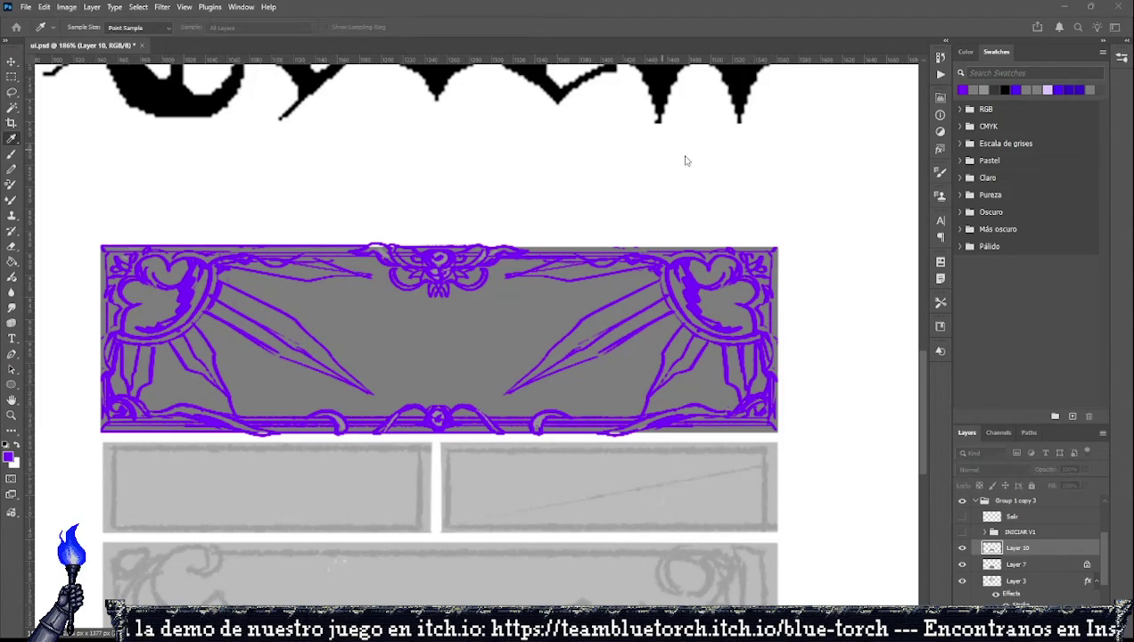
{"action": "key", "text": "b"}
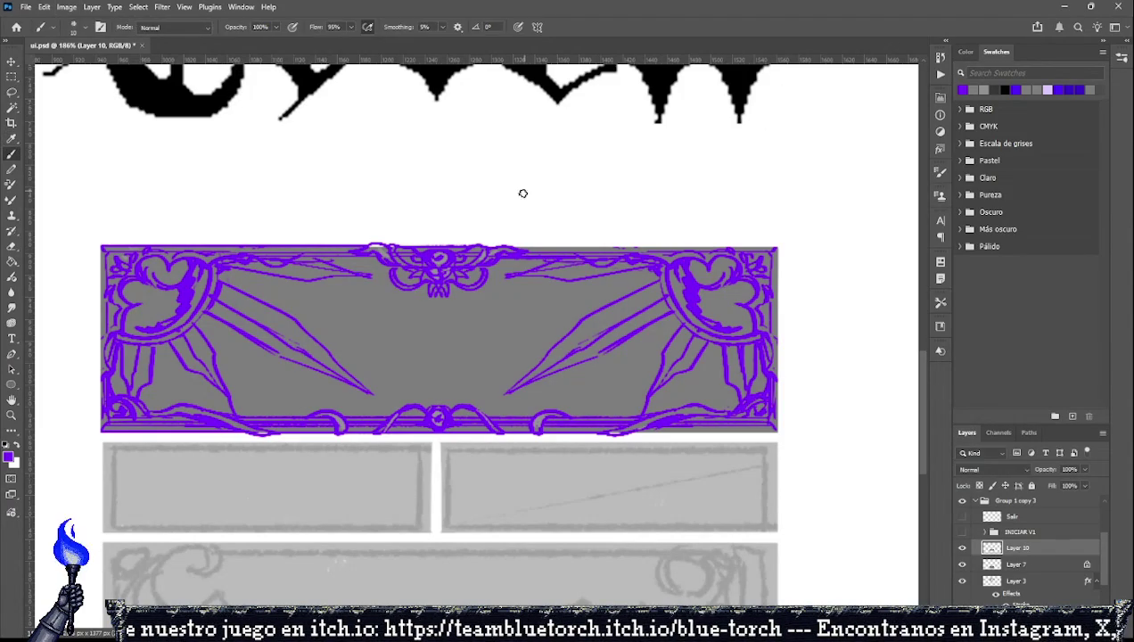
{"action": "key", "text": "i"}
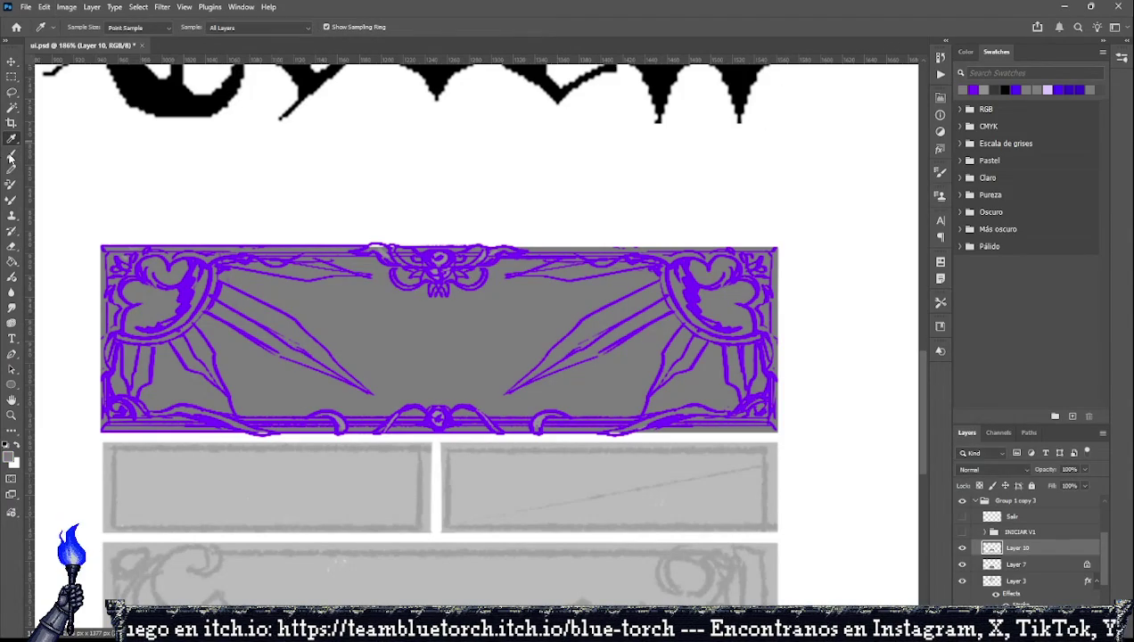
{"action": "left_click", "coordinate": [10, 156]}
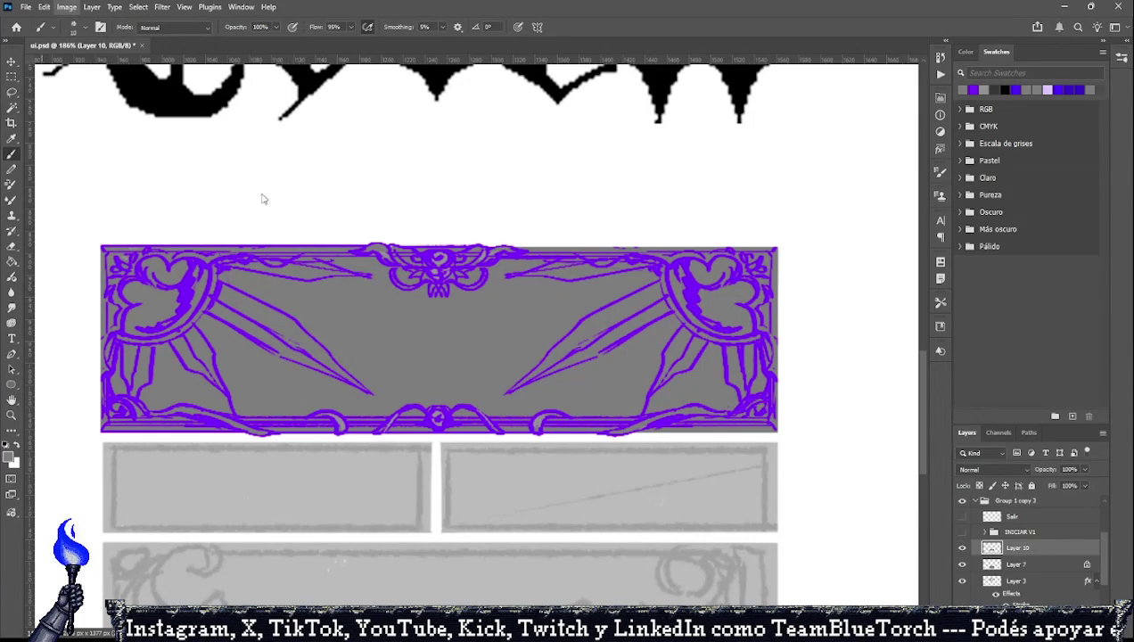
Alternate between Eyedropper and Brush to take the grey frame's tone as the painting colour.
{"action": "key", "text": "i"}
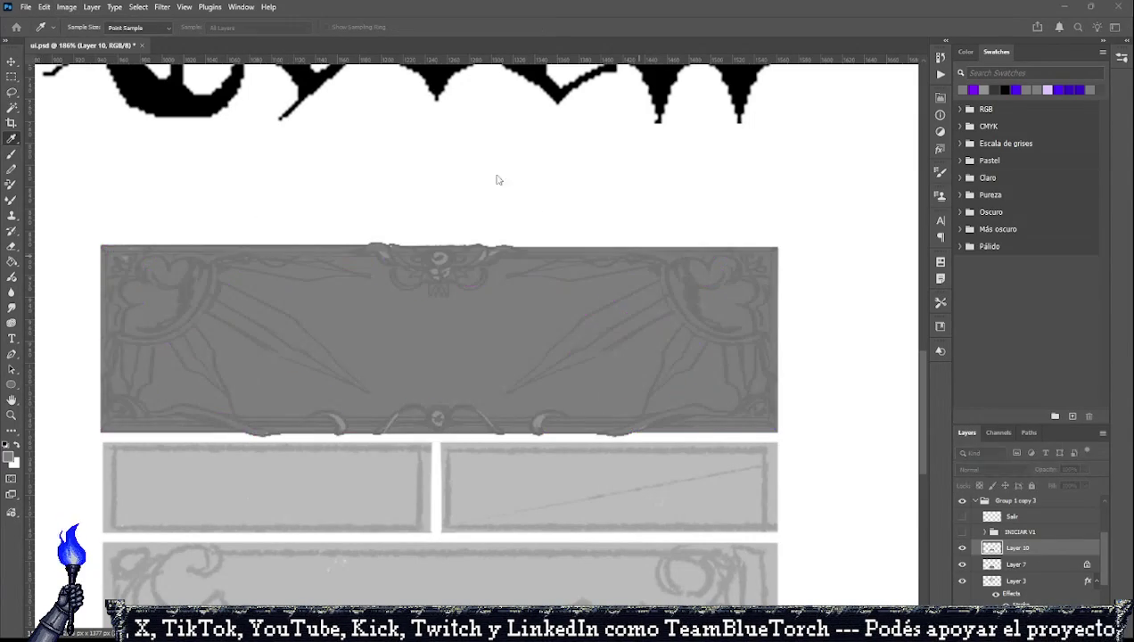
{"action": "key", "text": "b"}
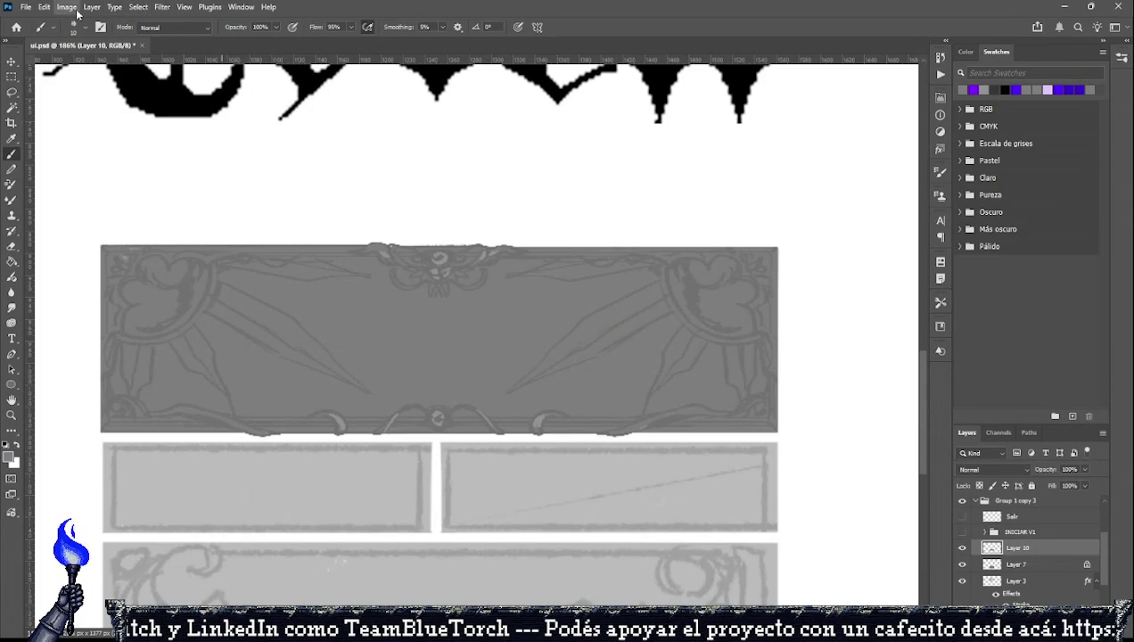
{"action": "key", "text": "i"}
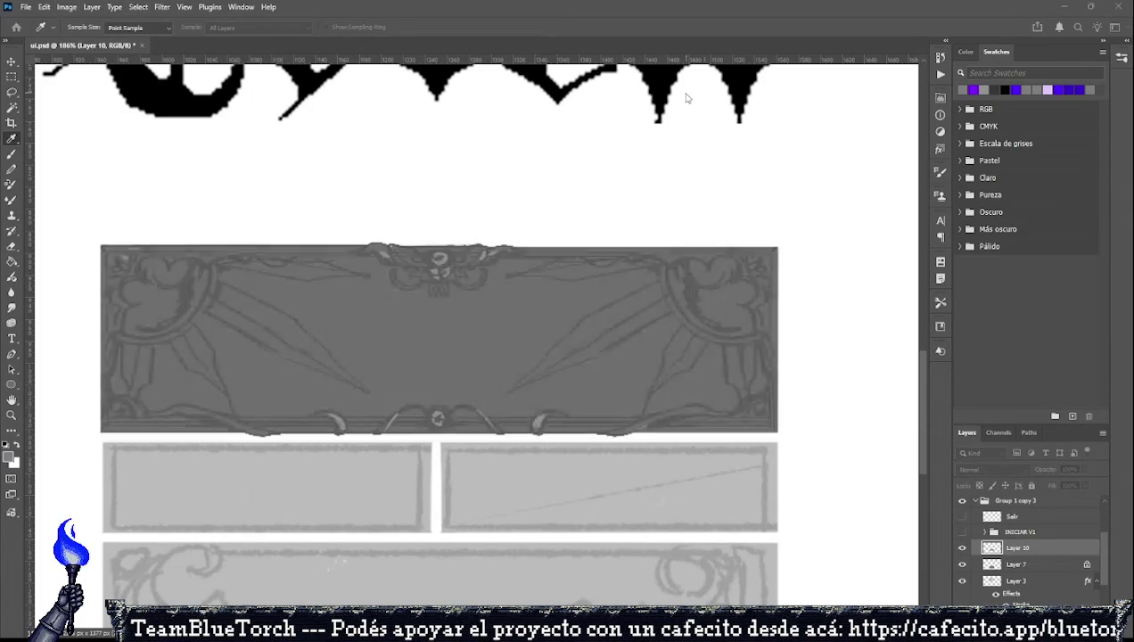
{"action": "key", "text": "b"}
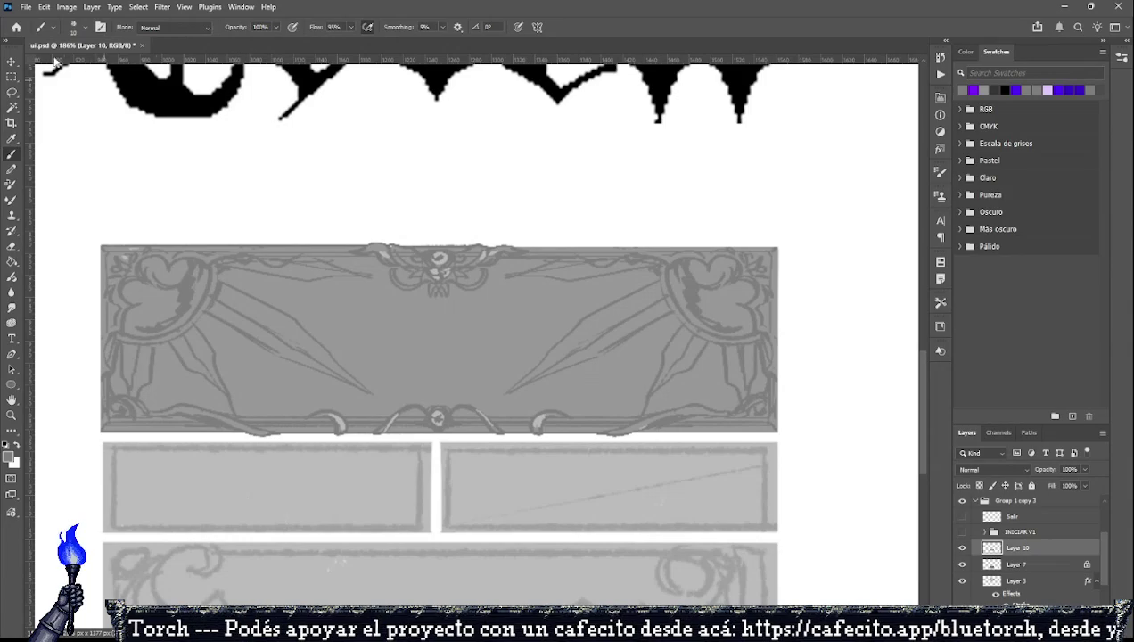
{"action": "key", "text": "i"}
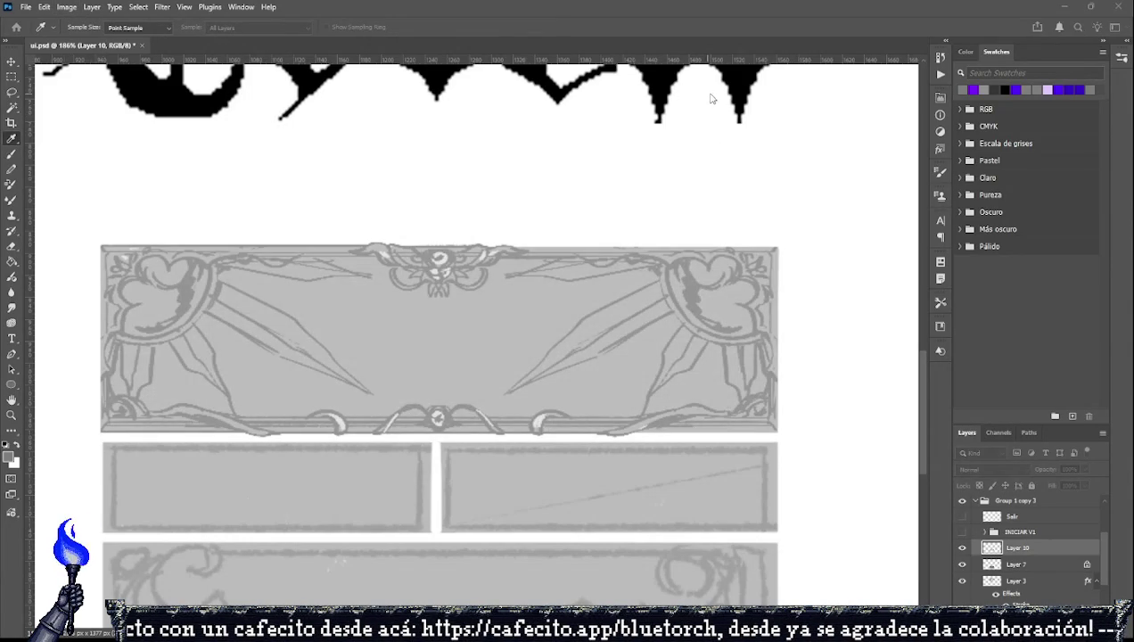
{"action": "key", "text": "b"}
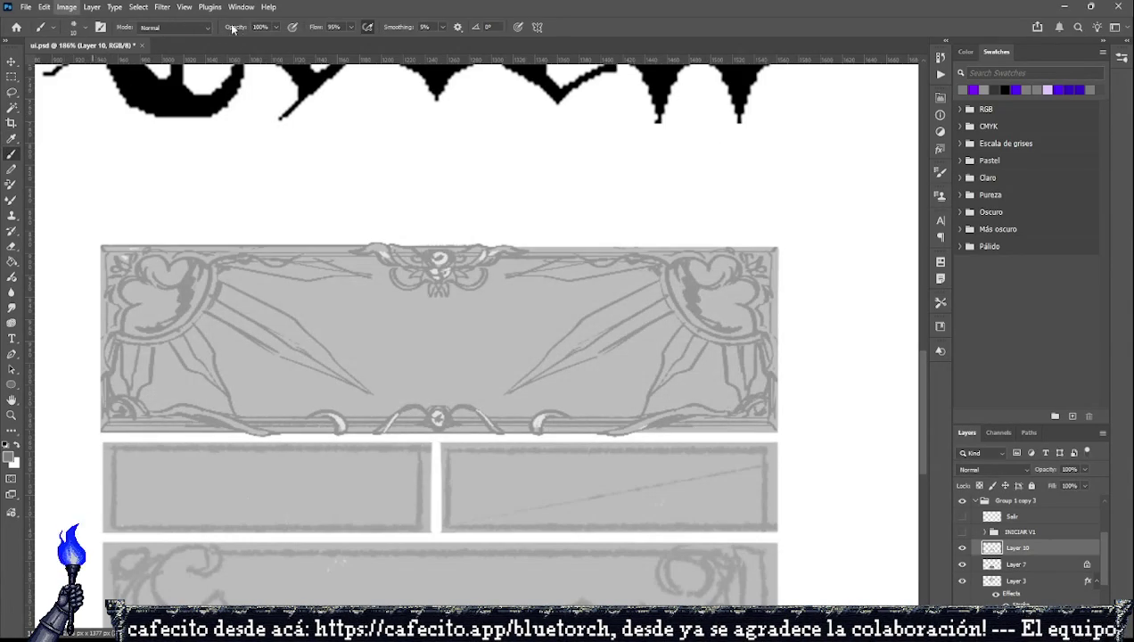
{"action": "key", "text": "i"}
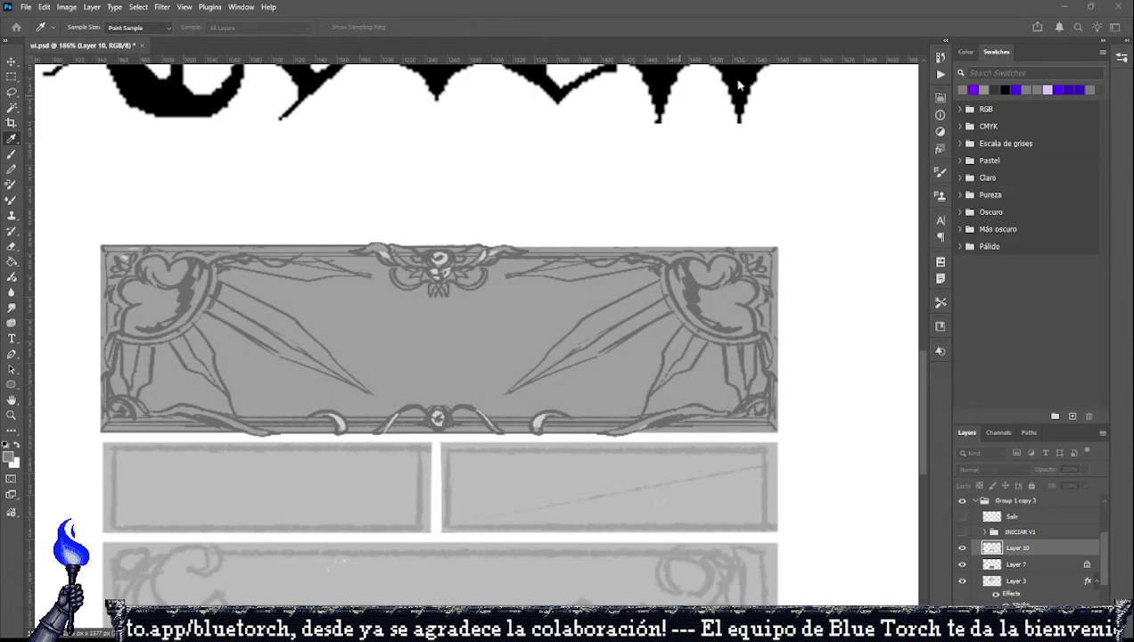
Sample the frame's grey and add dark strokes to the left and right ornaments.
{"action": "key", "text": "b"}
{"action": "key", "text": "i"}
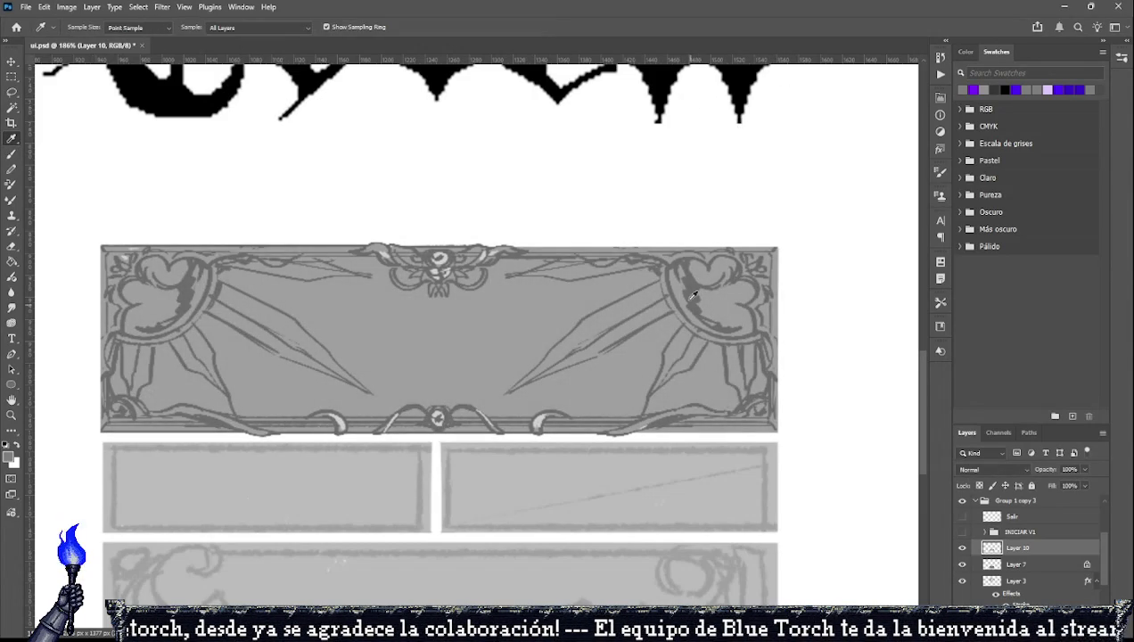
{"action": "left_click", "coordinate": [691, 288]}
{"action": "left_click", "coordinate": [14, 154]}
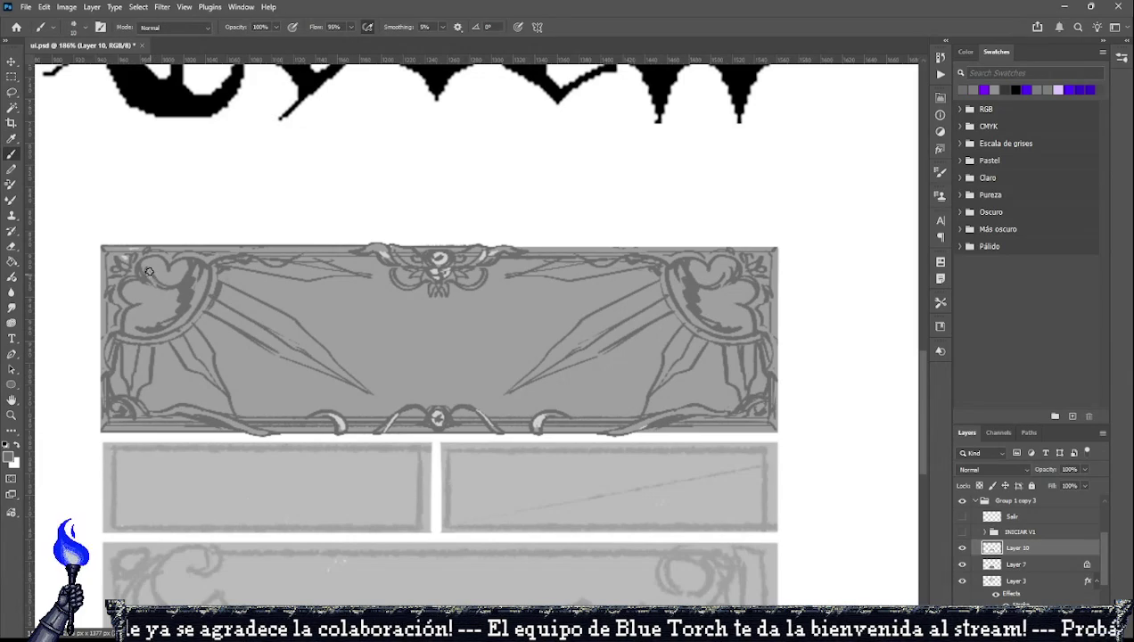
{"action": "left_click_drag", "start_coordinate": [149, 271], "coordinate": [184, 291]}
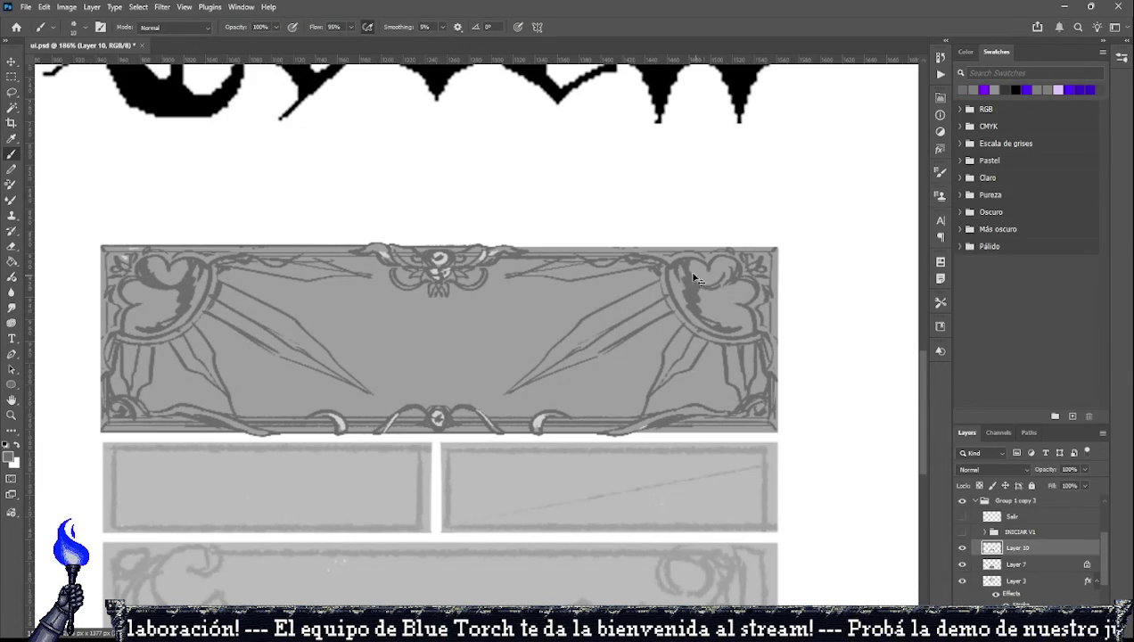
{"action": "mouse_move", "coordinate": [681, 264]}
{"action": "left_mouse_down"}
{"action": "mouse_move", "coordinate": [728, 259]}
{"action": "mouse_move", "coordinate": [729, 308]}
{"action": "mouse_move", "coordinate": [611, 332]}
{"action": "left_mouse_up"}
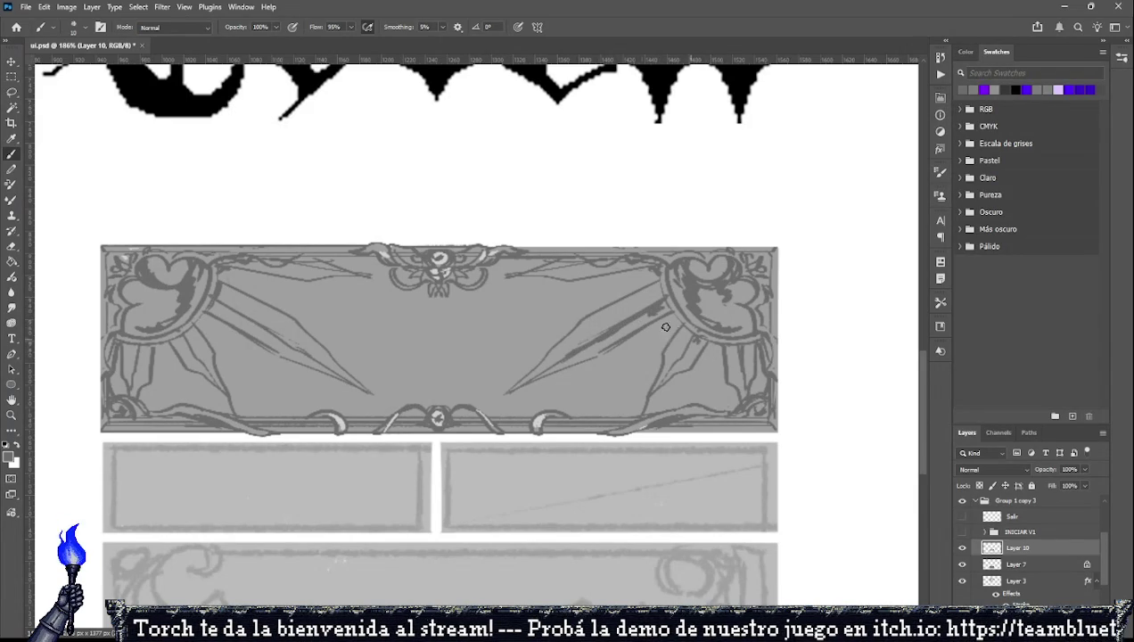
Paint thin crack lines across the frame and darken its left, right and upper-right edges.
{"action": "mouse_move", "coordinate": [308, 285]}
{"action": "left_mouse_down"}
{"action": "mouse_move", "coordinate": [484, 355]}
{"action": "mouse_move", "coordinate": [366, 279]}
{"action": "left_mouse_up"}
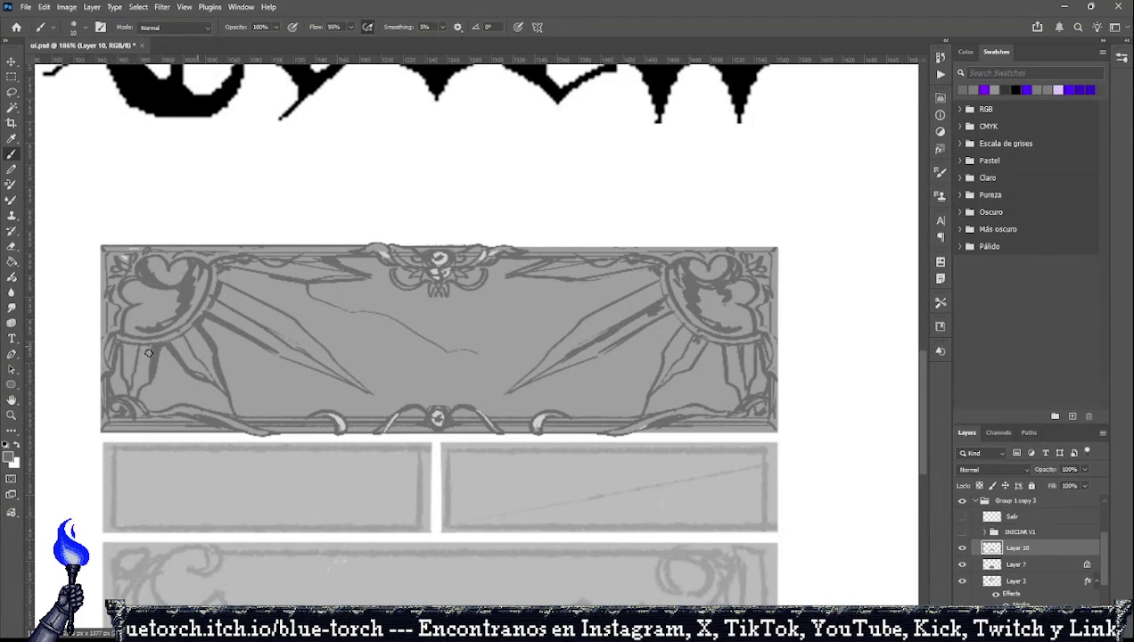
{"action": "left_click_drag", "start_coordinate": [99, 331], "coordinate": [100, 385]}
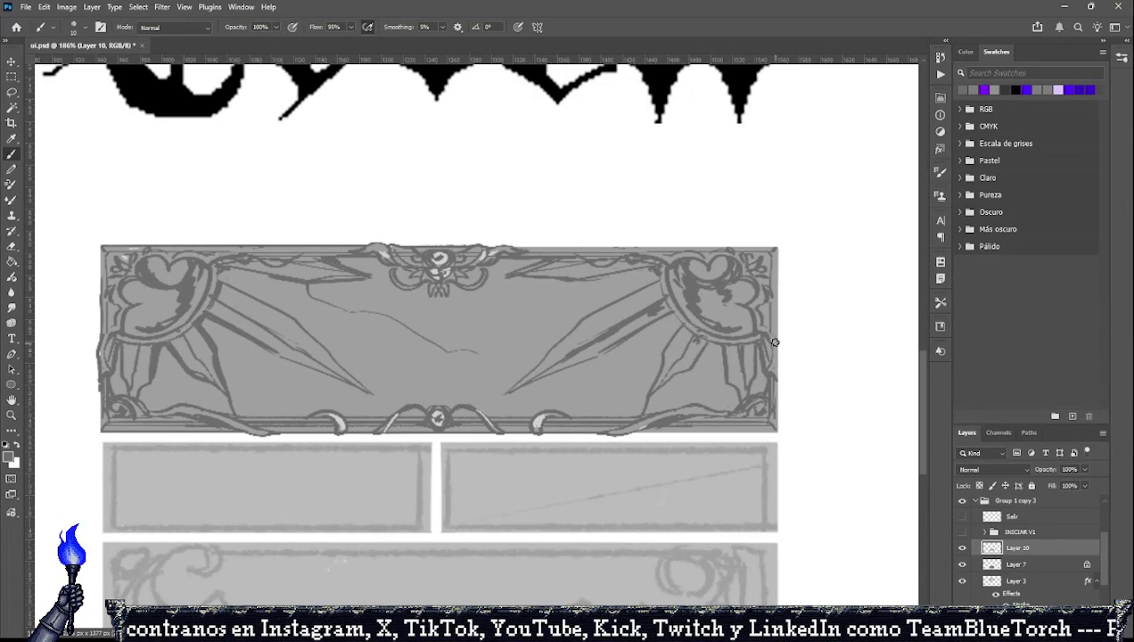
{"action": "left_click_drag", "start_coordinate": [772, 339], "coordinate": [777, 393]}
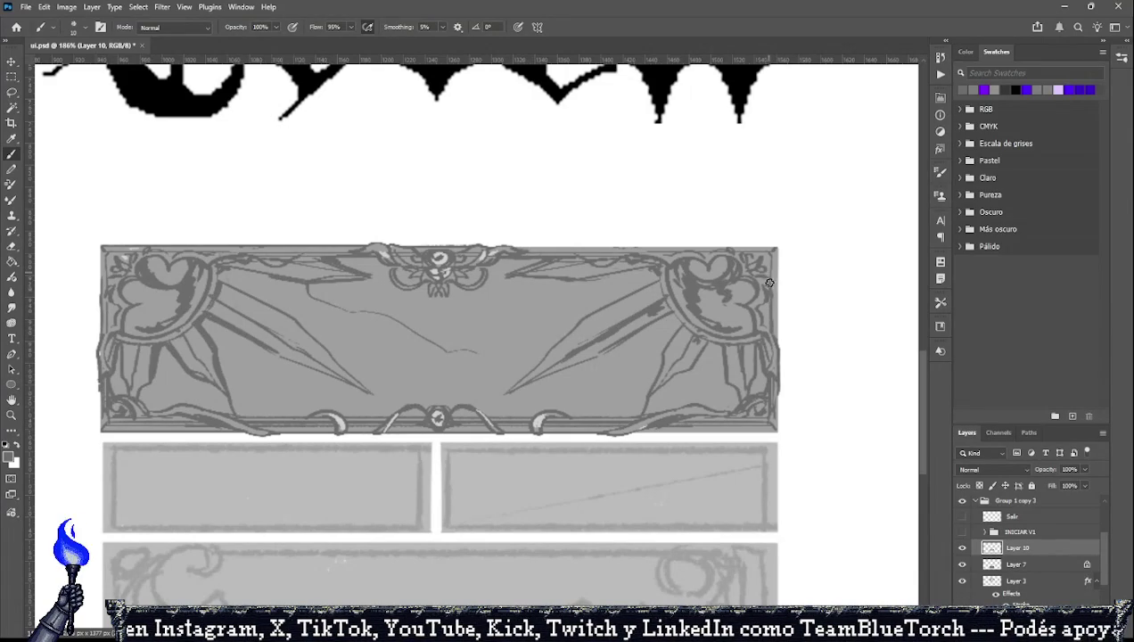
{"action": "left_click_drag", "start_coordinate": [493, 363], "coordinate": [615, 415]}
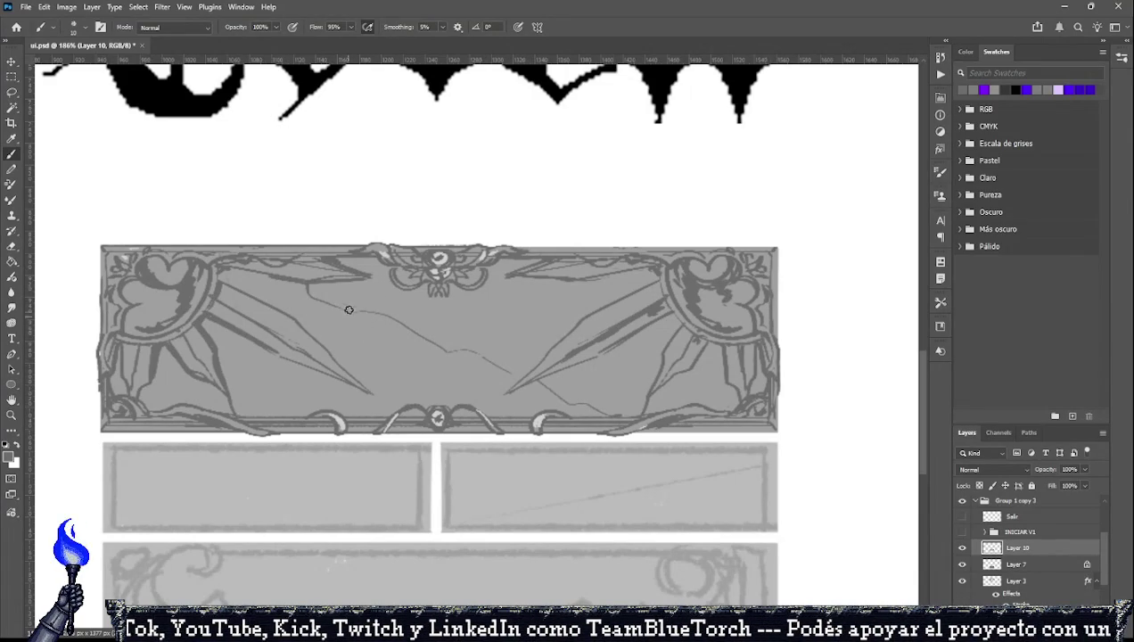
{"action": "left_click_drag", "start_coordinate": [348, 309], "coordinate": [357, 332]}
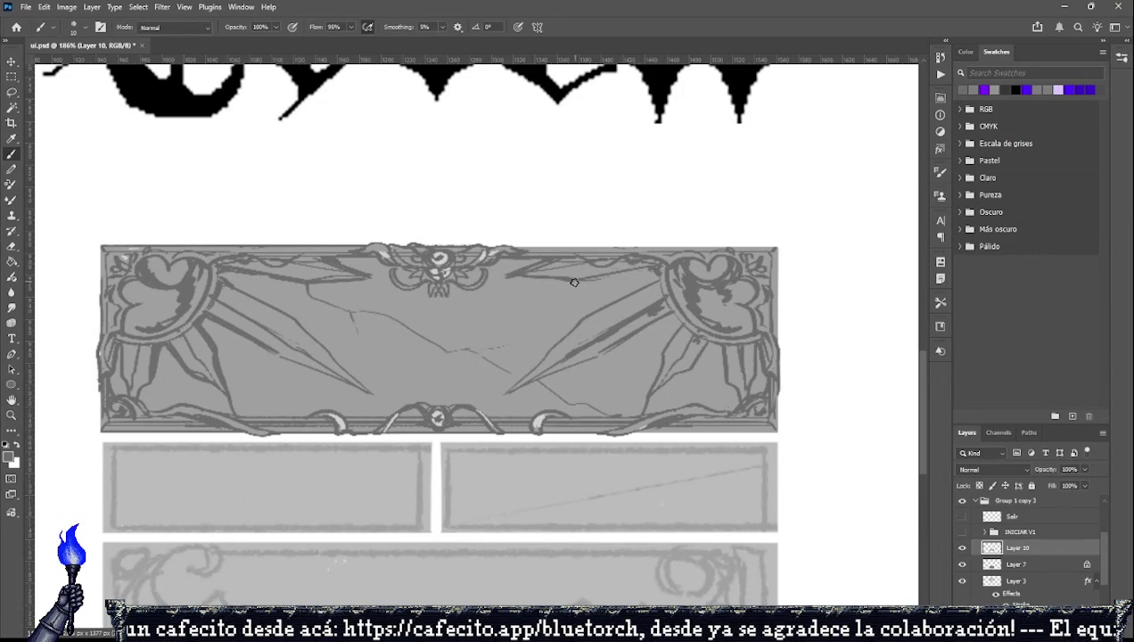
{"action": "left_click_drag", "start_coordinate": [574, 283], "coordinate": [648, 266]}
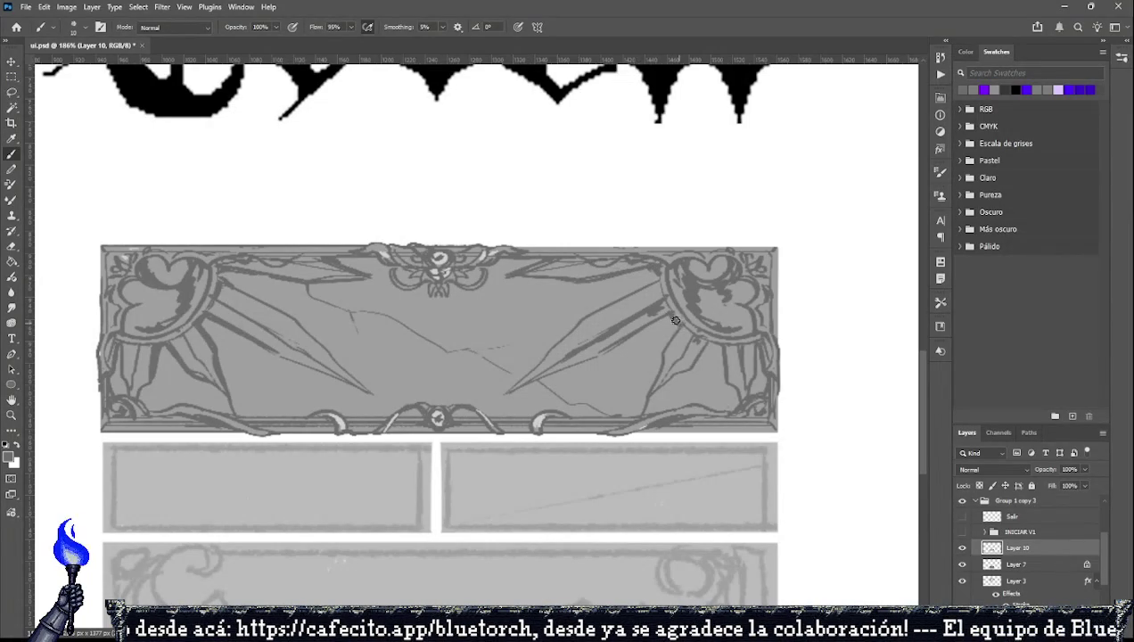
Make the button label text layers, including Salir, visible.
{"action": "left_click", "coordinate": [962, 531]}
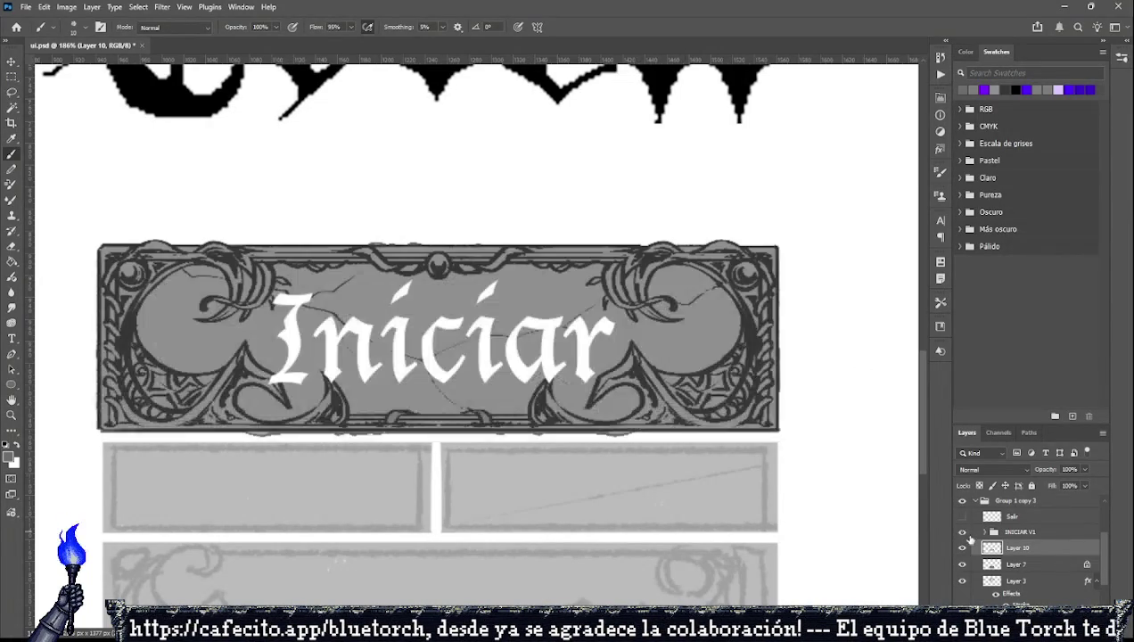
{"action": "left_click", "coordinate": [962, 516]}
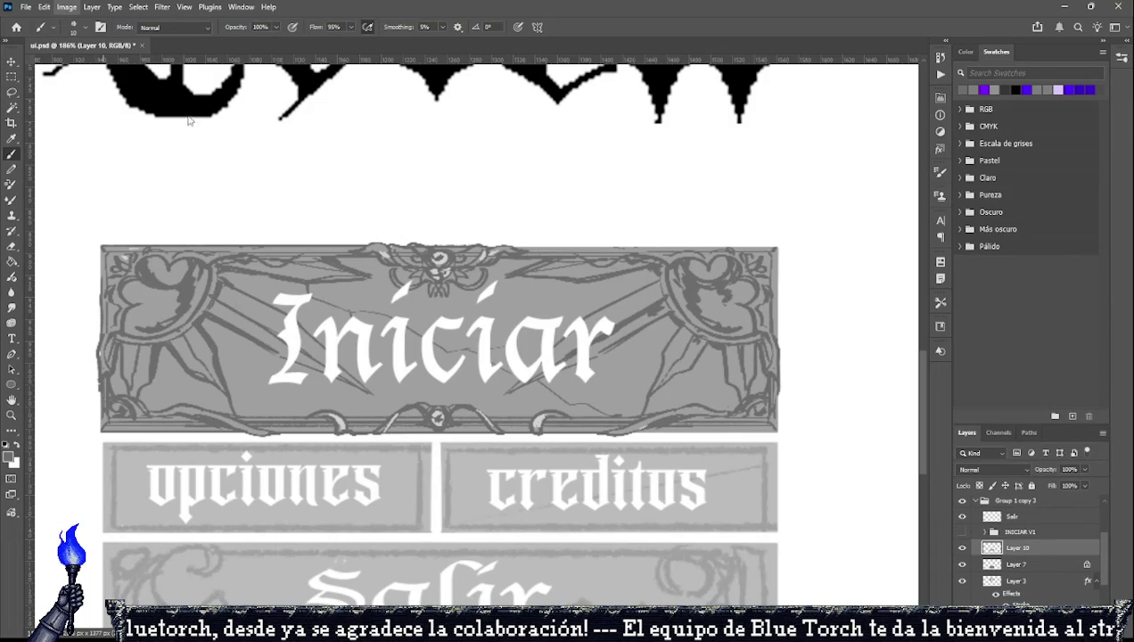
{"action": "key", "text": "i"}
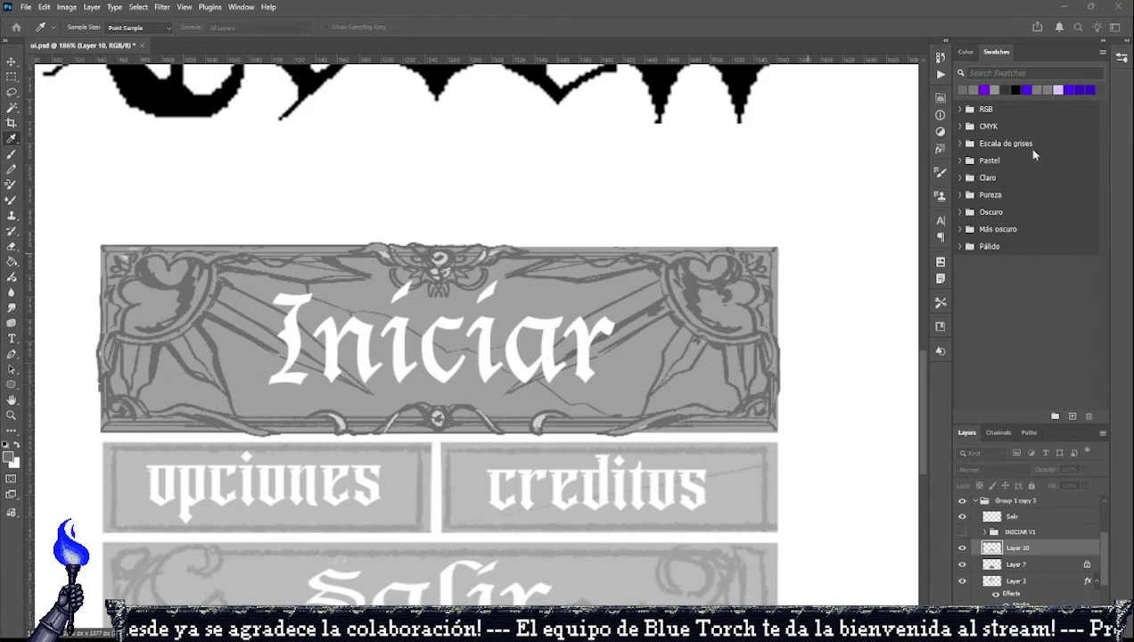
{"action": "key", "text": "b"}
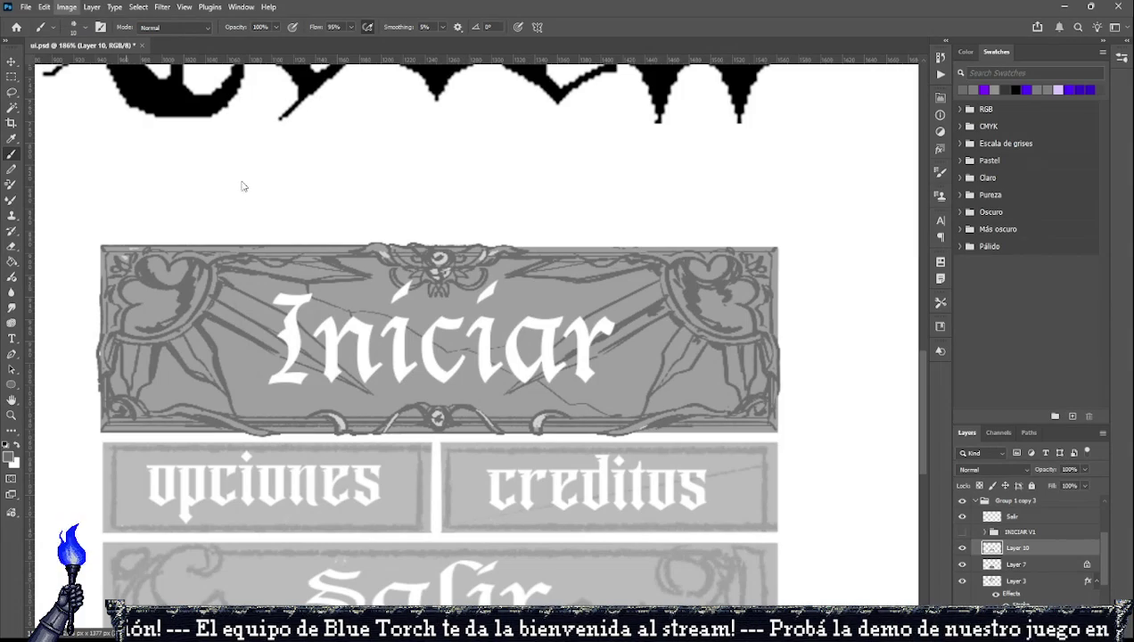
Sample a grey from the Iniciar frame as the painting colour.
{"action": "key", "text": "i"}
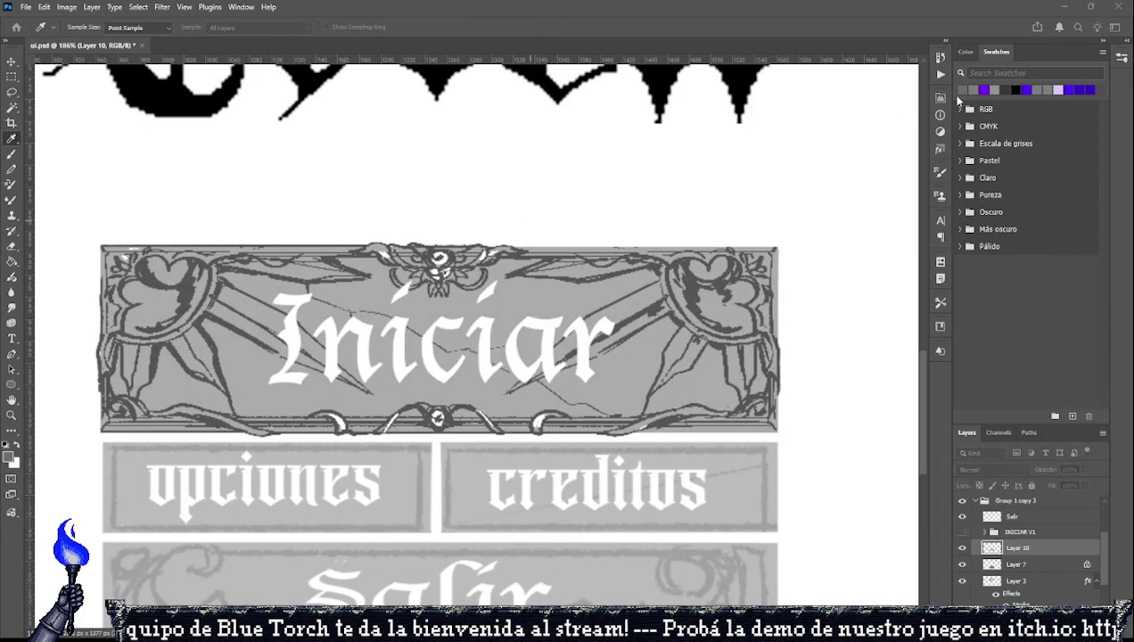
{"action": "key", "text": "b"}
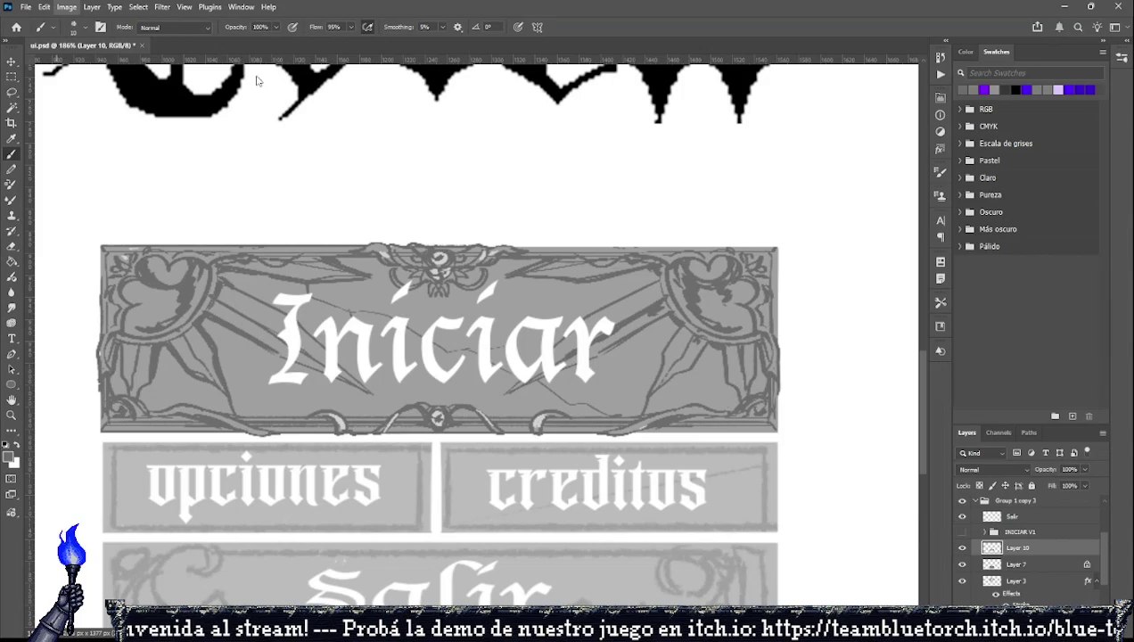
{"action": "key", "text": "i"}
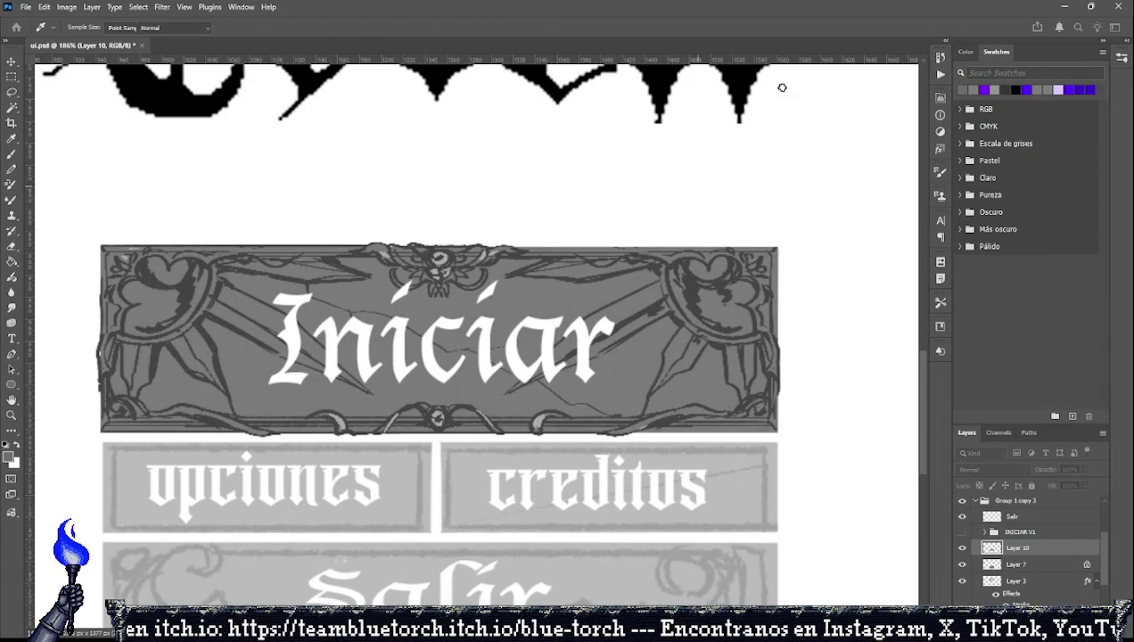
{"action": "key", "text": "b"}
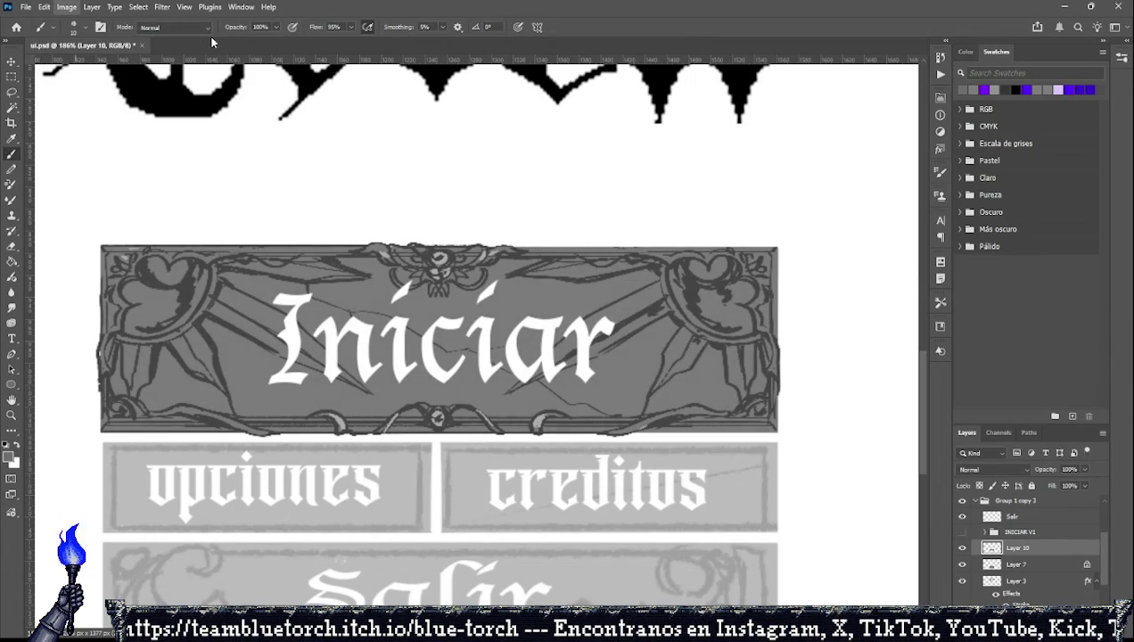
{"action": "key", "text": "i"}
{"action": "left_click", "coordinate": [706, 139]}
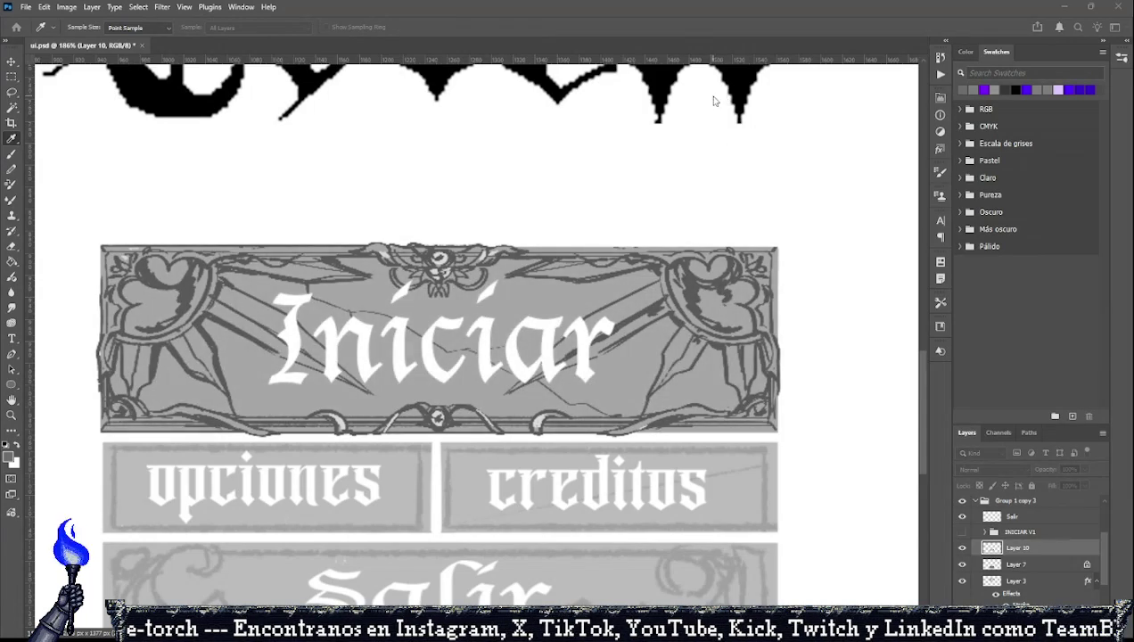
{"action": "key", "text": "b"}
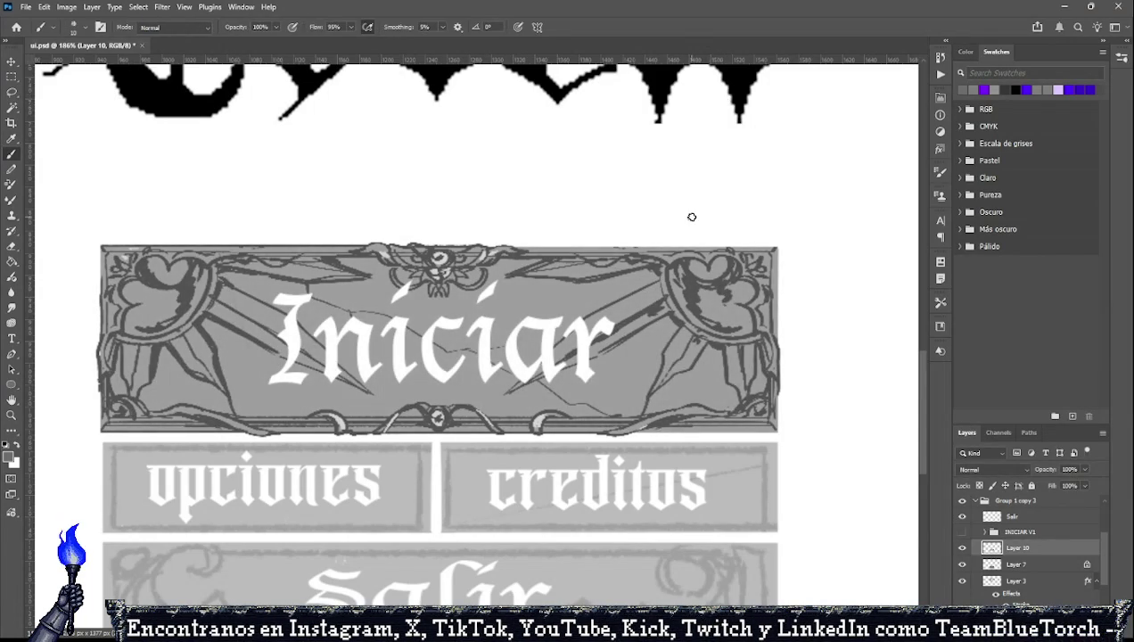
Zoom out to view the whole Blue Torch menu with its labelled buttons.
{"action": "scroll", "coordinate": [691, 216], "scroll_direction": "down", "scroll_amount": 2}
{"action": "scroll", "coordinate": [694, 214], "scroll_direction": "down", "scroll_amount": 2}
{"action": "scroll", "coordinate": [677, 250], "scroll_direction": "down", "scroll_amount": 2}
{"action": "scroll", "coordinate": [636, 331], "scroll_direction": "down", "scroll_amount": 1}
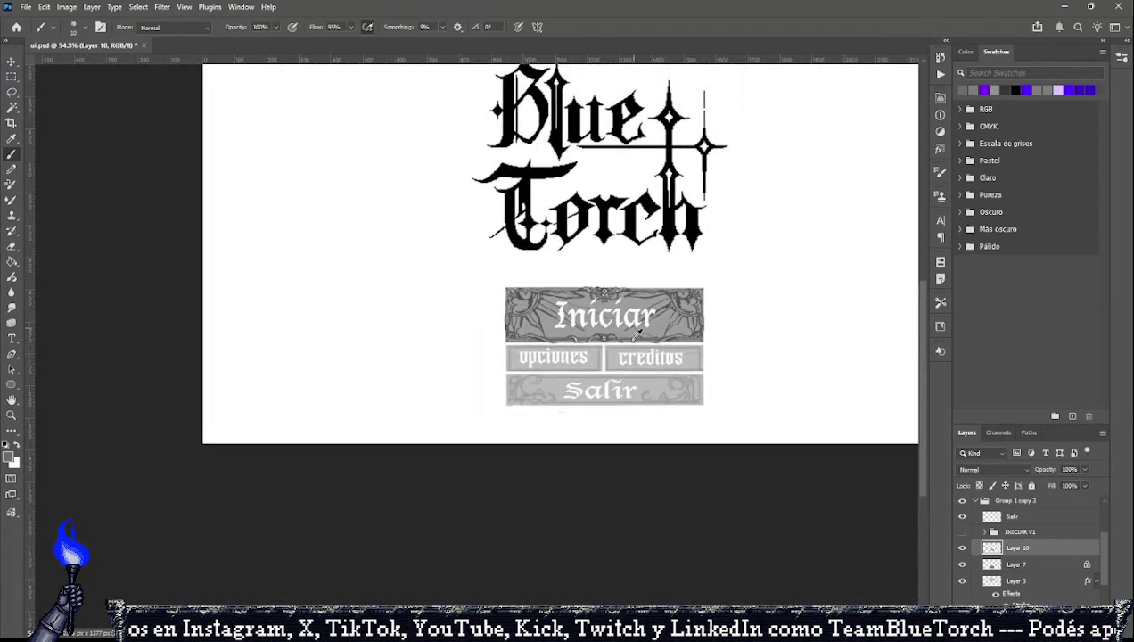
{"action": "scroll", "coordinate": [651, 340], "scroll_direction": "up", "scroll_amount": 1}
{"action": "scroll", "coordinate": [664, 350], "scroll_direction": "up", "scroll_amount": 1}
{"action": "scroll", "coordinate": [679, 360], "scroll_direction": "down", "scroll_amount": 1}
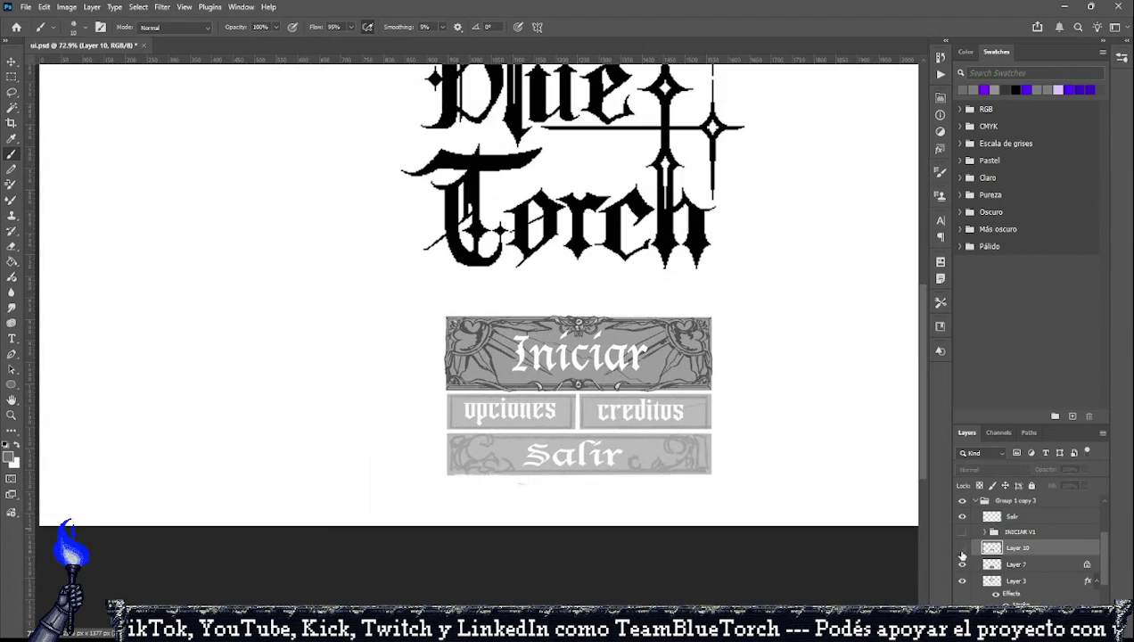
Hide the crack-line layer and the opciones, creditos and Salir buttons, showing INICIAR V1.
{"action": "left_click", "coordinate": [962, 547]}
{"action": "left_click", "coordinate": [962, 547]}
{"action": "left_click", "coordinate": [962, 564]}
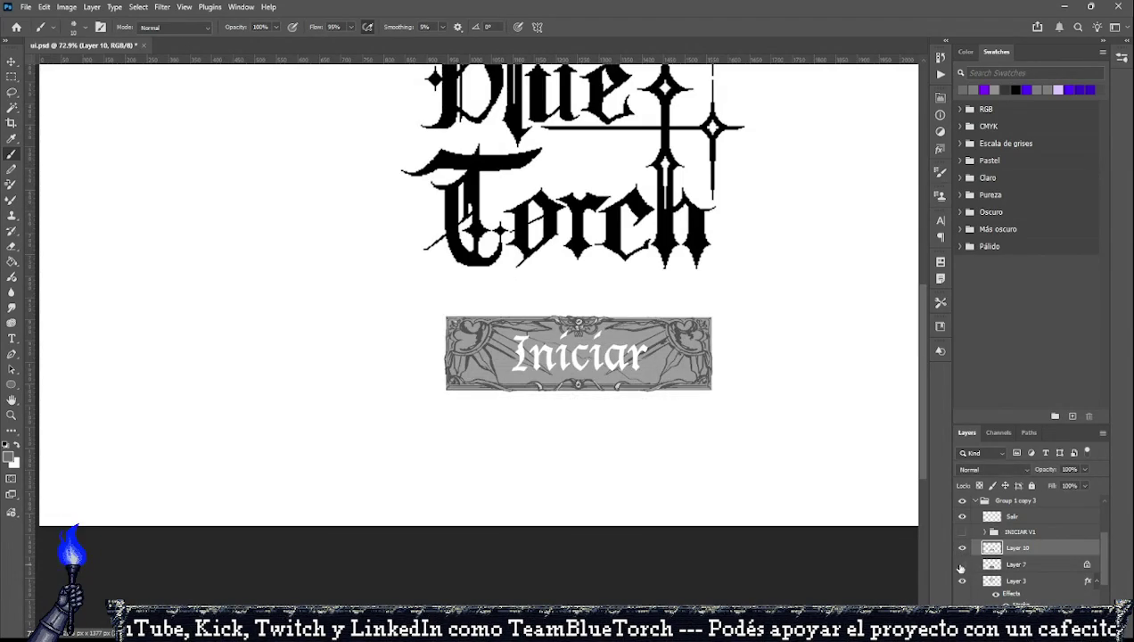
{"action": "left_click", "coordinate": [963, 531]}
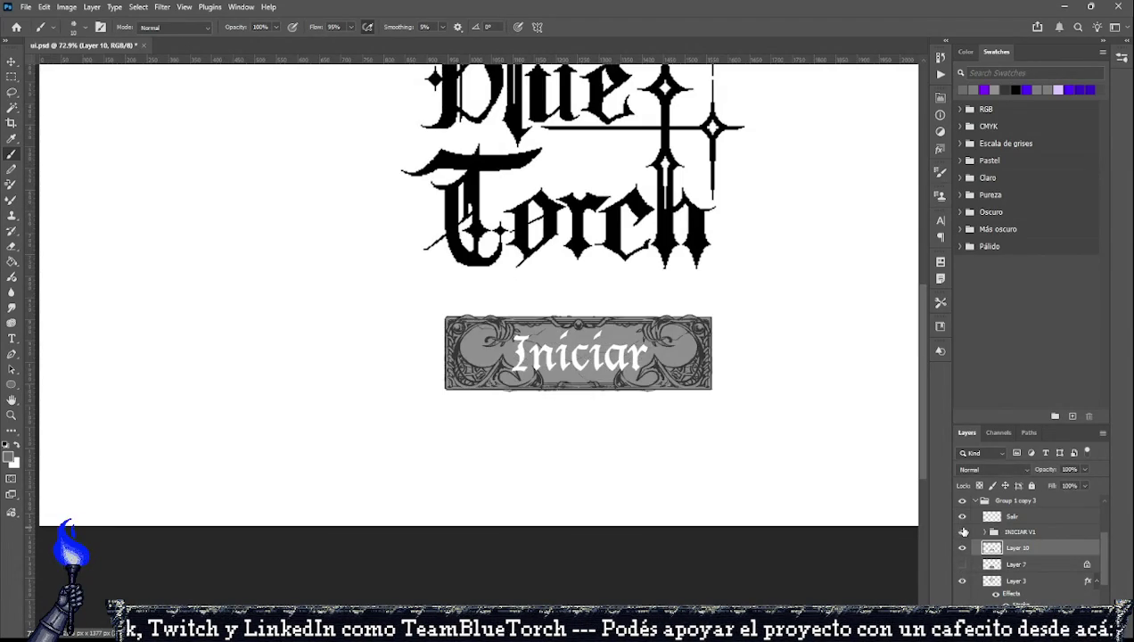
Flip the darker INICIAR V1 frame on and off repeatedly, ending with it hidden.
{"action": "left_click", "coordinate": [963, 531]}
{"action": "left_click", "coordinate": [963, 531]}
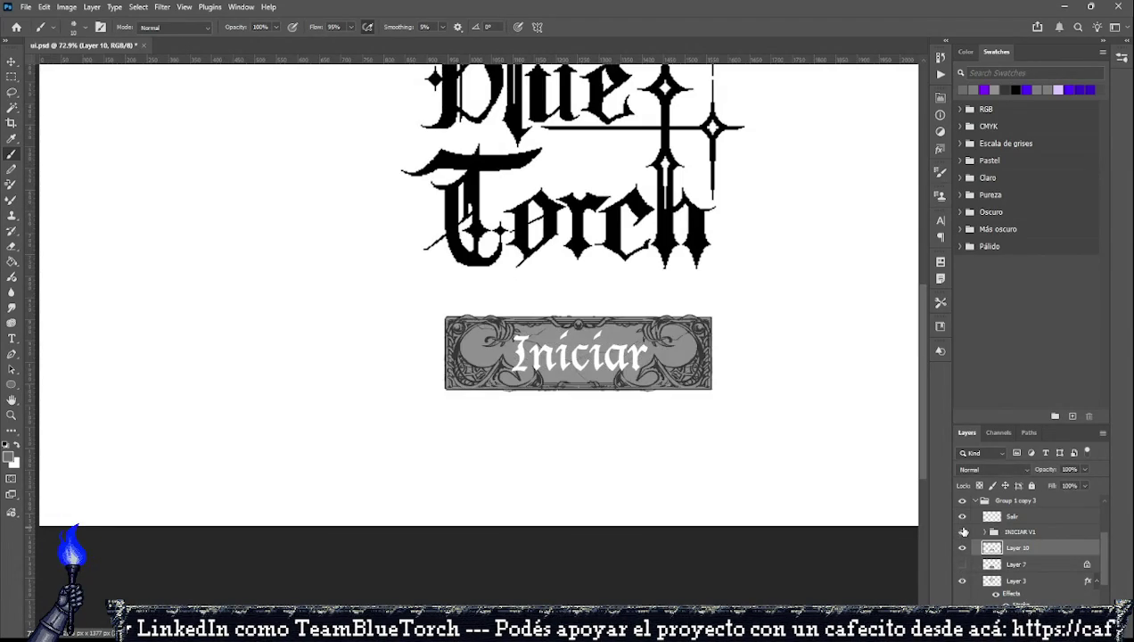
{"action": "left_click", "coordinate": [962, 531]}
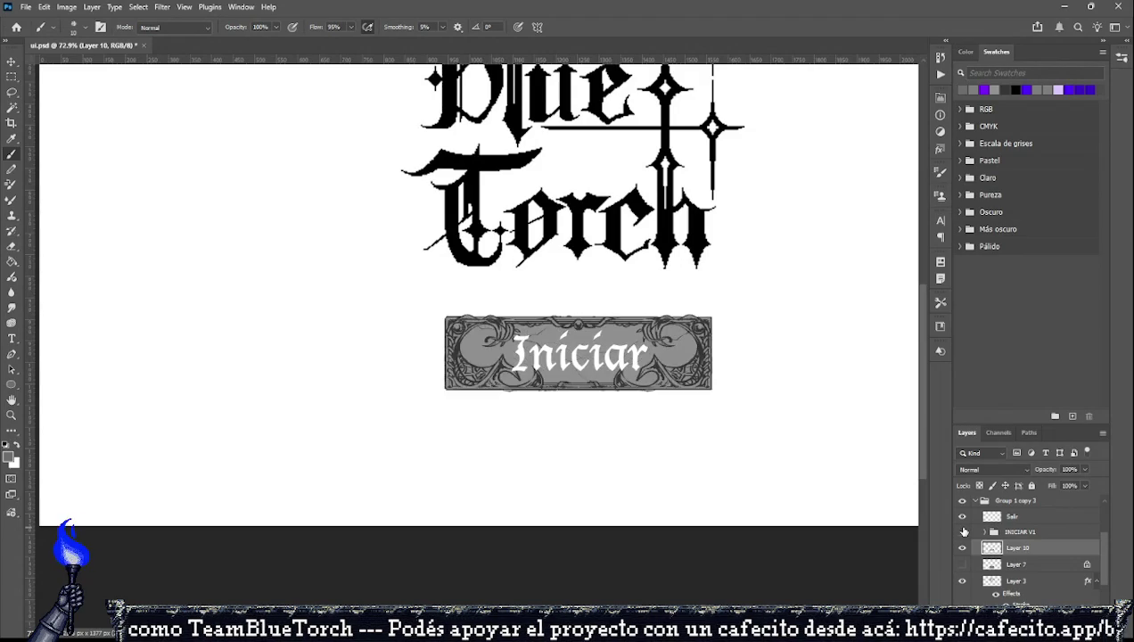
{"action": "left_click", "coordinate": [963, 531]}
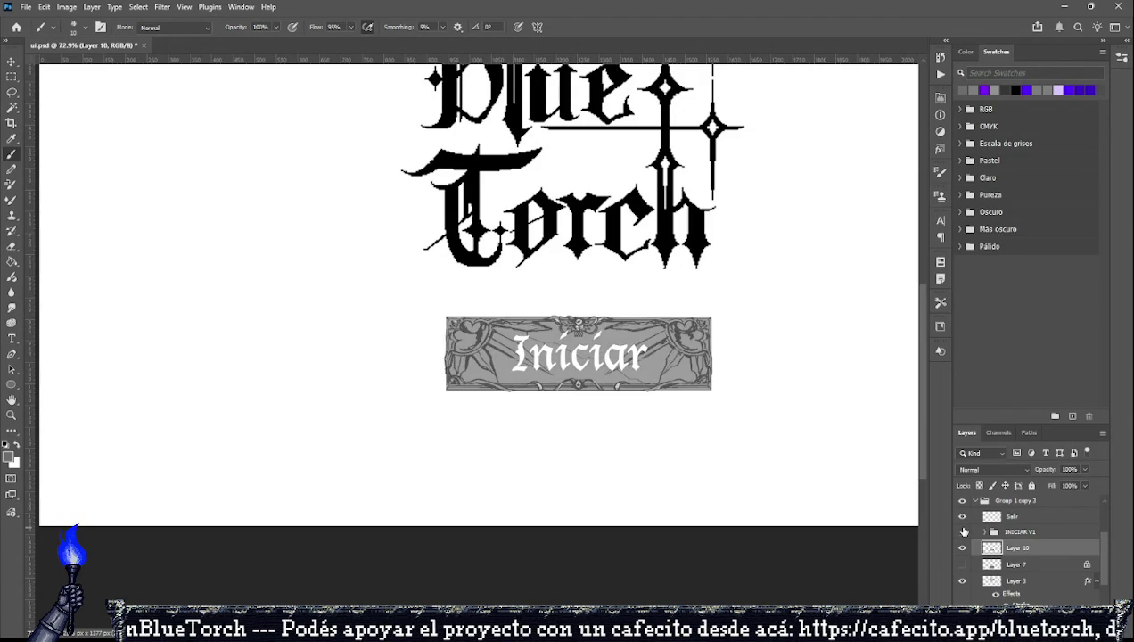
{"action": "left_click", "coordinate": [962, 531]}
{"action": "left_click", "coordinate": [962, 531]}
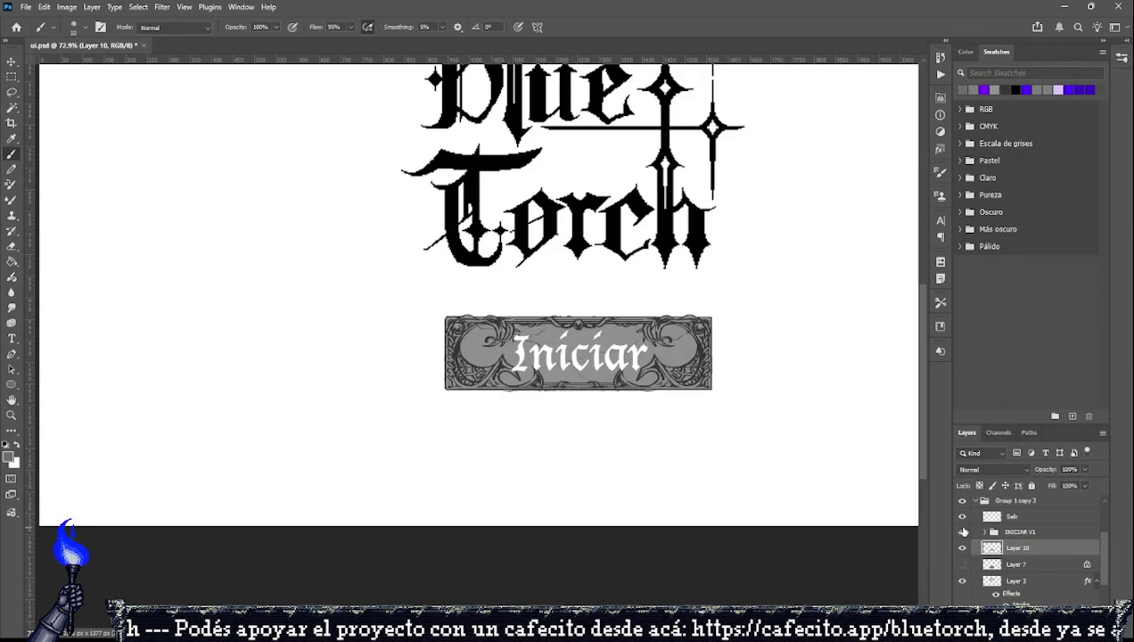
{"action": "left_click", "coordinate": [962, 531]}
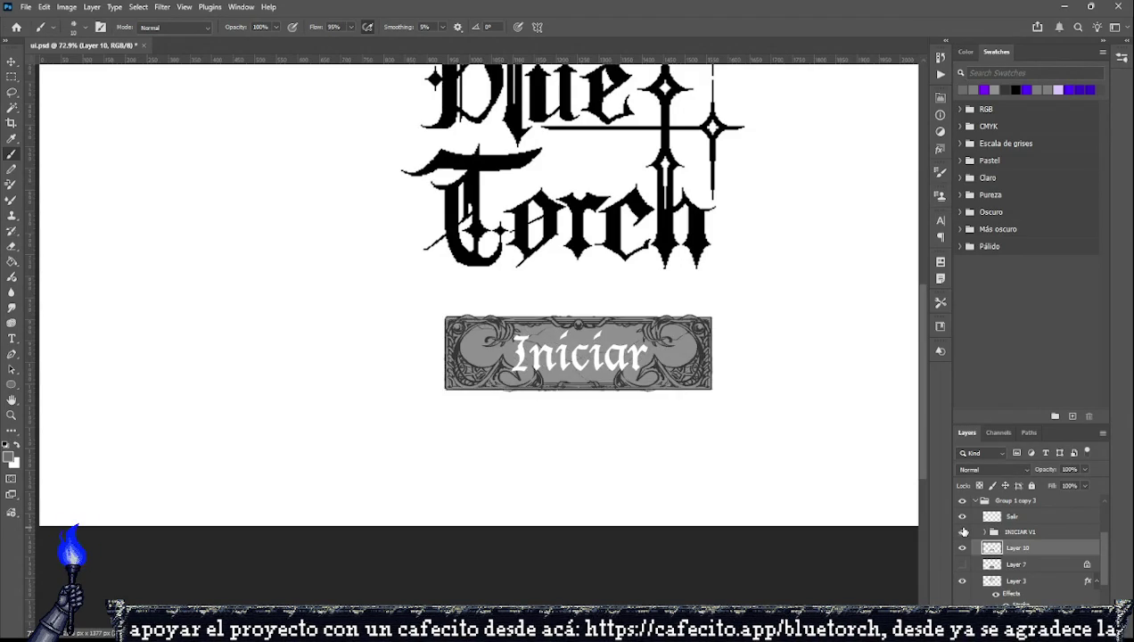
{"action": "left_click", "coordinate": [963, 531]}
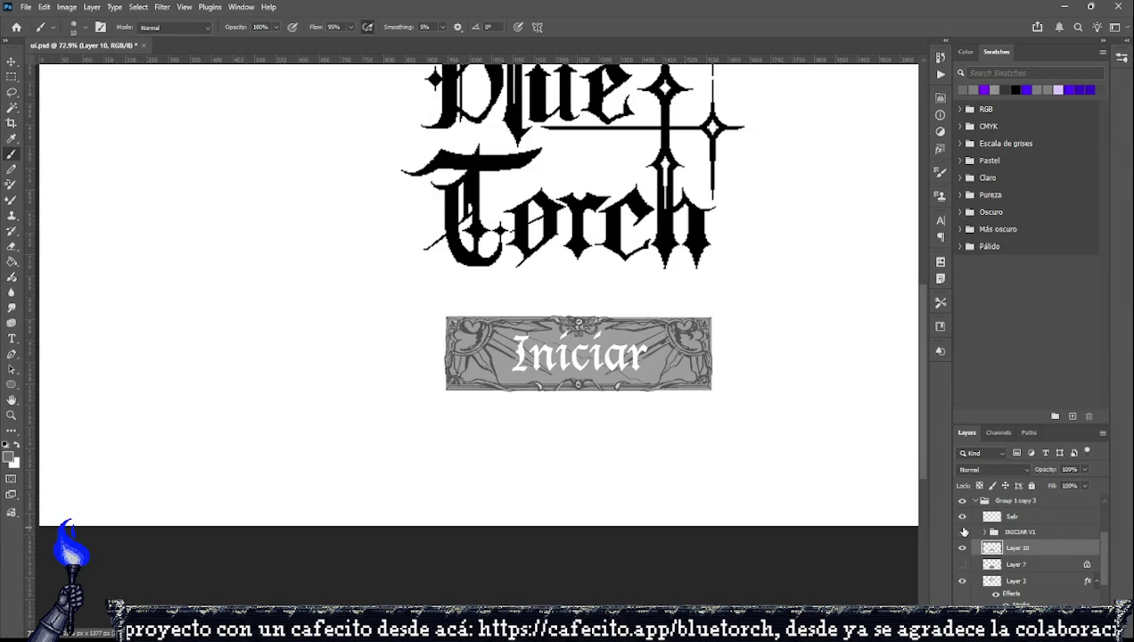
{"action": "left_click", "coordinate": [962, 531]}
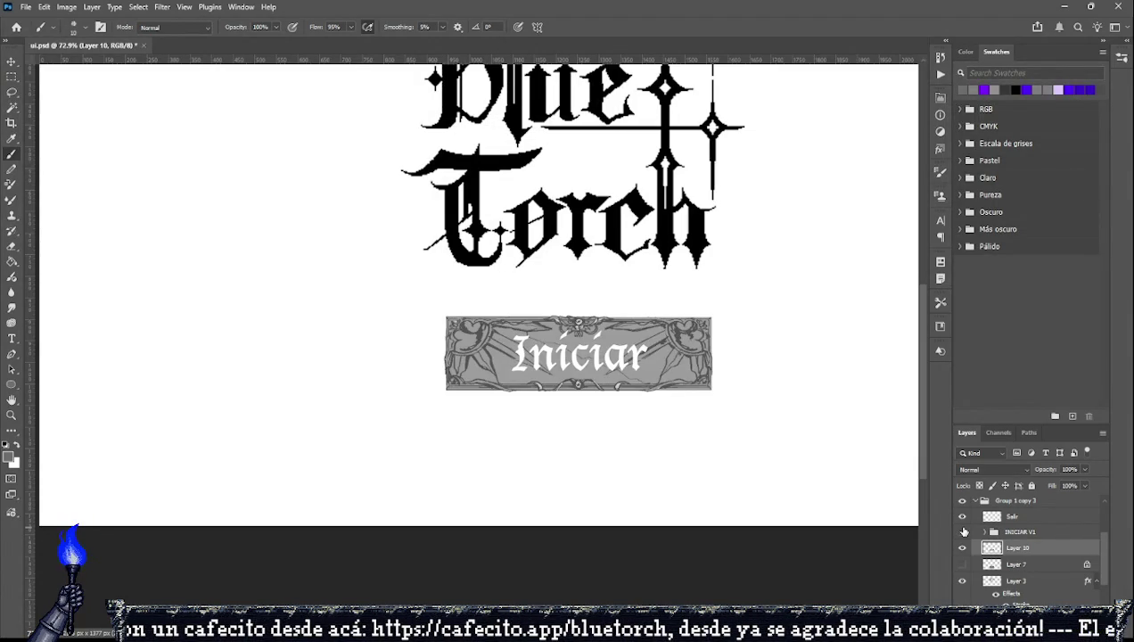
{"action": "left_click", "coordinate": [962, 531]}
{"action": "left_click", "coordinate": [962, 532]}
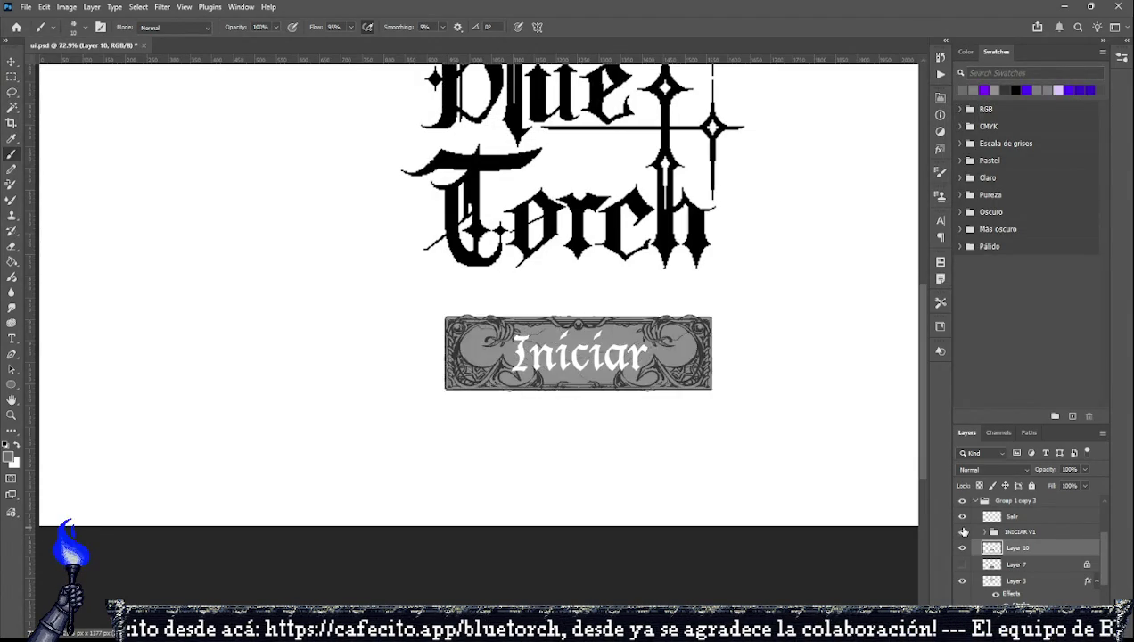
{"action": "left_click", "coordinate": [962, 531]}
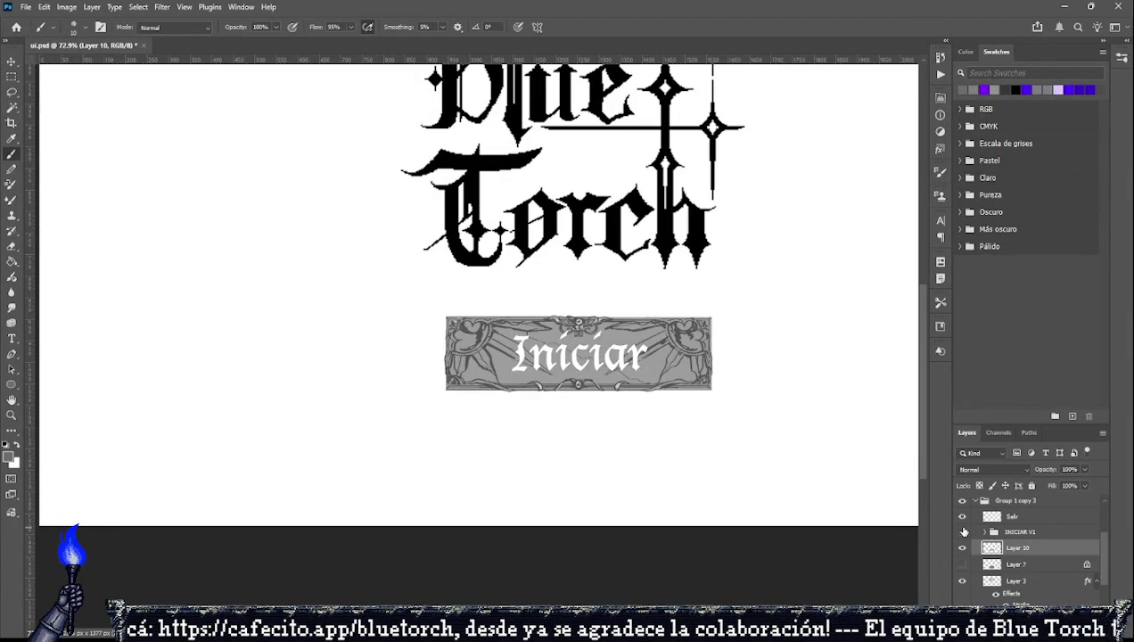
{"action": "left_click", "coordinate": [962, 531]}
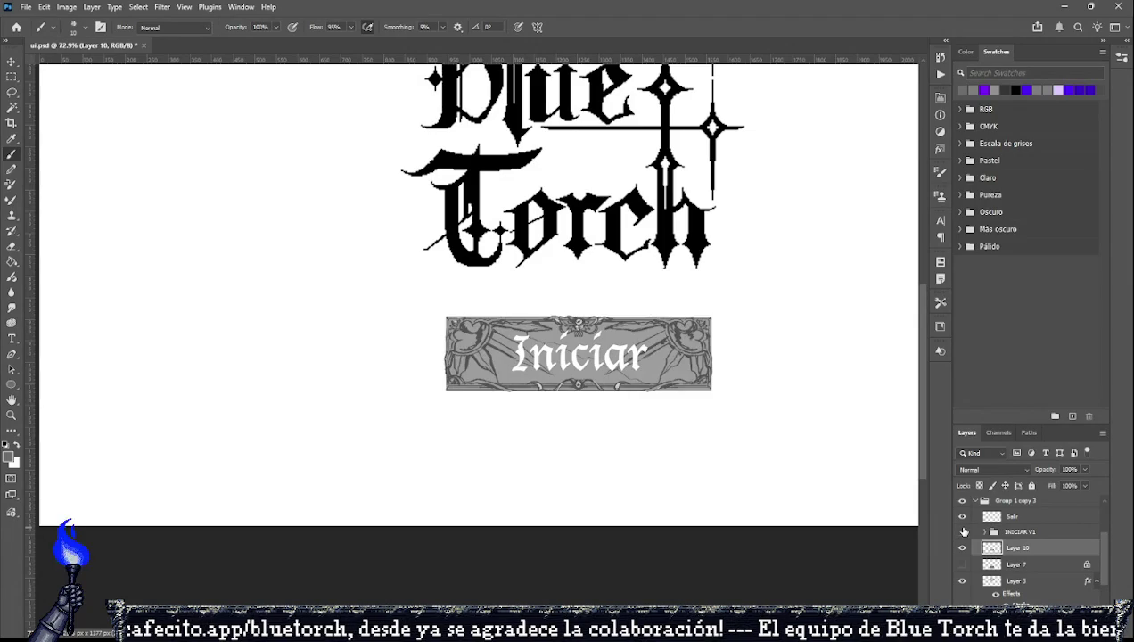
{"action": "left_click", "coordinate": [962, 531]}
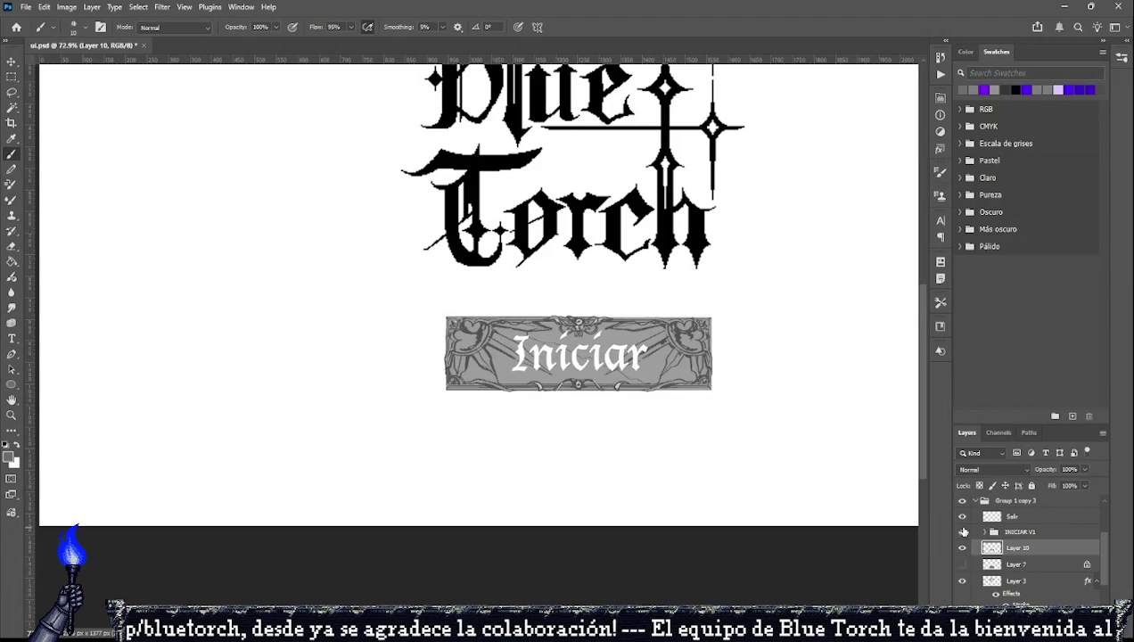
{"action": "left_click", "coordinate": [962, 531]}
{"action": "left_click", "coordinate": [963, 531]}
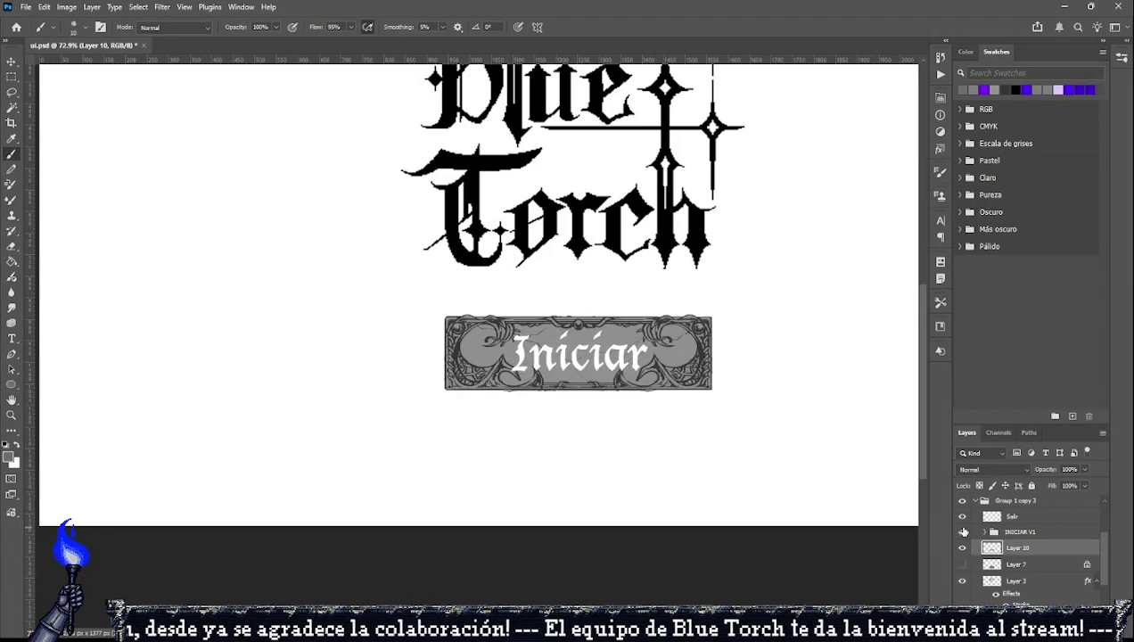
{"action": "left_click", "coordinate": [963, 531]}
{"action": "left_click", "coordinate": [962, 531]}
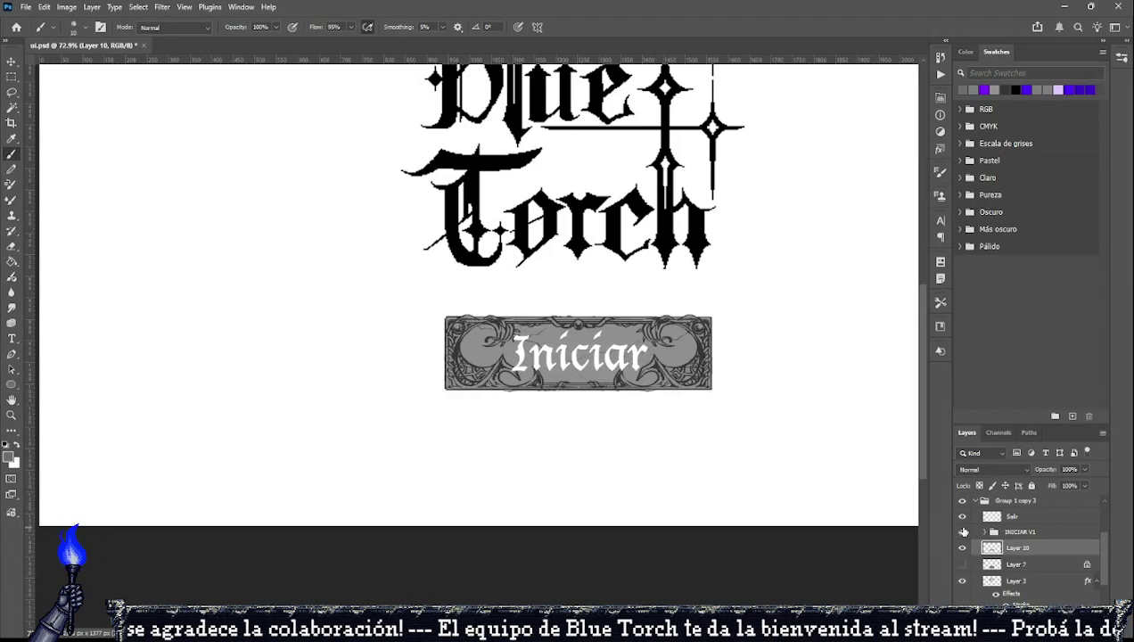
{"action": "left_click", "coordinate": [962, 531]}
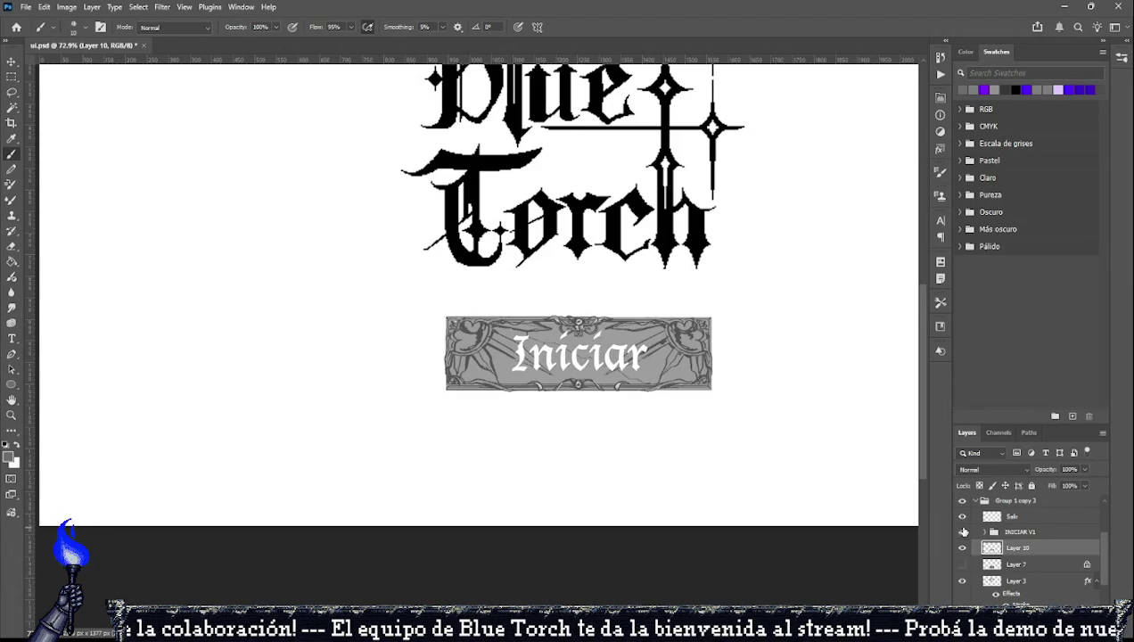
{"action": "left_click", "coordinate": [963, 531]}
{"action": "left_click", "coordinate": [963, 531]}
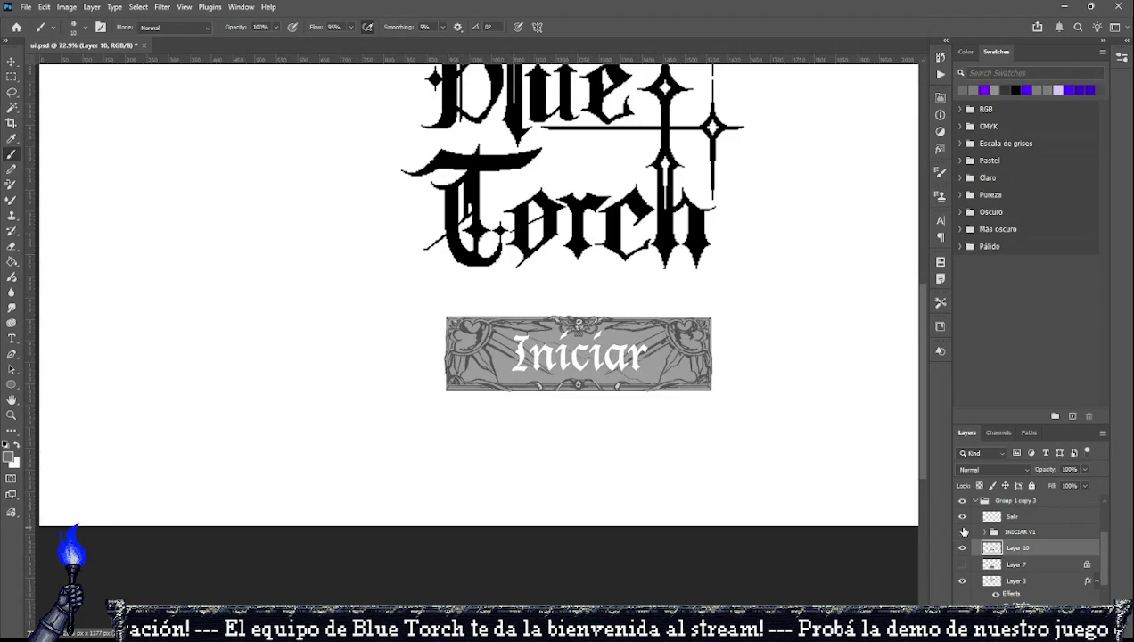
{"action": "left_click", "coordinate": [963, 531]}
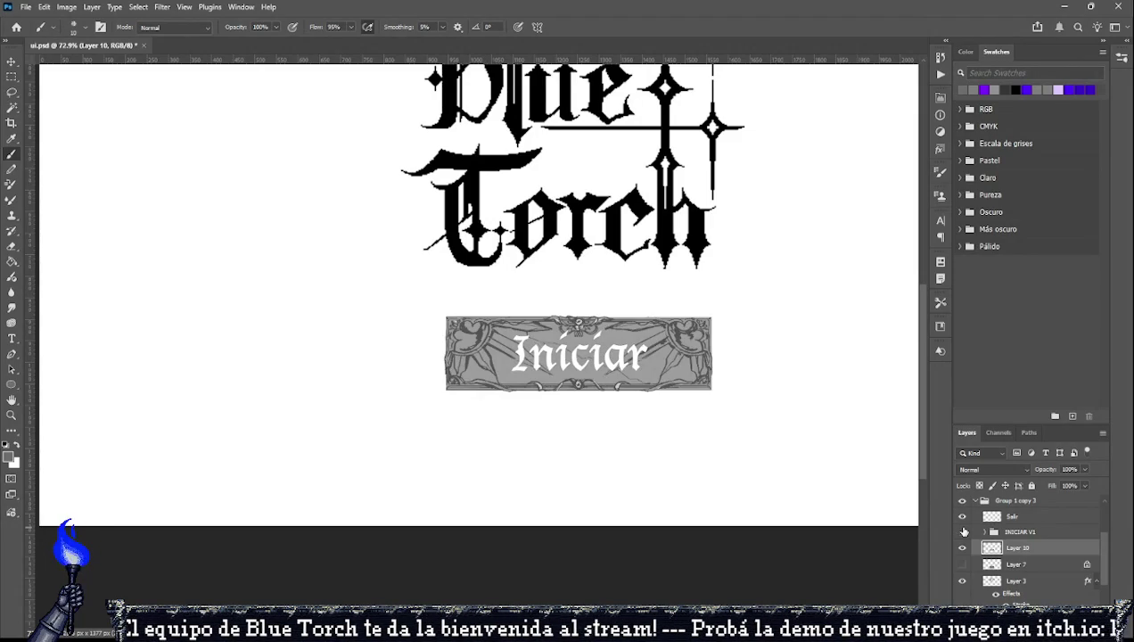
{"action": "left_click", "coordinate": [962, 531]}
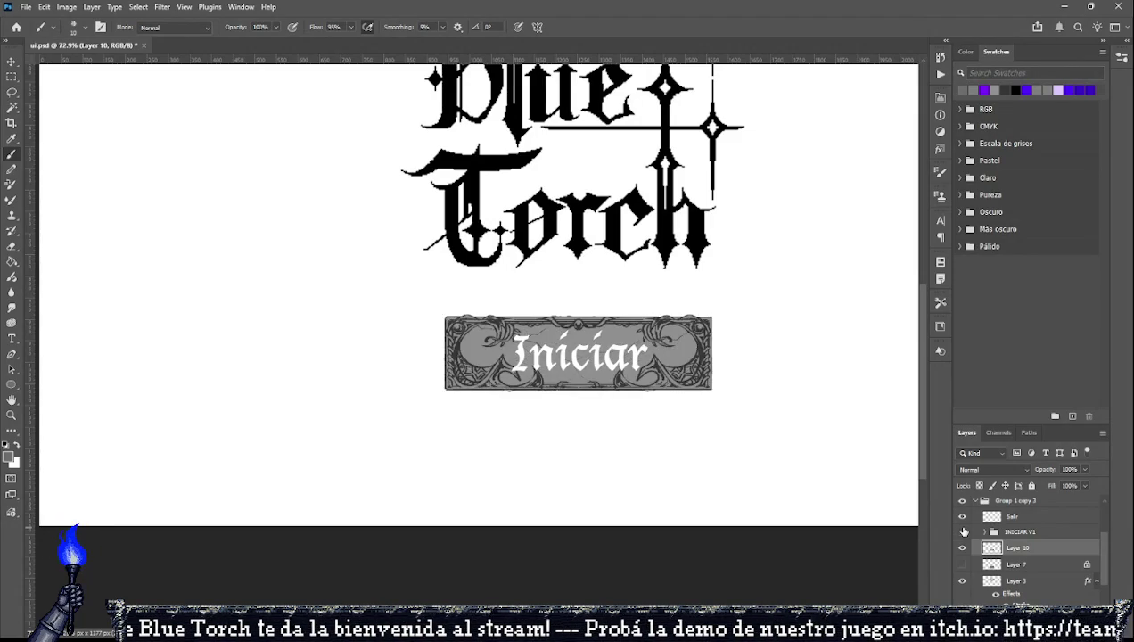
{"action": "left_click", "coordinate": [962, 532]}
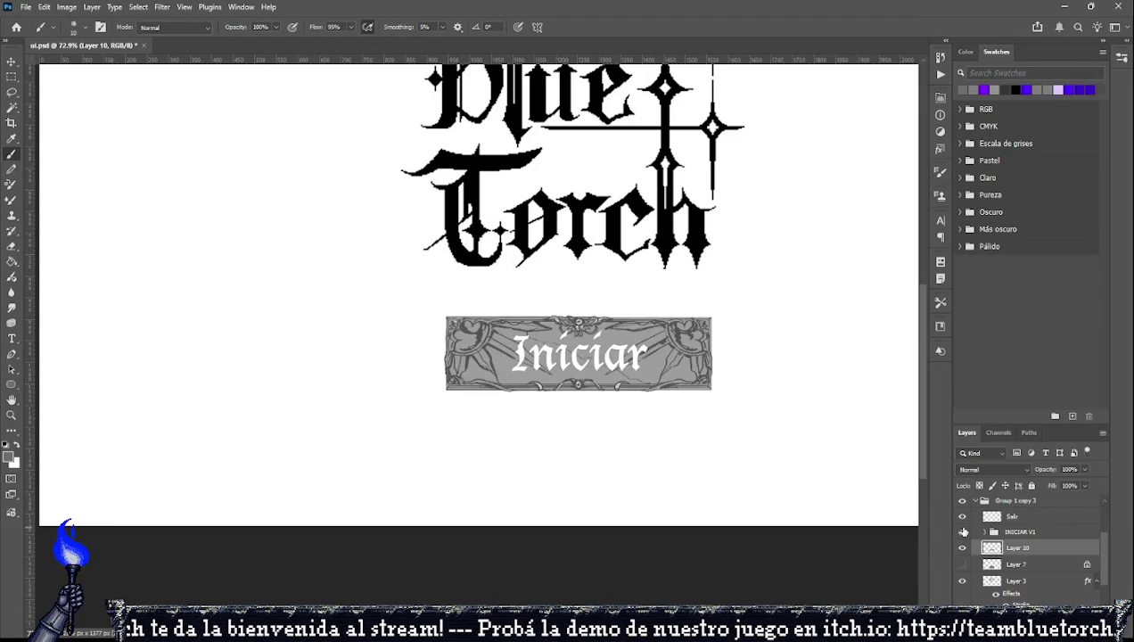
{"action": "left_click", "coordinate": [962, 532]}
{"action": "left_click", "coordinate": [962, 531]}
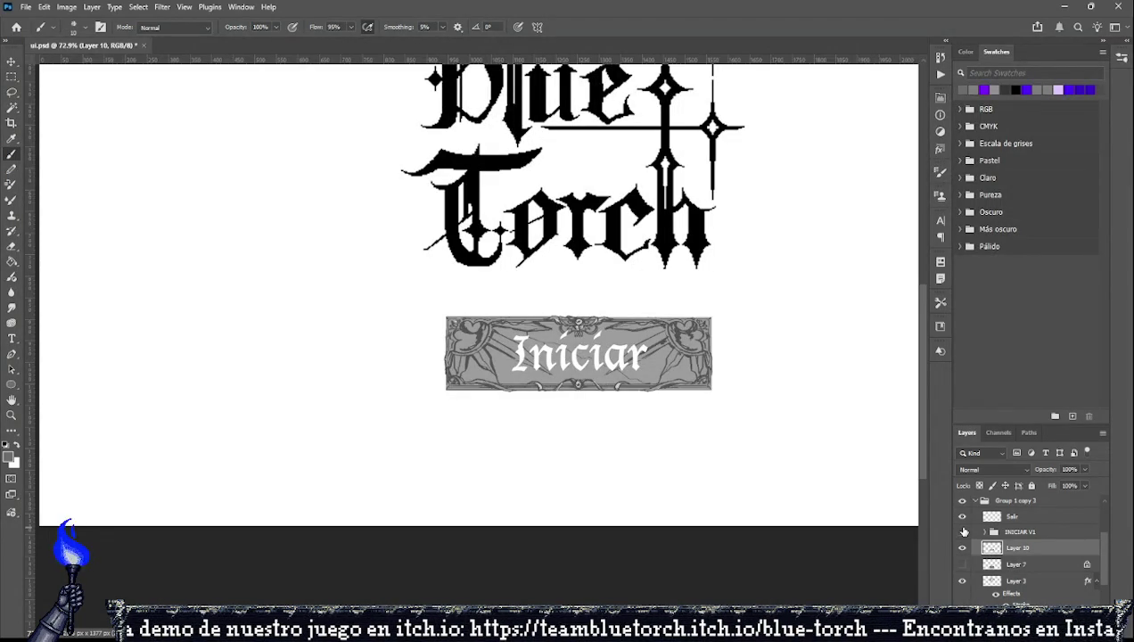
Zoom out and show the dark graveyard background on Layer 2.
{"action": "scroll", "coordinate": [568, 472], "scroll_direction": "down", "scroll_amount": 1}
{"action": "scroll", "coordinate": [572, 470], "scroll_direction": "down", "scroll_amount": 1}
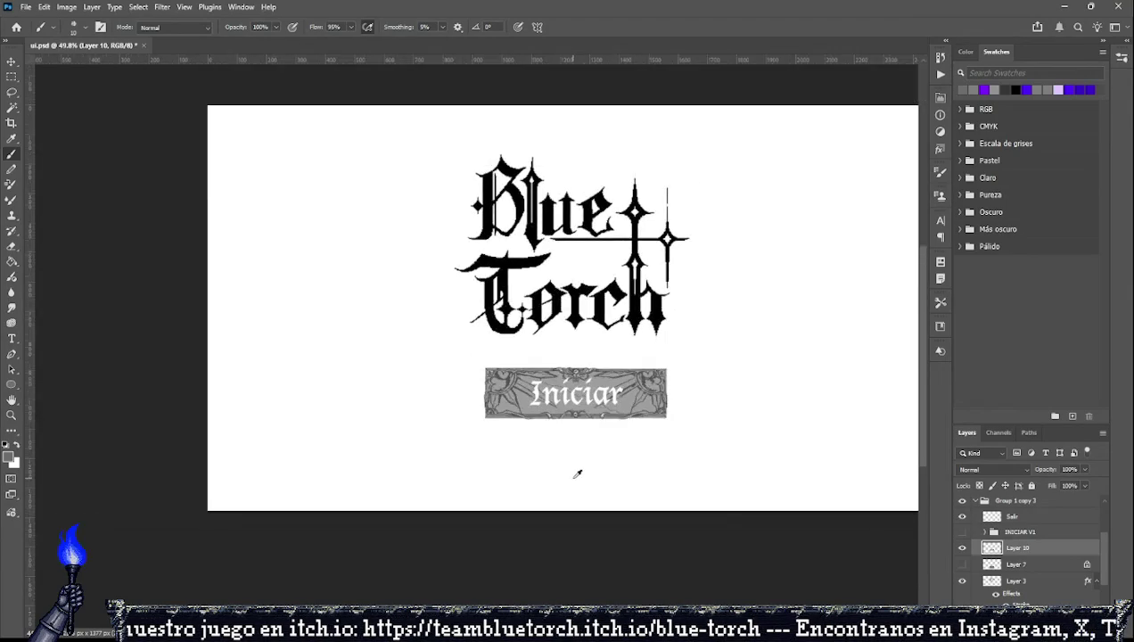
{"action": "scroll", "coordinate": [731, 381], "scroll_direction": "up", "scroll_amount": 1}
{"action": "scroll", "coordinate": [963, 570], "scroll_direction": "down", "scroll_amount": 1}
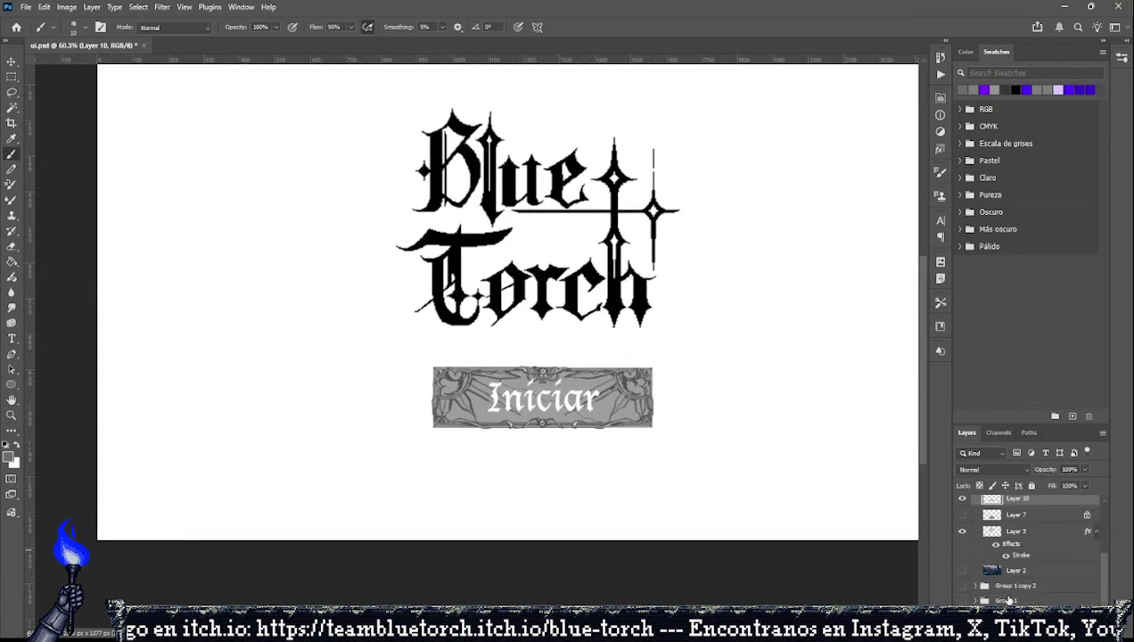
{"action": "left_click", "coordinate": [961, 570]}
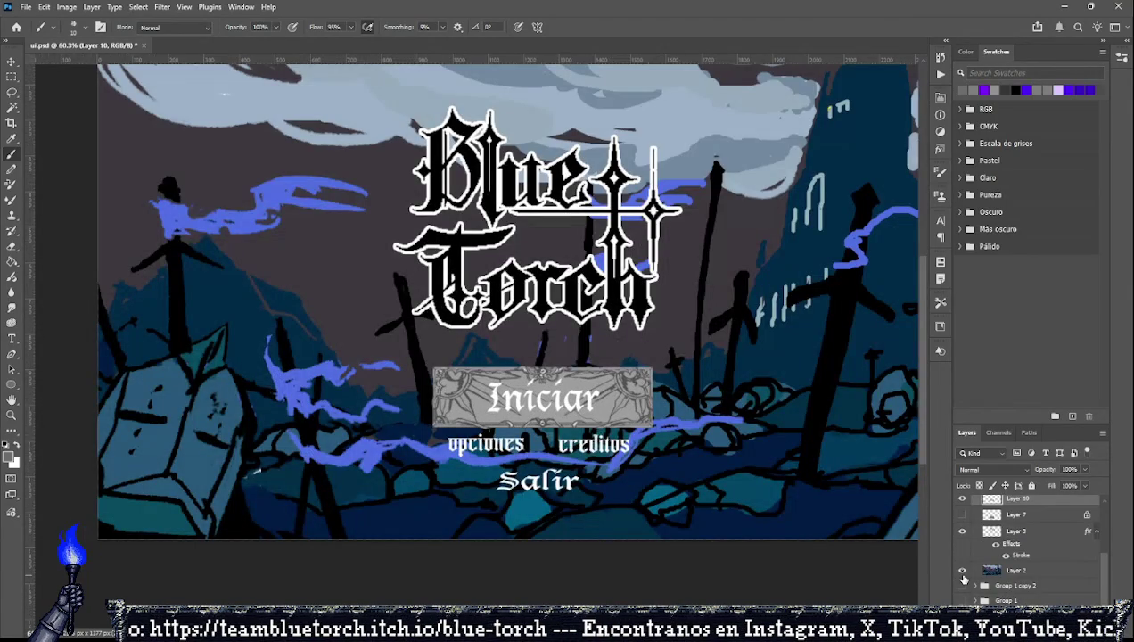
Show Layers 7 and 10 and the darker INICIAR V1 frame again, then select Layer 2.
{"action": "scroll", "coordinate": [615, 414], "scroll_direction": "down", "scroll_amount": 1}
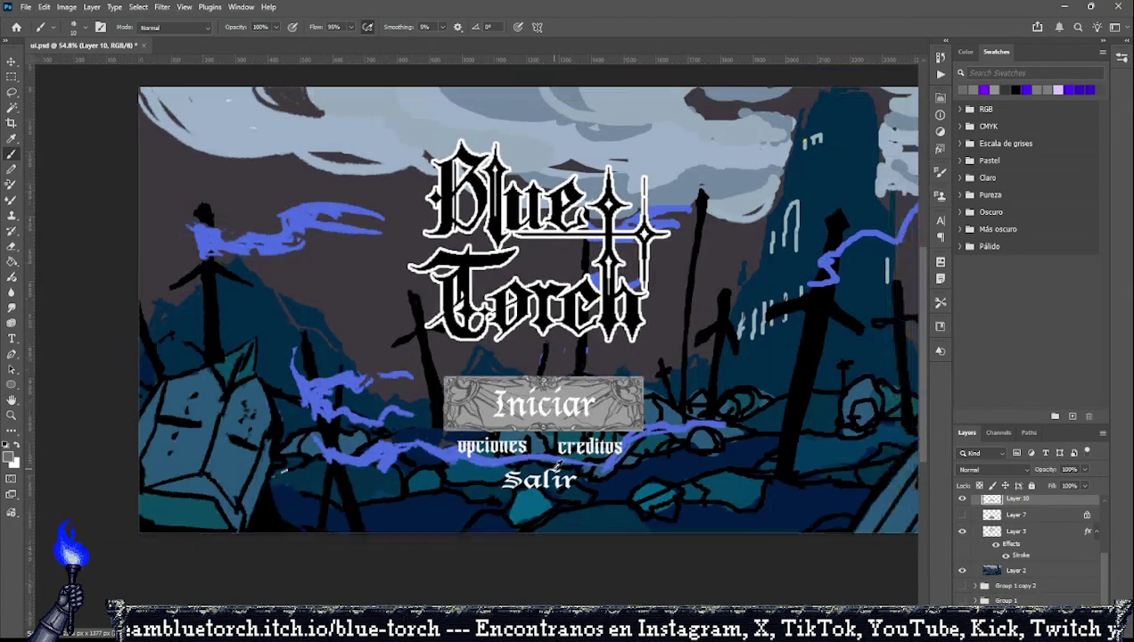
{"action": "scroll", "coordinate": [620, 415], "scroll_direction": "down", "scroll_amount": 1}
{"action": "scroll", "coordinate": [686, 417], "scroll_direction": "down", "scroll_amount": 2}
{"action": "scroll", "coordinate": [686, 417], "scroll_direction": "up", "scroll_amount": 1}
{"action": "scroll", "coordinate": [980, 542], "scroll_direction": "up", "scroll_amount": 1}
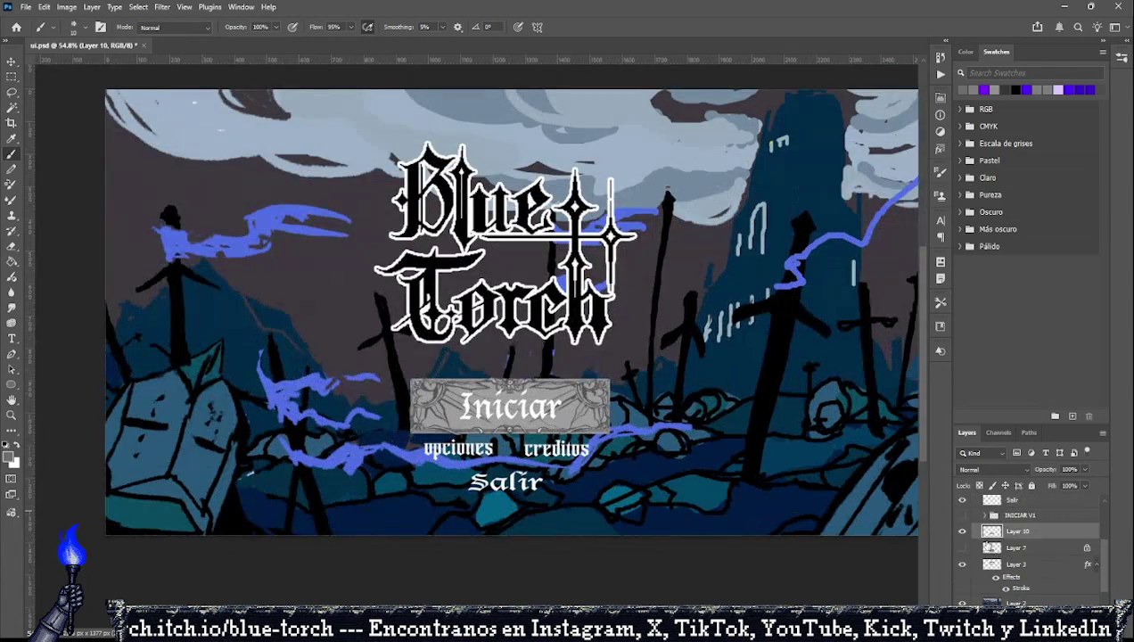
{"action": "left_click", "coordinate": [962, 532]}
{"action": "left_click", "coordinate": [962, 532]}
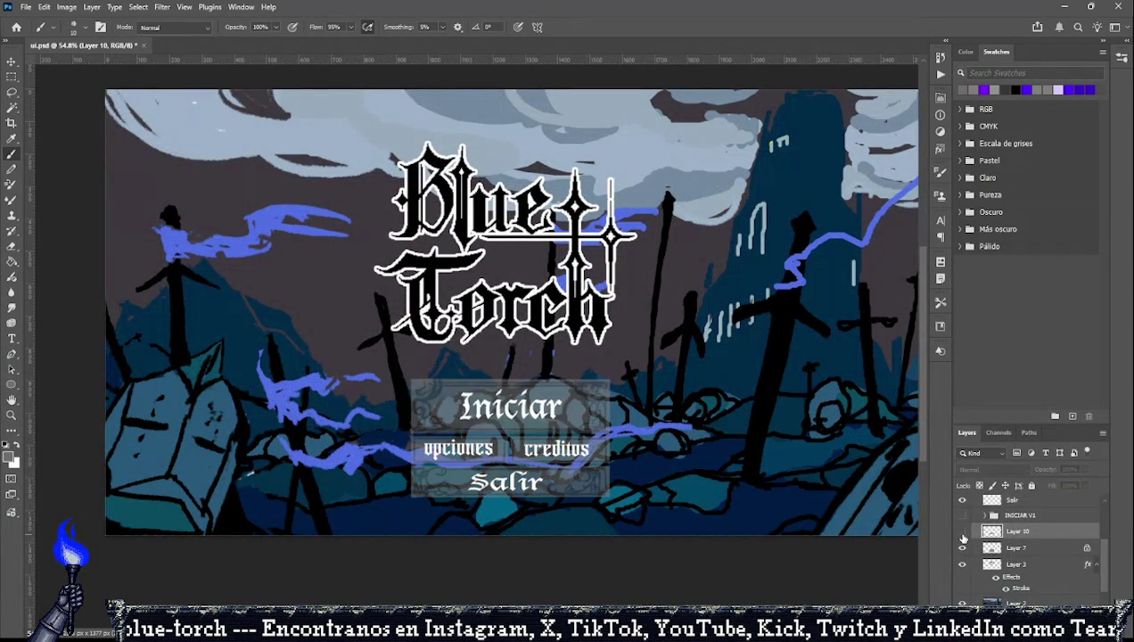
{"action": "left_click", "coordinate": [961, 531]}
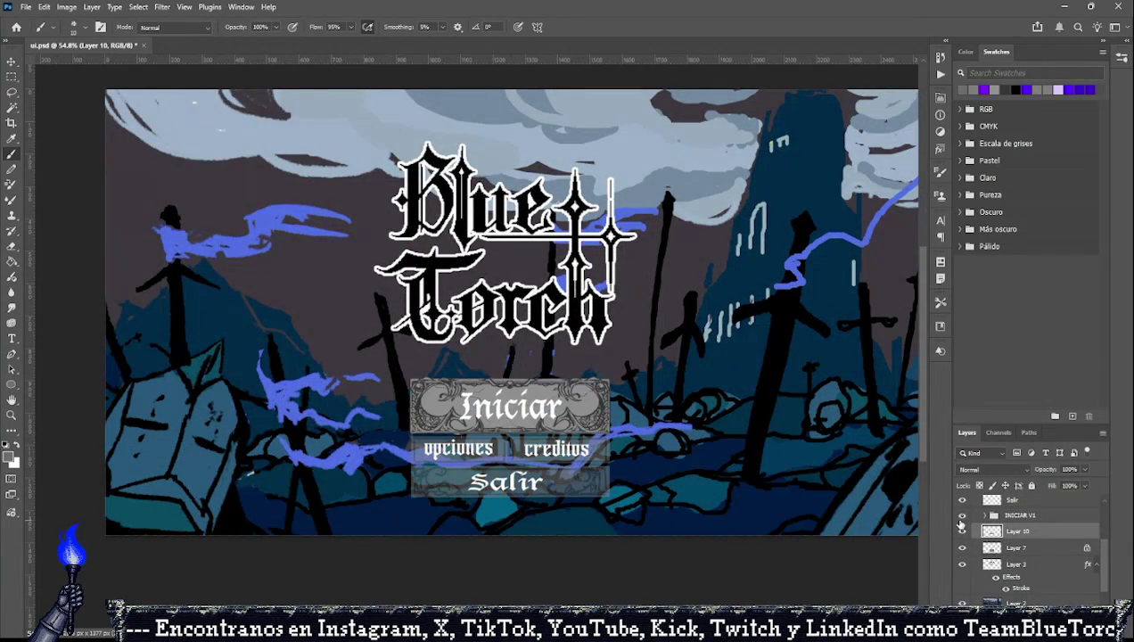
{"action": "left_click", "coordinate": [961, 516]}
{"action": "left_click", "coordinate": [962, 516]}
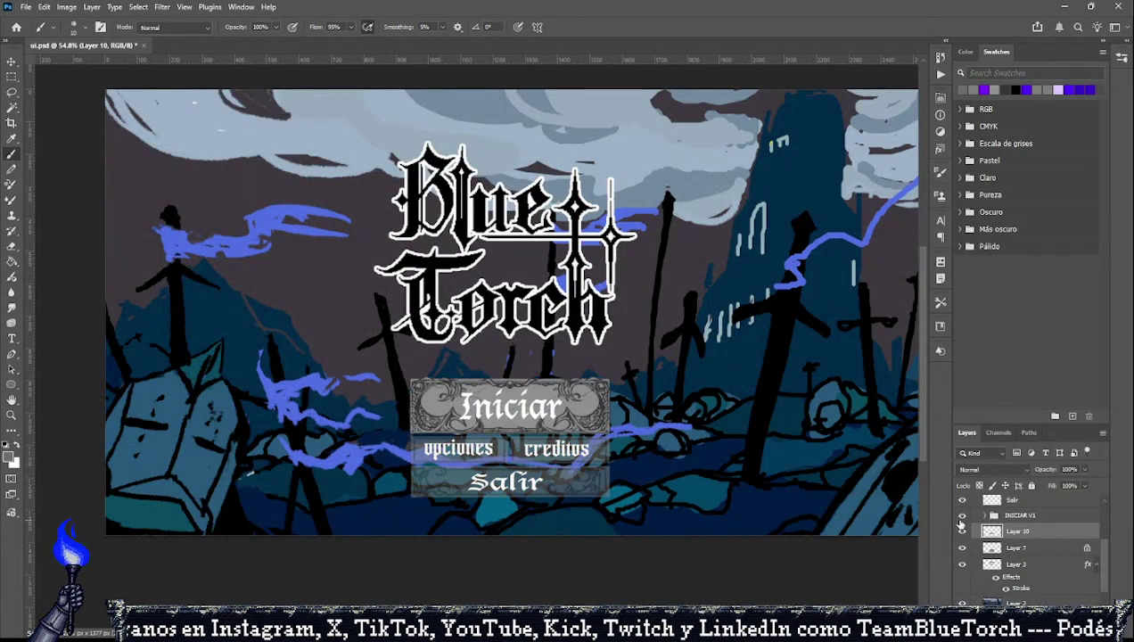
{"action": "left_click", "coordinate": [1013, 546], "text": "shift"}
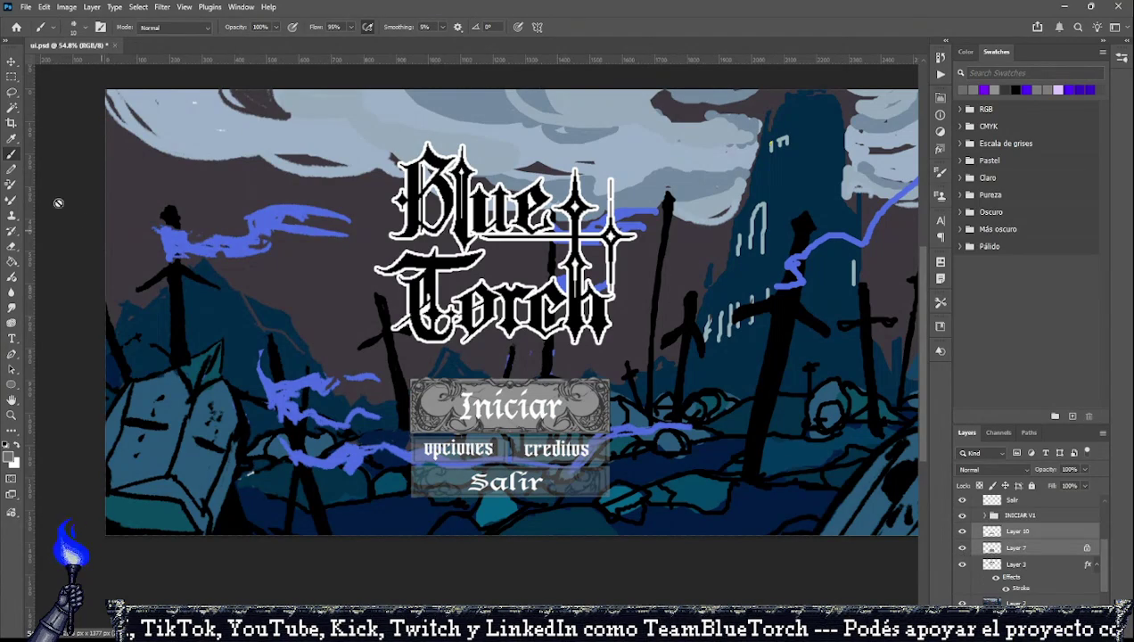
{"action": "left_click", "coordinate": [987, 602]}
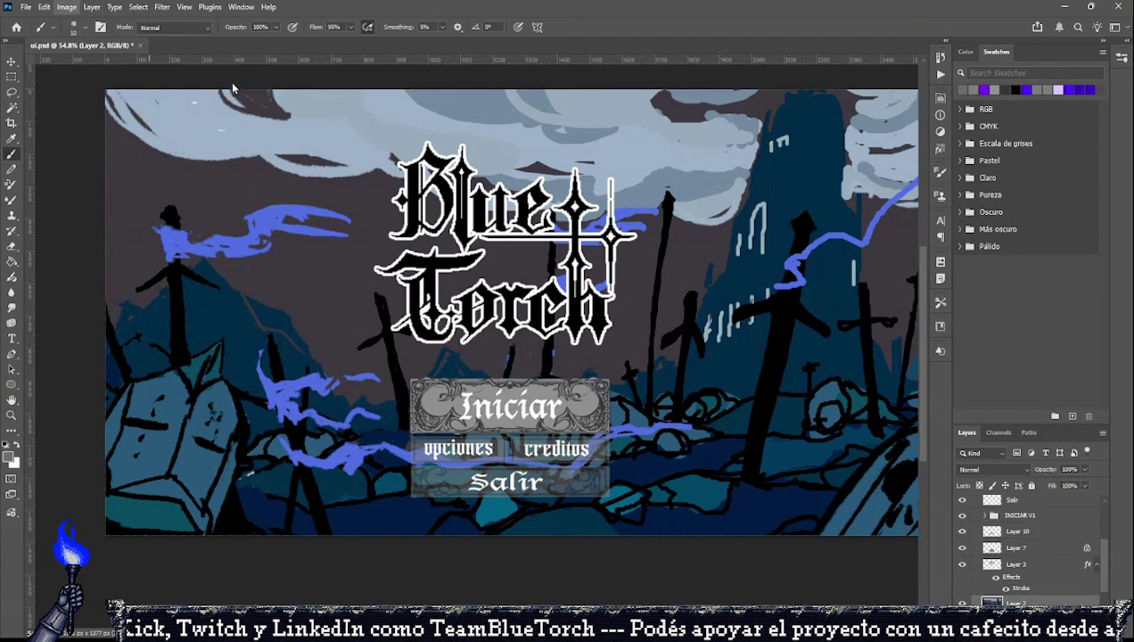
Sample artwork colours and lighten the background glow streaks to lavender purple.
{"action": "key", "text": "i"}
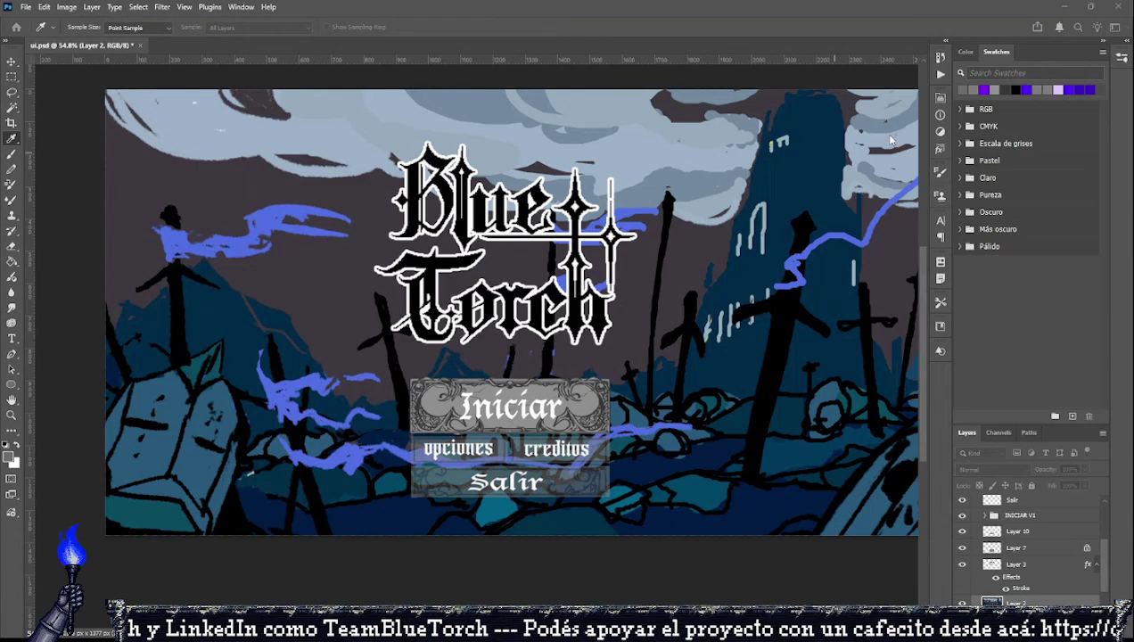
{"action": "key", "text": "shift+i"}
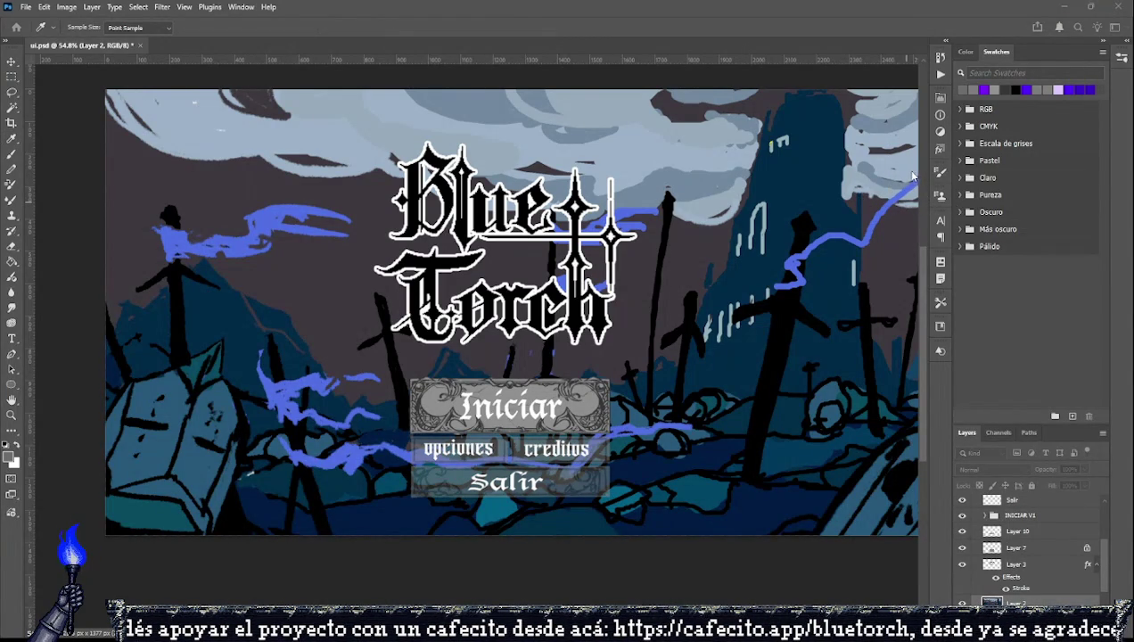
{"action": "key", "text": "ctrl+z"}
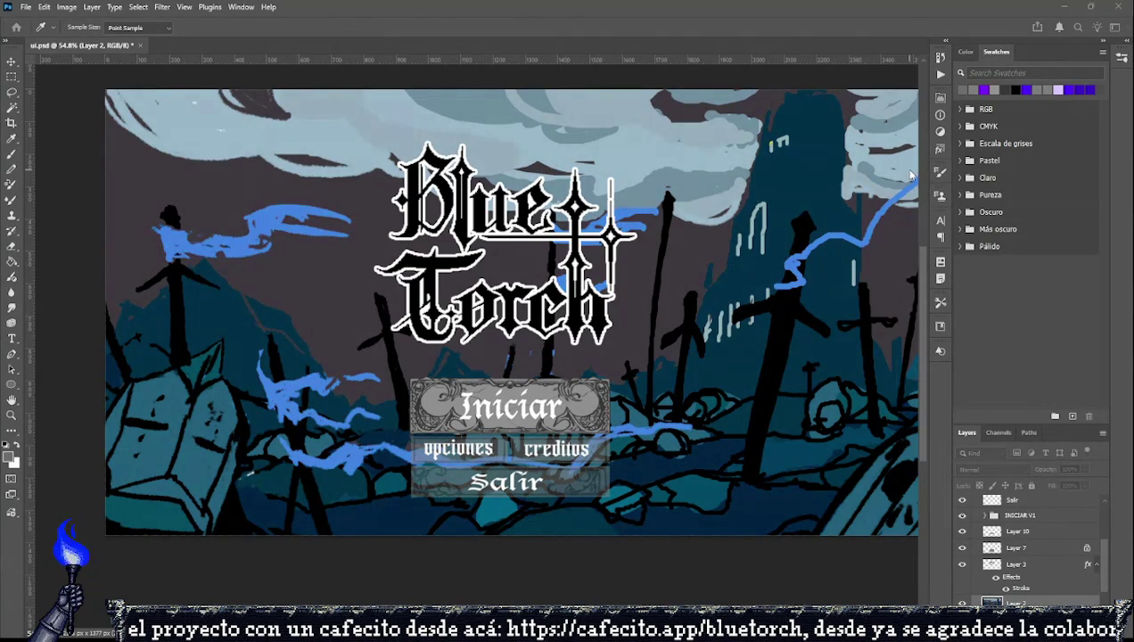
{"action": "key", "text": "ctrl+z"}
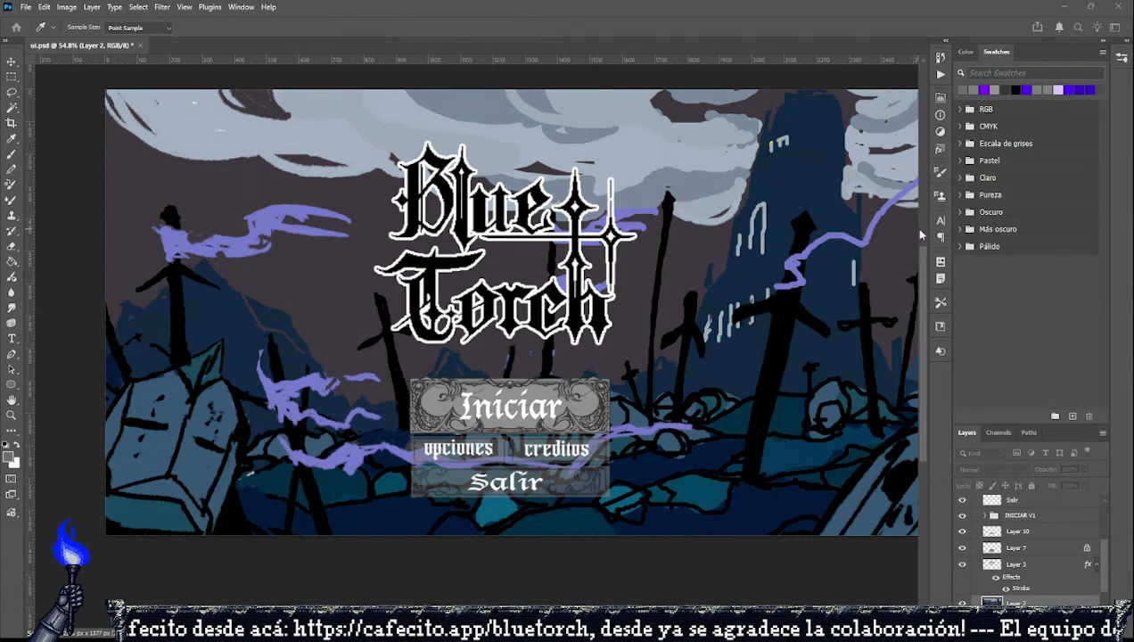
{"action": "key", "text": "ctrl+z"}
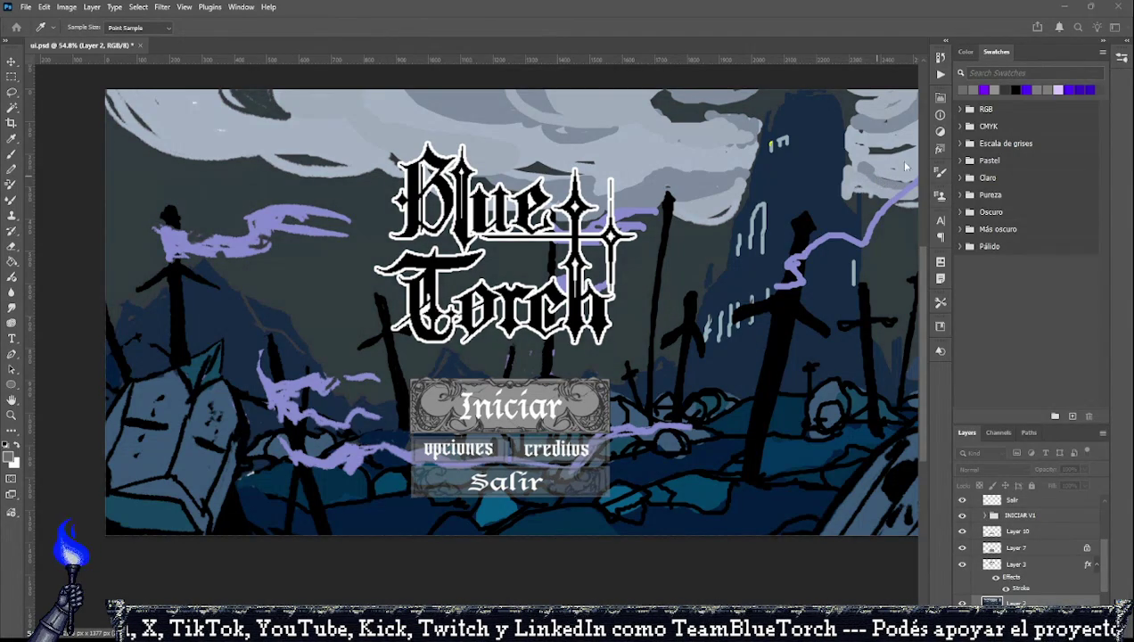
Select Layer 7 and check layer visibility, comparing the two Iniciar frame versions.
{"action": "key", "text": "b"}
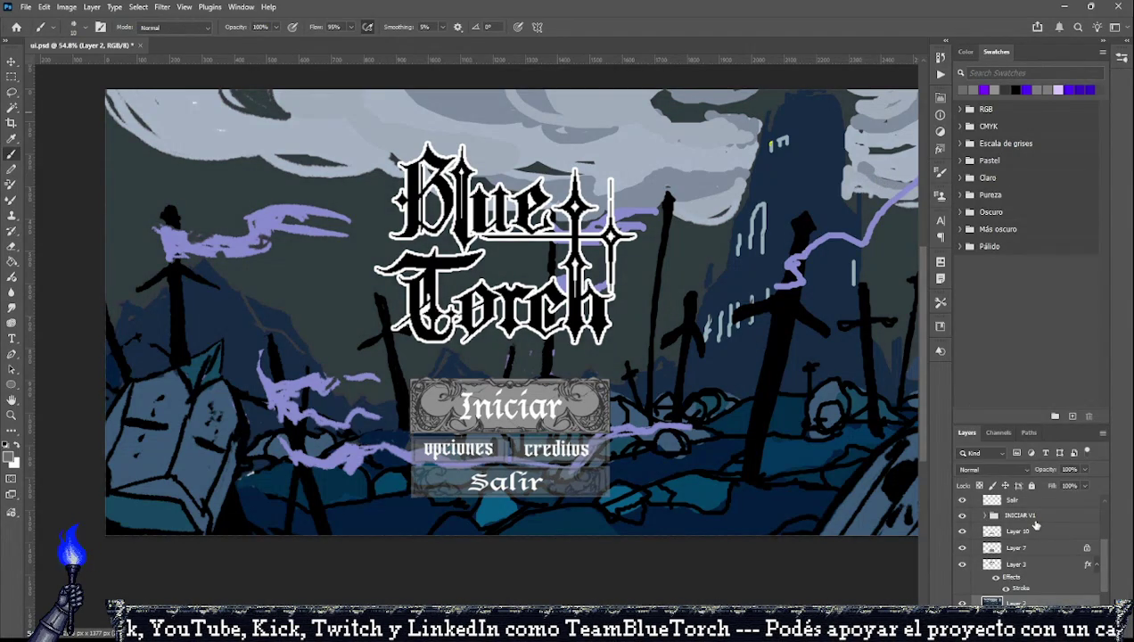
{"action": "scroll", "coordinate": [1033, 528], "scroll_direction": "up", "scroll_amount": 2}
{"action": "left_click", "coordinate": [1016, 580]}
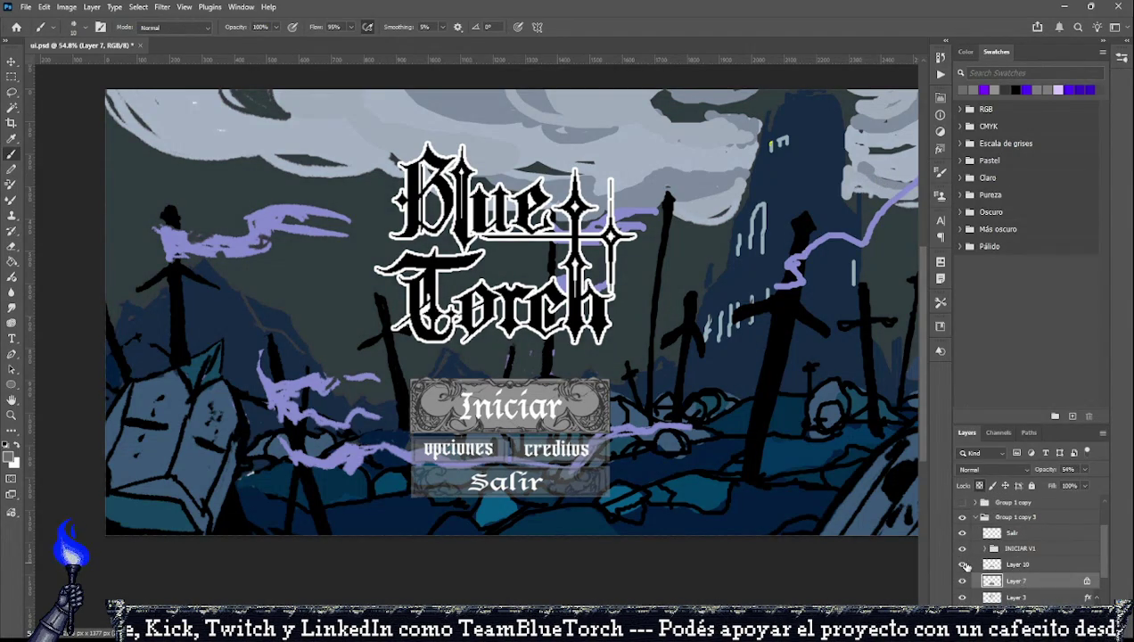
{"action": "scroll", "coordinate": [966, 565], "scroll_direction": "up", "scroll_amount": 2}
{"action": "left_click", "coordinate": [962, 536]}
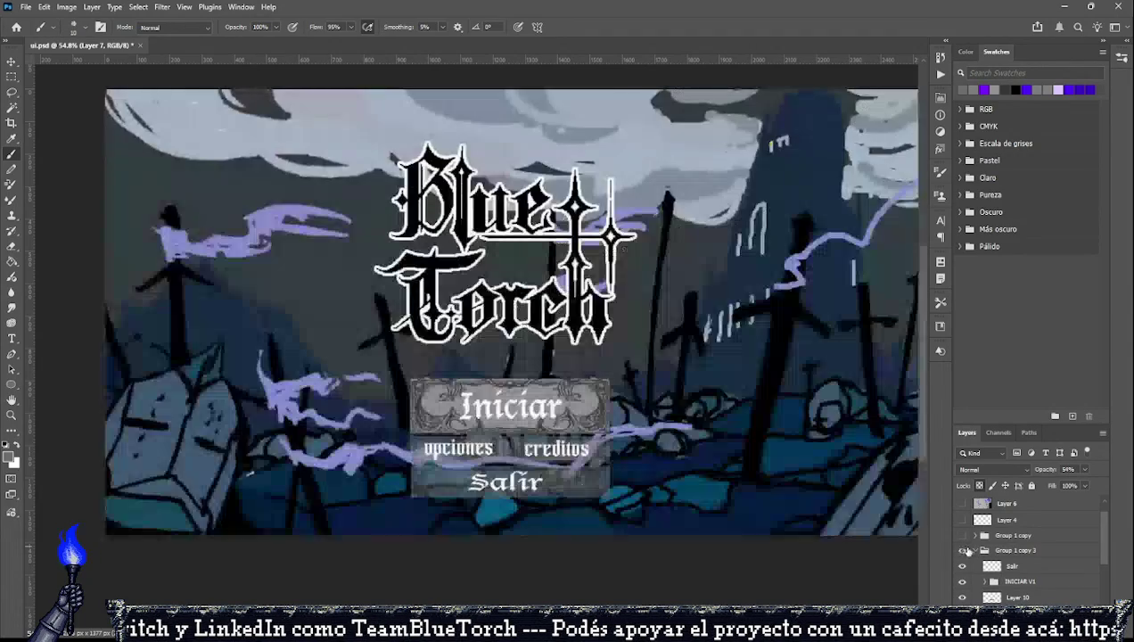
{"action": "scroll", "coordinate": [976, 549], "scroll_direction": "down", "scroll_amount": 1}
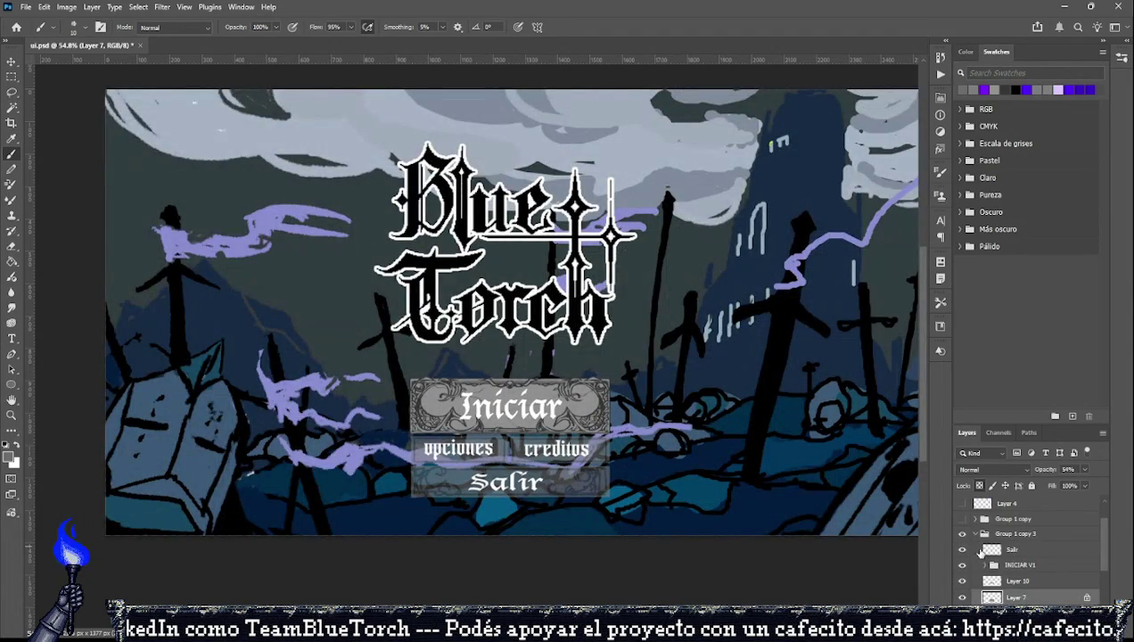
{"action": "left_click", "coordinate": [962, 565]}
{"action": "left_click", "coordinate": [961, 565]}
{"action": "left_click", "coordinate": [961, 565]}
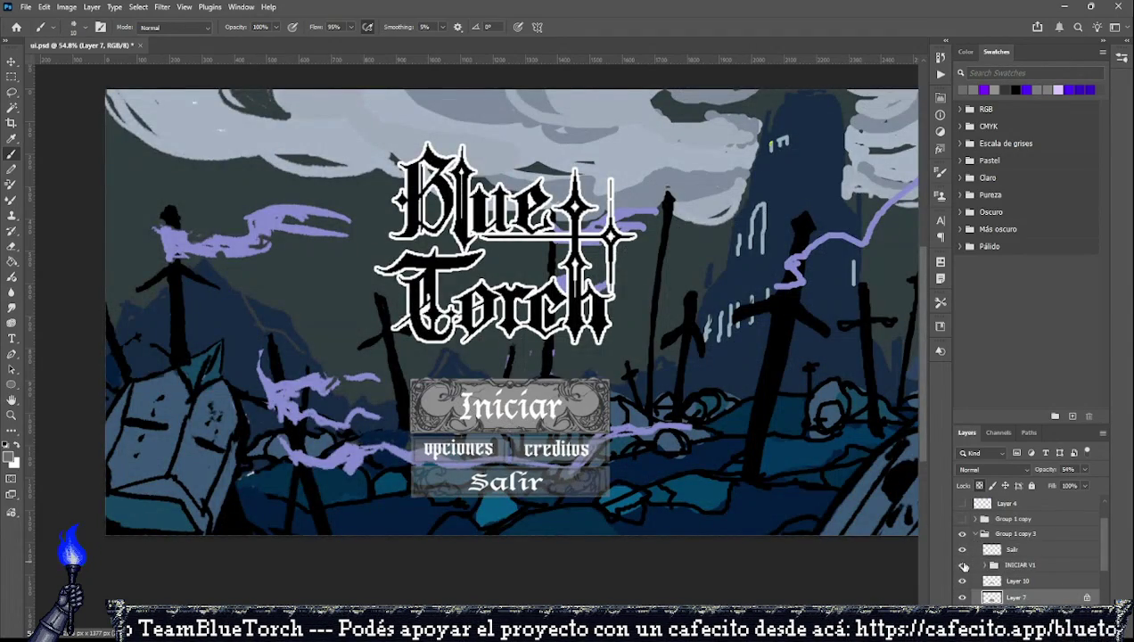
Add a new empty Layer 11 clipped to the INICIAR V1 frame.
{"action": "left_click", "coordinate": [1030, 568]}
{"action": "key", "text": "ctrl+shift+alt+n"}
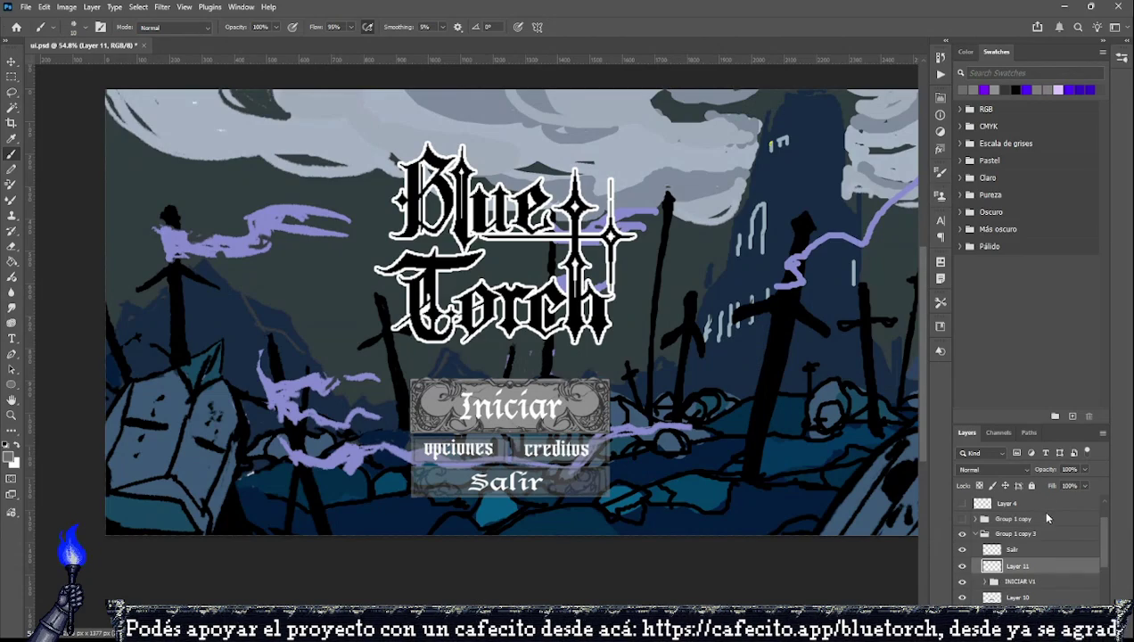
{"action": "key", "text": "ctrl+alt+g"}
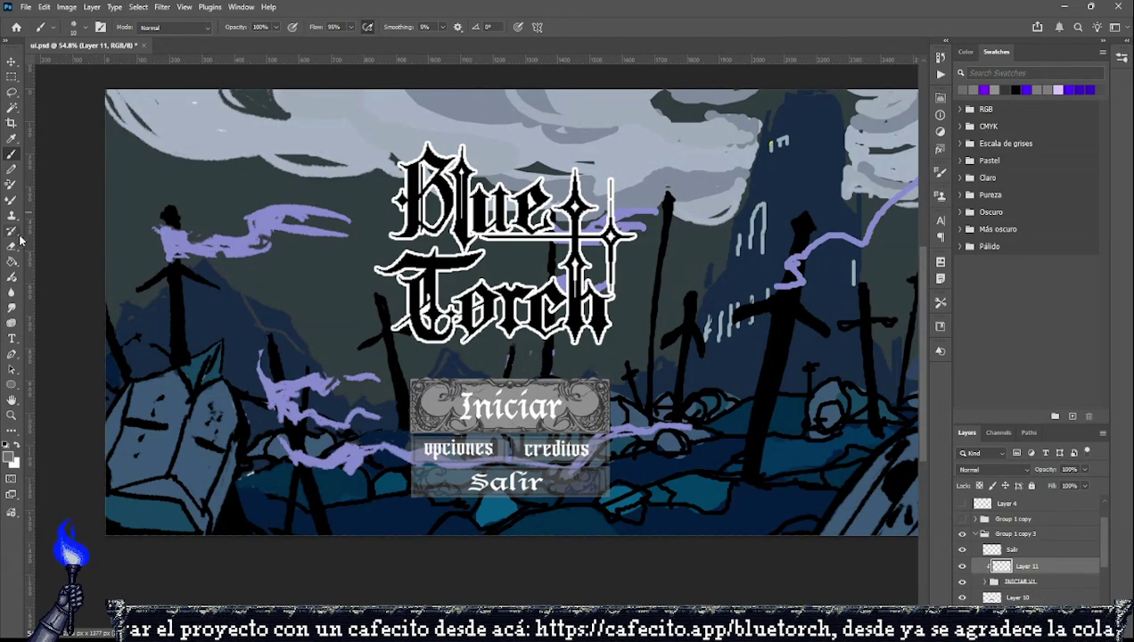
{"action": "left_click", "coordinate": [18, 260]}
Fill Layer 11 over the Iniciar frame with solid purple, anti-aliasing turned off.
{"action": "left_click", "coordinate": [1069, 89]}
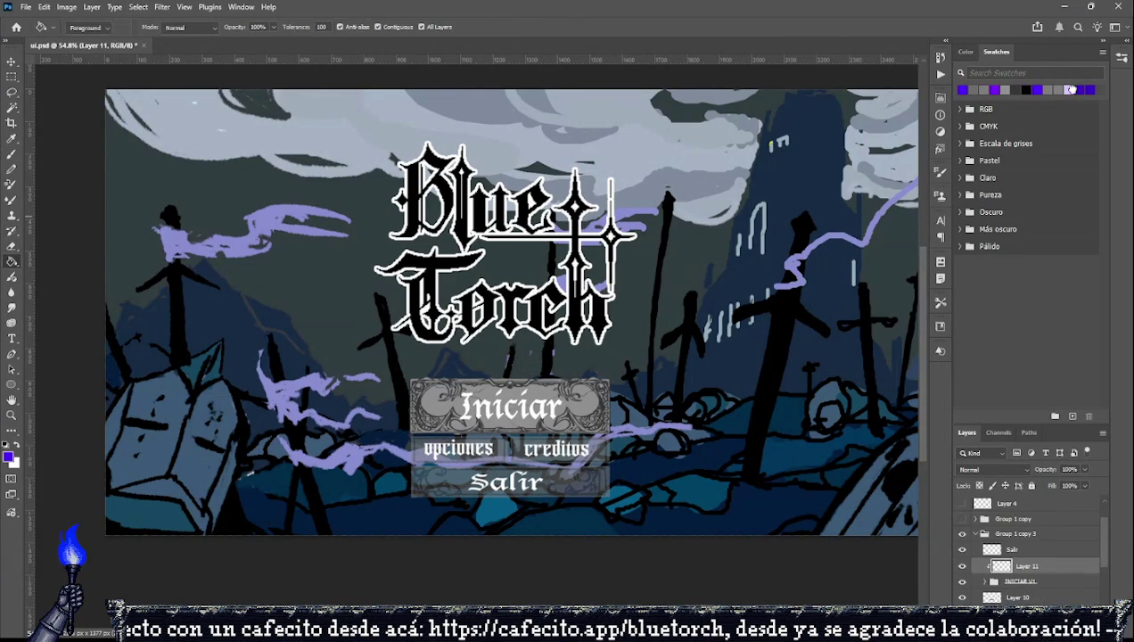
{"action": "left_click", "coordinate": [664, 390]}
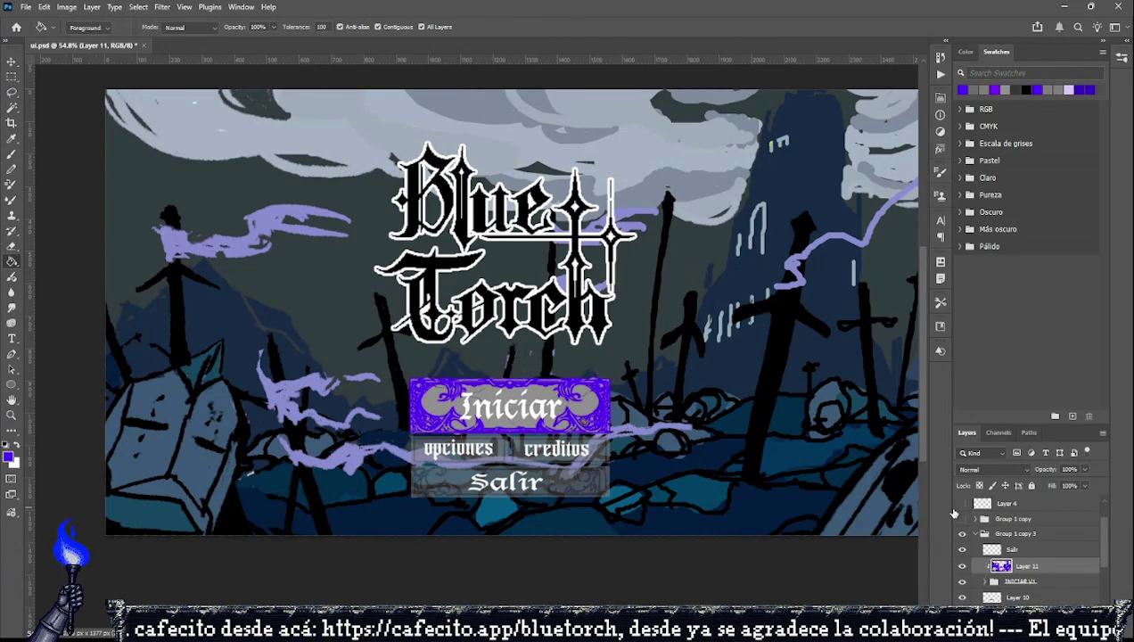
{"action": "key", "text": "ctrl+z"}
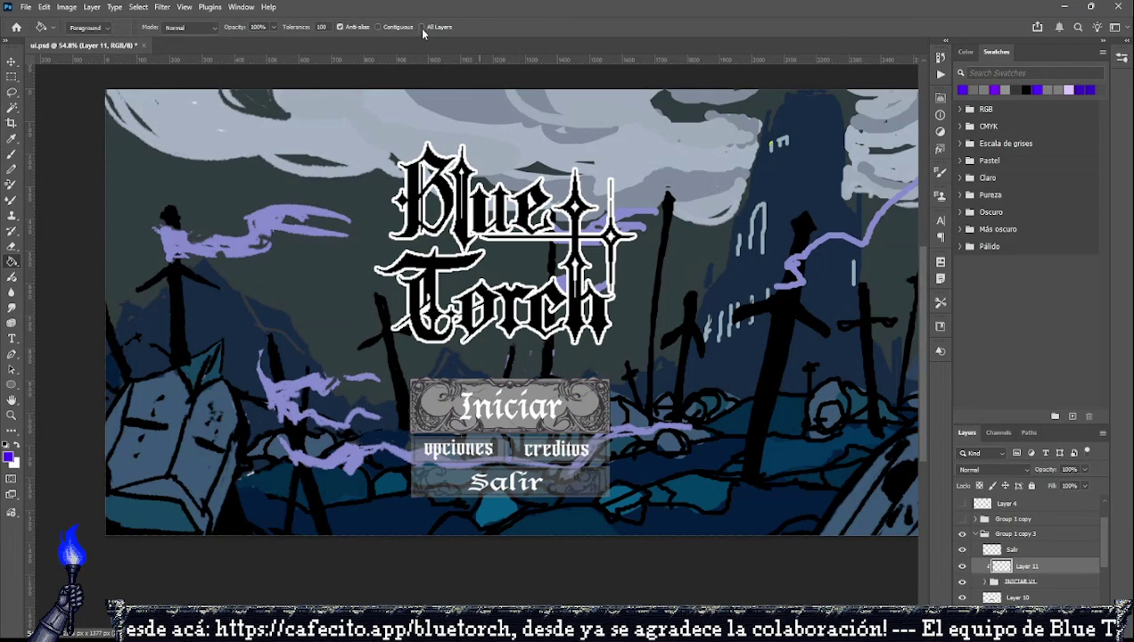
{"action": "left_click", "coordinate": [340, 27]}
{"action": "left_click", "coordinate": [575, 435]}
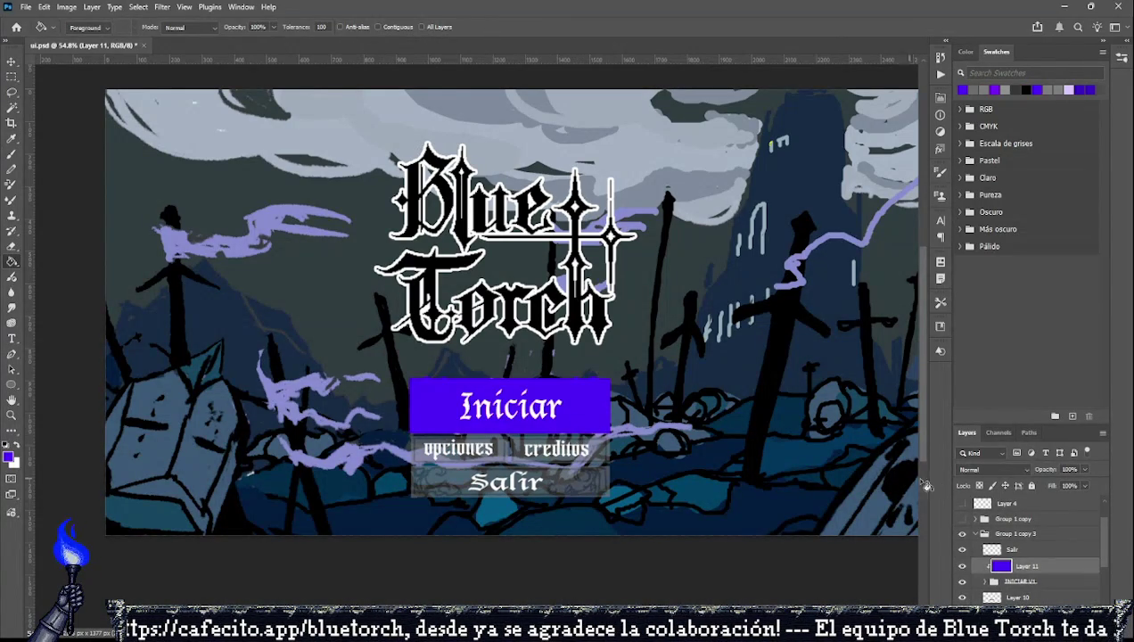
Preview Hue, Overlay, Hard Light and Pin Light blends on Layer 11, settling on Color.
{"action": "left_click", "coordinate": [971, 469]}
{"action": "left_click", "coordinate": [1000, 598]}
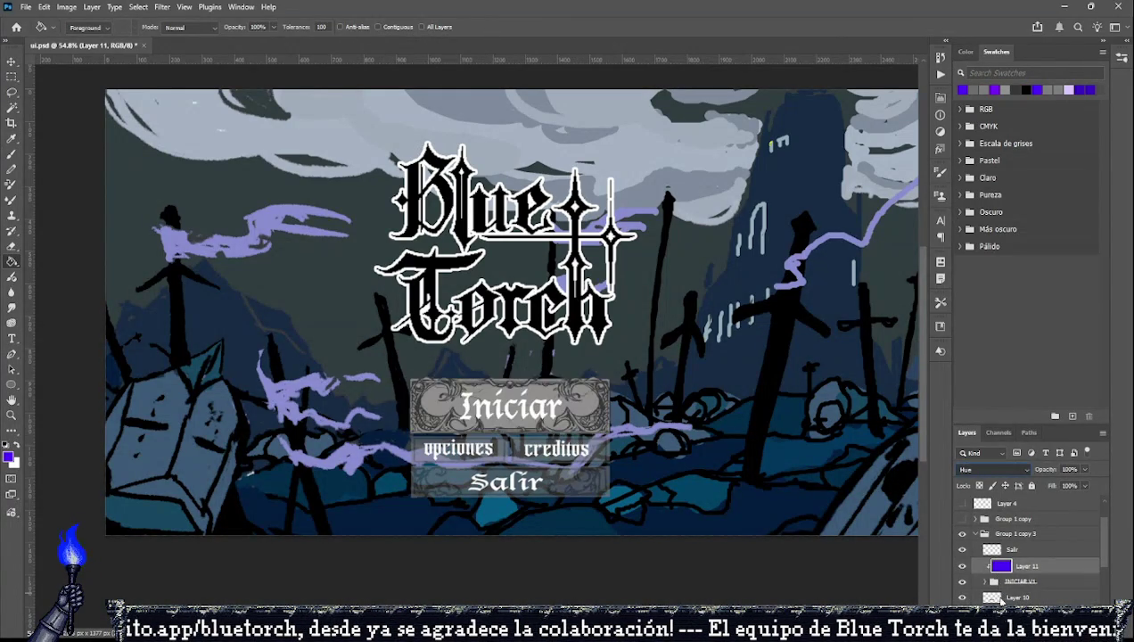
{"action": "key", "text": "Up"}
{"action": "key", "text": "Up"}
{"action": "key", "text": "Up"}
{"action": "key", "text": "Up"}
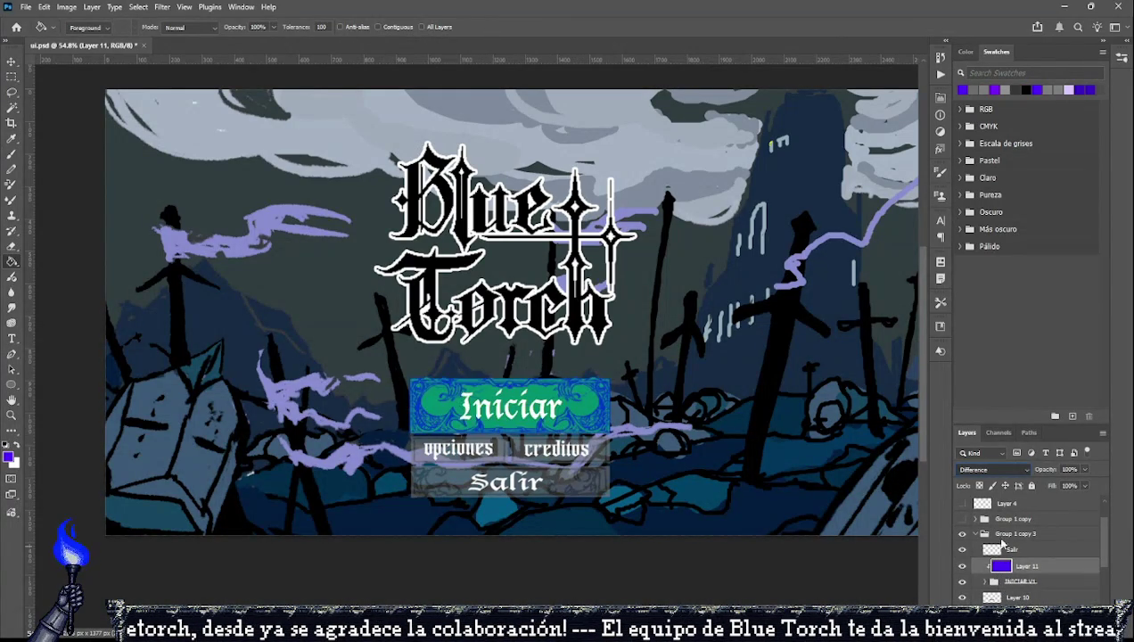
{"action": "key", "text": "Up"}
{"action": "key", "text": "Up"}
{"action": "key", "text": "Up"}
{"action": "key", "text": "Up"}
{"action": "key", "text": "Up"}
{"action": "key", "text": "Up"}
{"action": "key", "text": "Up"}
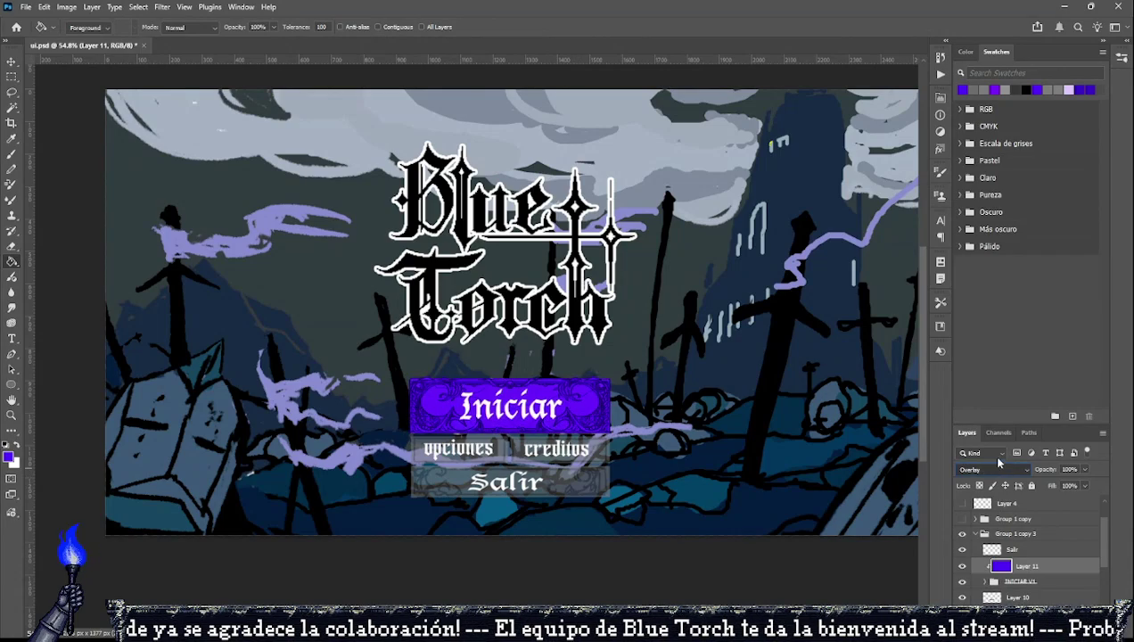
{"action": "key", "text": "Up"}
{"action": "key", "text": "Up"}
{"action": "key", "text": "Up"}
{"action": "key", "text": "Up"}
{"action": "key", "text": "Up"}
{"action": "key", "text": "Up"}
{"action": "key", "text": "Up"}
{"action": "key", "text": "Up"}
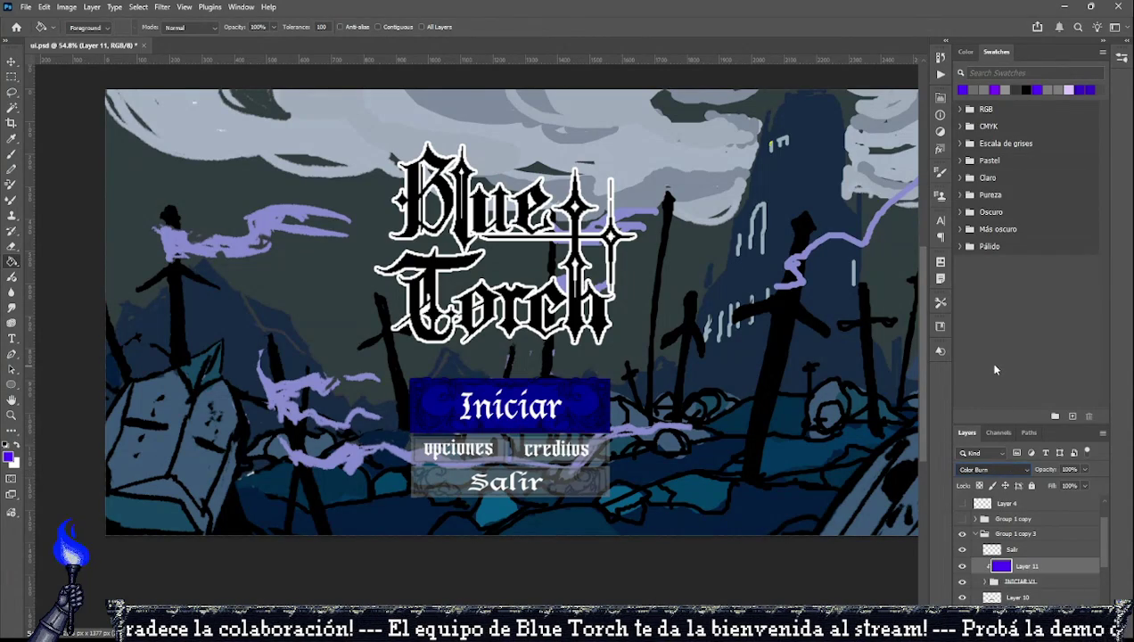
{"action": "key", "text": "Down"}
{"action": "key", "text": "Down"}
{"action": "key", "text": "Down"}
{"action": "key", "text": "Down"}
{"action": "key", "text": "Down"}
{"action": "key", "text": "Down"}
{"action": "key", "text": "Down"}
{"action": "key", "text": "Down"}
{"action": "key", "text": "Down"}
{"action": "key", "text": "Down"}
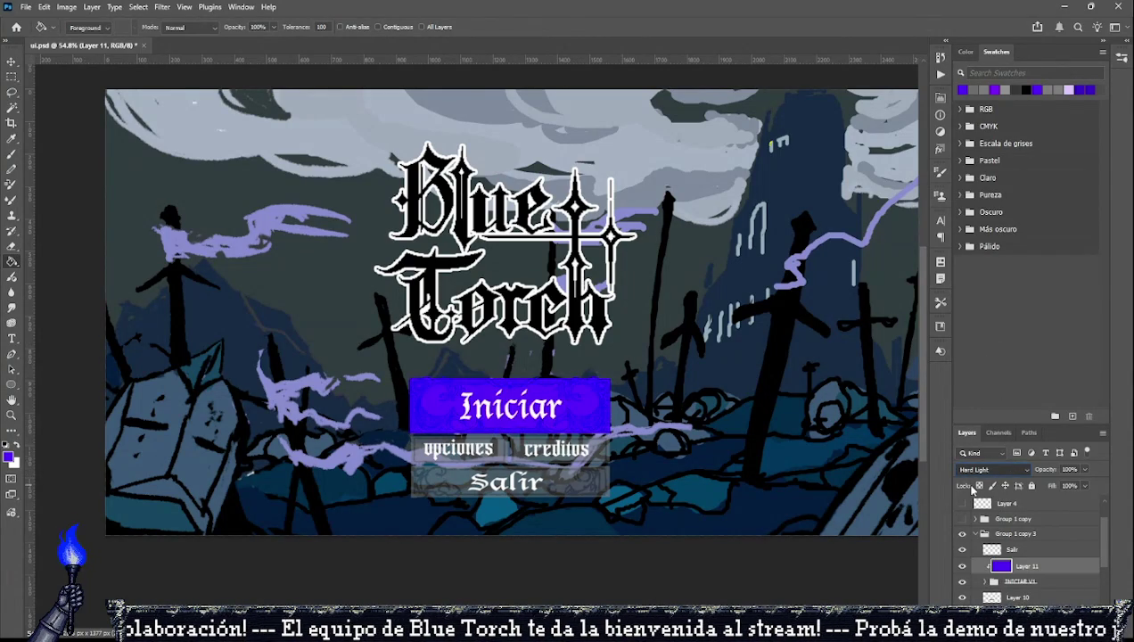
{"action": "key", "text": "Down"}
{"action": "key", "text": "Down"}
{"action": "key", "text": "Down"}
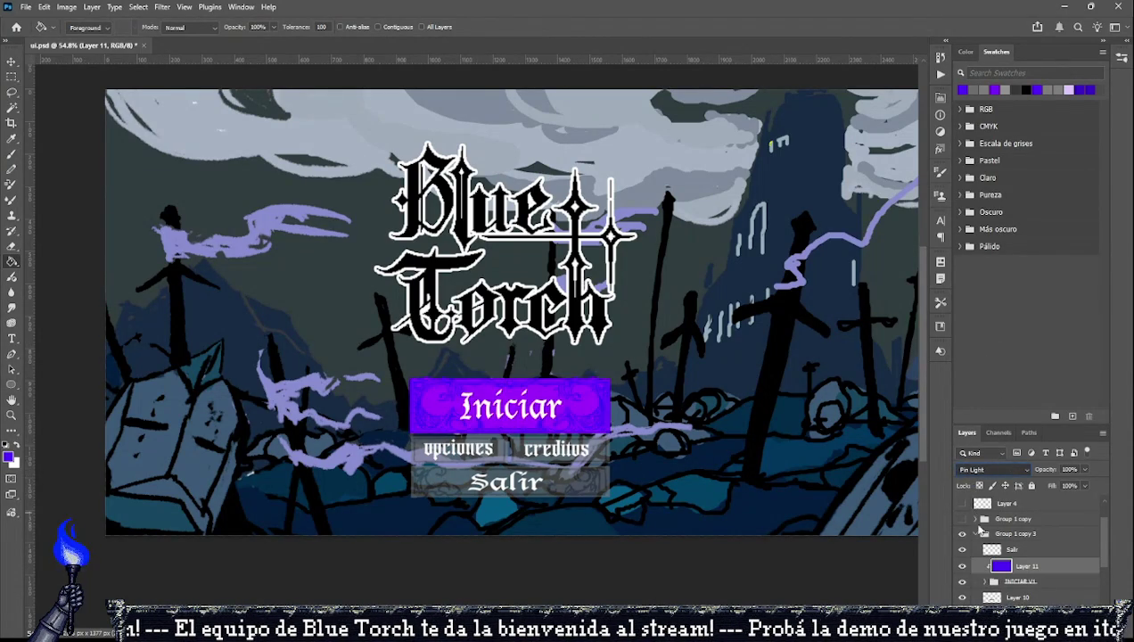
{"action": "key", "text": "Down"}
{"action": "key", "text": "Down"}
{"action": "key", "text": "Down"}
{"action": "key", "text": "Down"}
{"action": "key", "text": "Down"}
{"action": "key", "text": "Down"}
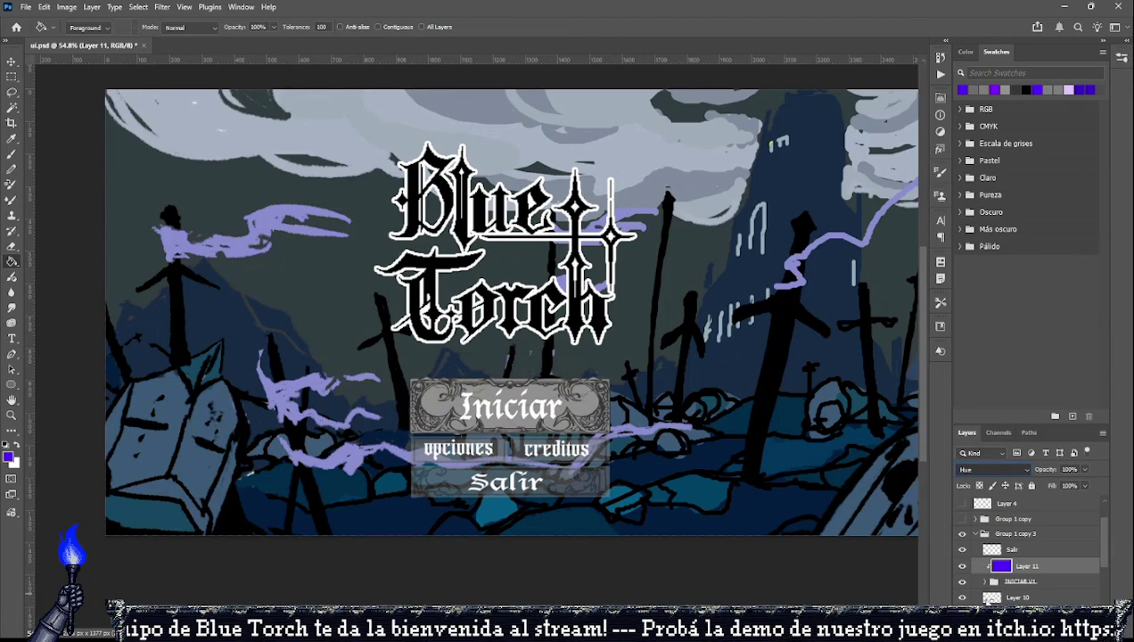
{"action": "key", "text": "Down"}
{"action": "key", "text": "Down"}
{"action": "key", "text": "Down"}
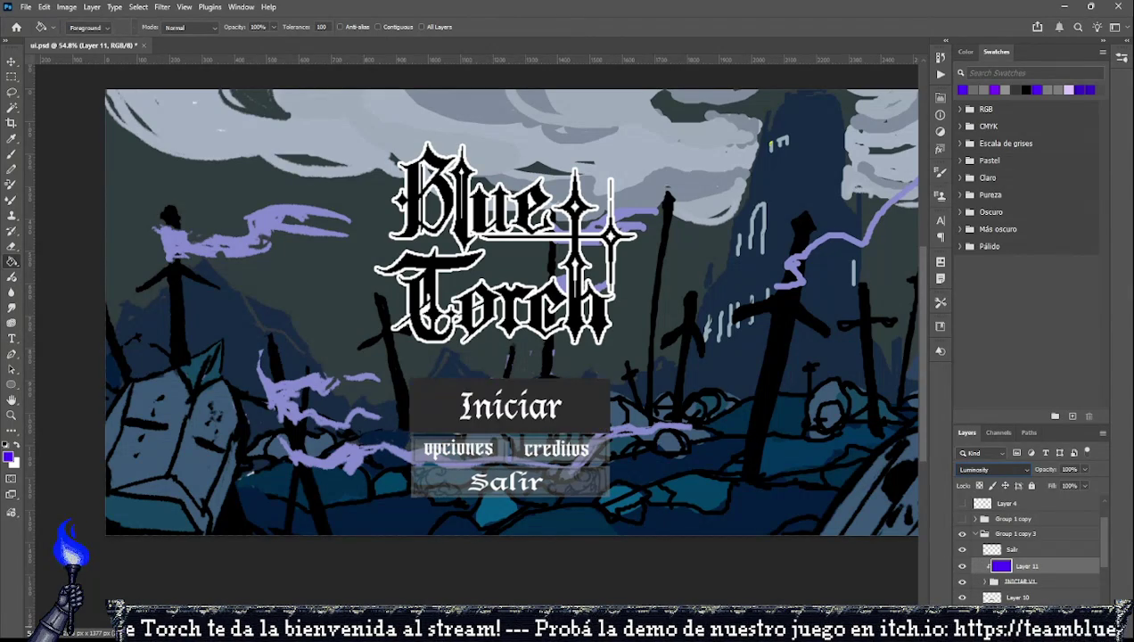
{"action": "key", "text": "Up"}
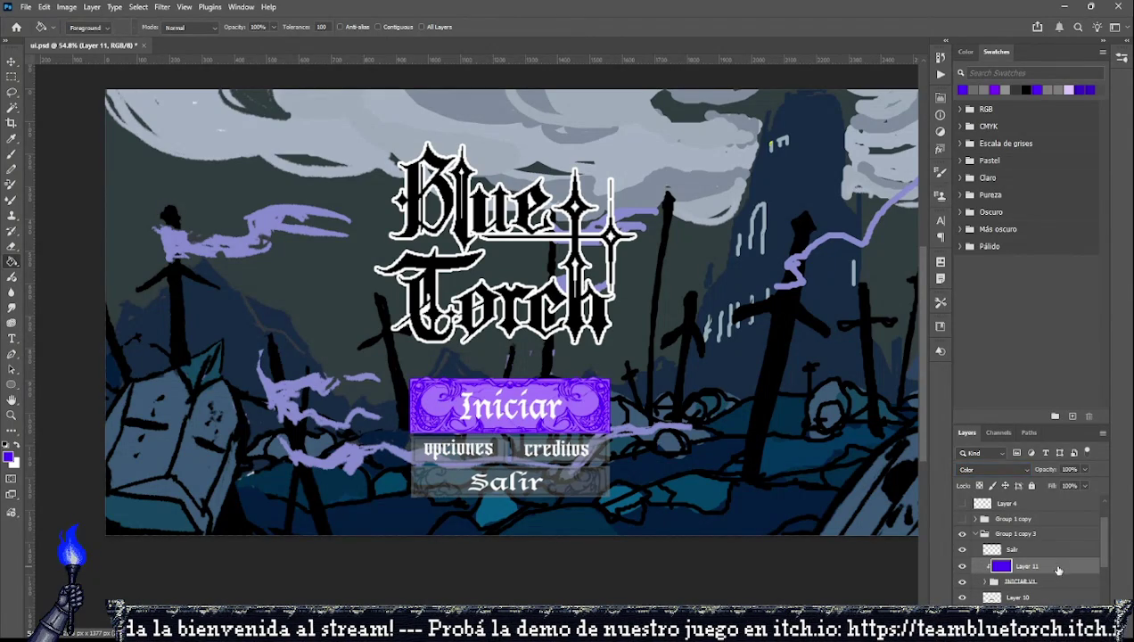
{"action": "key", "text": "h"}
{"action": "key", "text": "5"}
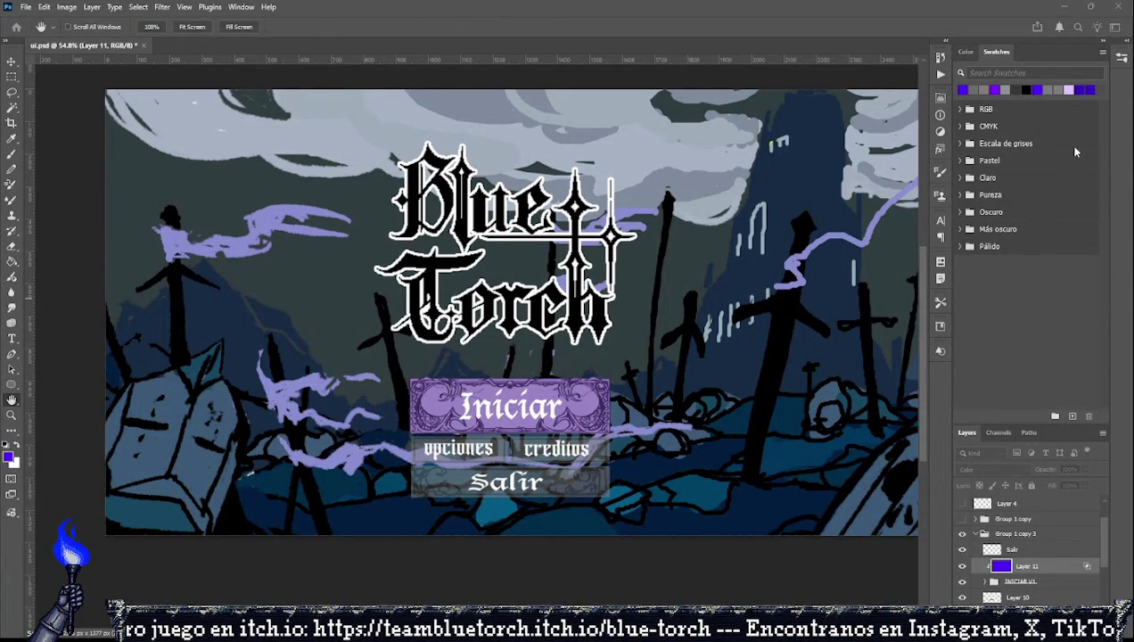
{"action": "key", "text": "g"}
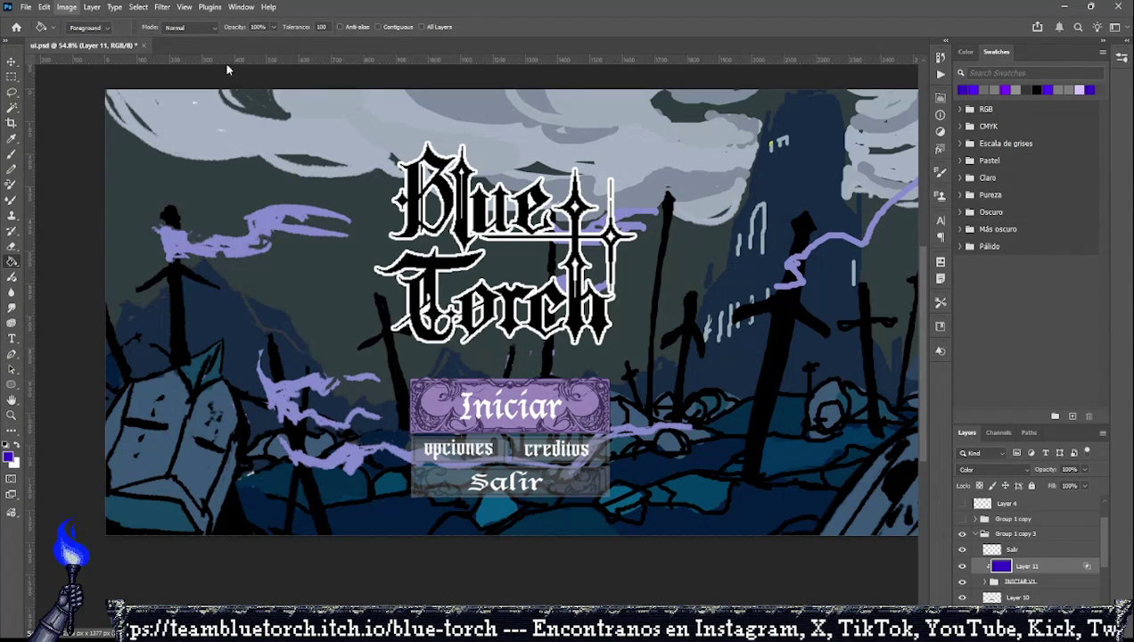
Sample several sky blues, ending on a muted greyish slate blue for the frame tint.
{"action": "left_click", "coordinate": [881, 163]}
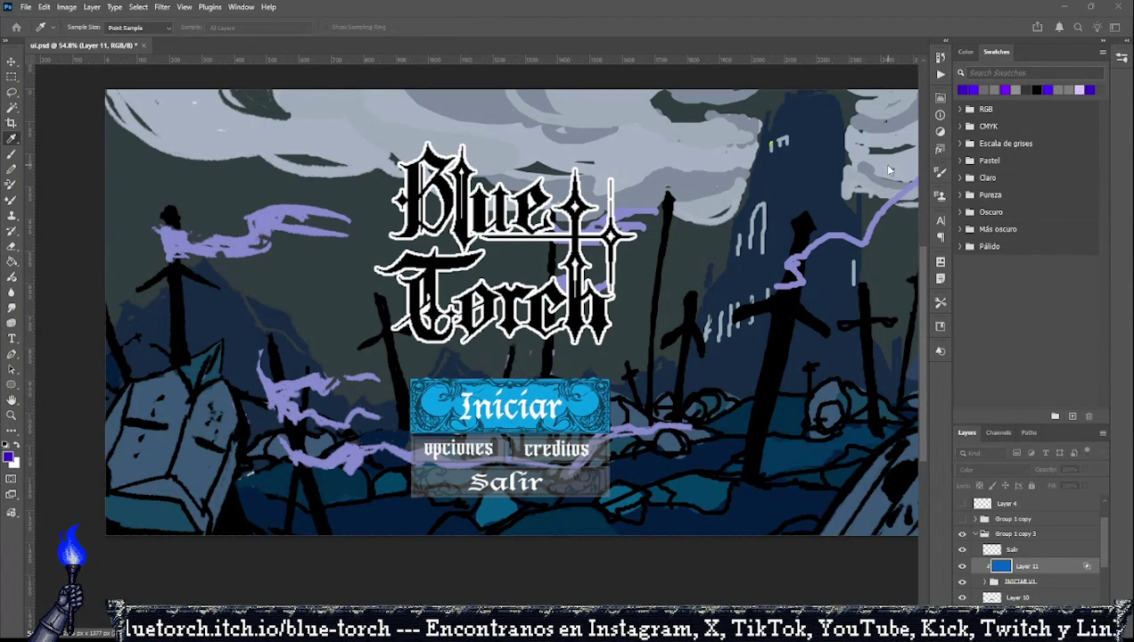
{"action": "left_click", "coordinate": [894, 167]}
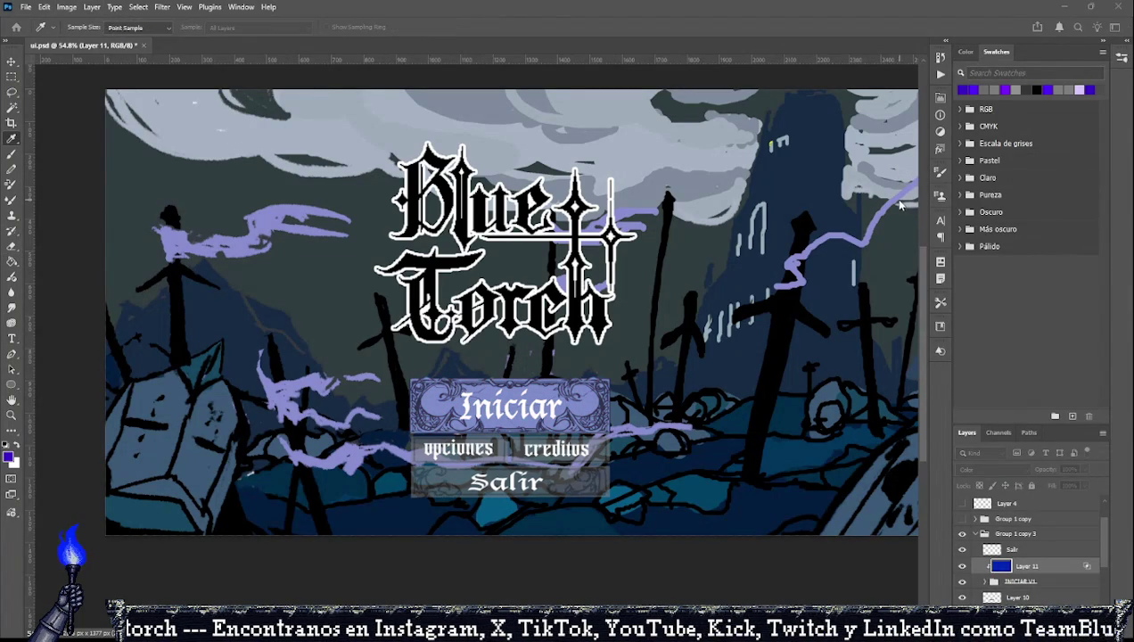
{"action": "left_click", "coordinate": [889, 166]}
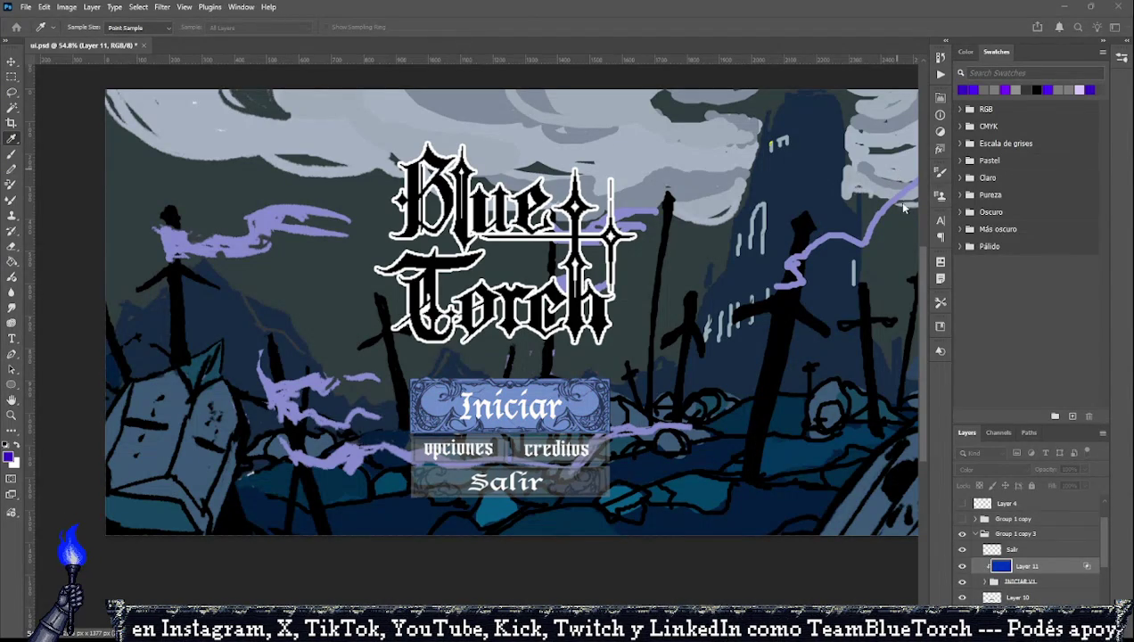
{"action": "left_click", "coordinate": [880, 201]}
{"action": "left_click", "coordinate": [872, 200]}
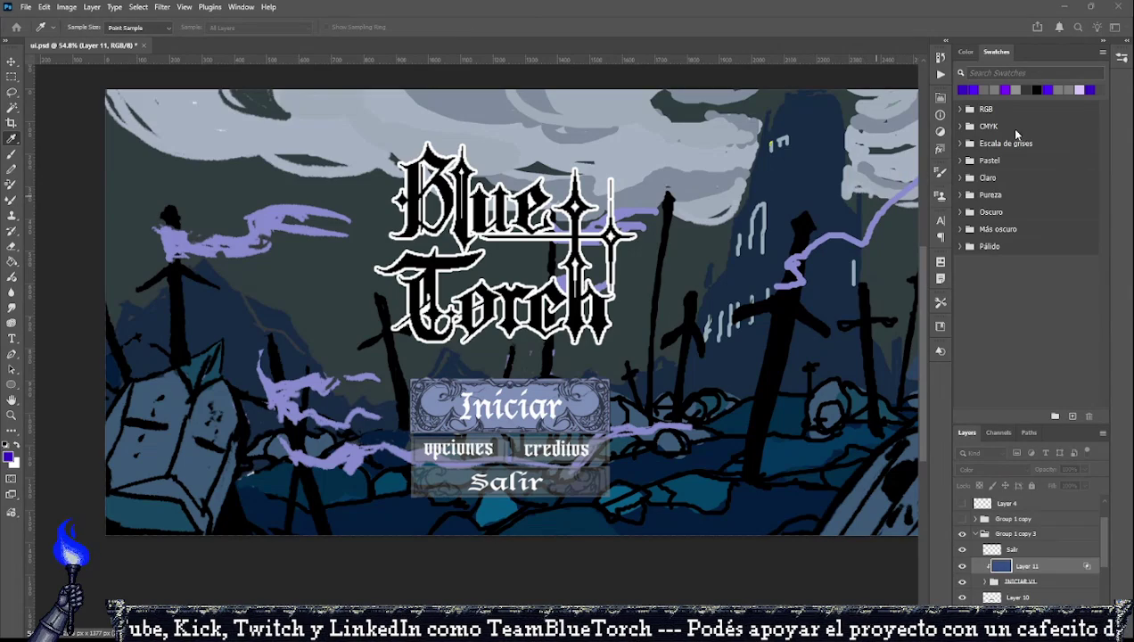
Select Layer 7, then hide its extra button frames and the Salir text layer.
{"action": "key", "text": "g"}
{"action": "scroll", "coordinate": [981, 592], "scroll_direction": "down", "scroll_amount": 1}
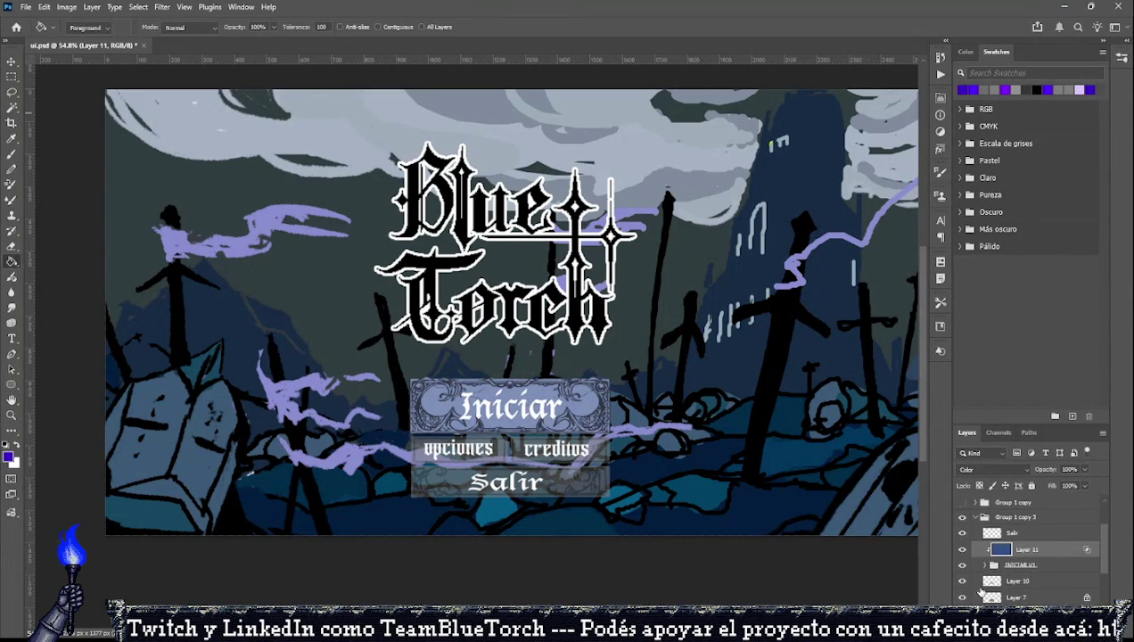
{"action": "left_click", "coordinate": [1016, 597]}
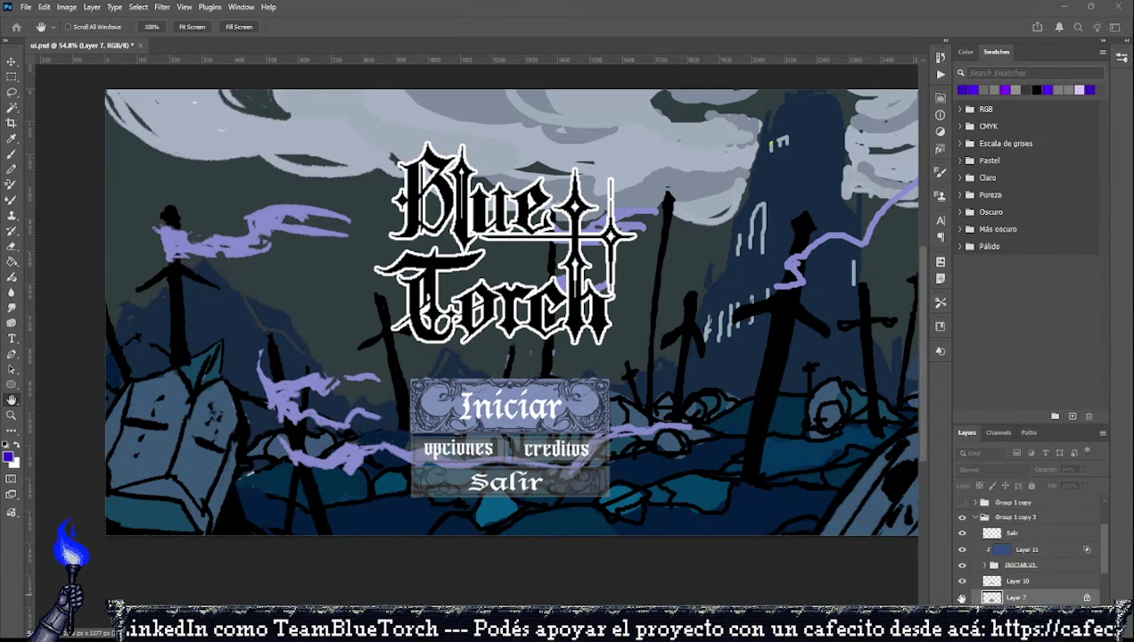
{"action": "scroll", "coordinate": [967, 567], "scroll_direction": "down", "scroll_amount": 2}
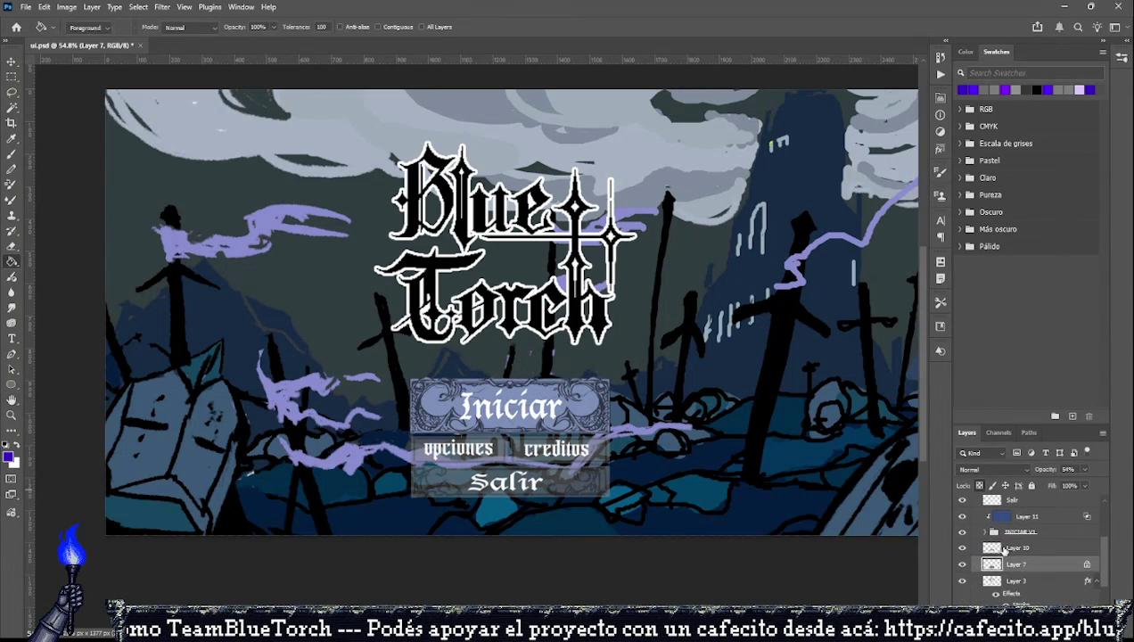
{"action": "scroll", "coordinate": [967, 571], "scroll_direction": "down", "scroll_amount": 2}
{"action": "left_click", "coordinate": [963, 547]}
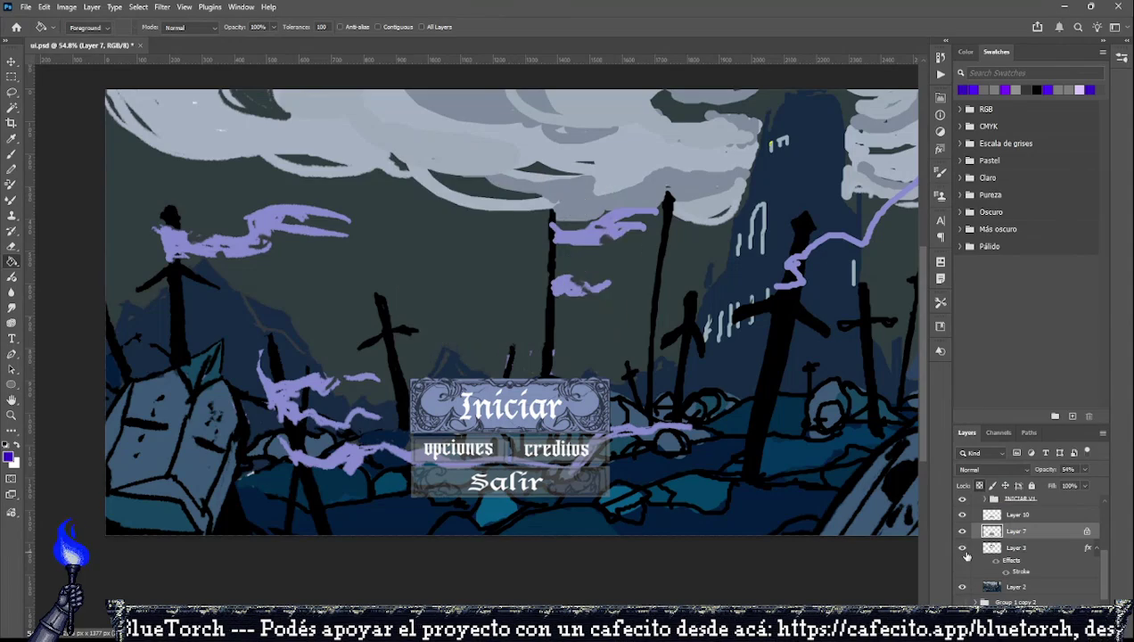
{"action": "left_click", "coordinate": [963, 532]}
{"action": "scroll", "coordinate": [965, 534], "scroll_direction": "up", "scroll_amount": 2}
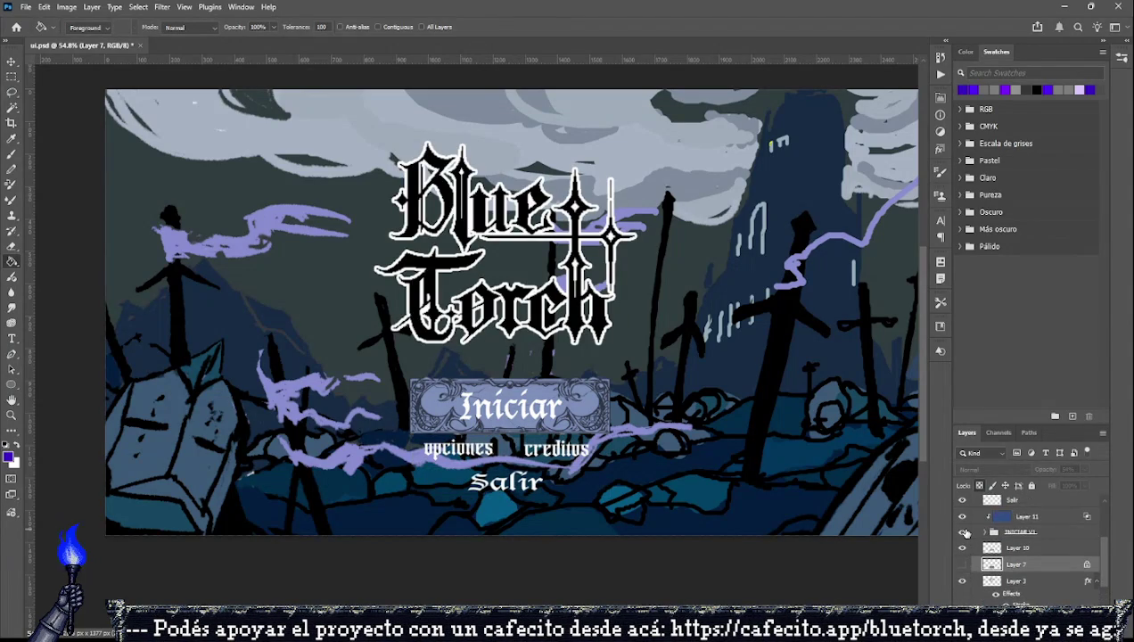
{"action": "scroll", "coordinate": [965, 539], "scroll_direction": "up", "scroll_amount": 2}
{"action": "left_click", "coordinate": [963, 532]}
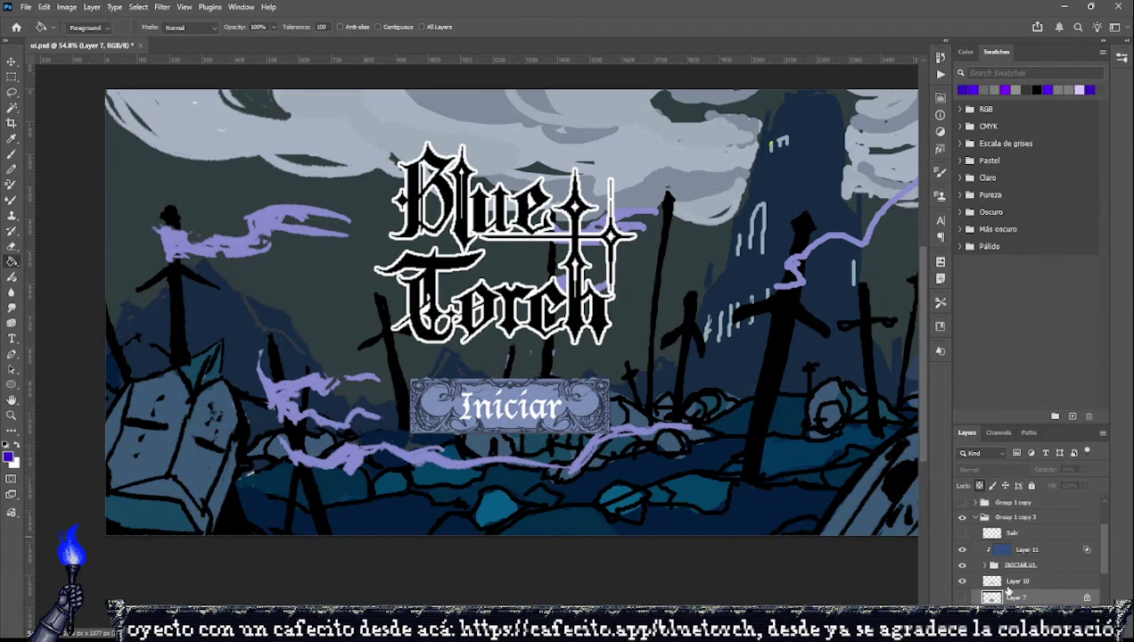
Turn the Layer 11 tint back on, toggle INICIAR V1, and select Layer 10.
{"action": "scroll", "coordinate": [1008, 591], "scroll_direction": "down", "scroll_amount": 1}
{"action": "left_click", "coordinate": [1020, 532]}
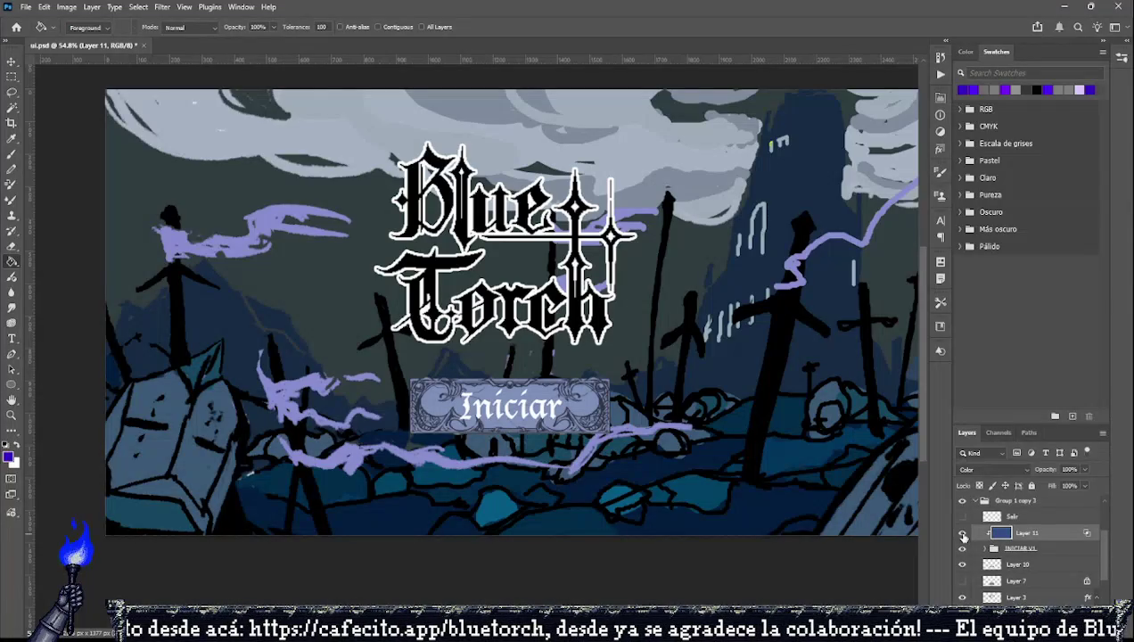
{"action": "left_click", "coordinate": [962, 533]}
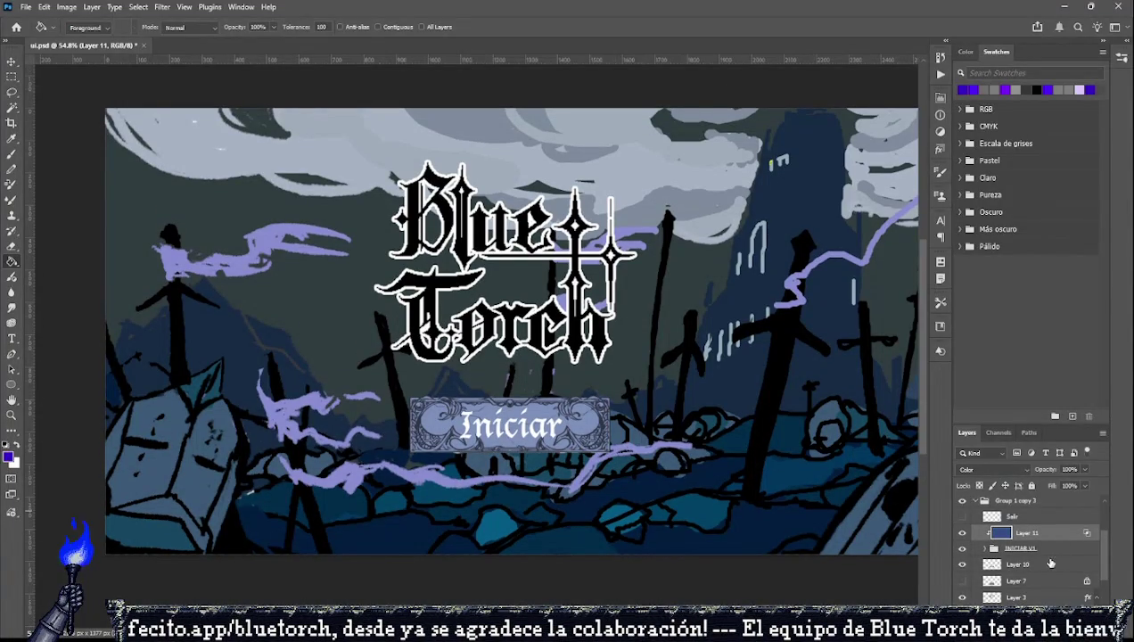
{"action": "left_click", "coordinate": [962, 548]}
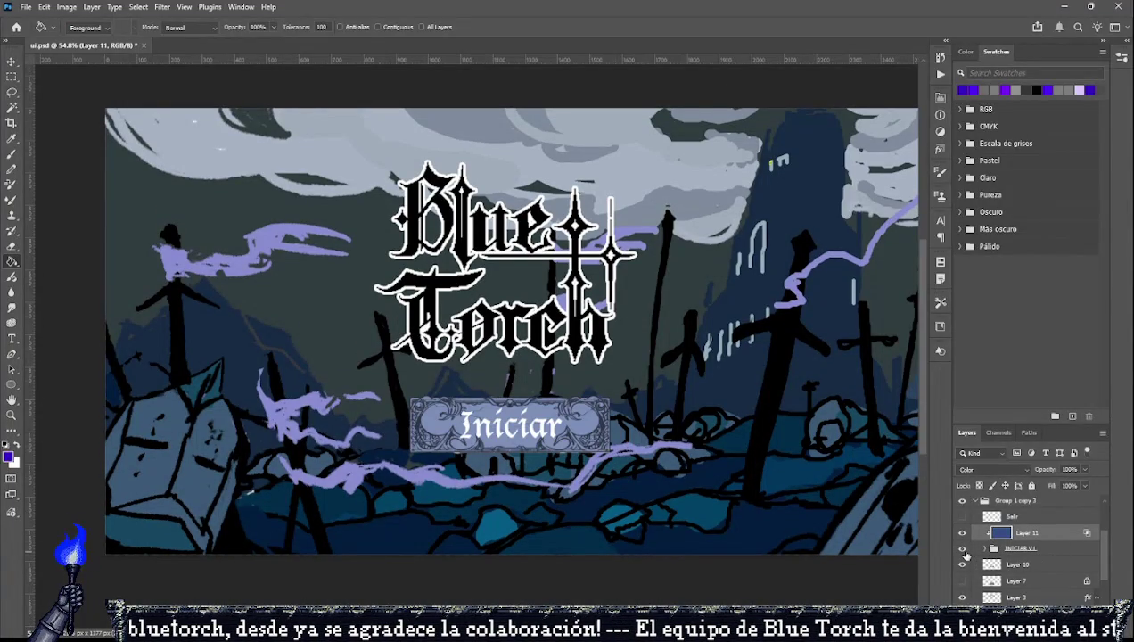
{"action": "left_click", "coordinate": [1043, 549]}
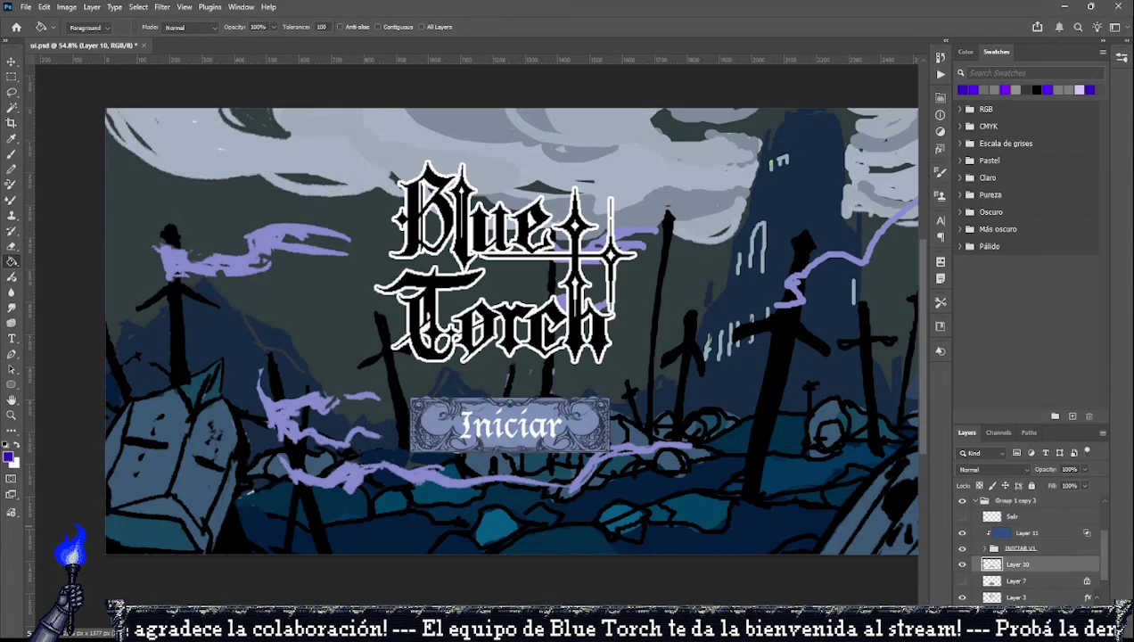
{"action": "left_click", "coordinate": [12, 77]}
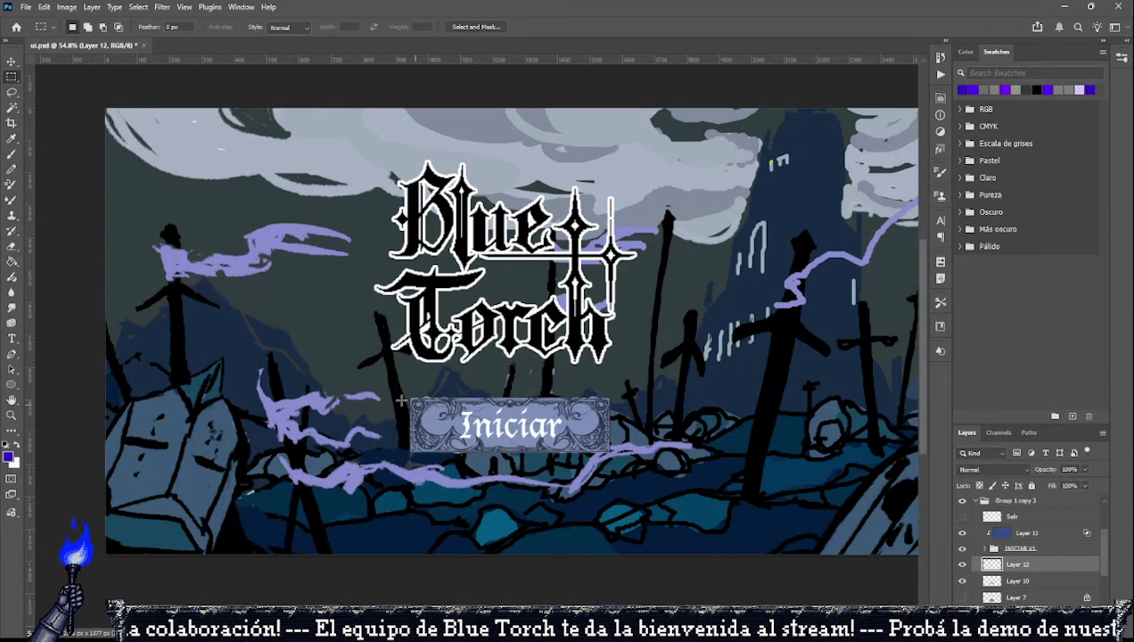
Draw a rectangular selection tightly around the Iniciar button.
{"action": "left_click_drag", "start_coordinate": [406, 394], "coordinate": [612, 455]}
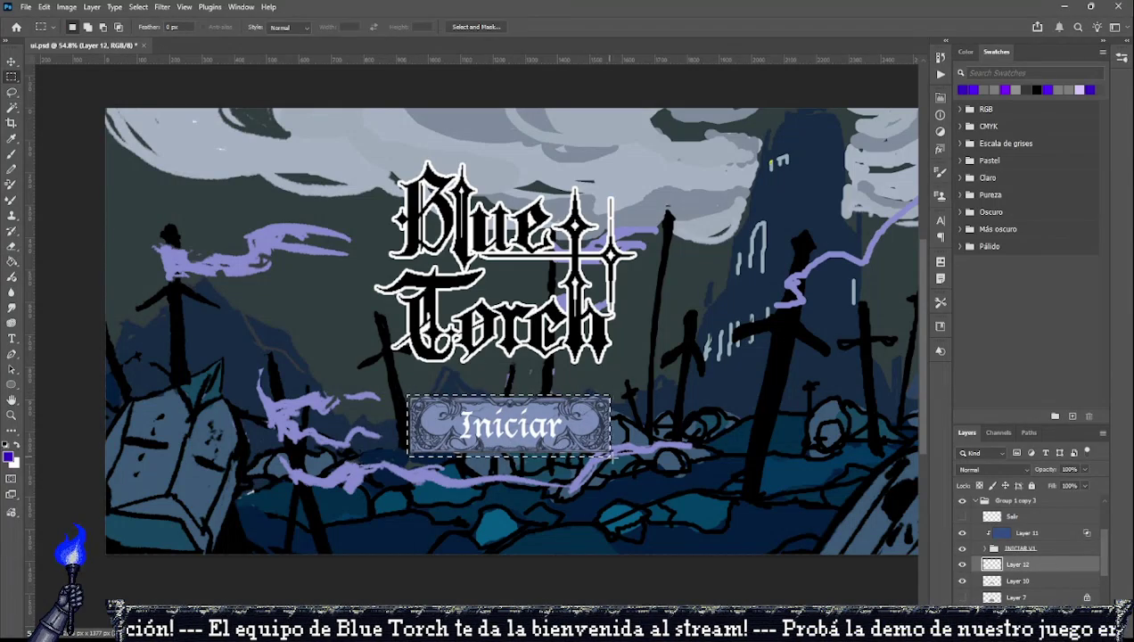
{"action": "scroll", "coordinate": [562, 452], "scroll_direction": "up", "scroll_amount": 2}
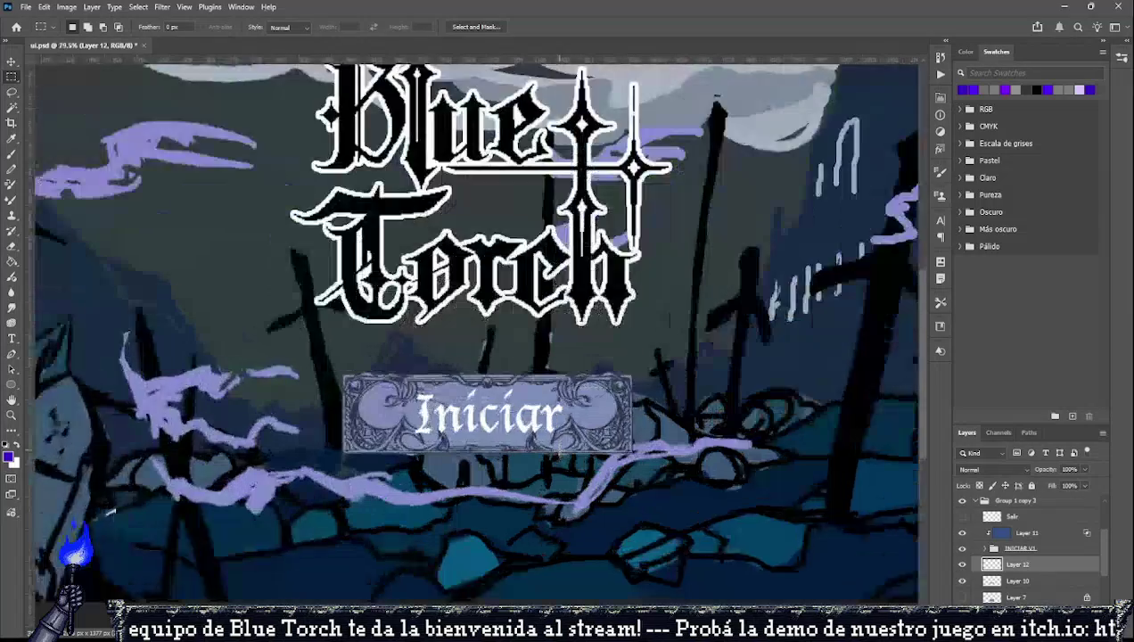
{"action": "scroll", "coordinate": [561, 452], "scroll_direction": "up", "scroll_amount": 2}
{"action": "scroll", "coordinate": [561, 452], "scroll_direction": "up", "scroll_amount": 1}
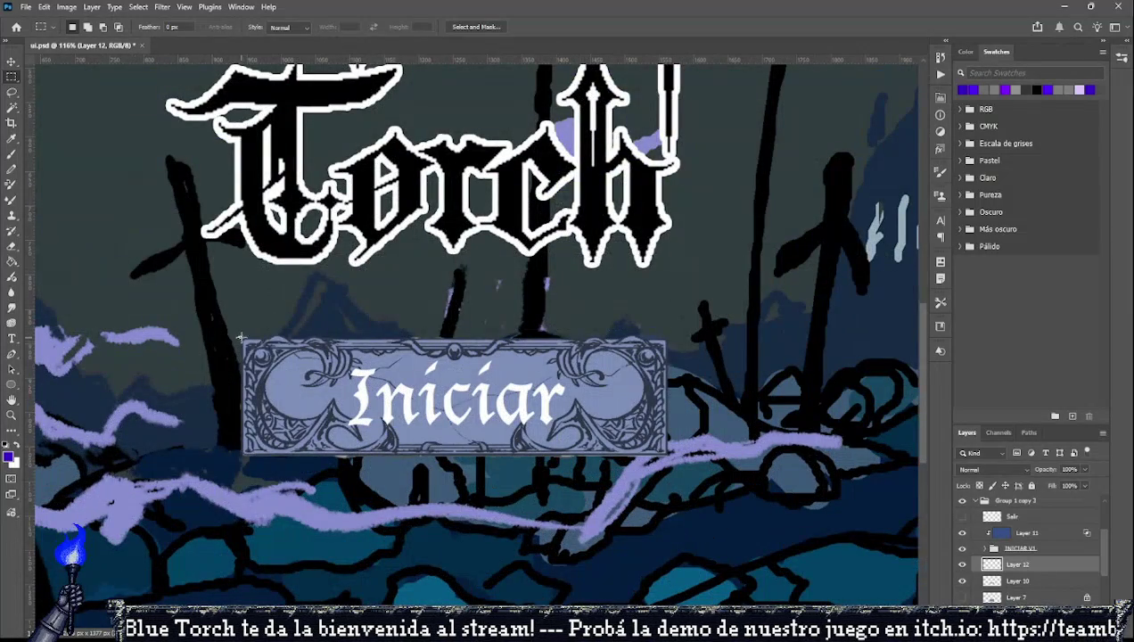
{"action": "left_click_drag", "start_coordinate": [240, 337], "coordinate": [667, 458]}
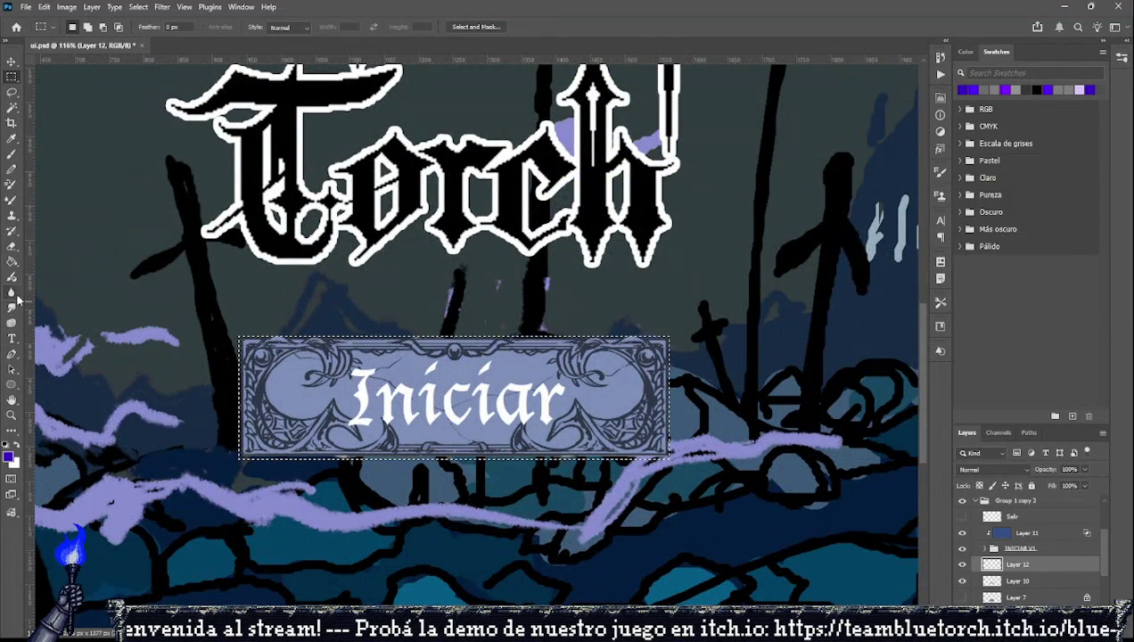
Fill the selection with a light colour, leaving a thin white border behind the frame.
{"action": "left_click", "coordinate": [12, 261]}
{"action": "left_click", "coordinate": [1079, 89]}
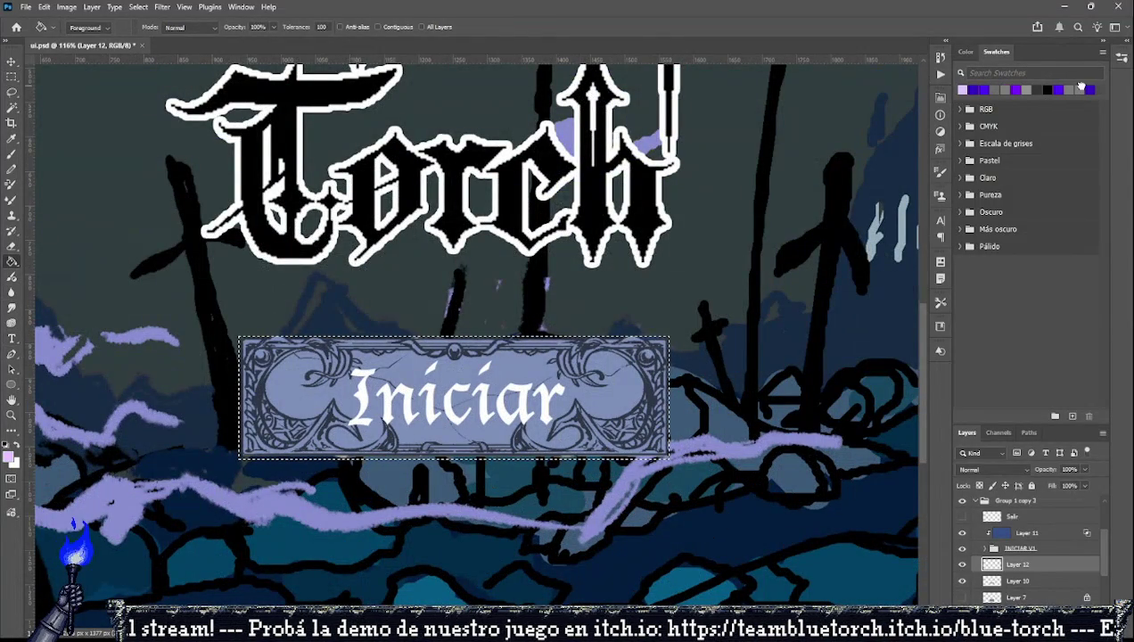
{"action": "left_click", "coordinate": [965, 52]}
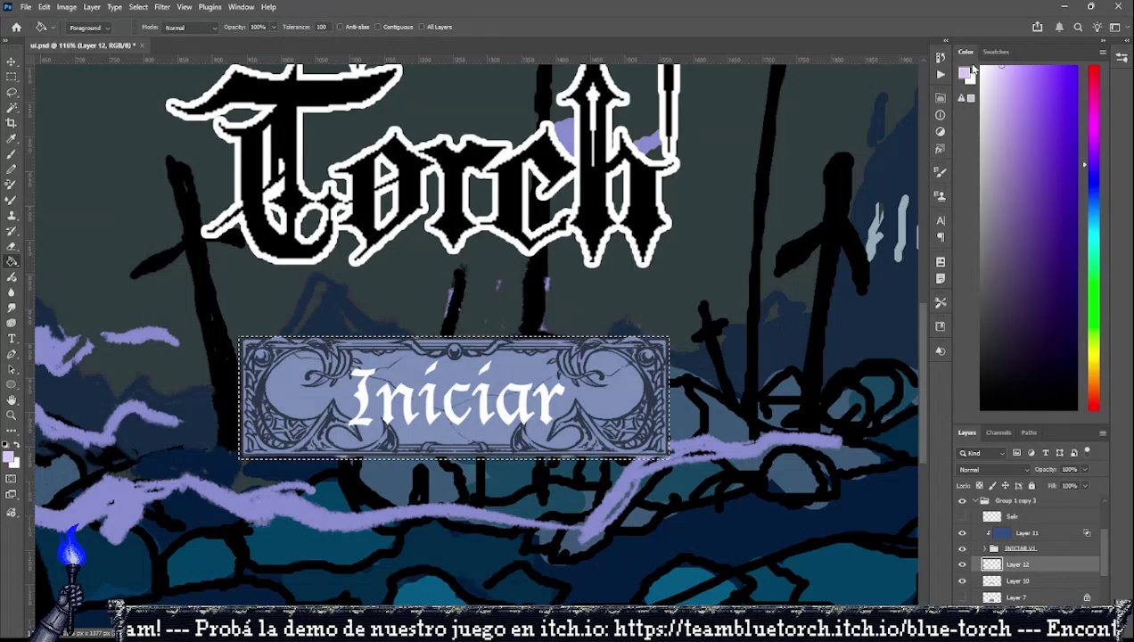
{"action": "left_click", "coordinate": [664, 348]}
{"action": "scroll", "coordinate": [664, 343], "scroll_direction": "down", "scroll_amount": 5}
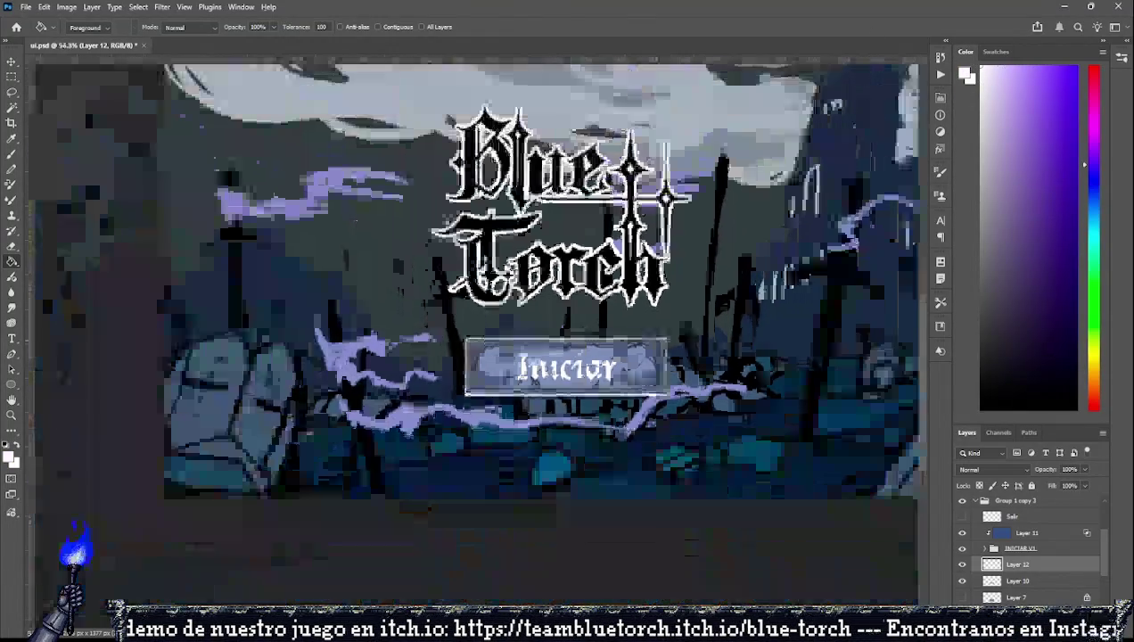
{"action": "left_click", "coordinate": [12, 77]}
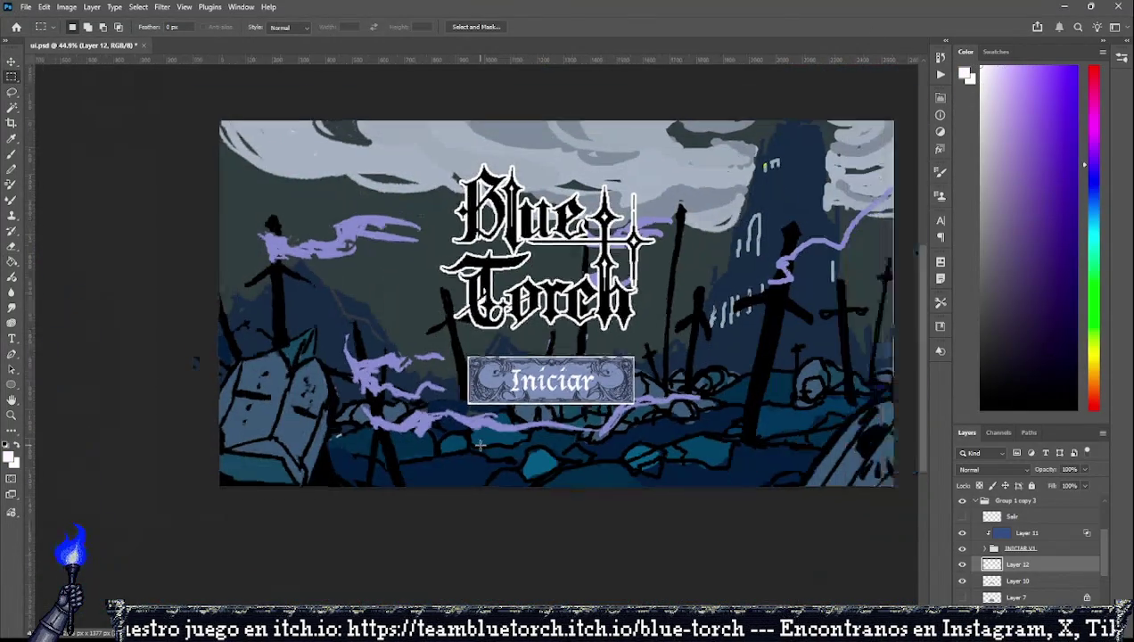
{"action": "scroll", "coordinate": [588, 401], "scroll_direction": "up", "scroll_amount": 3}
{"action": "scroll", "coordinate": [571, 397], "scroll_direction": "up", "scroll_amount": 2}
{"action": "scroll", "coordinate": [535, 384], "scroll_direction": "up", "scroll_amount": 1}
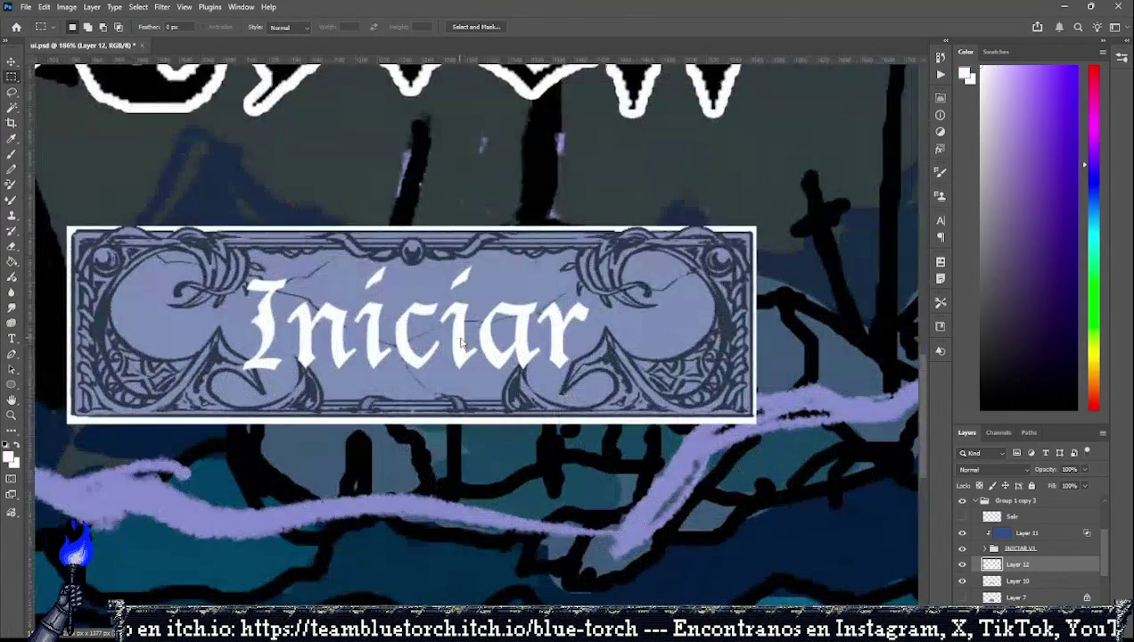
Free-transform Layer 12's backing rectangle, nudging its bottom, top and left edges.
{"action": "key", "text": "ctrl+t"}
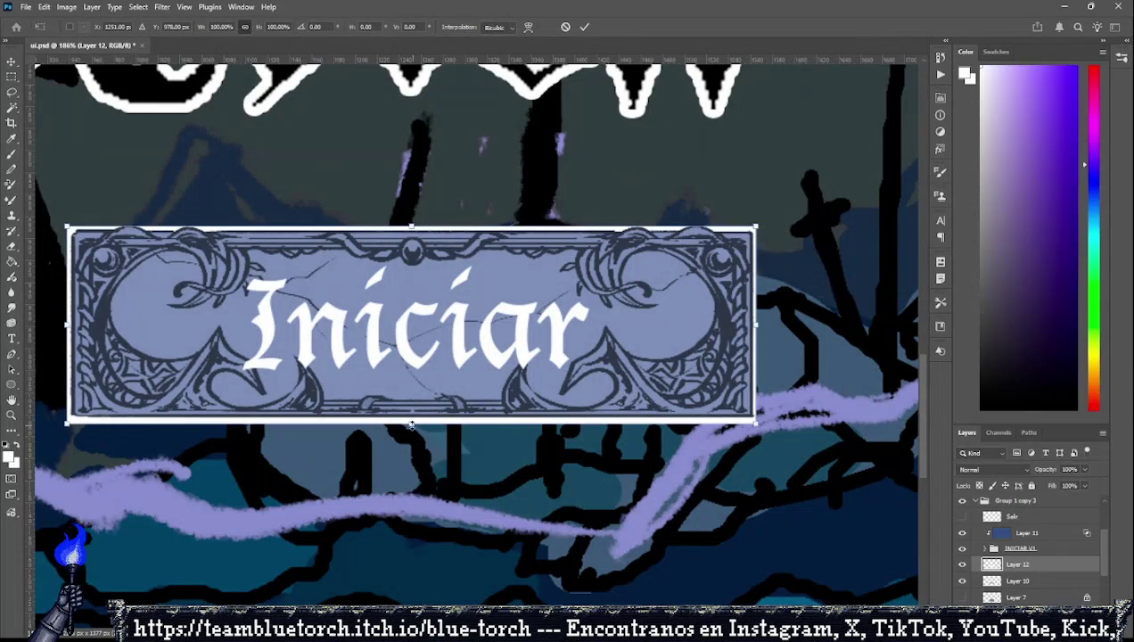
{"action": "left_click_drag", "start_coordinate": [411, 419], "coordinate": [415, 423]}
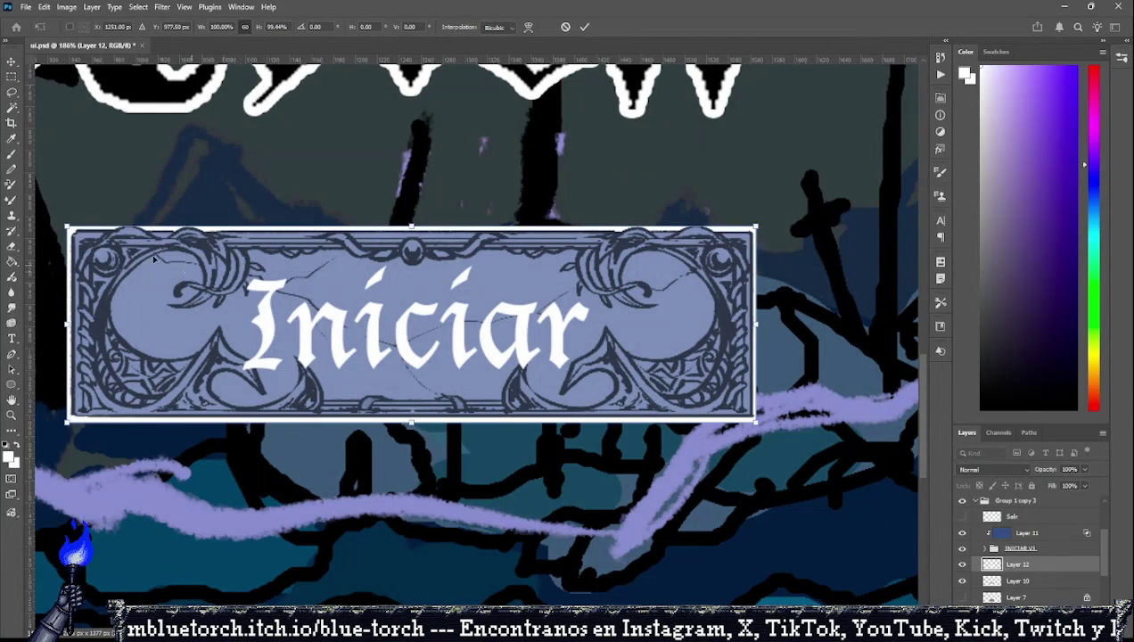
{"action": "left_click_drag", "start_coordinate": [409, 220], "coordinate": [409, 219]}
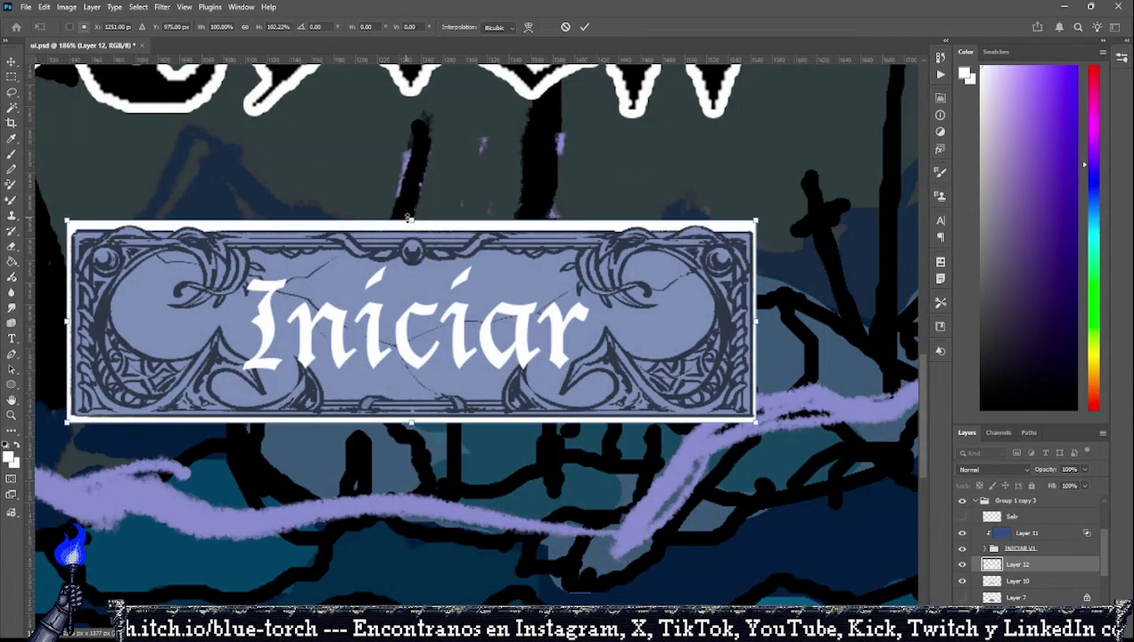
{"action": "scroll", "coordinate": [67, 239], "scroll_direction": "up", "scroll_amount": 2}
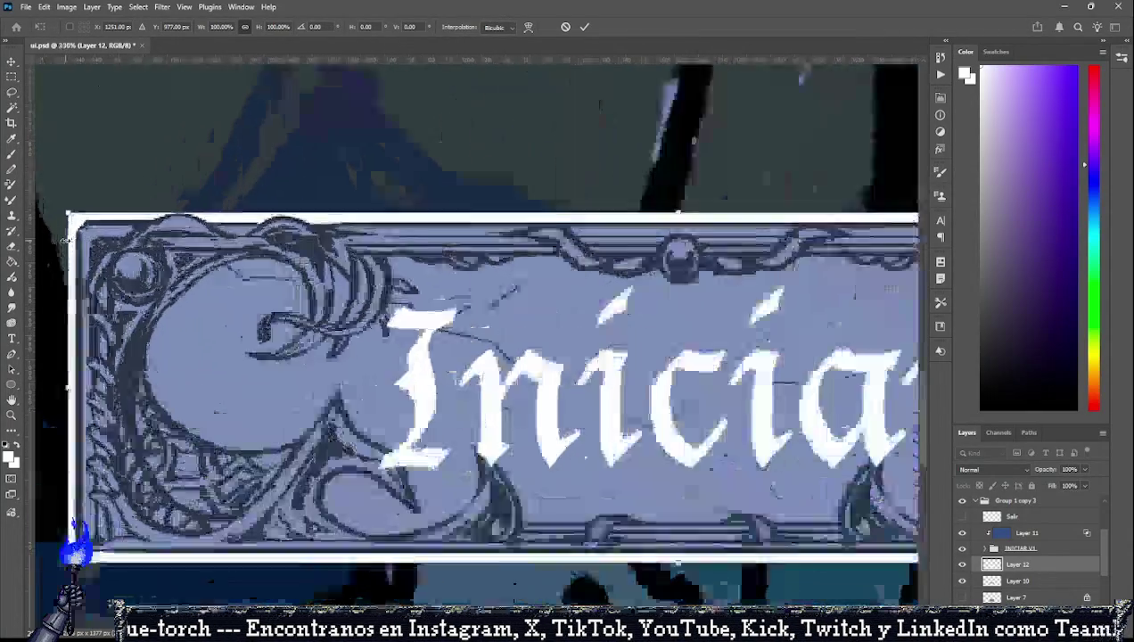
{"action": "scroll", "coordinate": [67, 239], "scroll_direction": "up", "scroll_amount": 2}
{"action": "scroll", "coordinate": [69, 190], "scroll_direction": "up", "scroll_amount": 1}
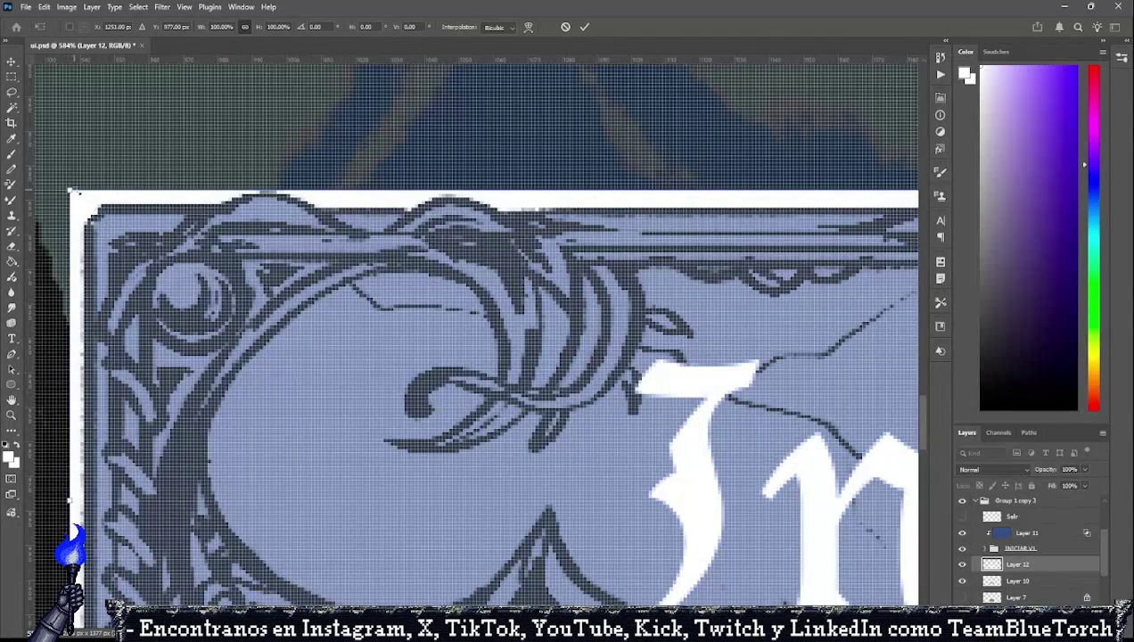
{"action": "left_click_drag", "start_coordinate": [68, 190], "coordinate": [77, 195]}
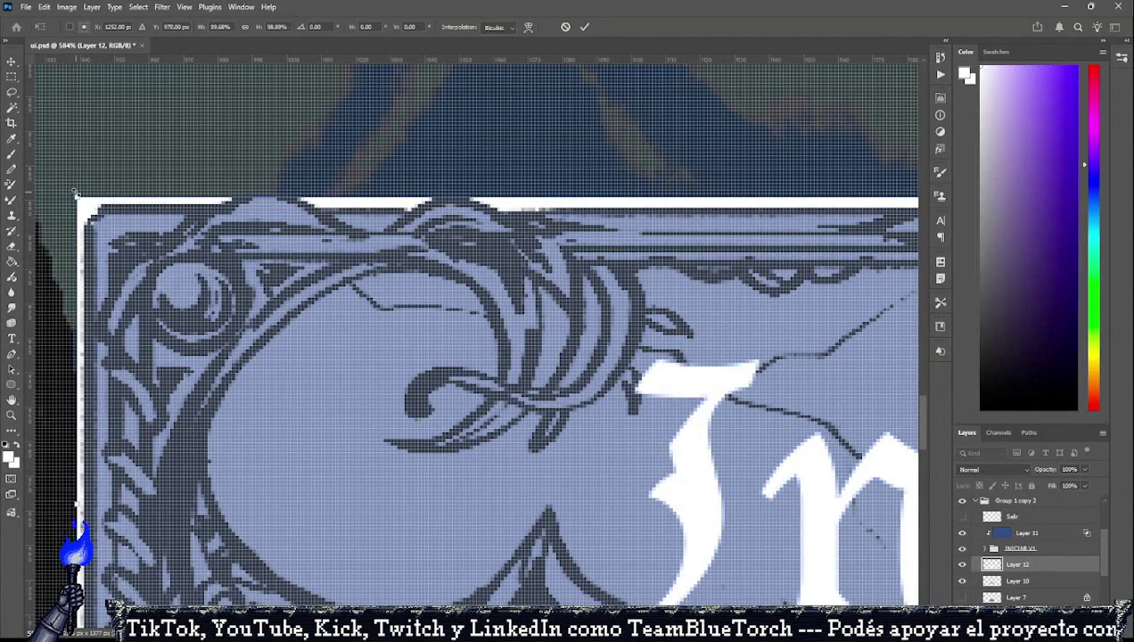
Raise the bottom edge a few pixels and commit at about 99.5% width, 97.2% height.
{"action": "scroll", "coordinate": [77, 195], "scroll_direction": "down", "scroll_amount": 2}
{"action": "scroll", "coordinate": [76, 194], "scroll_direction": "down", "scroll_amount": 2}
{"action": "scroll", "coordinate": [77, 194], "scroll_direction": "down", "scroll_amount": 2}
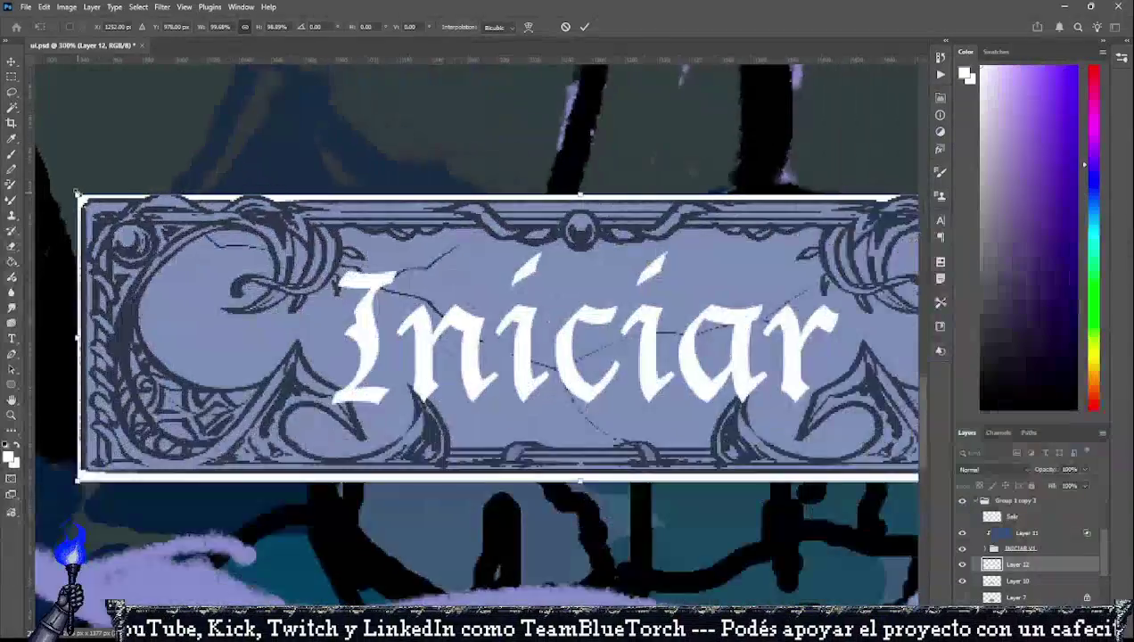
{"action": "scroll", "coordinate": [77, 194], "scroll_direction": "down", "scroll_amount": 1}
{"action": "scroll", "coordinate": [76, 194], "scroll_direction": "up", "scroll_amount": 2}
{"action": "scroll", "coordinate": [77, 196], "scroll_direction": "up", "scroll_amount": 2}
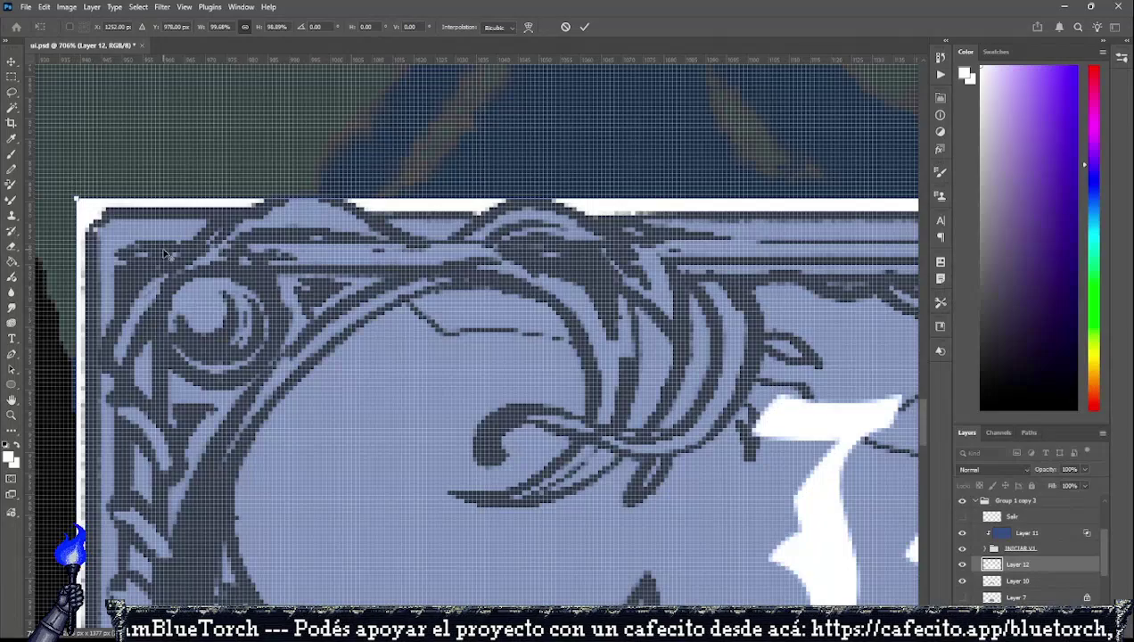
{"action": "scroll", "coordinate": [75, 181], "scroll_direction": "down", "scroll_amount": 2}
{"action": "scroll", "coordinate": [74, 181], "scroll_direction": "down", "scroll_amount": 2}
{"action": "scroll", "coordinate": [75, 181], "scroll_direction": "down", "scroll_amount": 1}
{"action": "scroll", "coordinate": [682, 382], "scroll_direction": "up", "scroll_amount": 2}
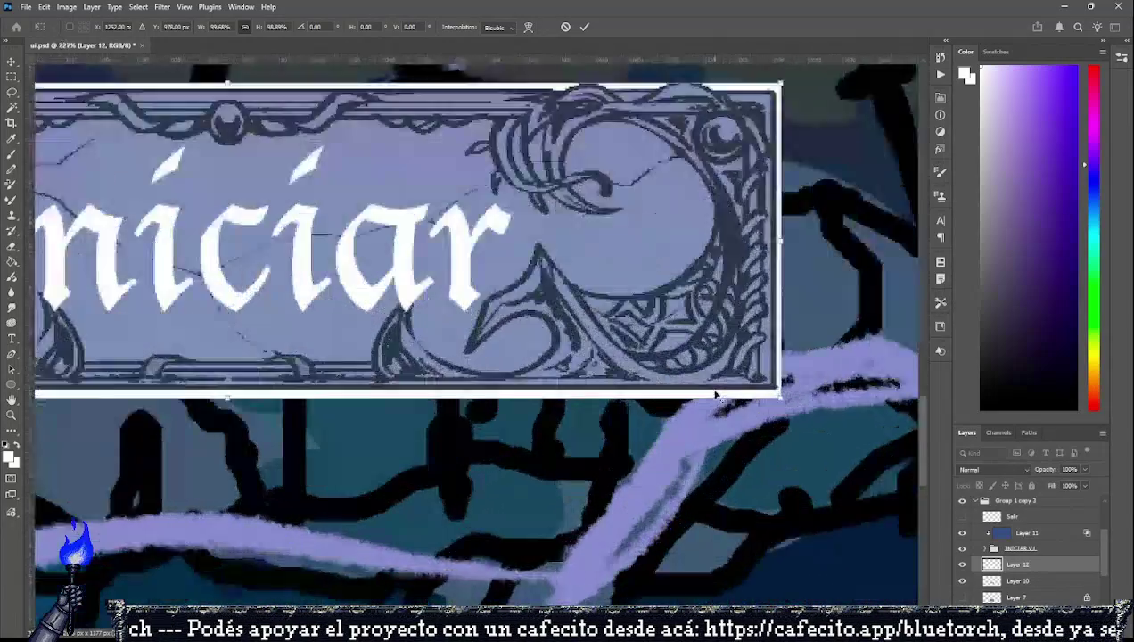
{"action": "scroll", "coordinate": [682, 381], "scroll_direction": "up", "scroll_amount": 1}
{"action": "scroll", "coordinate": [682, 382], "scroll_direction": "up", "scroll_amount": 1}
{"action": "left_click_drag", "start_coordinate": [796, 395], "coordinate": [794, 386]}
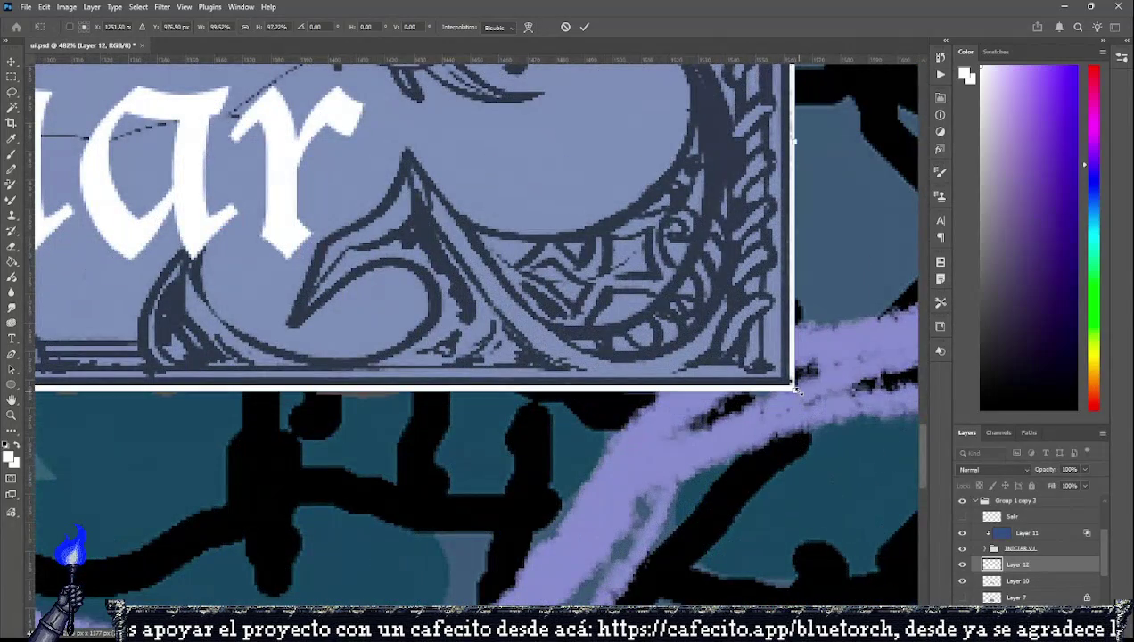
{"action": "left_click", "coordinate": [12, 76]}
{"action": "scroll", "coordinate": [415, 390], "scroll_direction": "down", "scroll_amount": 1}
{"action": "scroll", "coordinate": [416, 389], "scroll_direction": "down", "scroll_amount": 2}
{"action": "scroll", "coordinate": [415, 389], "scroll_direction": "down", "scroll_amount": 2}
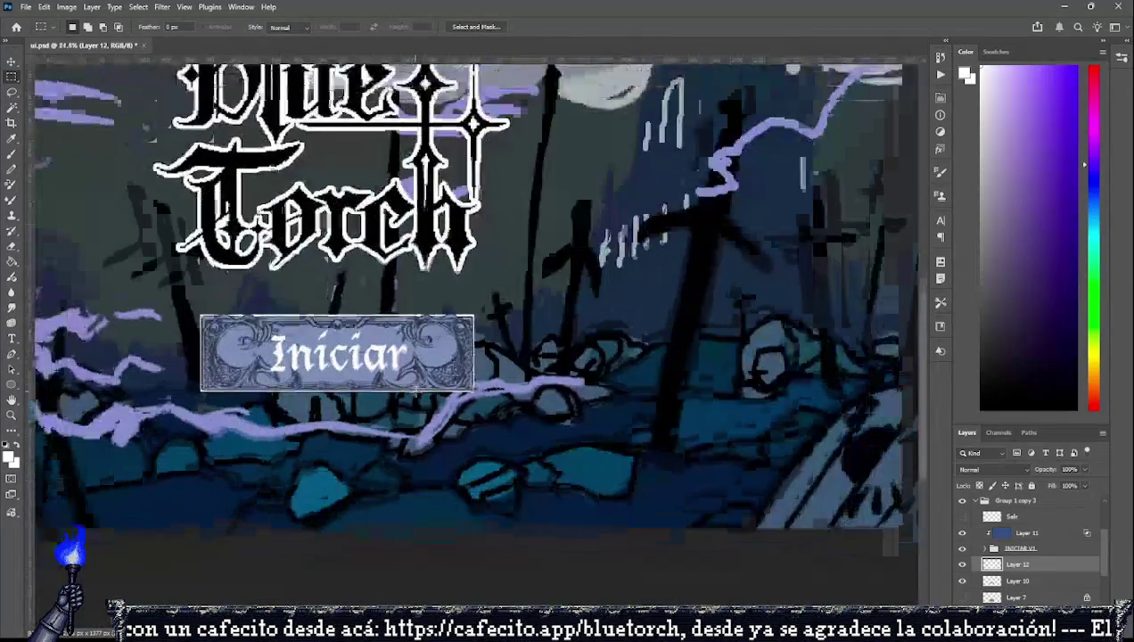
Enlarge Layer 12's white backing outward to 100.7% width and 102.9% height.
{"action": "scroll", "coordinate": [392, 397], "scroll_direction": "up", "scroll_amount": 1}
{"action": "scroll", "coordinate": [365, 403], "scroll_direction": "down", "scroll_amount": 1}
{"action": "scroll", "coordinate": [348, 408], "scroll_direction": "down", "scroll_amount": 1}
{"action": "scroll", "coordinate": [346, 405], "scroll_direction": "up", "scroll_amount": 1}
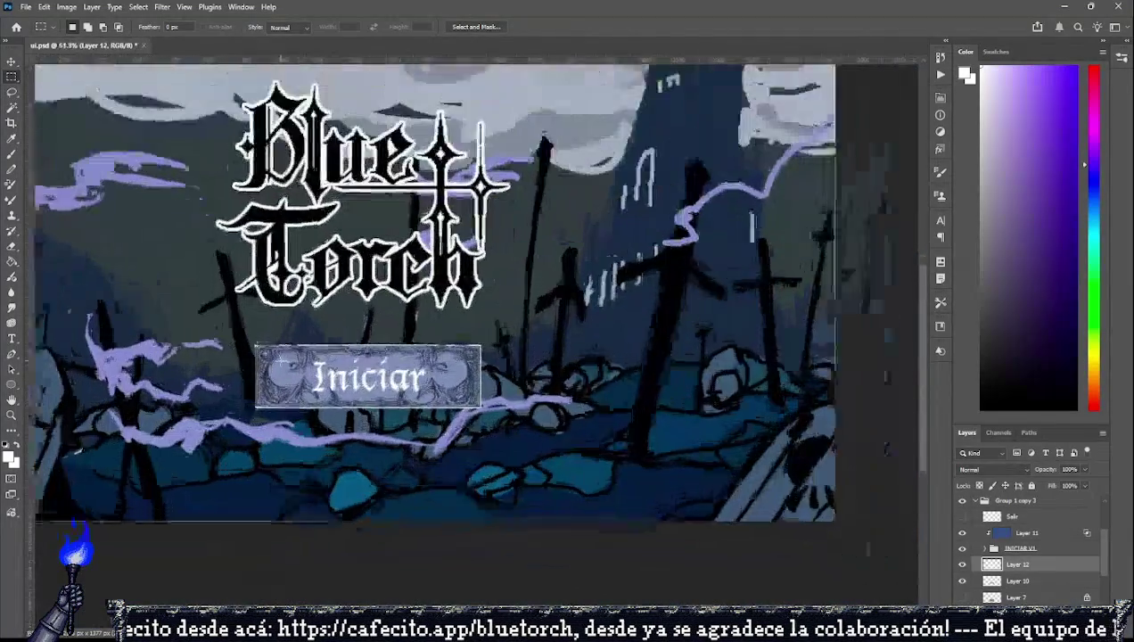
{"action": "scroll", "coordinate": [330, 396], "scroll_direction": "up", "scroll_amount": 1}
{"action": "scroll", "coordinate": [312, 388], "scroll_direction": "up", "scroll_amount": 1}
{"action": "scroll", "coordinate": [289, 378], "scroll_direction": "up", "scroll_amount": 2}
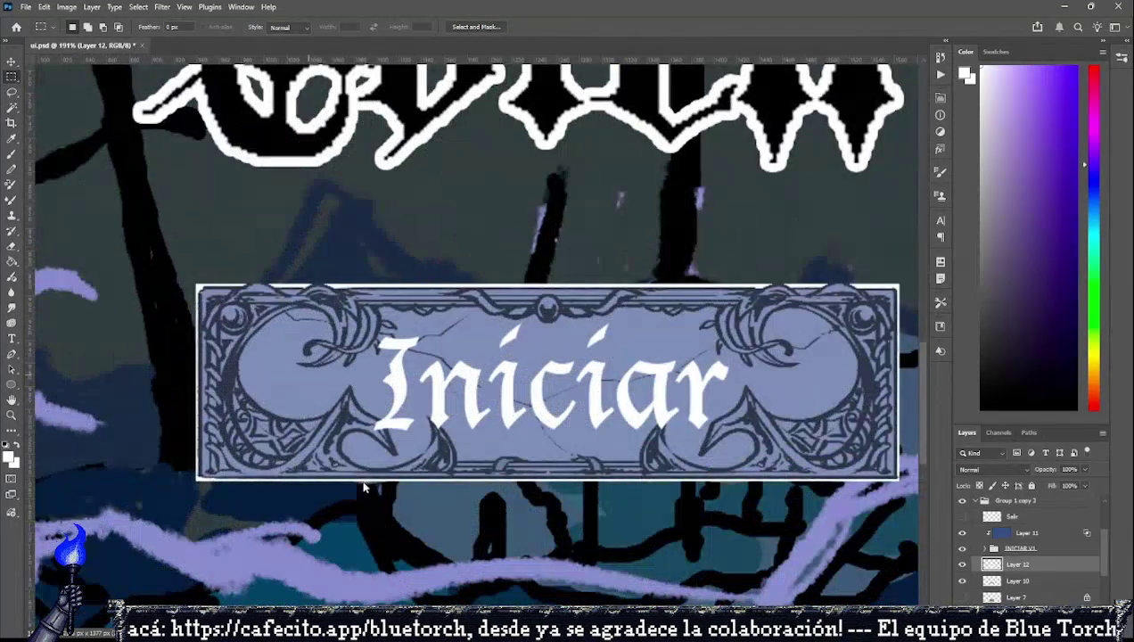
{"action": "key", "text": "ctrl+t"}
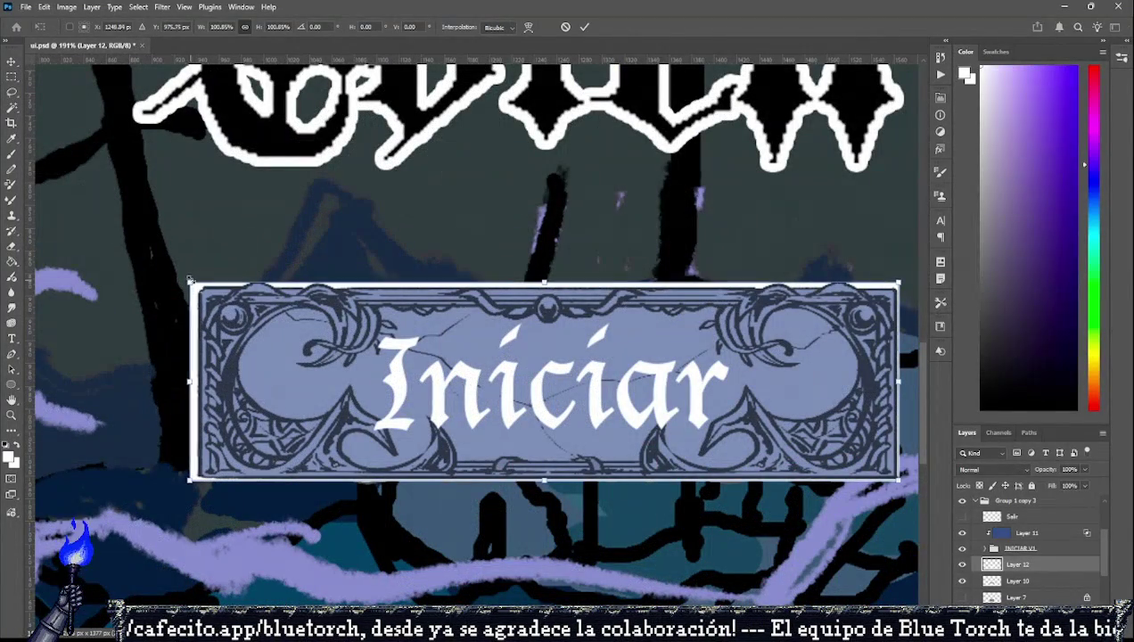
{"action": "mouse_move", "coordinate": [194, 284]}
{"action": "left_mouse_down"}
{"action": "mouse_move", "coordinate": [195, 265]}
{"action": "mouse_move", "coordinate": [196, 283]}
{"action": "left_mouse_up"}
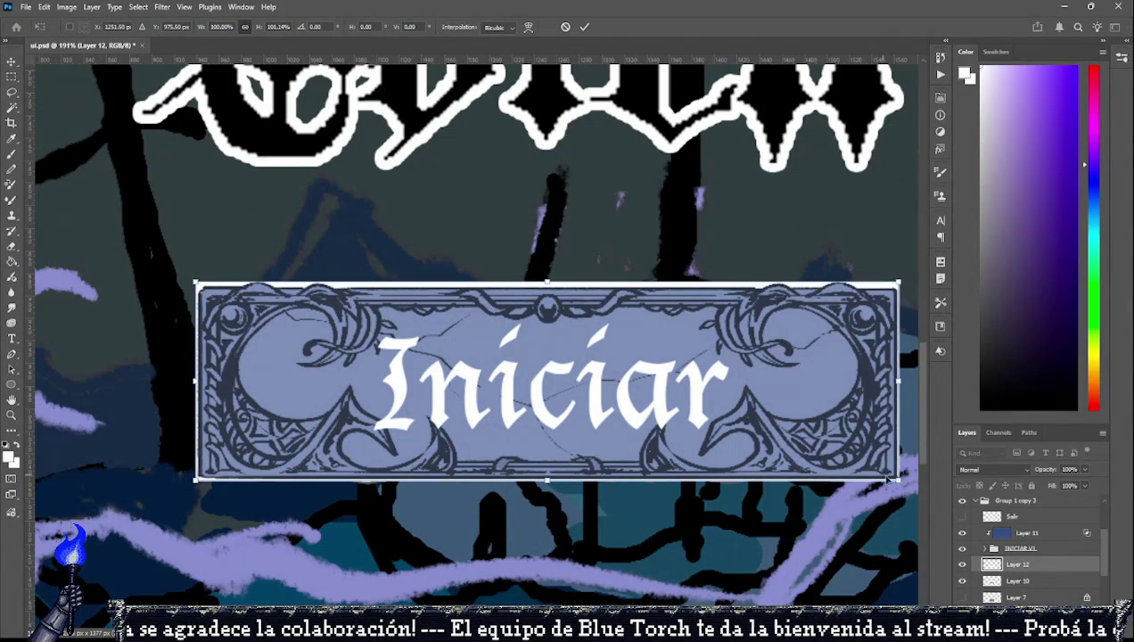
{"action": "left_click_drag", "start_coordinate": [898, 480], "coordinate": [902, 483]}
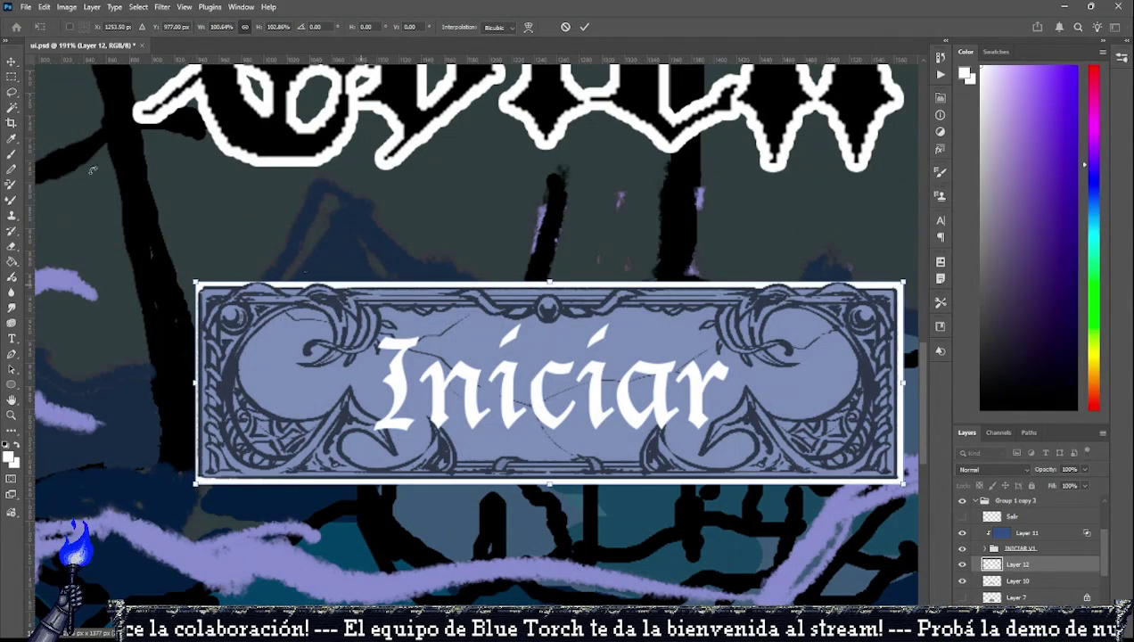
{"action": "left_click", "coordinate": [13, 78]}
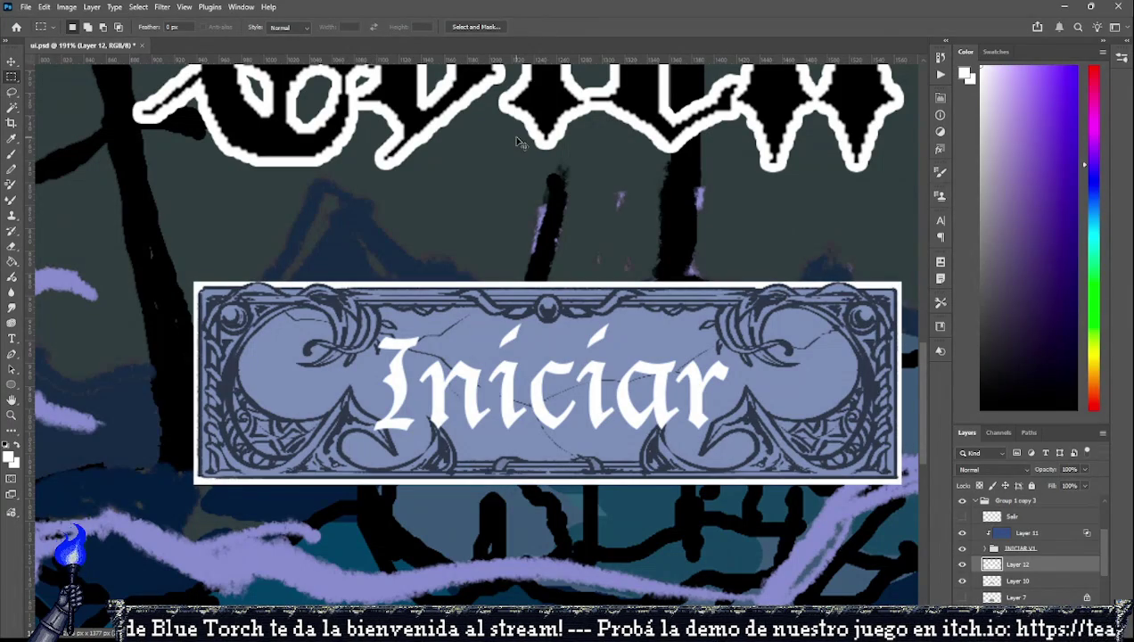
Switch to the Brush tool.
{"action": "scroll", "coordinate": [515, 153], "scroll_direction": "down", "scroll_amount": 2}
{"action": "scroll", "coordinate": [515, 156], "scroll_direction": "down", "scroll_amount": 3}
{"action": "scroll", "coordinate": [508, 223], "scroll_direction": "up", "scroll_amount": 2}
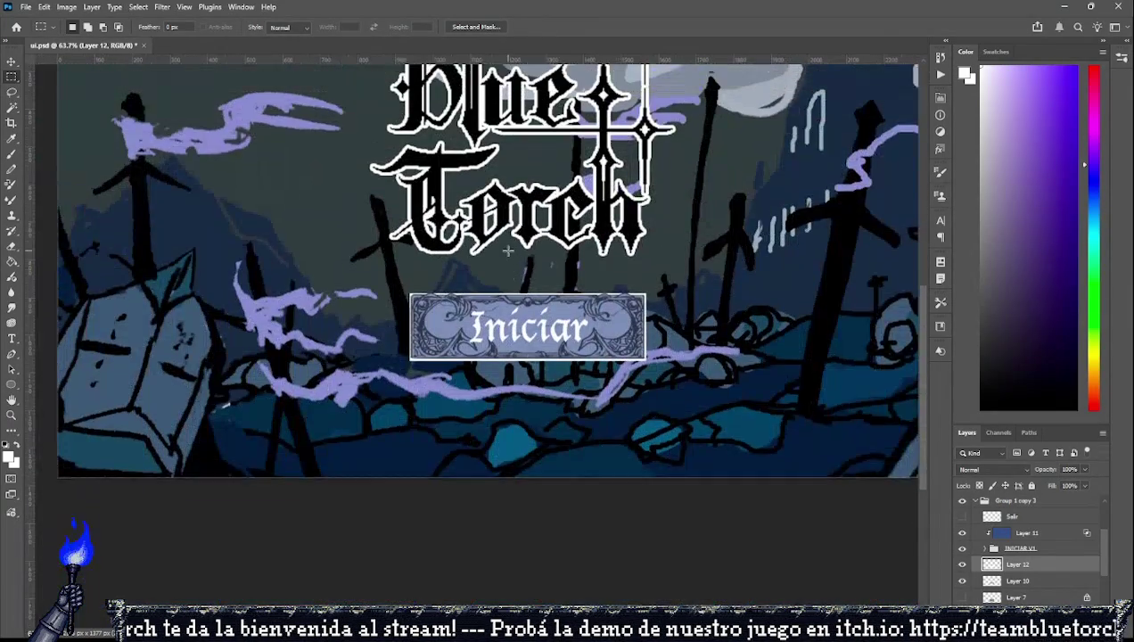
{"action": "scroll", "coordinate": [499, 312], "scroll_direction": "down", "scroll_amount": 2}
{"action": "scroll", "coordinate": [492, 356], "scroll_direction": "up", "scroll_amount": 2}
{"action": "scroll", "coordinate": [493, 356], "scroll_direction": "up", "scroll_amount": 2}
{"action": "scroll", "coordinate": [493, 357], "scroll_direction": "up", "scroll_amount": 3}
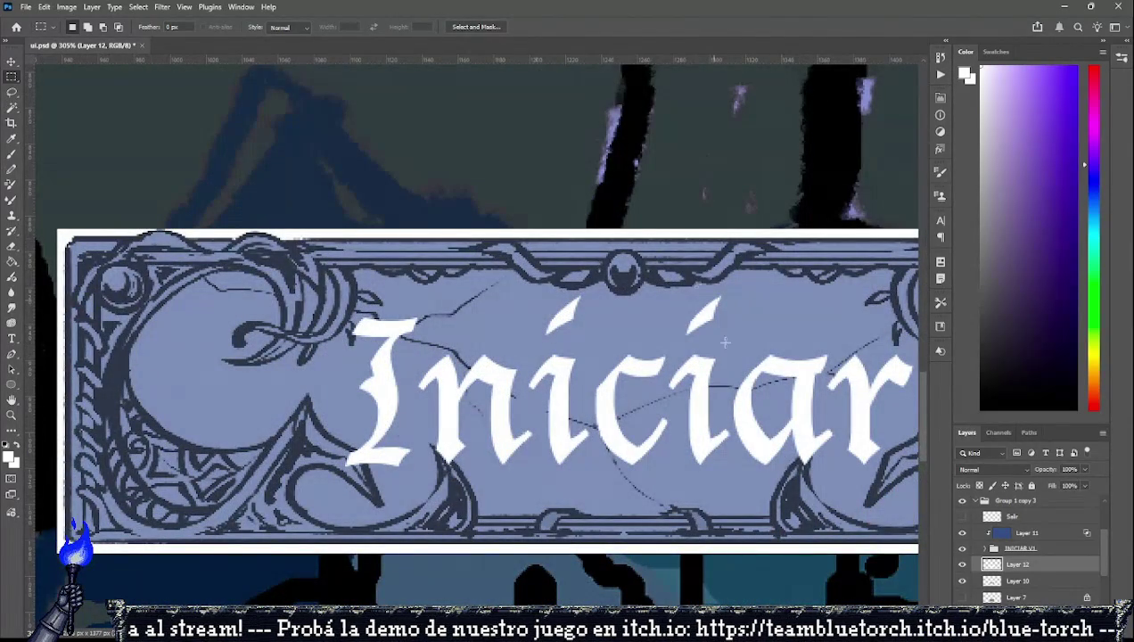
{"action": "left_click", "coordinate": [11, 153]}
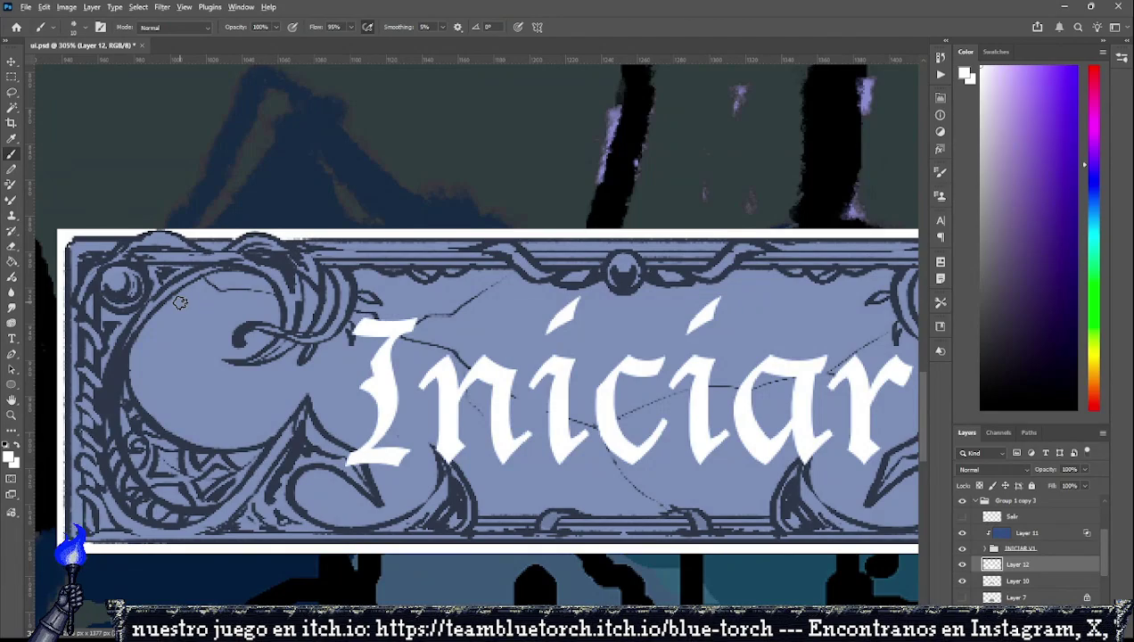
Collapse Group 1 copy 3 and hide it, leaving a blank white canvas.
{"action": "scroll", "coordinate": [180, 303], "scroll_direction": "down", "scroll_amount": 2}
{"action": "scroll", "coordinate": [180, 303], "scroll_direction": "down", "scroll_amount": 2}
{"action": "scroll", "coordinate": [180, 303], "scroll_direction": "down", "scroll_amount": 2}
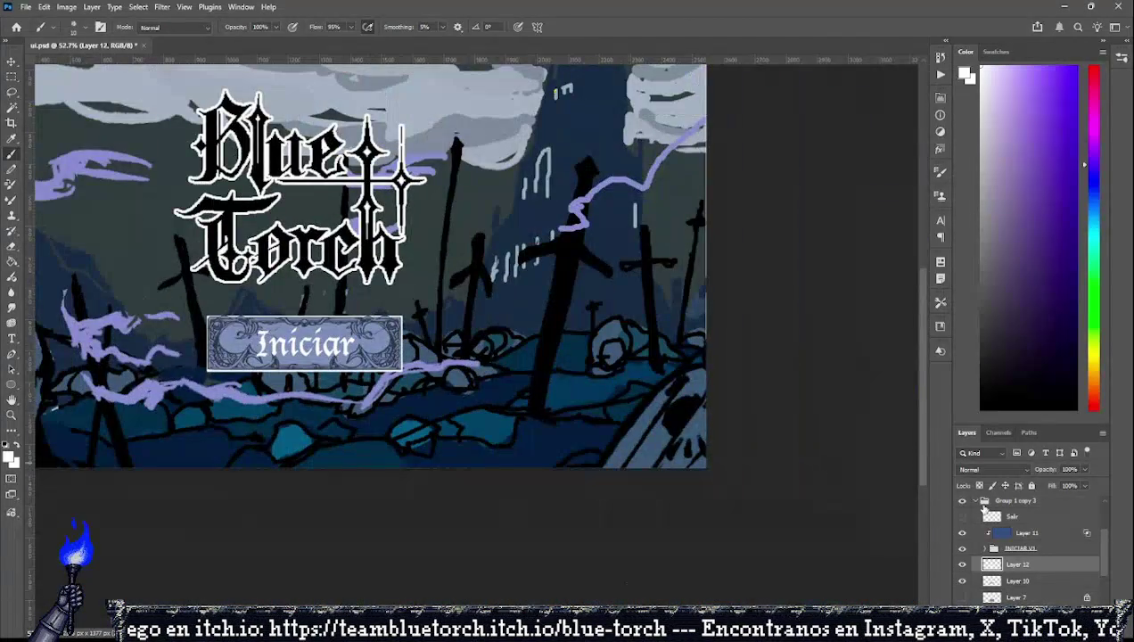
{"action": "left_click", "coordinate": [984, 501]}
{"action": "left_click", "coordinate": [962, 552], "text": "alt"}
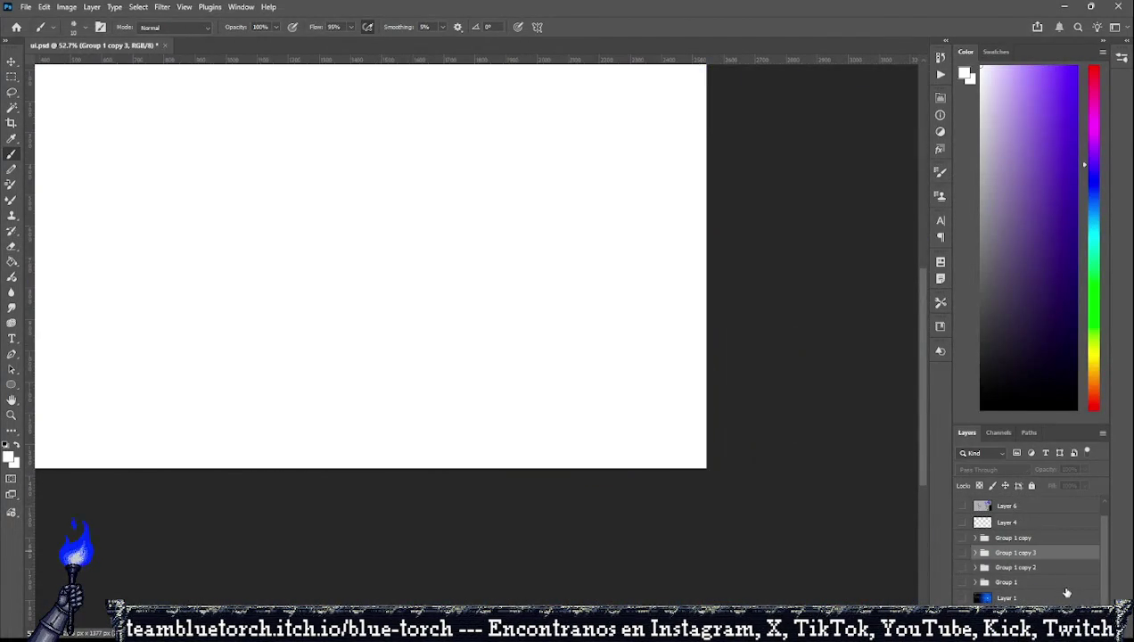
On a new layer, sketch a slanted box in dark navy.
{"action": "key", "text": "ctrl+shift+alt+n"}
{"action": "left_click", "coordinate": [1052, 401]}
{"action": "key", "text": "ctrl+0"}
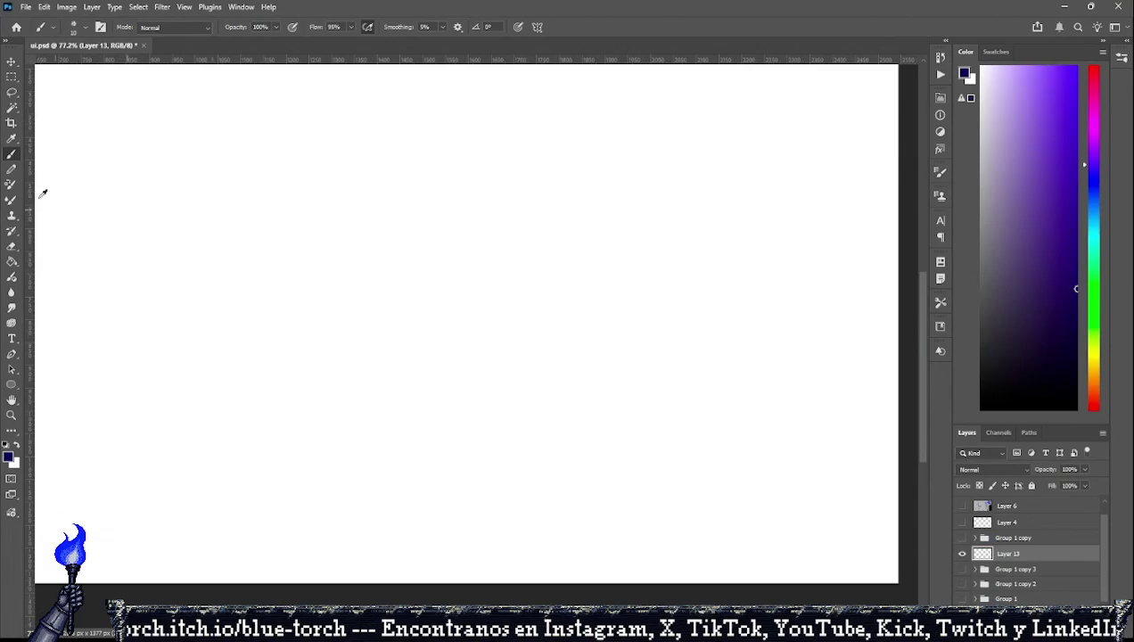
{"action": "left_click_drag", "start_coordinate": [386, 181], "coordinate": [391, 237]}
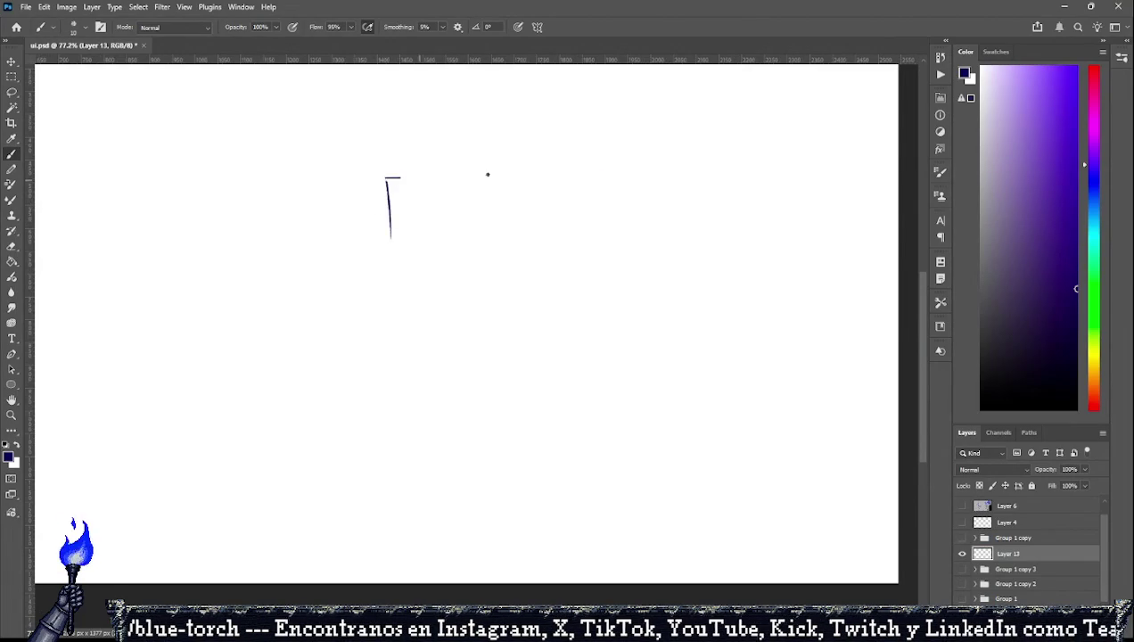
{"action": "left_click_drag", "start_coordinate": [487, 174], "coordinate": [615, 177]}
{"action": "left_click_drag", "start_coordinate": [397, 246], "coordinate": [604, 246]}
{"action": "left_click_drag", "start_coordinate": [619, 172], "coordinate": [617, 243]}
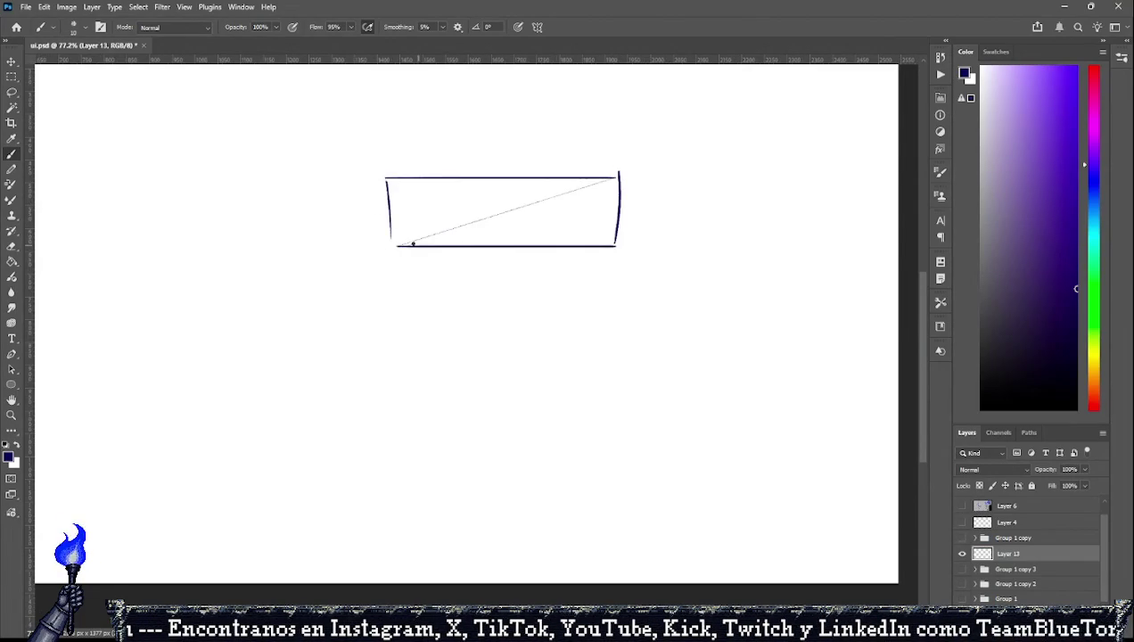
{"action": "mouse_move", "coordinate": [392, 239]}
{"action": "left_mouse_down"}
{"action": "mouse_move", "coordinate": [401, 253]}
{"action": "mouse_move", "coordinate": [623, 254]}
{"action": "left_mouse_up"}
{"action": "mouse_move", "coordinate": [615, 181]}
{"action": "left_mouse_down"}
{"action": "mouse_move", "coordinate": [629, 187]}
{"action": "mouse_move", "coordinate": [624, 252]}
{"action": "left_mouse_up"}
Add an arrow to a flat rectangle below, then hide the sketch and show Group 1 copy.
{"action": "mouse_move", "coordinate": [303, 264]}
{"action": "left_mouse_down"}
{"action": "mouse_move", "coordinate": [374, 284]}
{"action": "mouse_move", "coordinate": [348, 305]}
{"action": "mouse_move", "coordinate": [404, 362]}
{"action": "left_mouse_up"}
{"action": "mouse_move", "coordinate": [401, 298]}
{"action": "left_mouse_down"}
{"action": "mouse_move", "coordinate": [638, 297]}
{"action": "mouse_move", "coordinate": [635, 357]}
{"action": "left_mouse_up"}
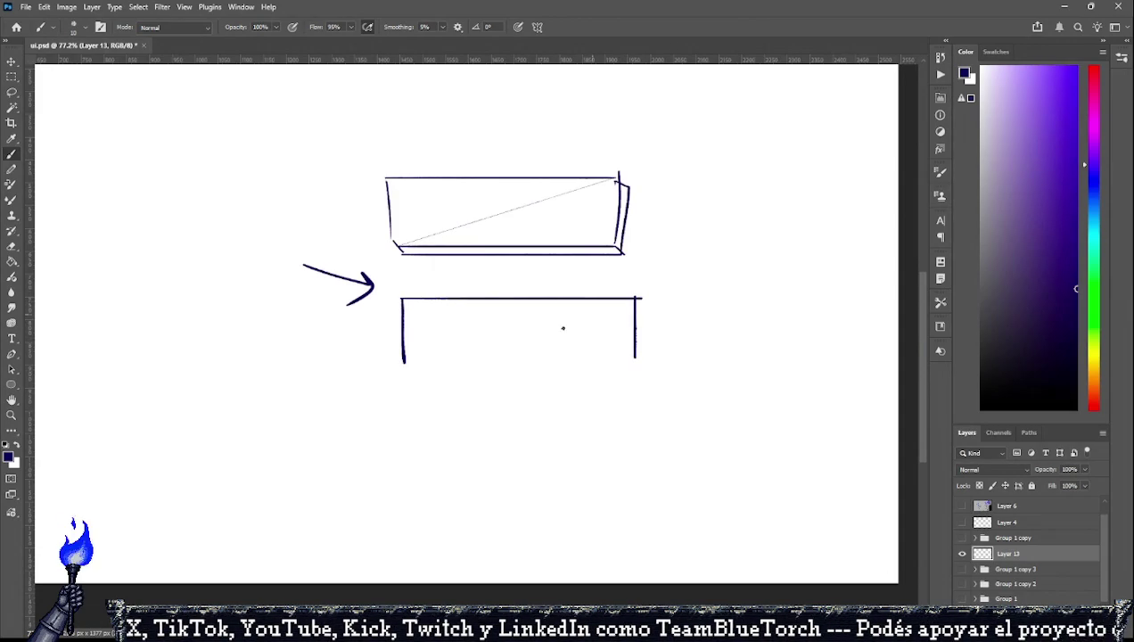
{"action": "left_click_drag", "start_coordinate": [407, 358], "coordinate": [636, 357]}
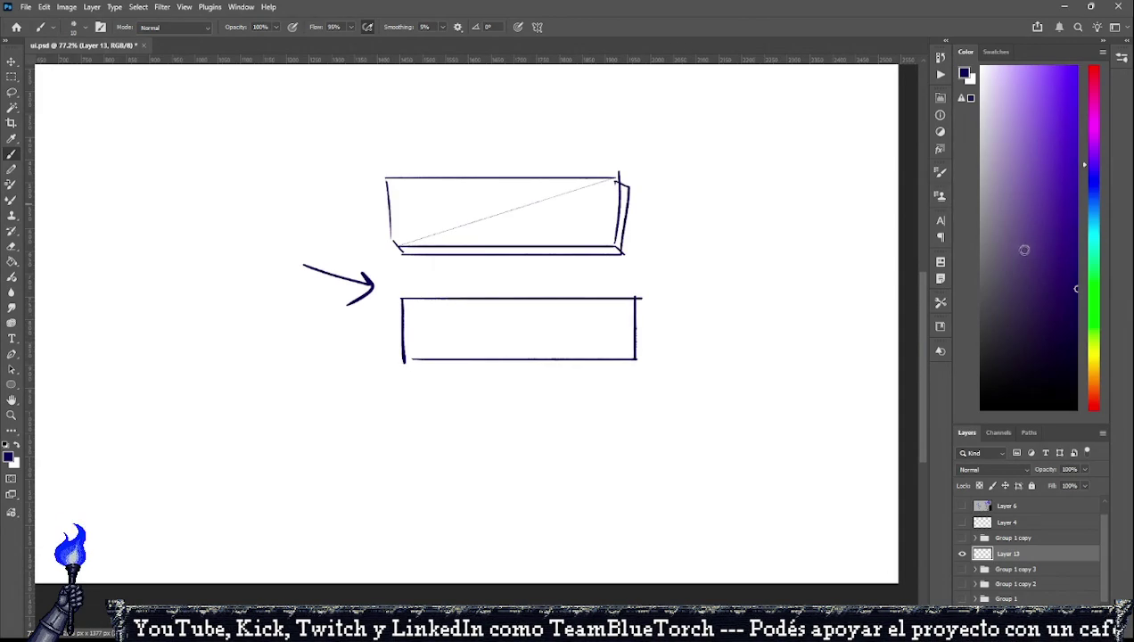
{"action": "left_click", "coordinate": [962, 554]}
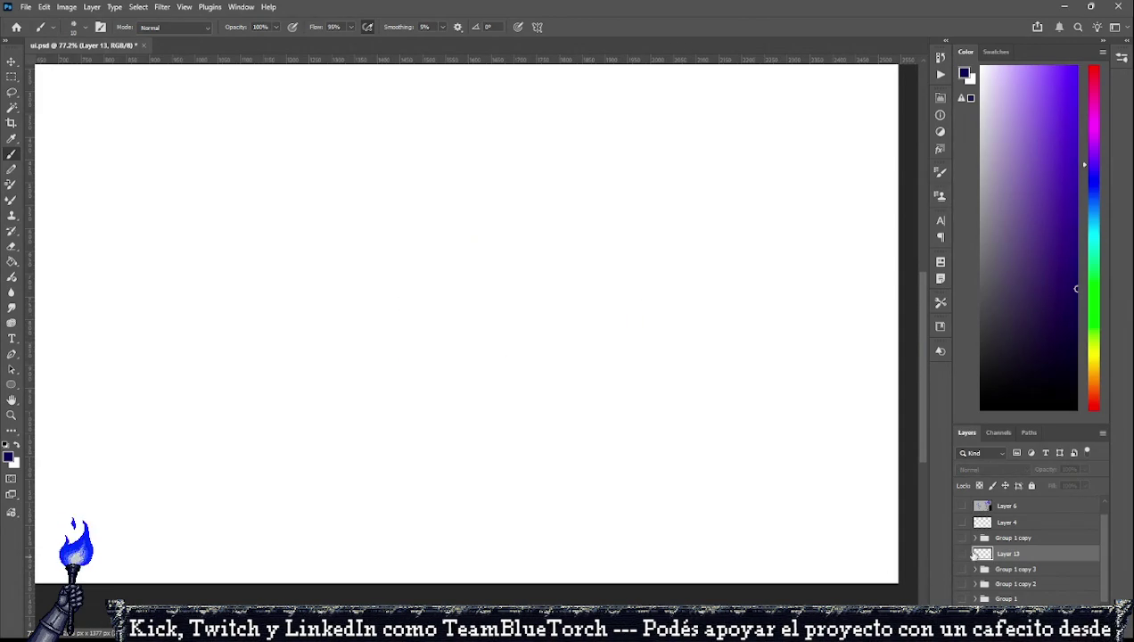
{"action": "left_click", "coordinate": [961, 537]}
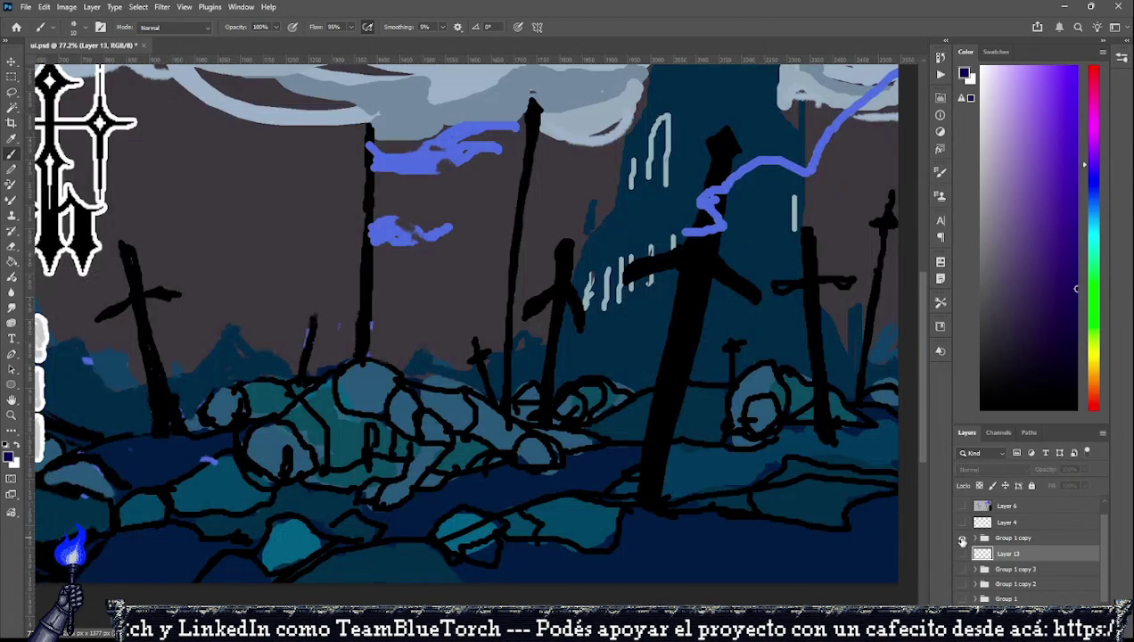
Hide Group 1 copy, show the Group 1 copy 3 title screen, and expand the button group.
{"action": "left_click", "coordinate": [962, 538]}
{"action": "left_click", "coordinate": [962, 568]}
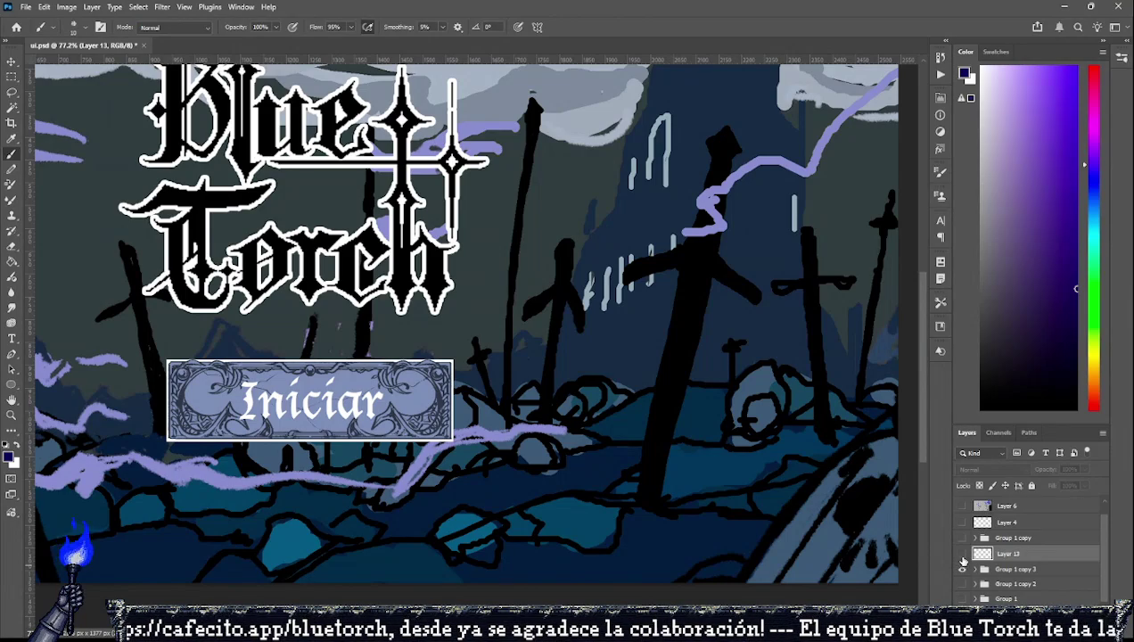
{"action": "left_click", "coordinate": [962, 570], "text": "alt"}
{"action": "key", "text": "ctrl+0"}
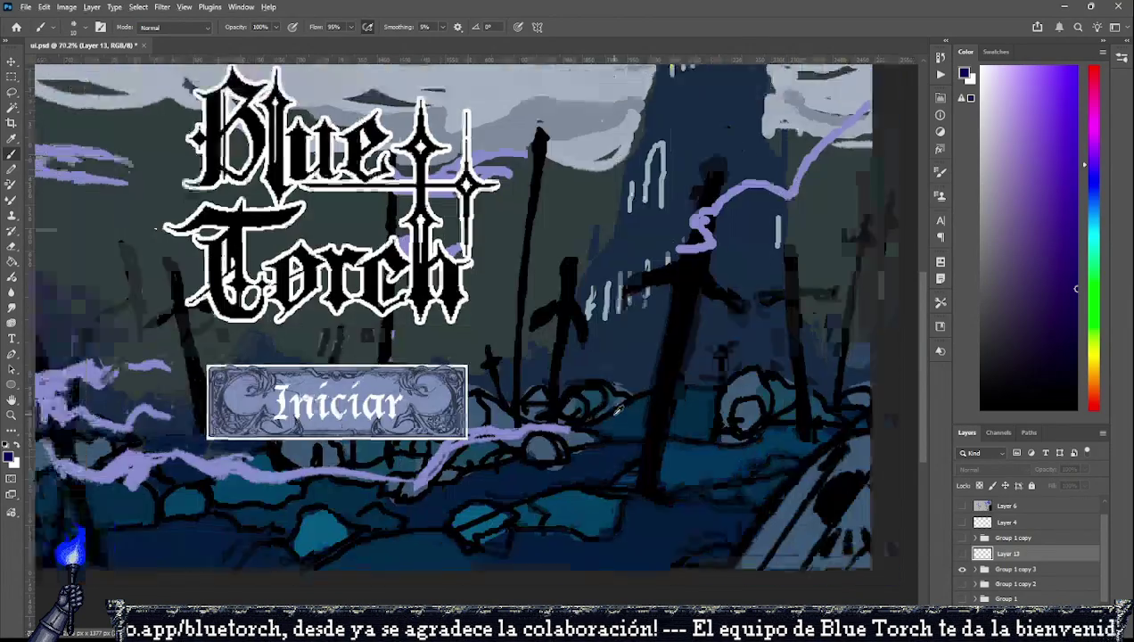
{"action": "left_click", "coordinate": [975, 573]}
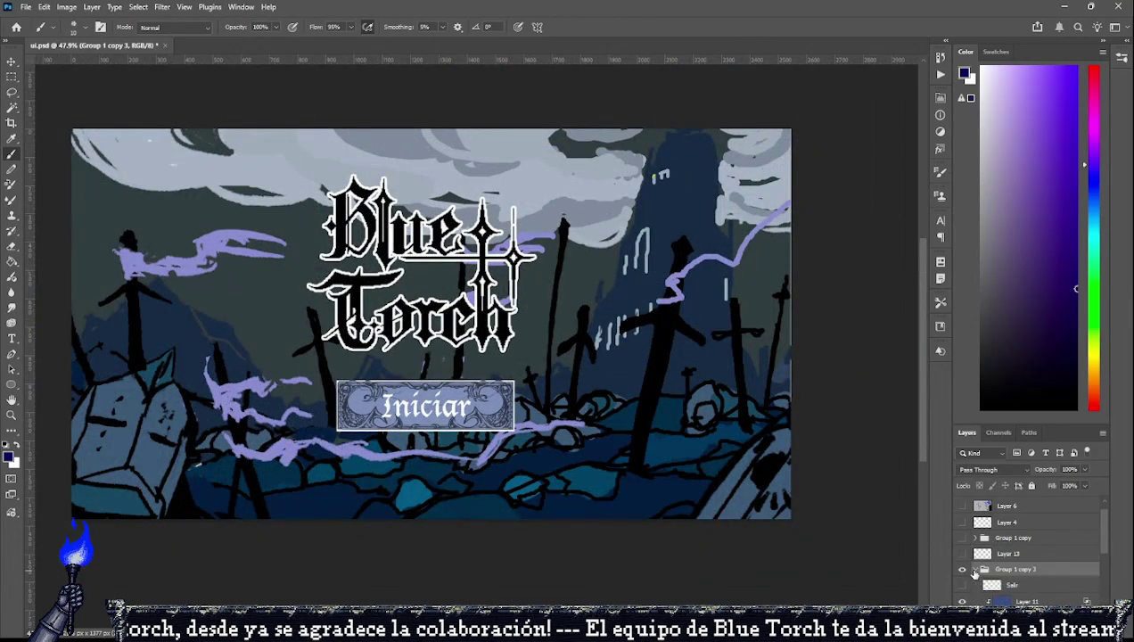
{"action": "left_click", "coordinate": [975, 571]}
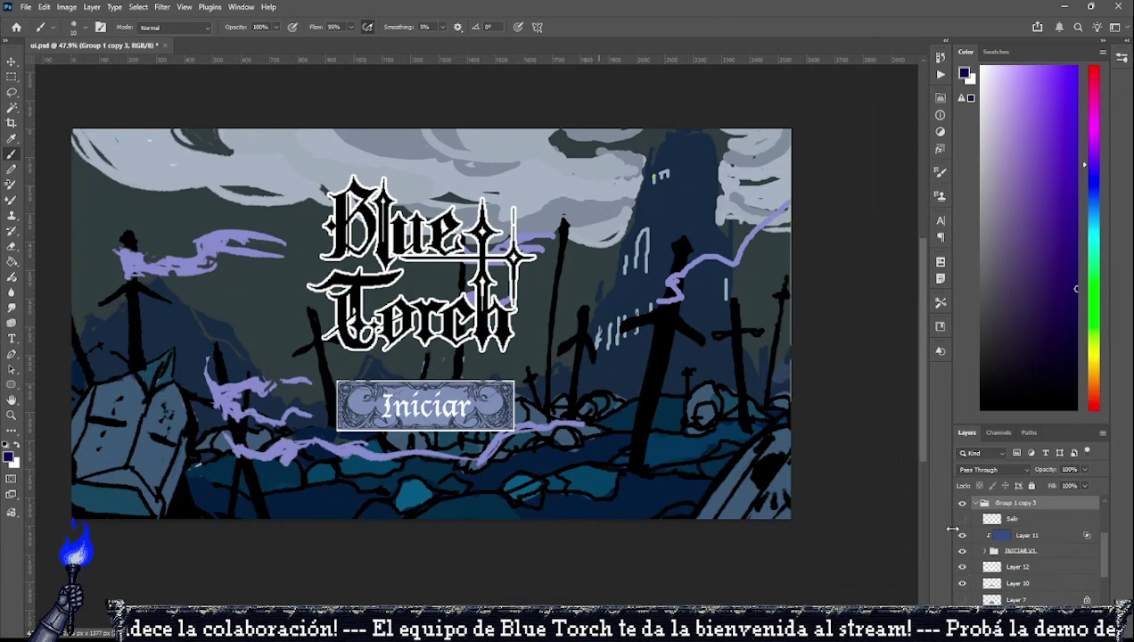
Identify Layer 8 in INICIAR V1 as the frame and give it a white Stroke layer style.
{"action": "left_click", "coordinate": [962, 567]}
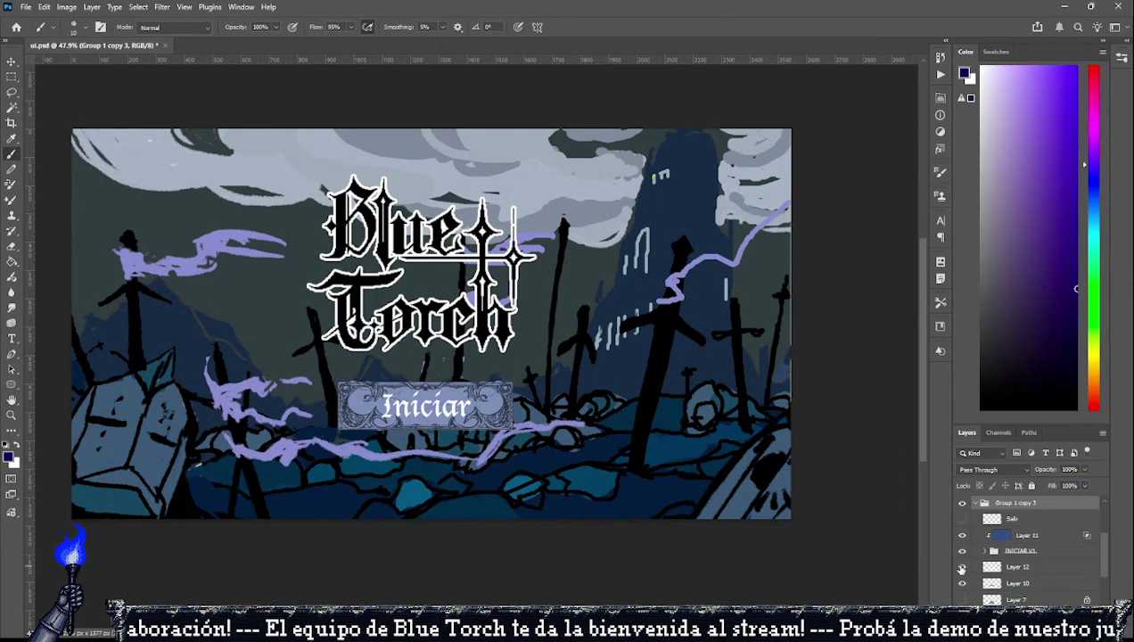
{"action": "left_click", "coordinate": [1016, 567]}
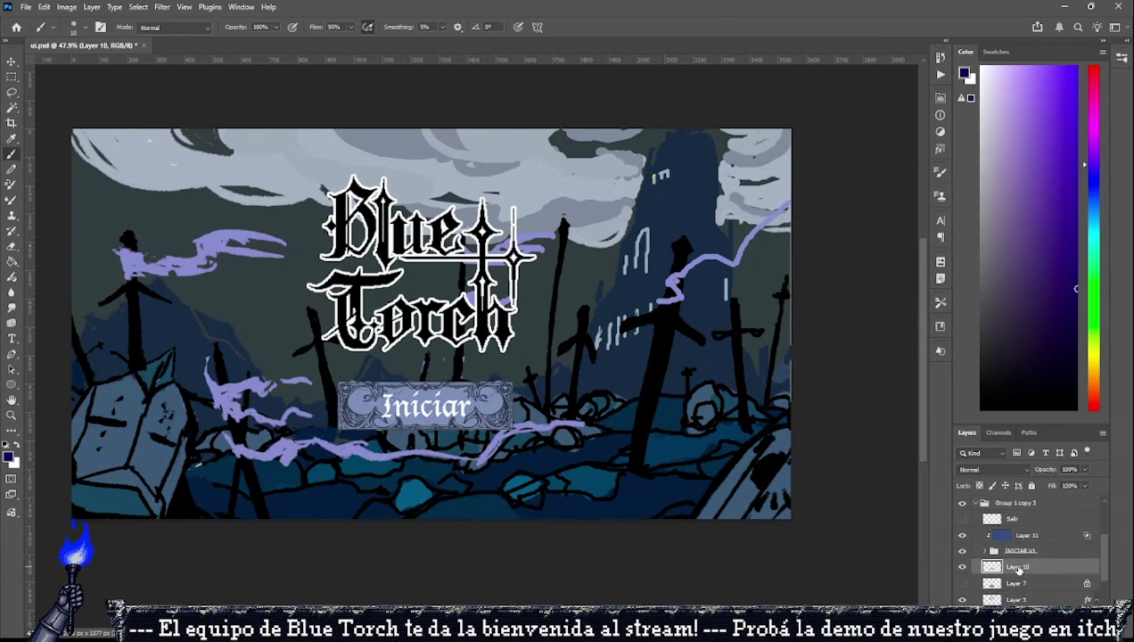
{"action": "left_click", "coordinate": [961, 551]}
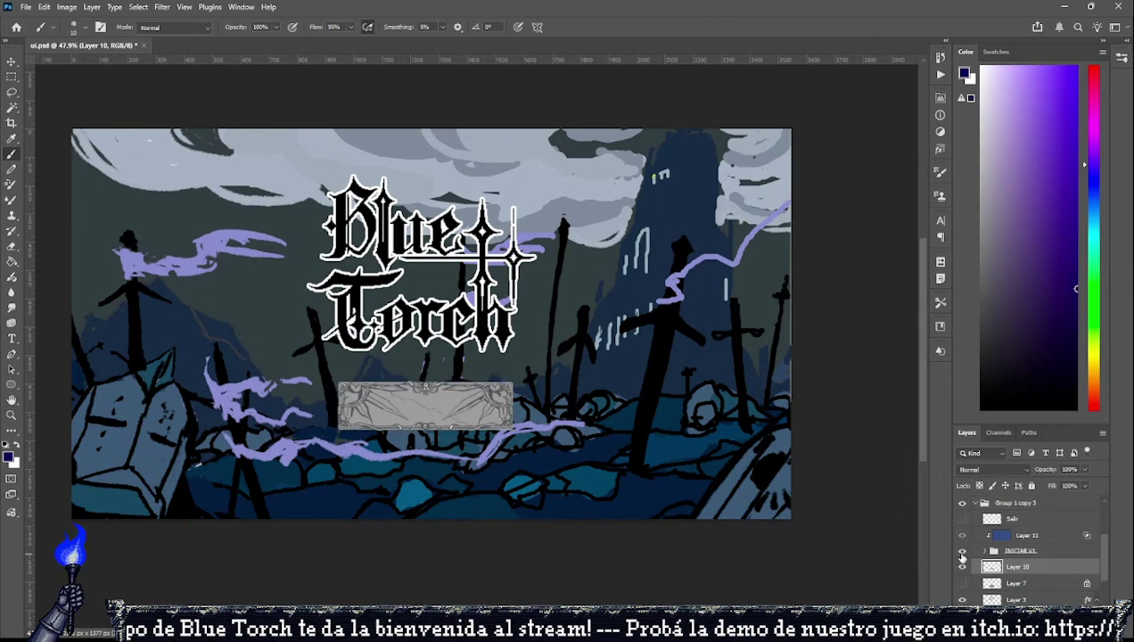
{"action": "left_click", "coordinate": [985, 550]}
{"action": "left_click", "coordinate": [1003, 585]}
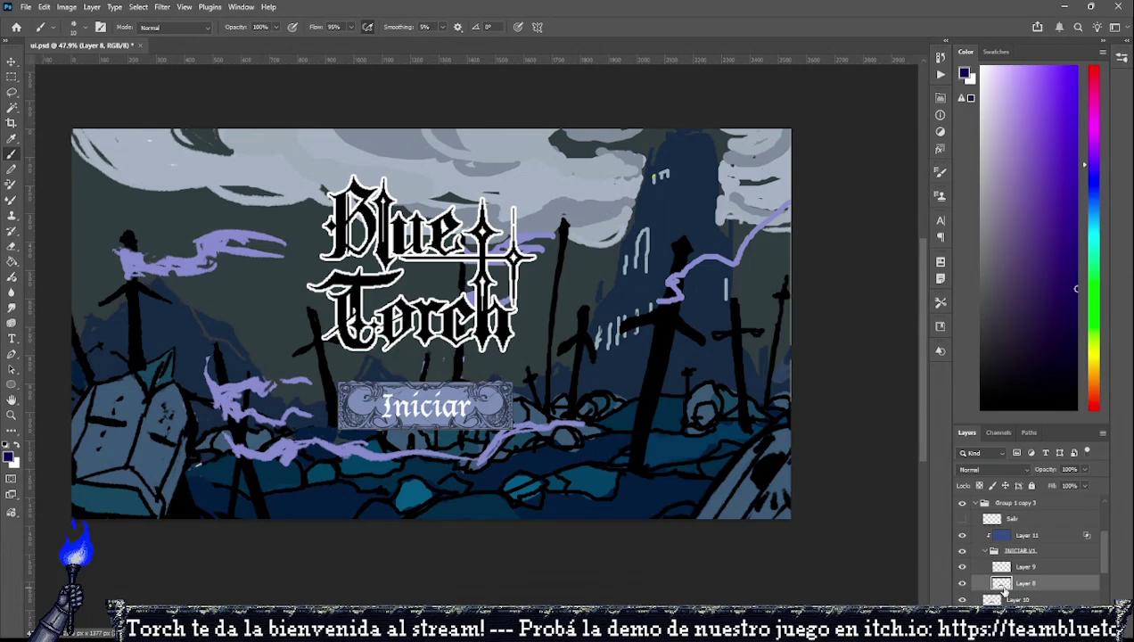
{"action": "left_click", "coordinate": [961, 584]}
{"action": "double_click", "coordinate": [1054, 585]}
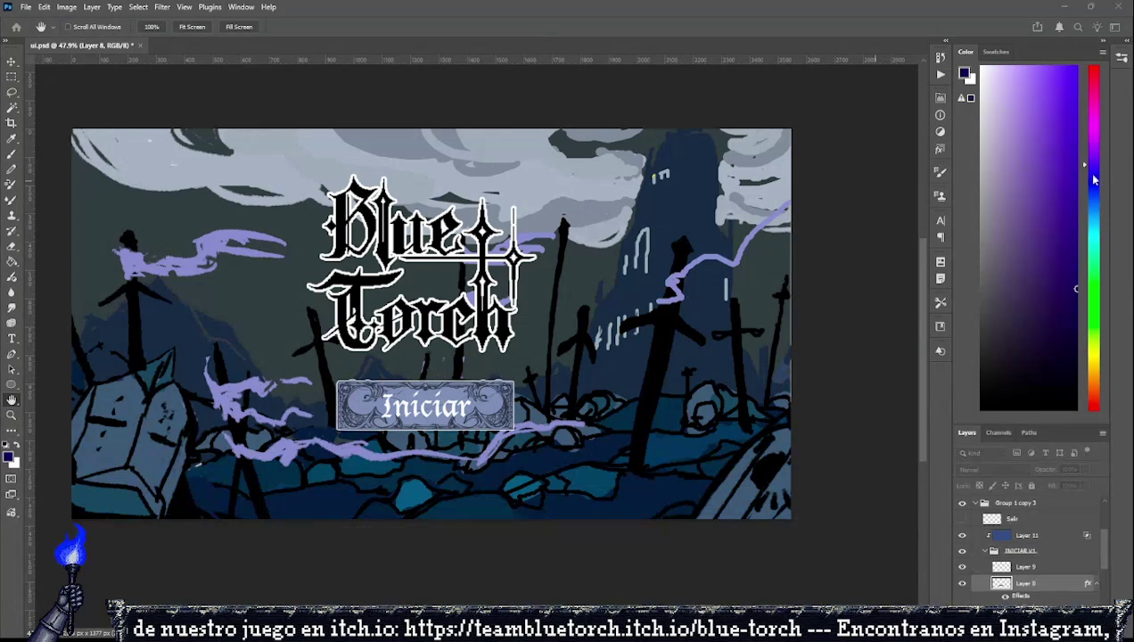
{"action": "key", "text": "b"}
{"action": "scroll", "coordinate": [377, 410], "scroll_direction": "up", "scroll_amount": 2}
{"action": "scroll", "coordinate": [378, 410], "scroll_direction": "up", "scroll_amount": 3}
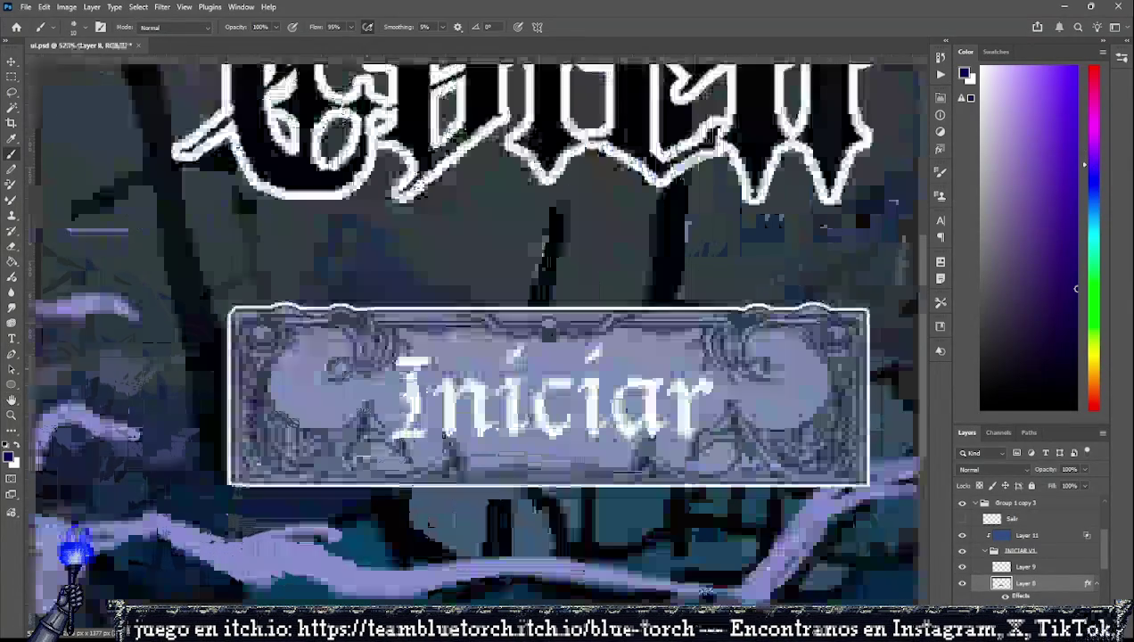
{"action": "scroll", "coordinate": [369, 427], "scroll_direction": "down", "scroll_amount": 2}
{"action": "scroll", "coordinate": [366, 423], "scroll_direction": "down", "scroll_amount": 2}
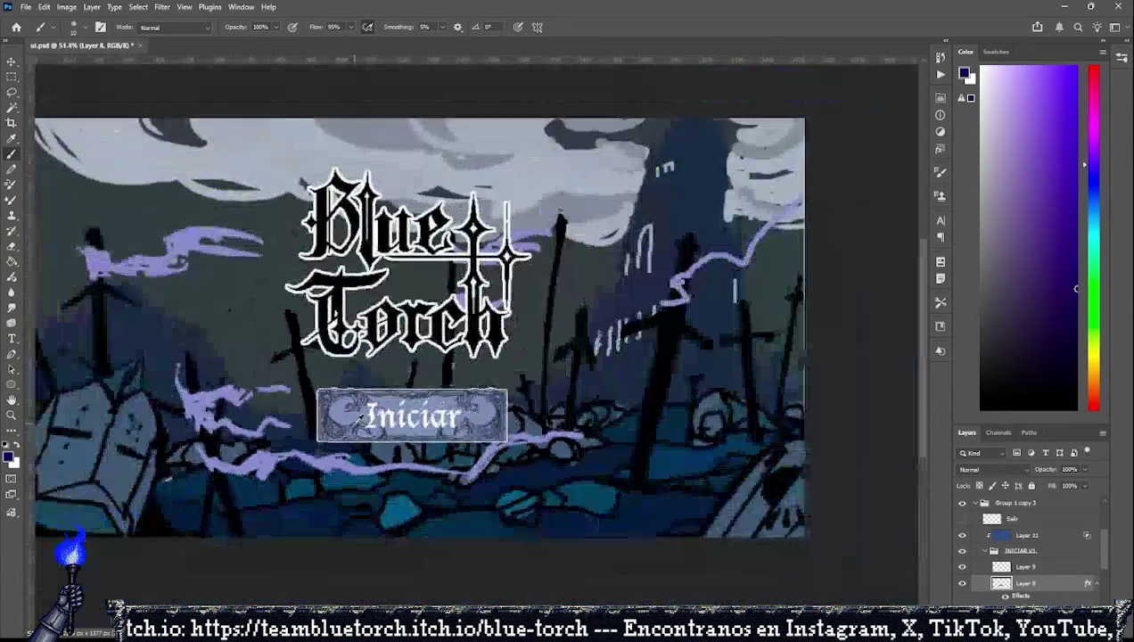
{"action": "scroll", "coordinate": [361, 418], "scroll_direction": "up", "scroll_amount": 1}
{"action": "scroll", "coordinate": [360, 417], "scroll_direction": "up", "scroll_amount": 2}
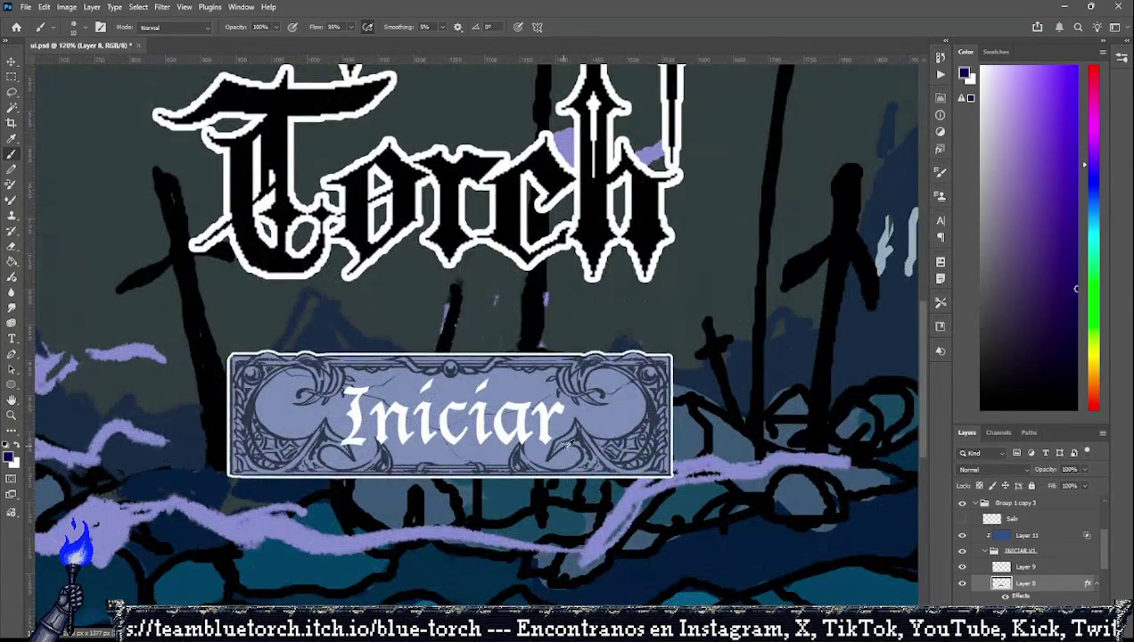
{"action": "scroll", "coordinate": [570, 445], "scroll_direction": "down", "scroll_amount": 3}
{"action": "scroll", "coordinate": [578, 448], "scroll_direction": "up", "scroll_amount": 1}
{"action": "scroll", "coordinate": [577, 447], "scroll_direction": "up", "scroll_amount": 3}
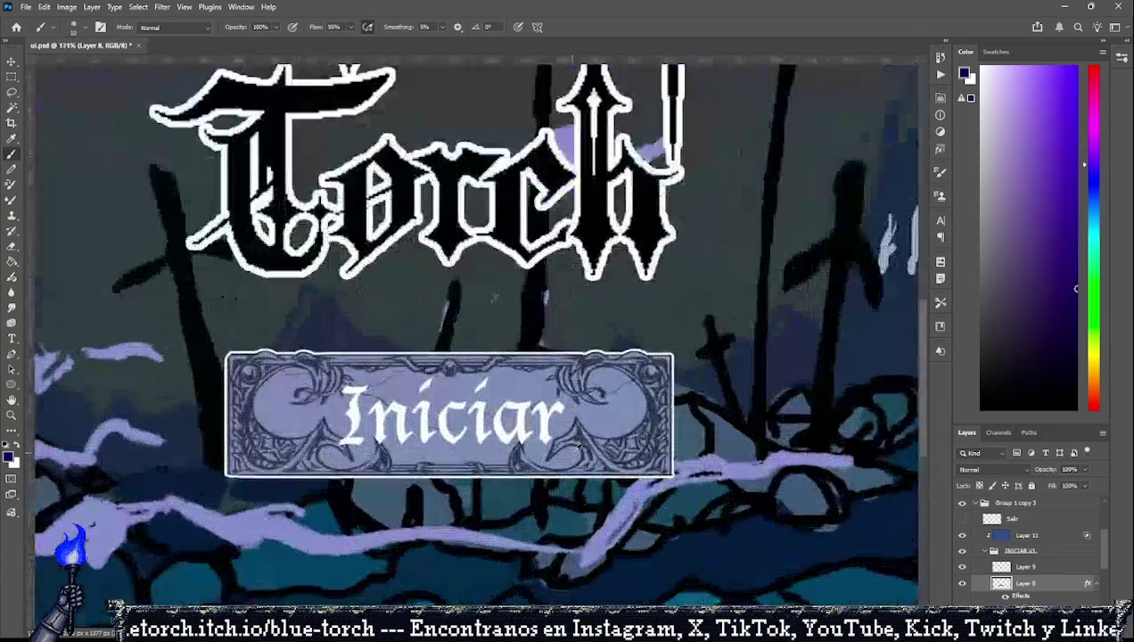
{"action": "scroll", "coordinate": [577, 447], "scroll_direction": "up", "scroll_amount": 1}
{"action": "scroll", "coordinate": [577, 448], "scroll_direction": "down", "scroll_amount": 1}
{"action": "scroll", "coordinate": [577, 448], "scroll_direction": "down", "scroll_amount": 2}
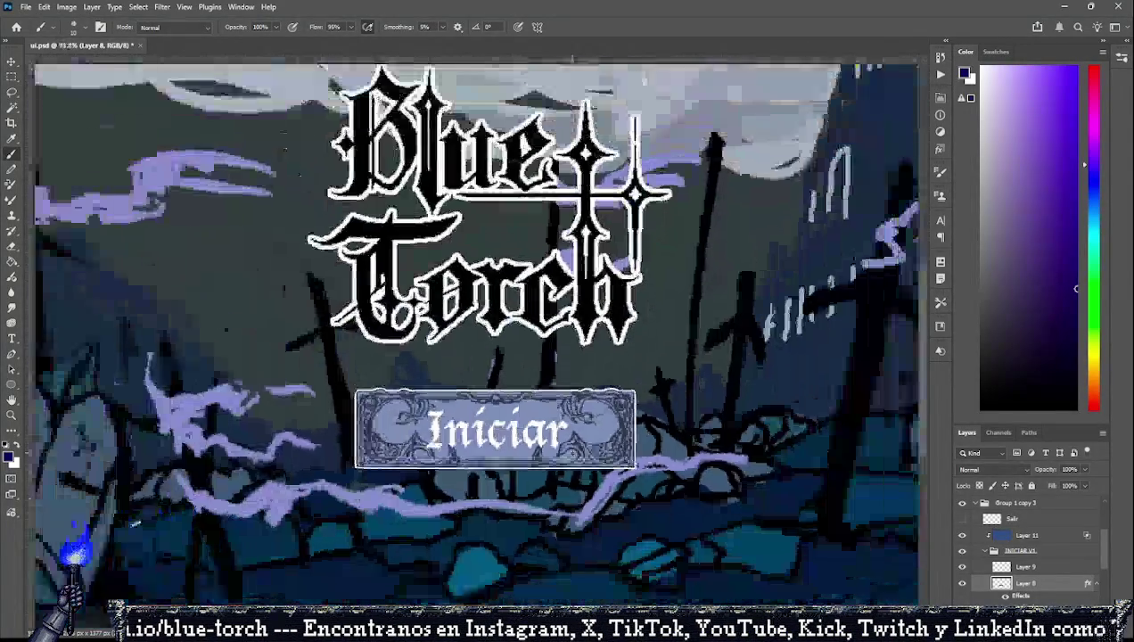
{"action": "scroll", "coordinate": [577, 449], "scroll_direction": "down", "scroll_amount": 1}
{"action": "scroll", "coordinate": [576, 450], "scroll_direction": "down", "scroll_amount": 1}
{"action": "scroll", "coordinate": [575, 452], "scroll_direction": "up", "scroll_amount": 2}
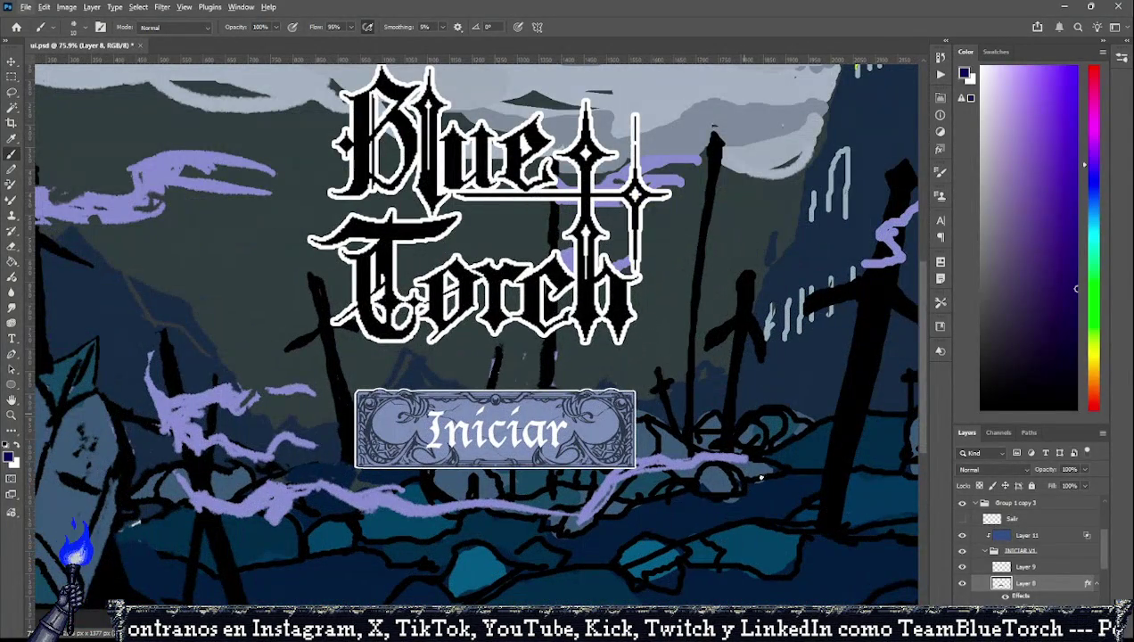
{"action": "scroll", "coordinate": [389, 434], "scroll_direction": "up", "scroll_amount": 1}
{"action": "scroll", "coordinate": [389, 434], "scroll_direction": "down", "scroll_amount": 1}
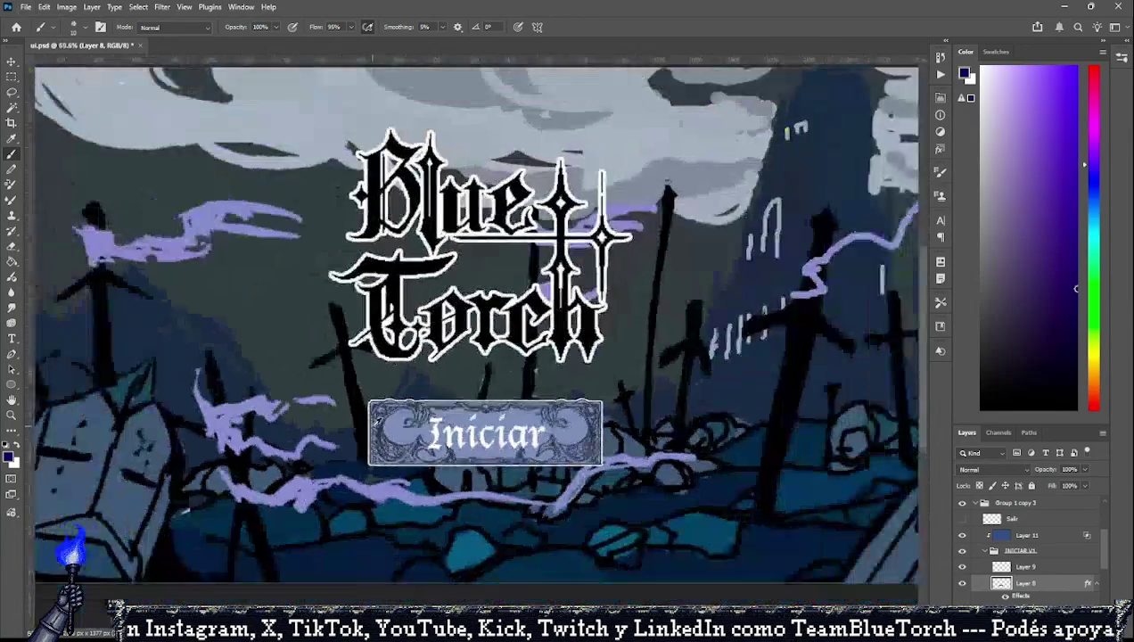
{"action": "scroll", "coordinate": [389, 434], "scroll_direction": "down", "scroll_amount": 2}
{"action": "scroll", "coordinate": [332, 466], "scroll_direction": "up", "scroll_amount": 2}
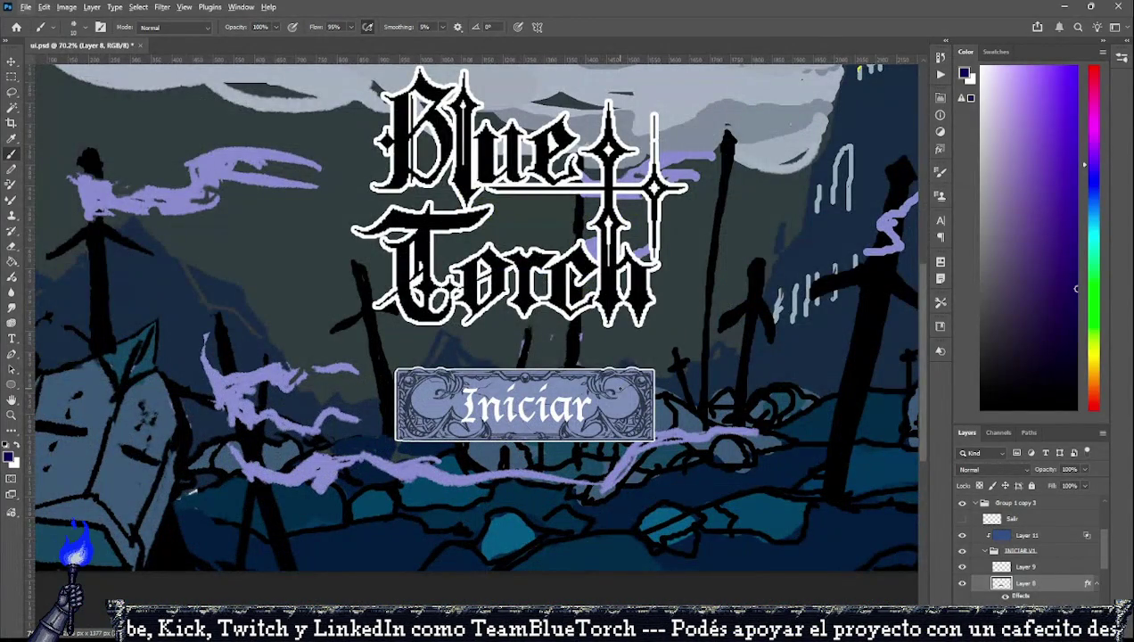
{"action": "key", "text": "ctrl+z"}
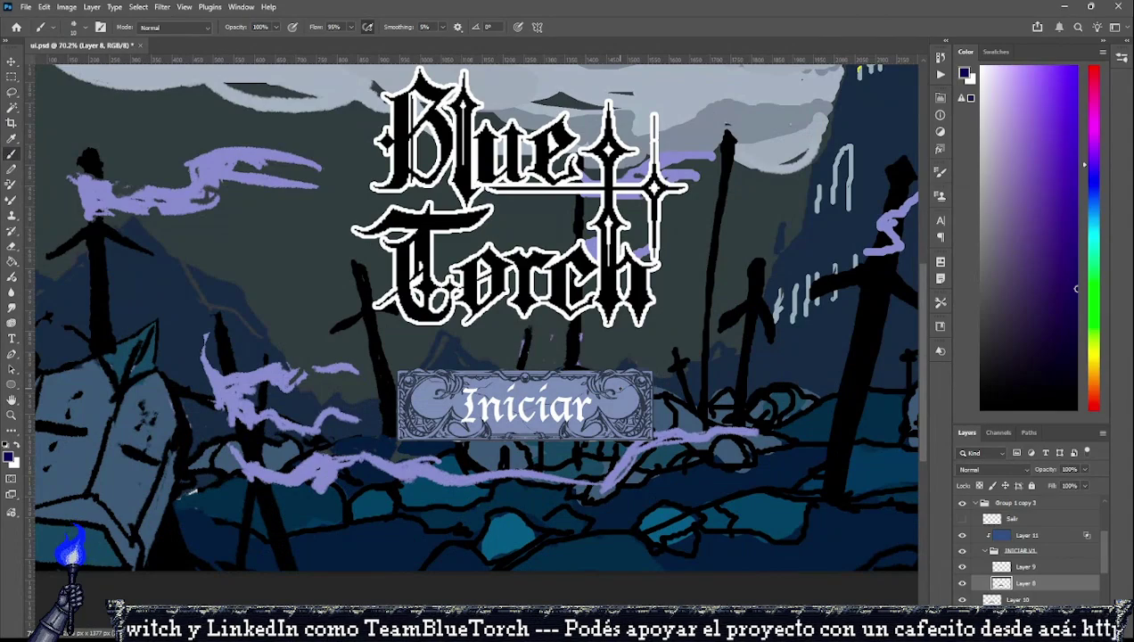
{"action": "key", "text": "ctrl+shift+z"}
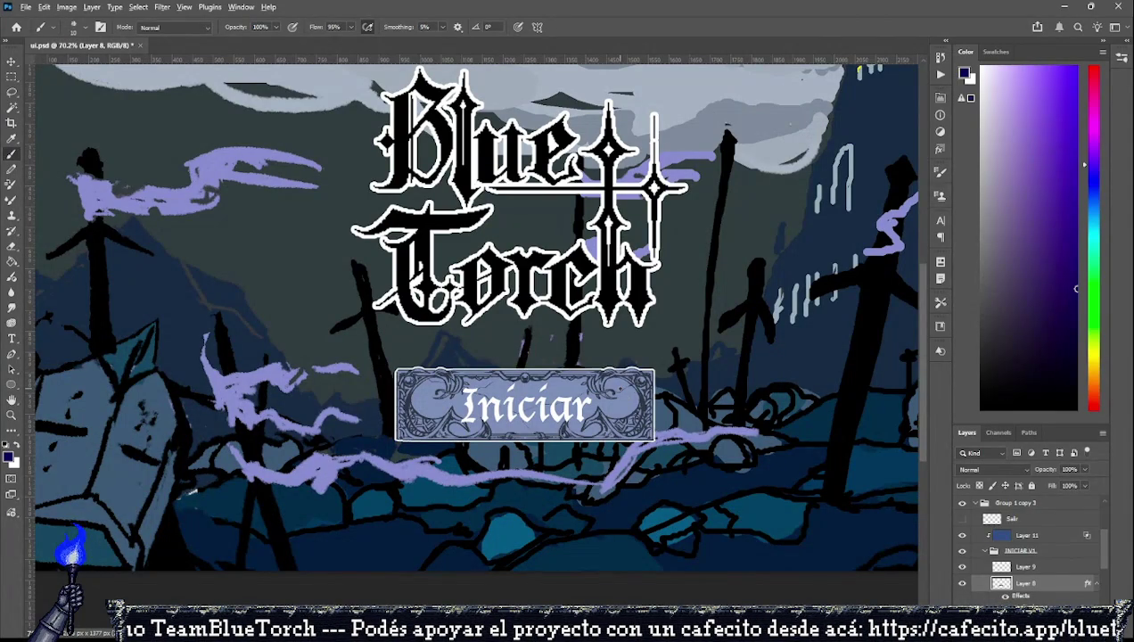
{"action": "scroll", "coordinate": [619, 388], "scroll_direction": "down", "scroll_amount": 1}
{"action": "scroll", "coordinate": [619, 388], "scroll_direction": "down", "scroll_amount": 1}
{"action": "scroll", "coordinate": [619, 388], "scroll_direction": "down", "scroll_amount": 1}
{"action": "scroll", "coordinate": [620, 388], "scroll_direction": "down", "scroll_amount": 1}
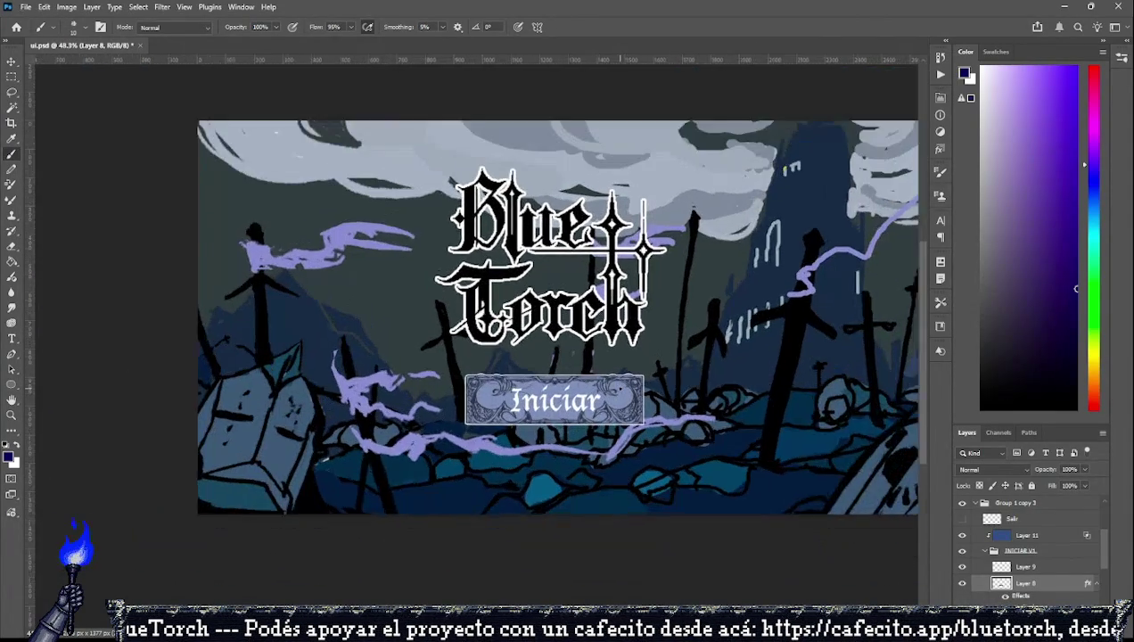
{"action": "scroll", "coordinate": [619, 389], "scroll_direction": "up", "scroll_amount": 4}
{"action": "scroll", "coordinate": [619, 389], "scroll_direction": "up", "scroll_amount": 5}
{"action": "key", "text": "h"}
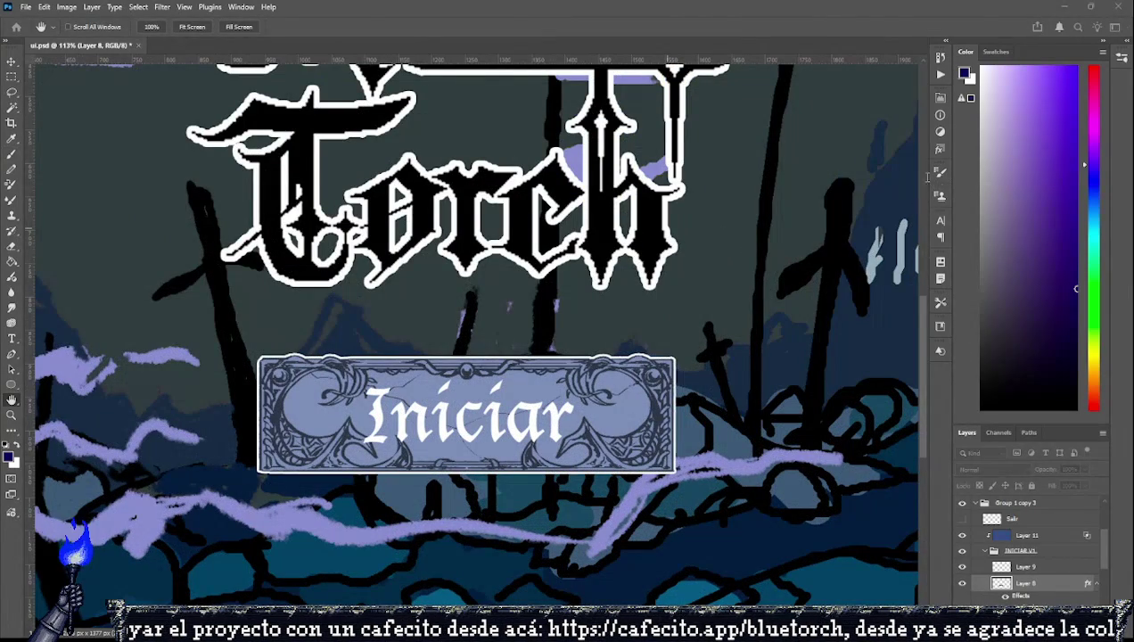
{"action": "key", "text": "b"}
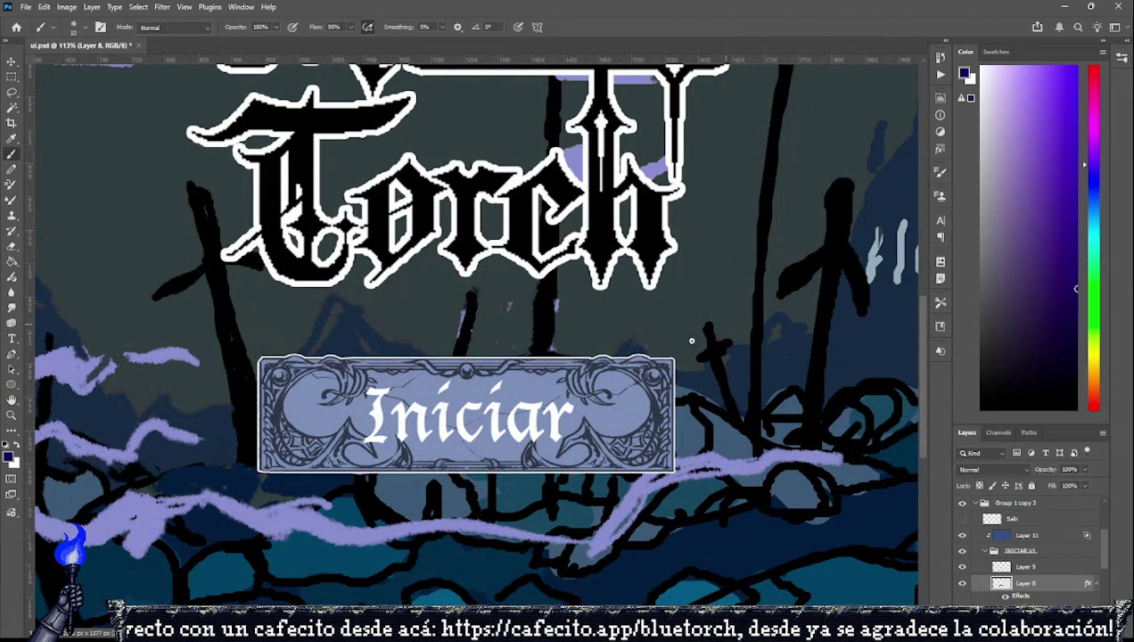
{"action": "scroll", "coordinate": [691, 339], "scroll_direction": "down", "scroll_amount": 2}
{"action": "scroll", "coordinate": [623, 357], "scroll_direction": "up", "scroll_amount": 2}
{"action": "scroll", "coordinate": [535, 374], "scroll_direction": "down", "scroll_amount": 2}
{"action": "scroll", "coordinate": [464, 383], "scroll_direction": "down", "scroll_amount": 2}
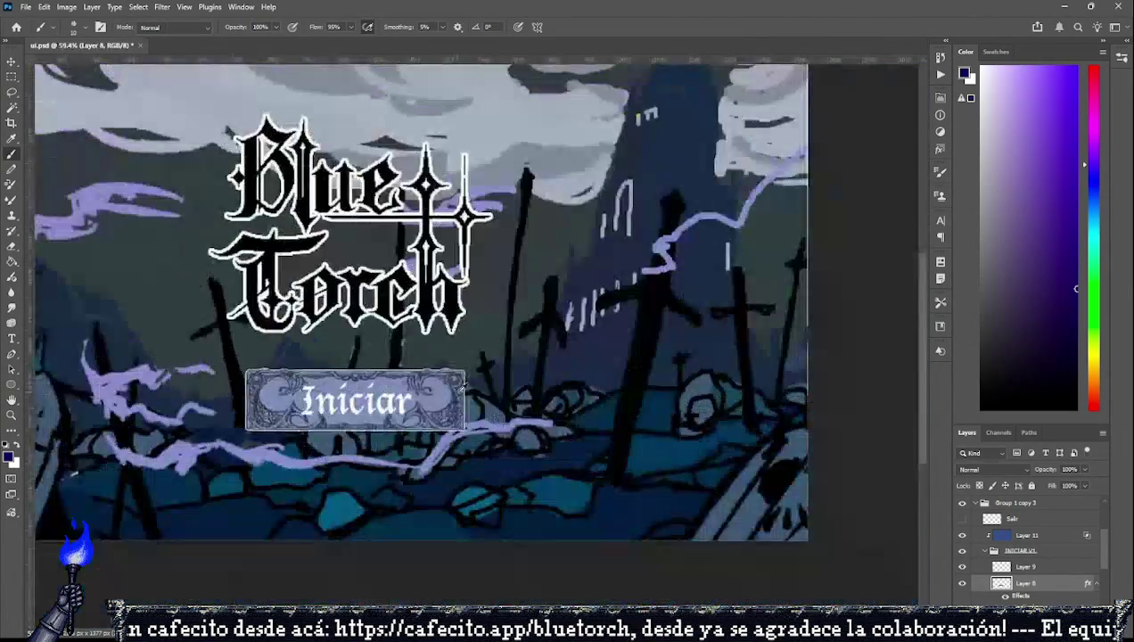
{"action": "scroll", "coordinate": [464, 383], "scroll_direction": "down", "scroll_amount": 2}
{"action": "scroll", "coordinate": [428, 392], "scroll_direction": "up", "scroll_amount": 2}
{"action": "scroll", "coordinate": [399, 402], "scroll_direction": "up", "scroll_amount": 2}
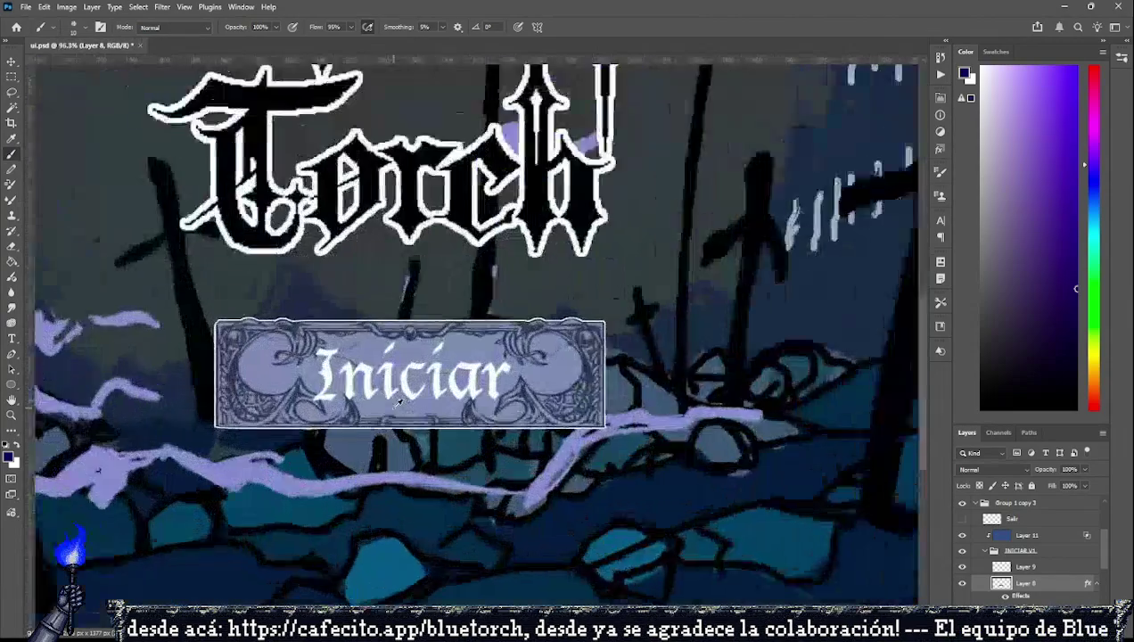
{"action": "scroll", "coordinate": [399, 402], "scroll_direction": "up", "scroll_amount": 2}
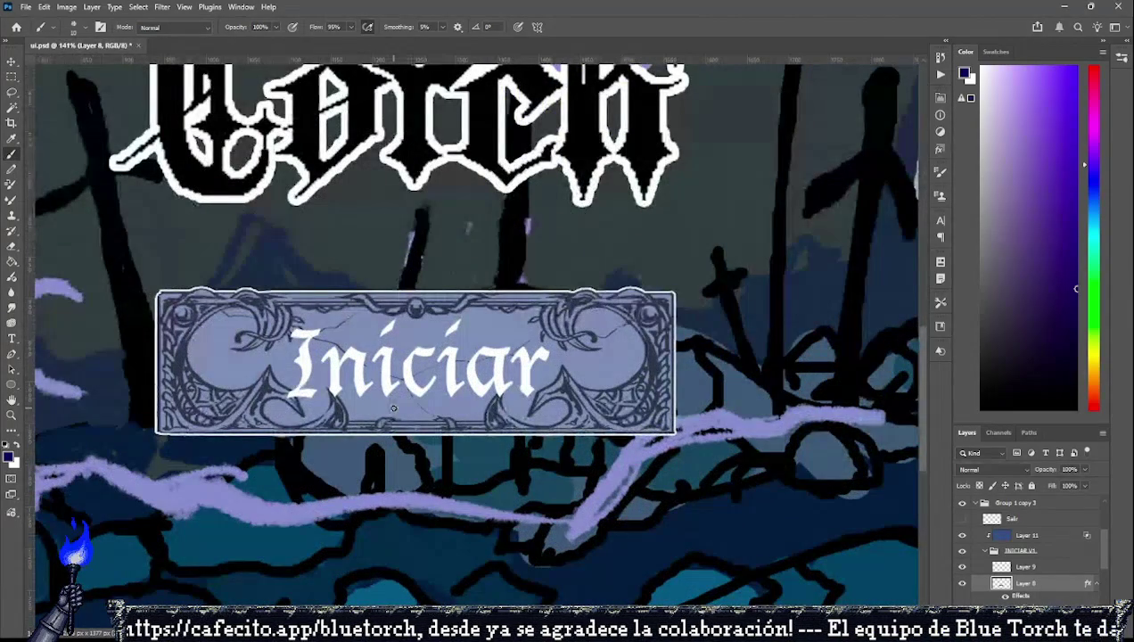
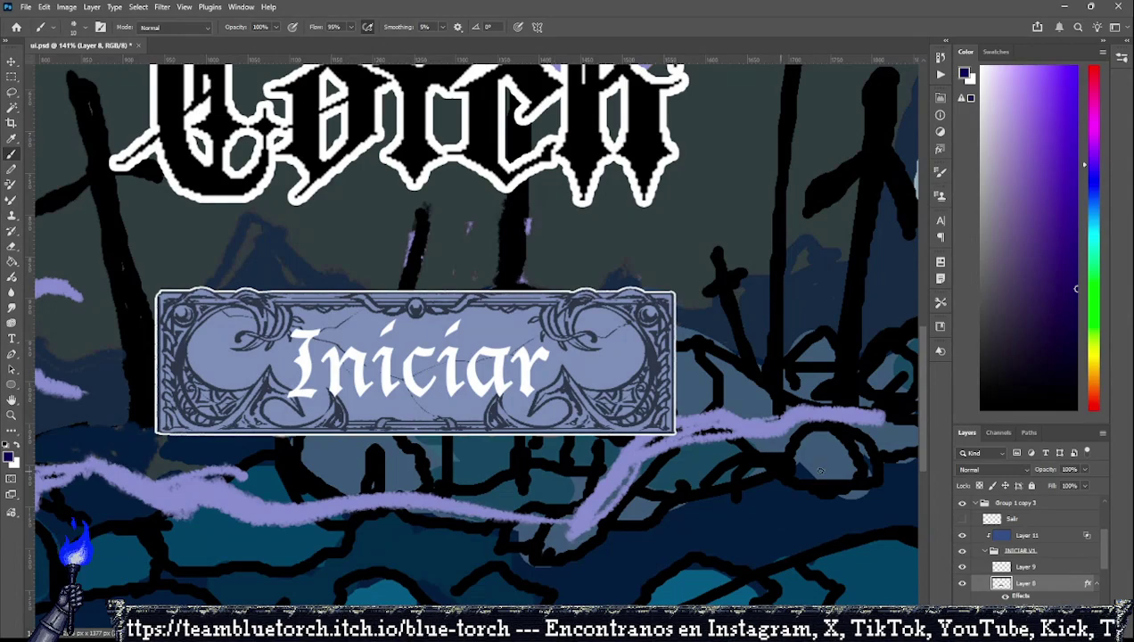
Show and select Layer 9, then marquee a selection around the Iniciar lettering.
{"action": "scroll", "coordinate": [1025, 544], "scroll_direction": "up", "scroll_amount": 2}
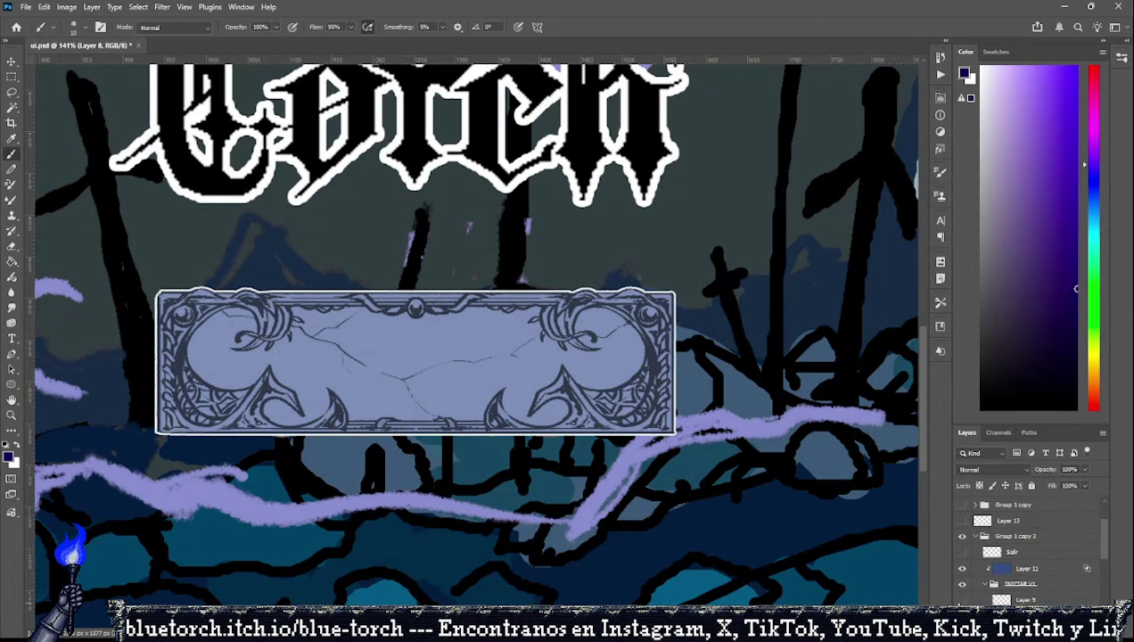
{"action": "left_click", "coordinate": [962, 598]}
{"action": "left_click", "coordinate": [1025, 599]}
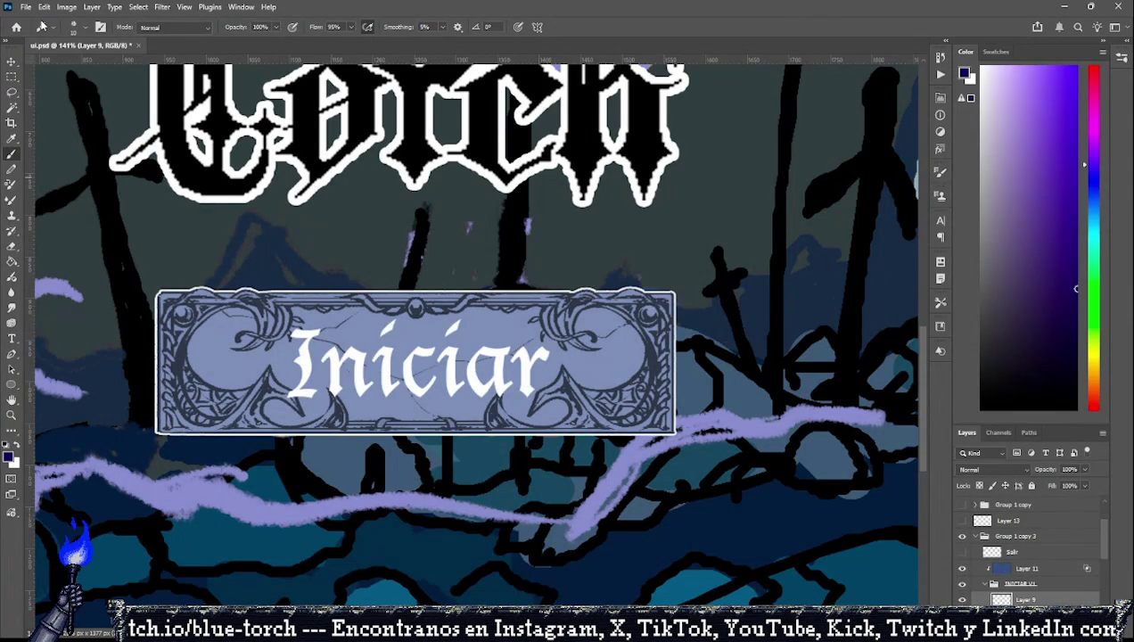
{"action": "left_click", "coordinate": [10, 79]}
{"action": "left_click_drag", "start_coordinate": [276, 330], "coordinate": [570, 457]}
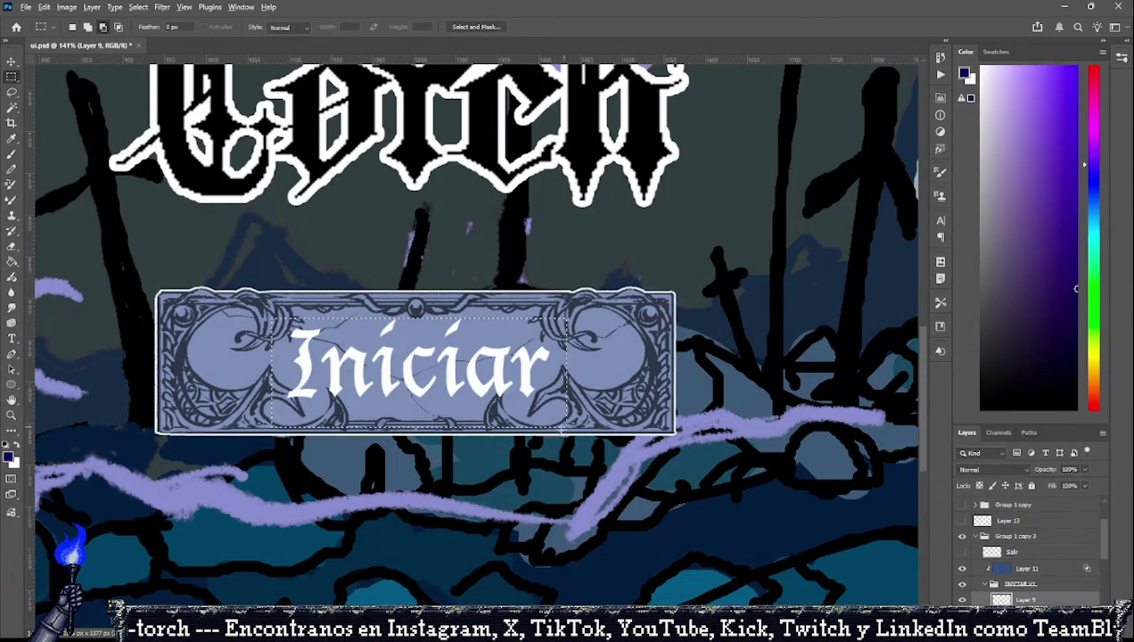
Fill the Iniciar letters with dark blue sampled from the button, then try other shades.
{"action": "scroll", "coordinate": [570, 456], "scroll_direction": "down", "scroll_amount": 2}
{"action": "scroll", "coordinate": [454, 371], "scroll_direction": "up", "scroll_amount": 2}
{"action": "key", "text": "i"}
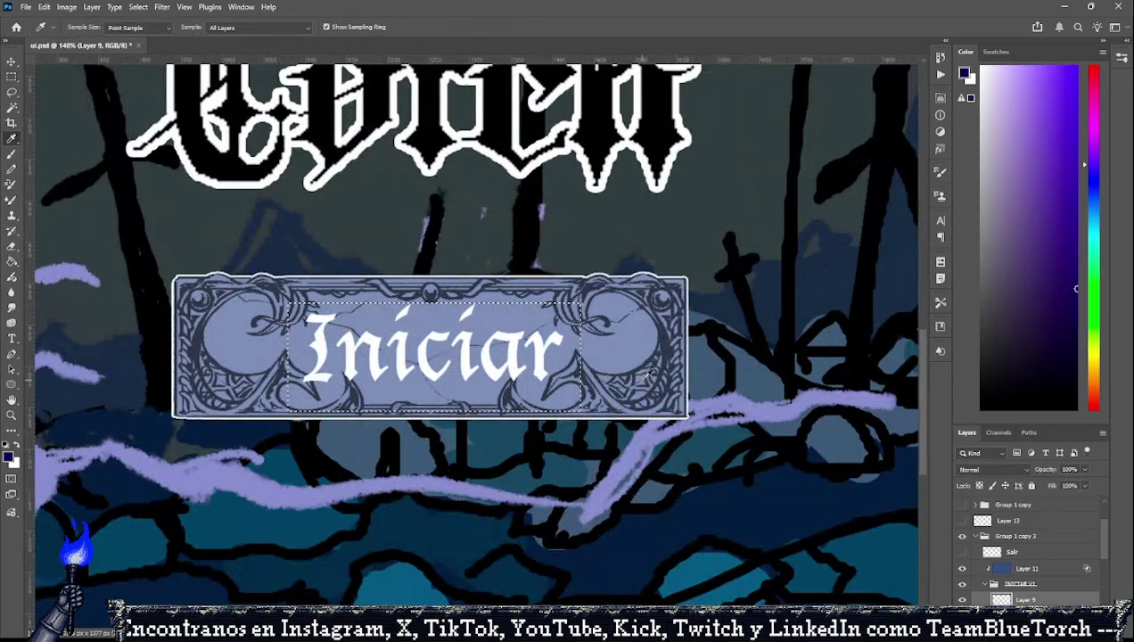
{"action": "left_click", "coordinate": [664, 341]}
{"action": "left_click", "coordinate": [13, 262]}
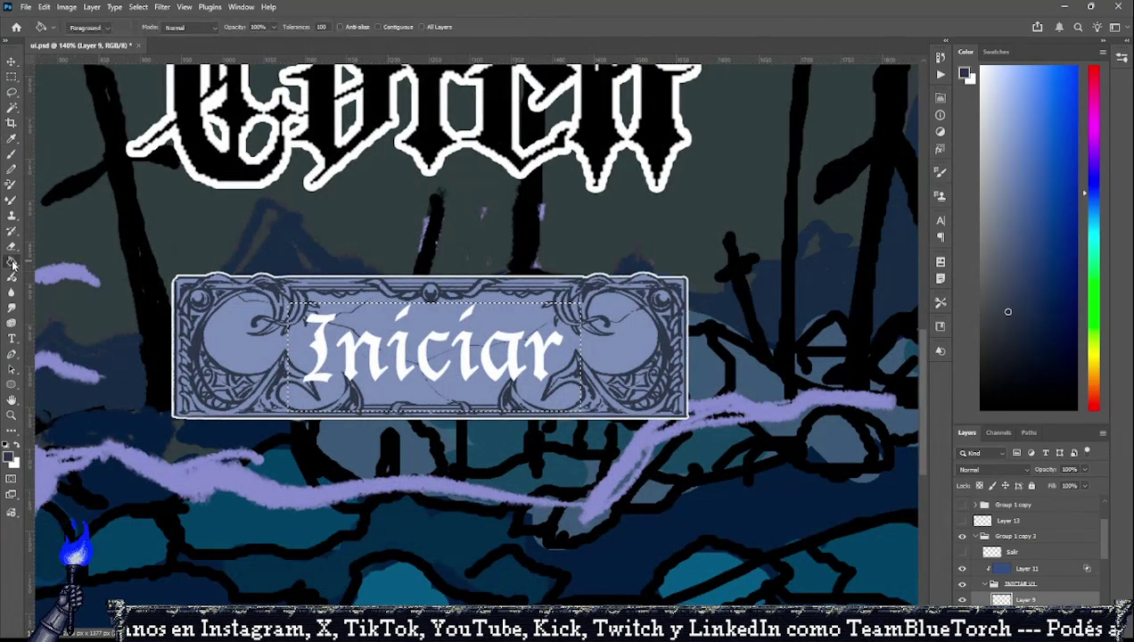
{"action": "left_click", "coordinate": [382, 366]}
{"action": "scroll", "coordinate": [499, 401], "scroll_direction": "down", "scroll_amount": 3}
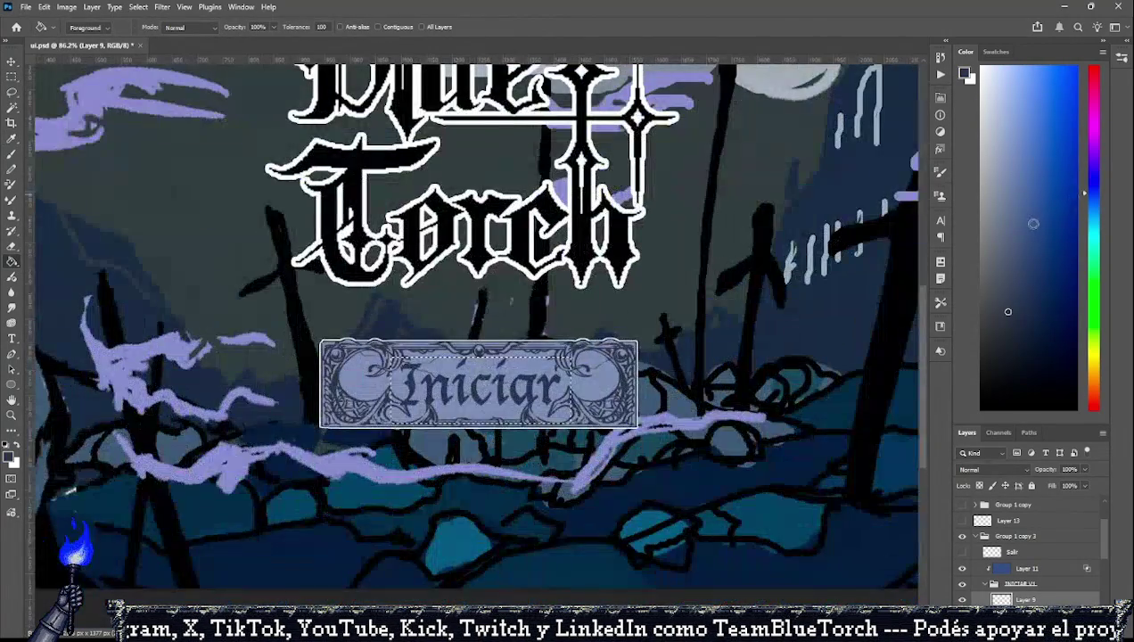
{"action": "left_click", "coordinate": [554, 388]}
{"action": "key", "text": "ctrl+z"}
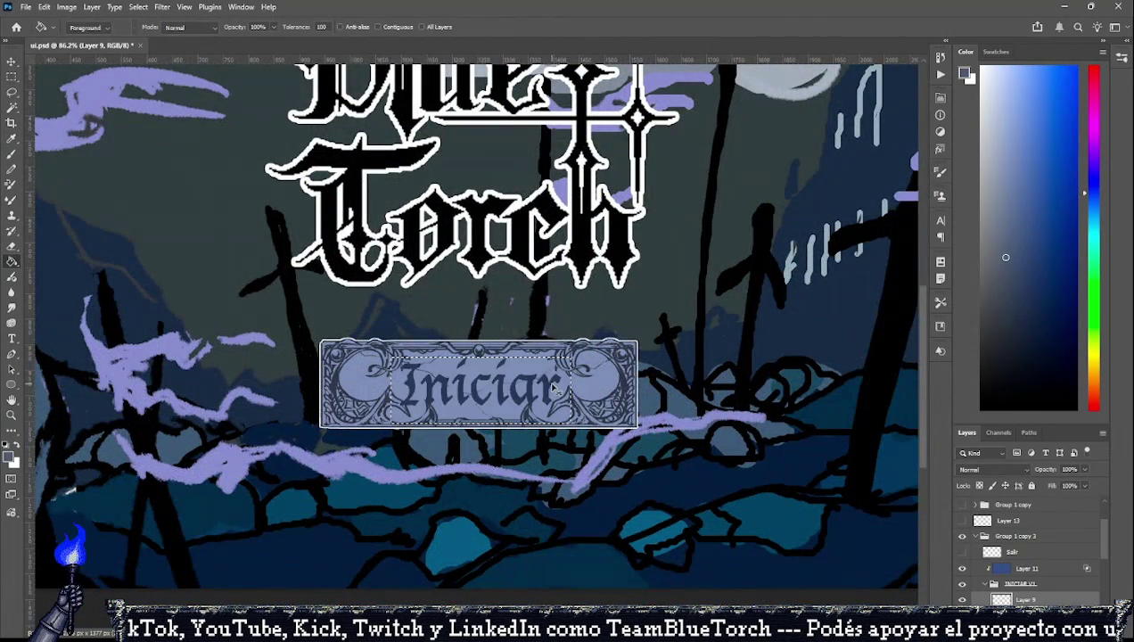
{"action": "left_click", "coordinate": [555, 391]}
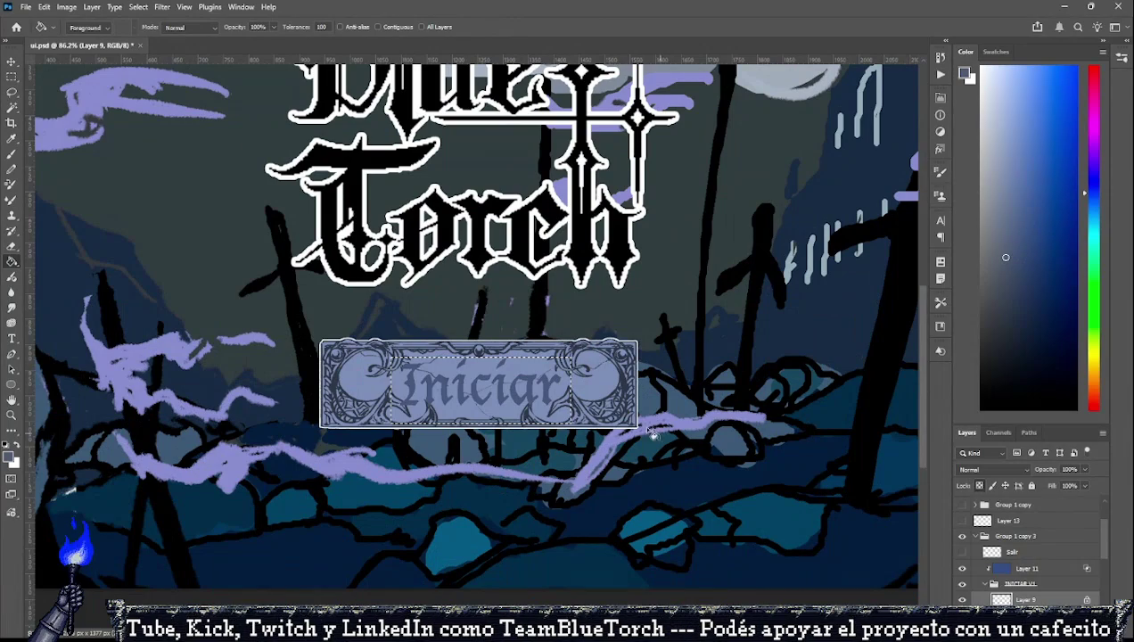
Refill the Iniciar letters with a darker blue from the colour picker.
{"action": "scroll", "coordinate": [693, 383], "scroll_direction": "down", "scroll_amount": 2}
{"action": "scroll", "coordinate": [553, 379], "scroll_direction": "up", "scroll_amount": 3}
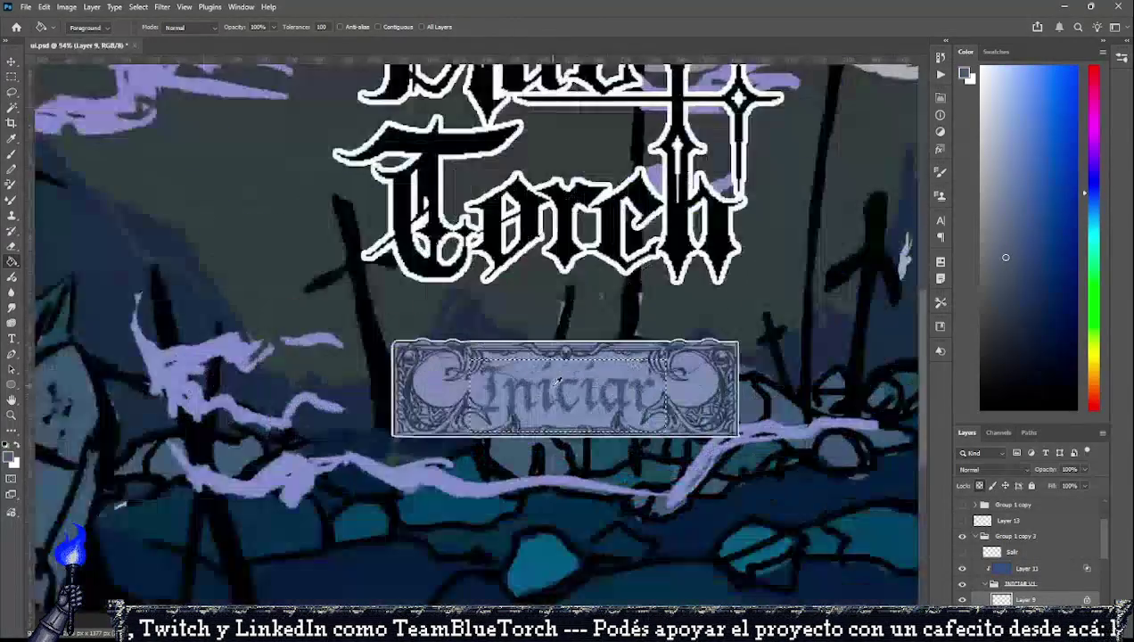
{"action": "scroll", "coordinate": [553, 378], "scroll_direction": "up", "scroll_amount": 2}
{"action": "left_click", "coordinate": [1008, 328]}
{"action": "left_click", "coordinate": [667, 386]}
{"action": "scroll", "coordinate": [667, 386], "scroll_direction": "down", "scroll_amount": 1}
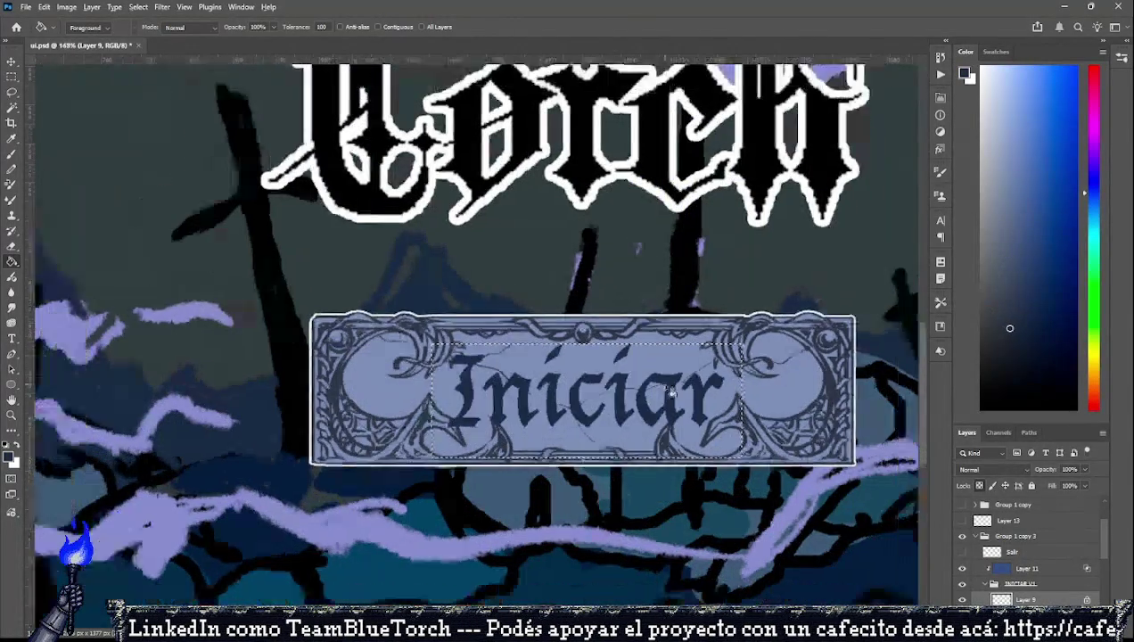
{"action": "scroll", "coordinate": [667, 386], "scroll_direction": "down", "scroll_amount": 2}
{"action": "scroll", "coordinate": [686, 379], "scroll_direction": "up", "scroll_amount": 1}
{"action": "scroll", "coordinate": [686, 376], "scroll_direction": "up", "scroll_amount": 2}
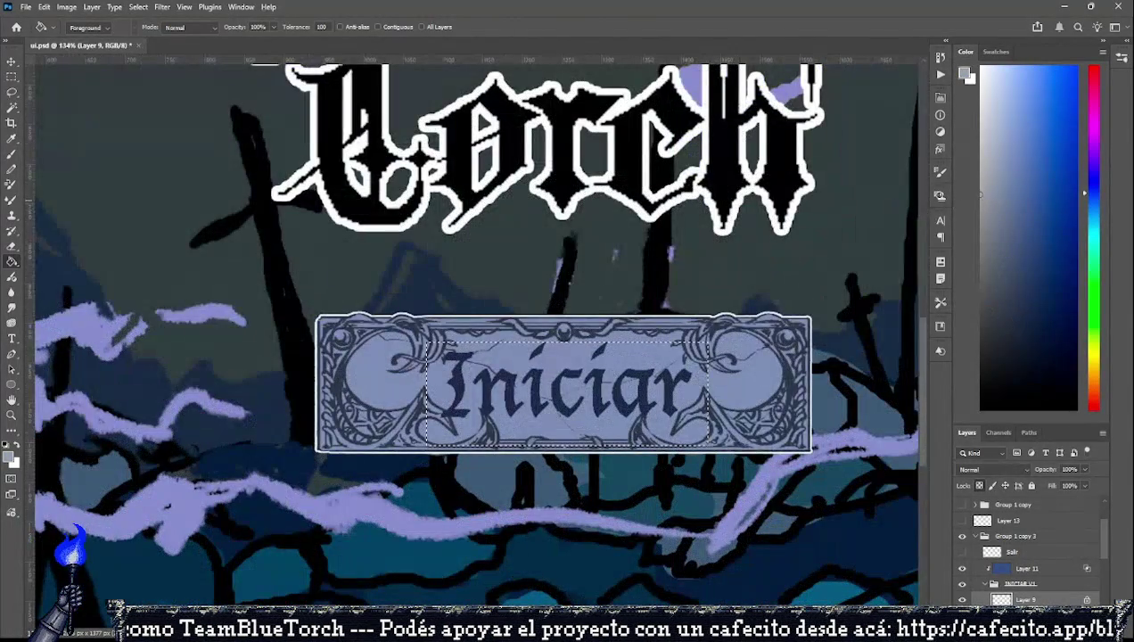
Settle on a pale near-white fill for the Iniciar letters.
{"action": "left_click", "coordinate": [665, 381]}
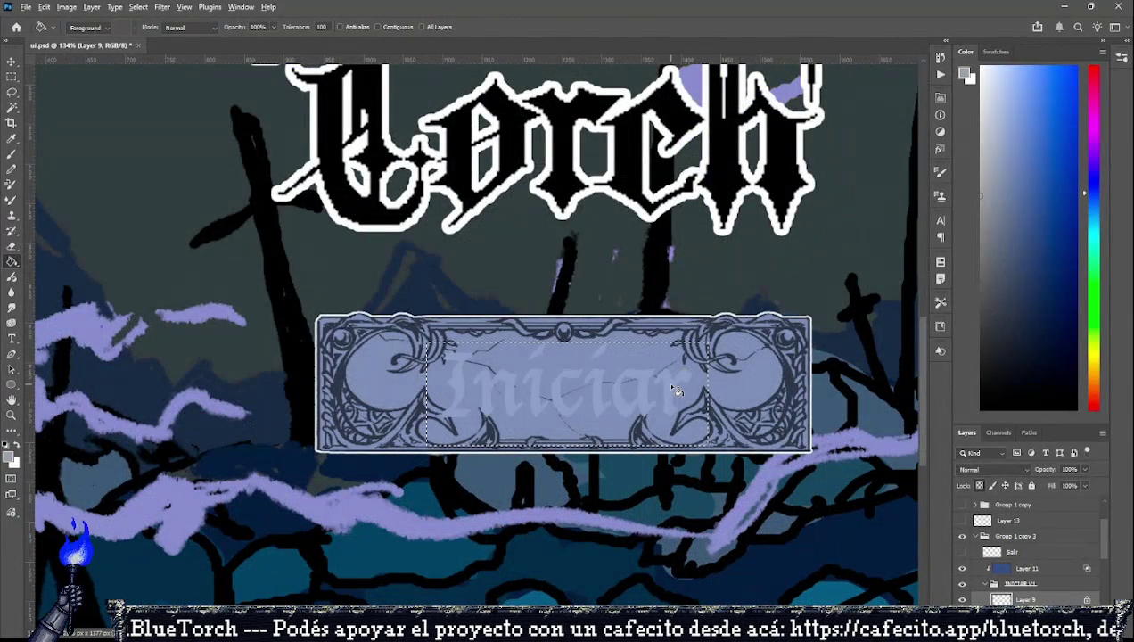
{"action": "scroll", "coordinate": [666, 381], "scroll_direction": "down", "scroll_amount": 2}
{"action": "left_click", "coordinate": [980, 96]}
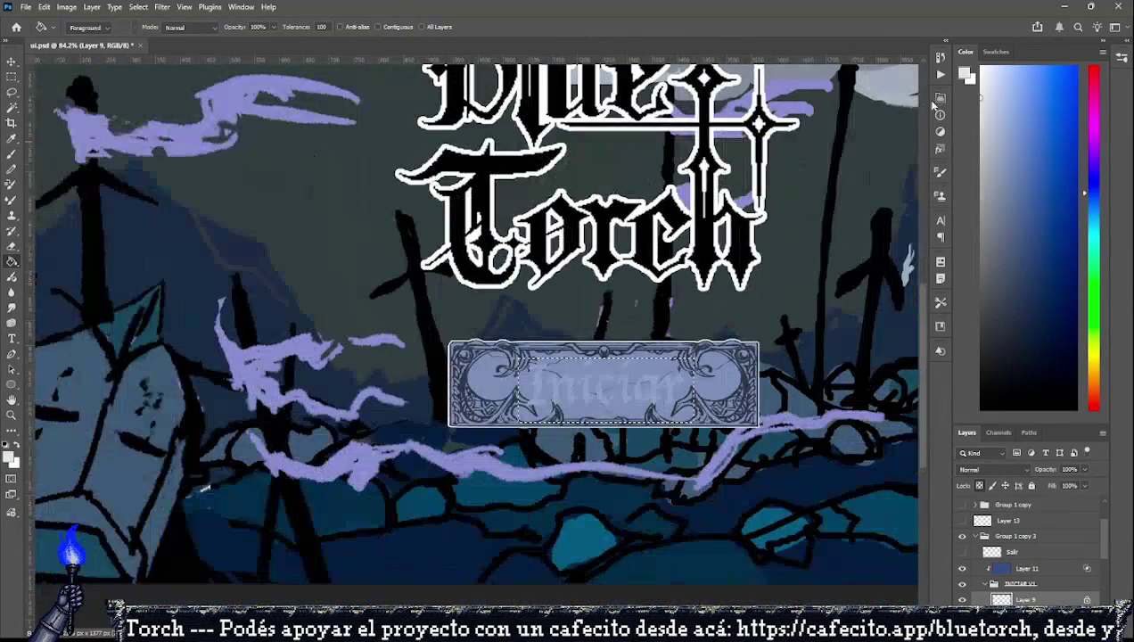
{"action": "left_click", "coordinate": [675, 389]}
{"action": "scroll", "coordinate": [674, 389], "scroll_direction": "down", "scroll_amount": 1}
{"action": "scroll", "coordinate": [686, 386], "scroll_direction": "down", "scroll_amount": 1}
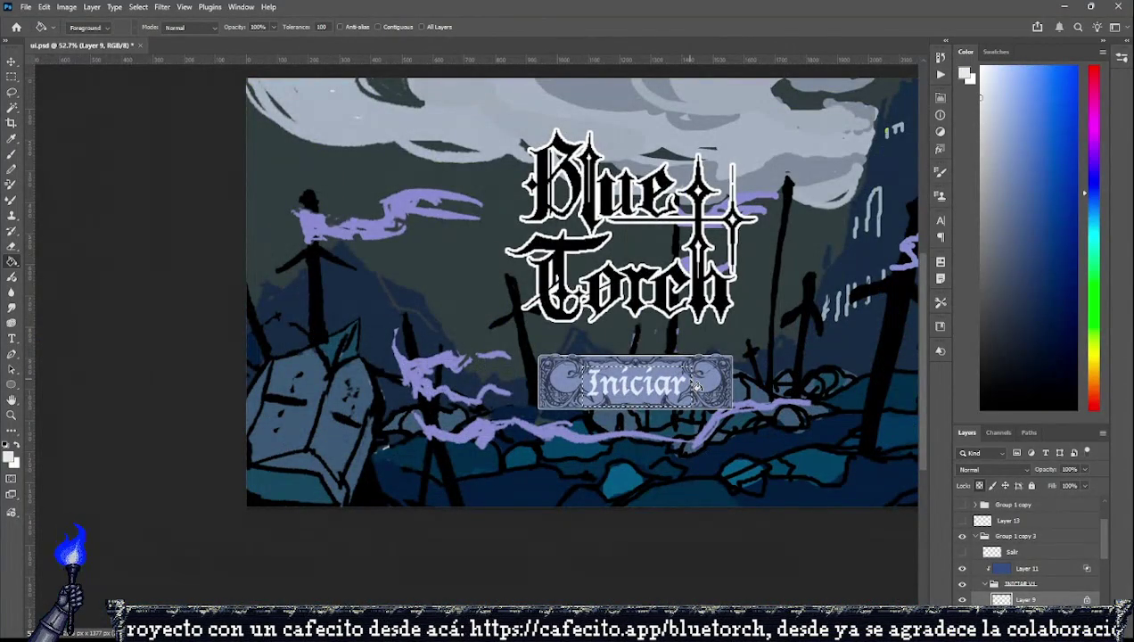
Deselect, zoom in on the button and show the white Iniciar text layer again.
{"action": "key", "text": "ctrl+d"}
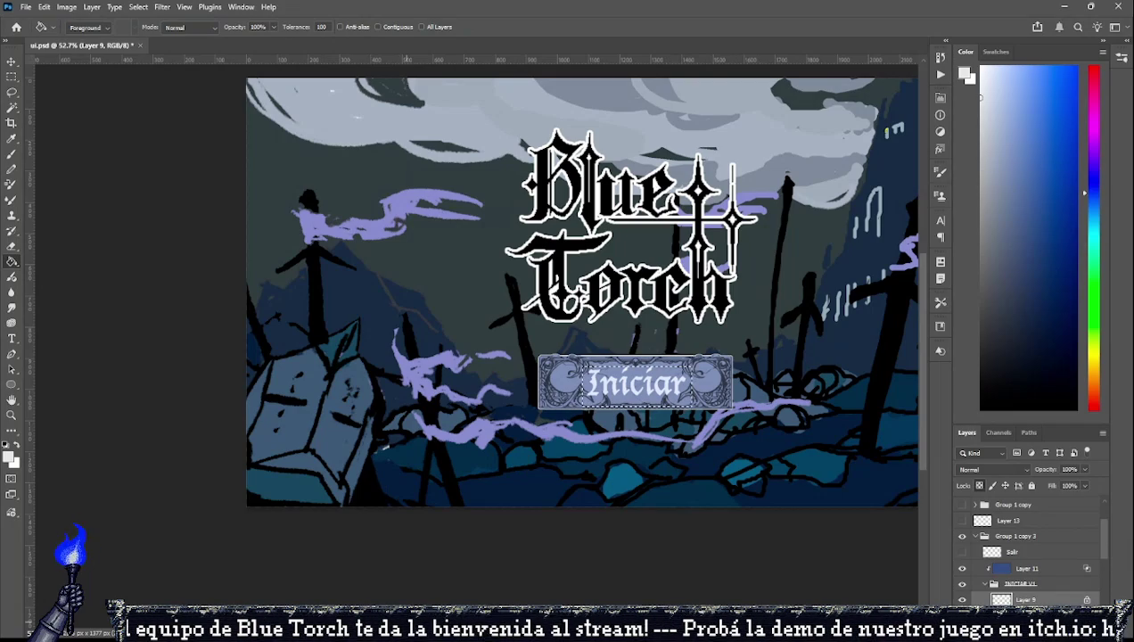
{"action": "scroll", "coordinate": [659, 401], "scroll_direction": "up", "scroll_amount": 3}
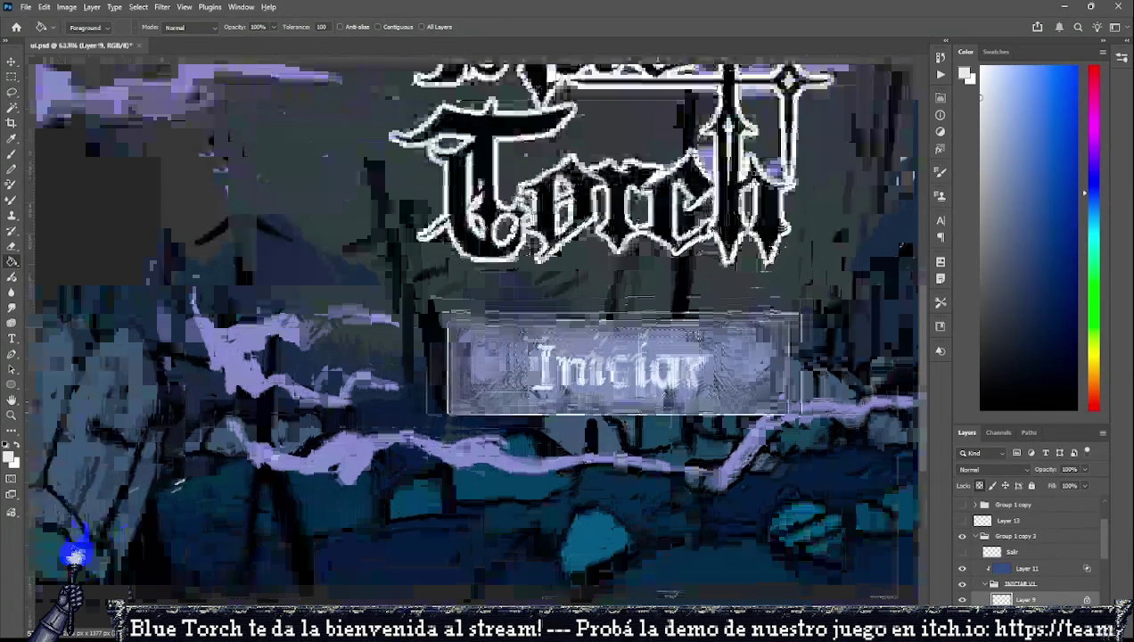
{"action": "scroll", "coordinate": [660, 401], "scroll_direction": "up", "scroll_amount": 2}
{"action": "left_click", "coordinate": [961, 600]}
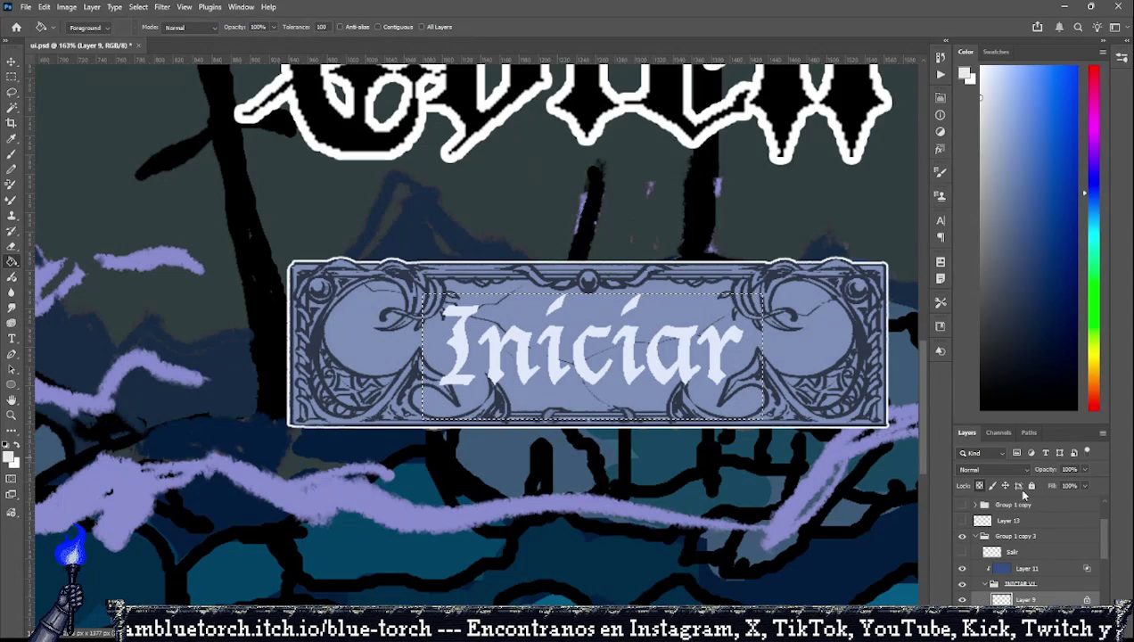
Create Layer 14 with Ctrl+J, then compare the crisp and soft lettering versions via undo/redo.
{"action": "left_click", "coordinate": [12, 77]}
{"action": "key", "text": "ctrl+j"}
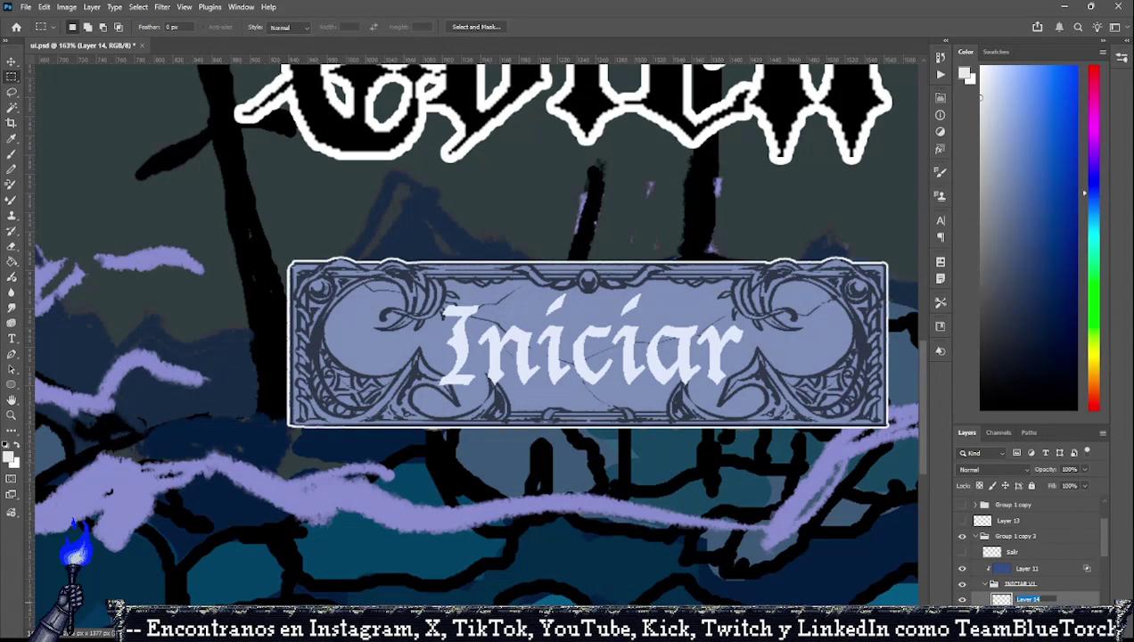
{"action": "key", "text": "space"}
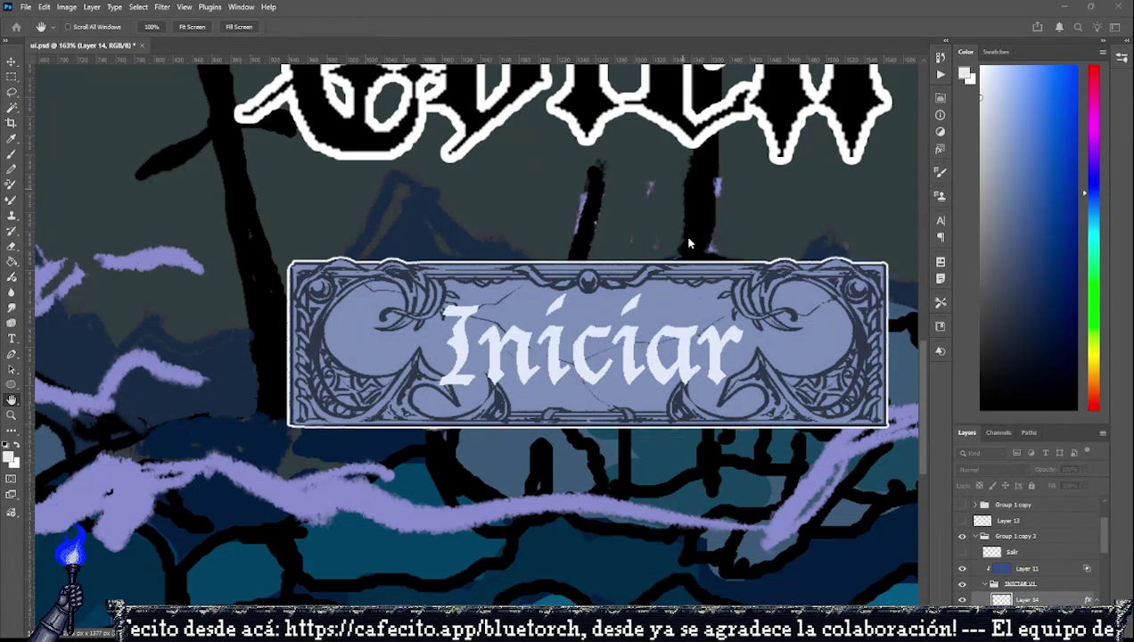
{"action": "key", "text": "ctrl+z"}
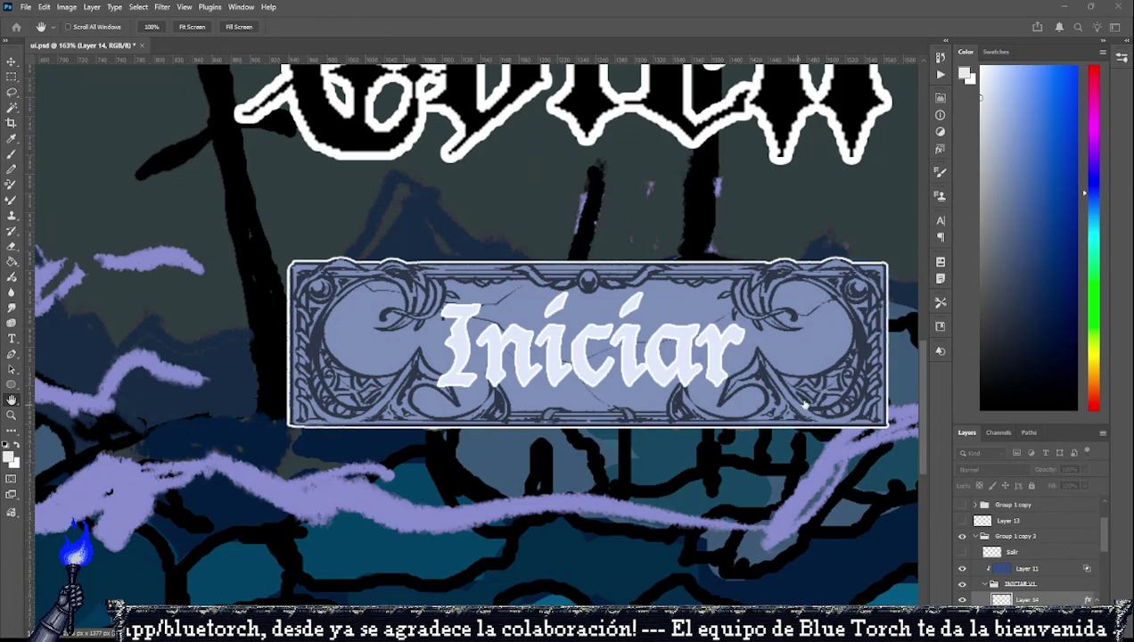
{"action": "key", "text": "ctrl+shift+z"}
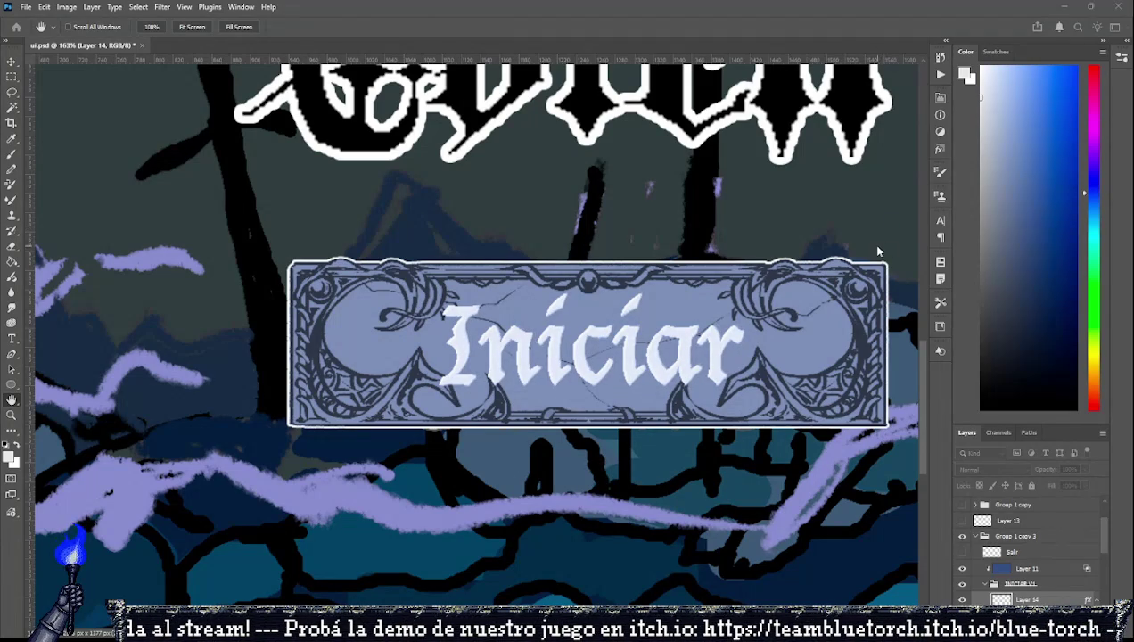
Adjust Bevel & Emboss on the Iniciar lettering, alternating between Eyedropper and Hand tool.
{"action": "key", "text": "i"}
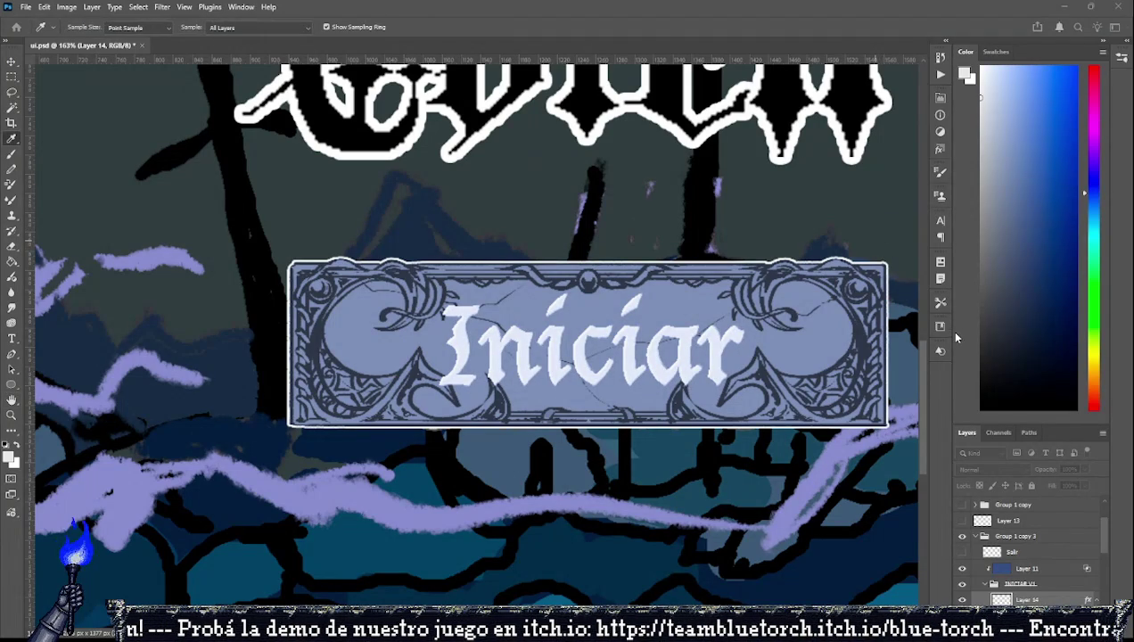
{"action": "key", "text": "h"}
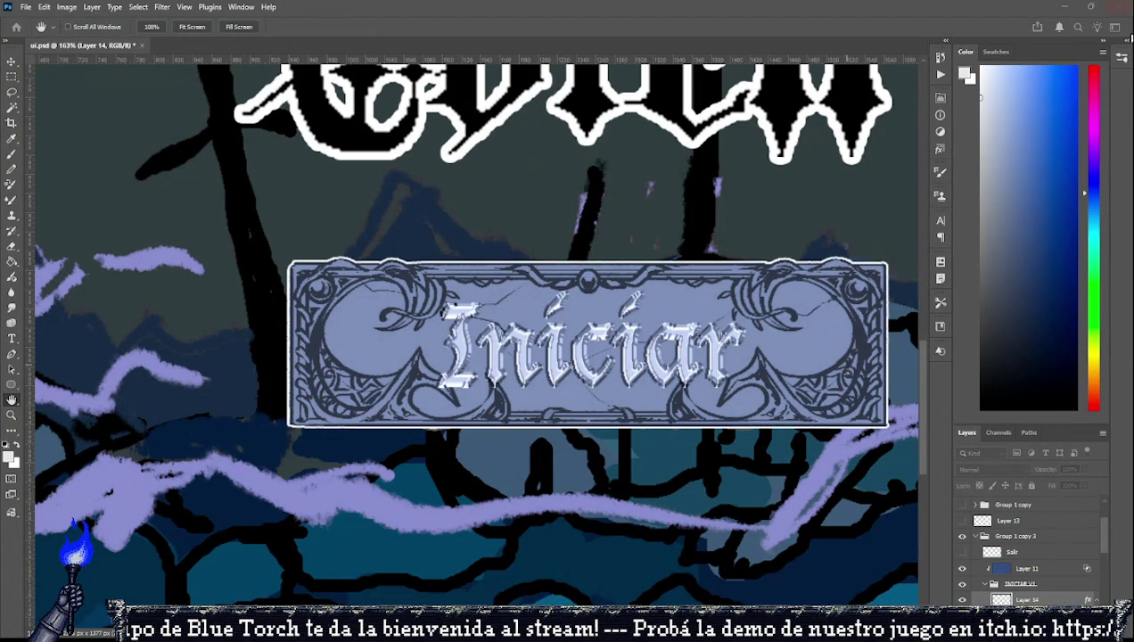
Zoom in on the Iniciar button and increase the letters' bevel depth and shadow.
{"action": "key", "text": "m"}
{"action": "scroll", "coordinate": [660, 401], "scroll_direction": "down", "scroll_amount": 5}
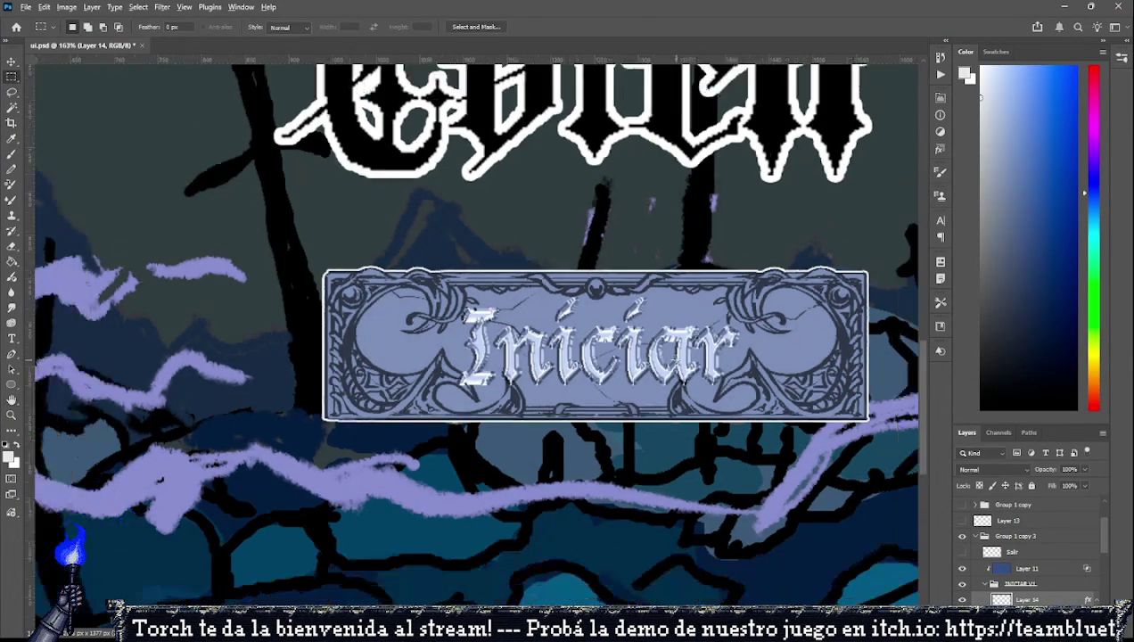
{"action": "scroll", "coordinate": [615, 348], "scroll_direction": "up", "scroll_amount": 3}
{"action": "scroll", "coordinate": [615, 347], "scroll_direction": "up", "scroll_amount": 2}
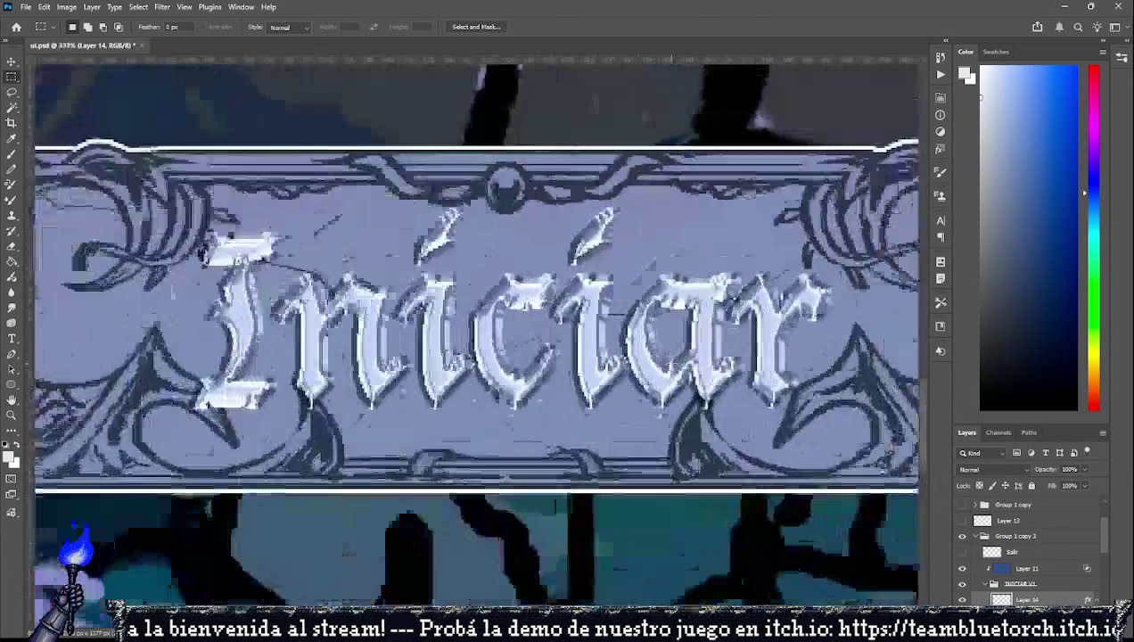
{"action": "scroll", "coordinate": [615, 348], "scroll_direction": "down", "scroll_amount": 2}
{"action": "scroll", "coordinate": [664, 361], "scroll_direction": "down", "scroll_amount": 5}
{"action": "scroll", "coordinate": [664, 361], "scroll_direction": "up", "scroll_amount": 2}
{"action": "scroll", "coordinate": [664, 361], "scroll_direction": "up", "scroll_amount": 3}
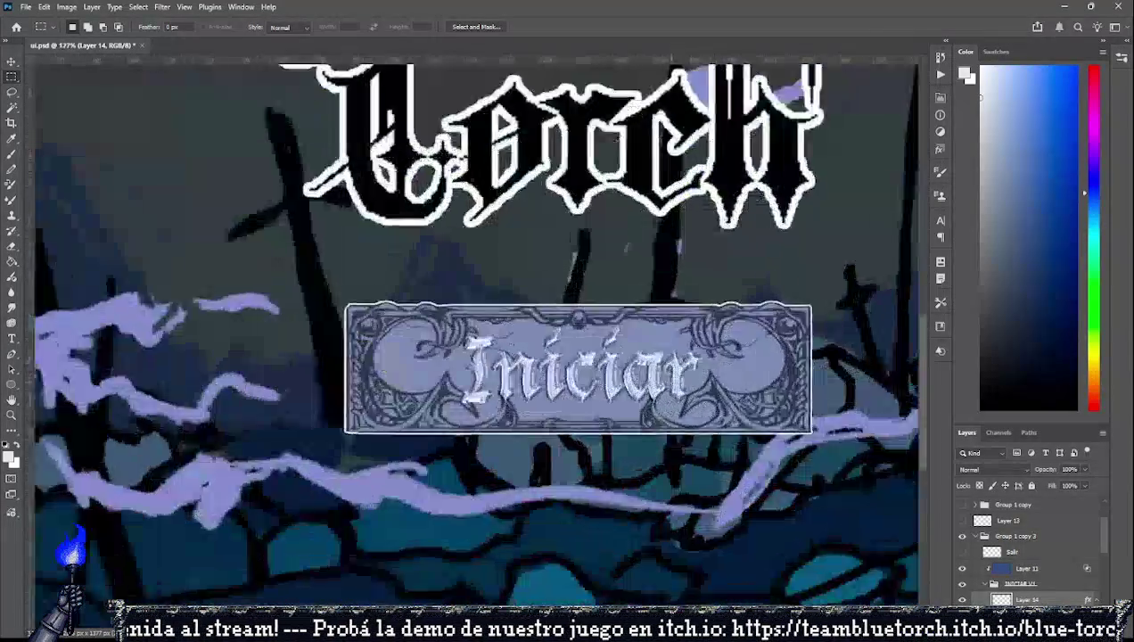
{"action": "scroll", "coordinate": [664, 361], "scroll_direction": "up", "scroll_amount": 2}
{"action": "key", "text": "space"}
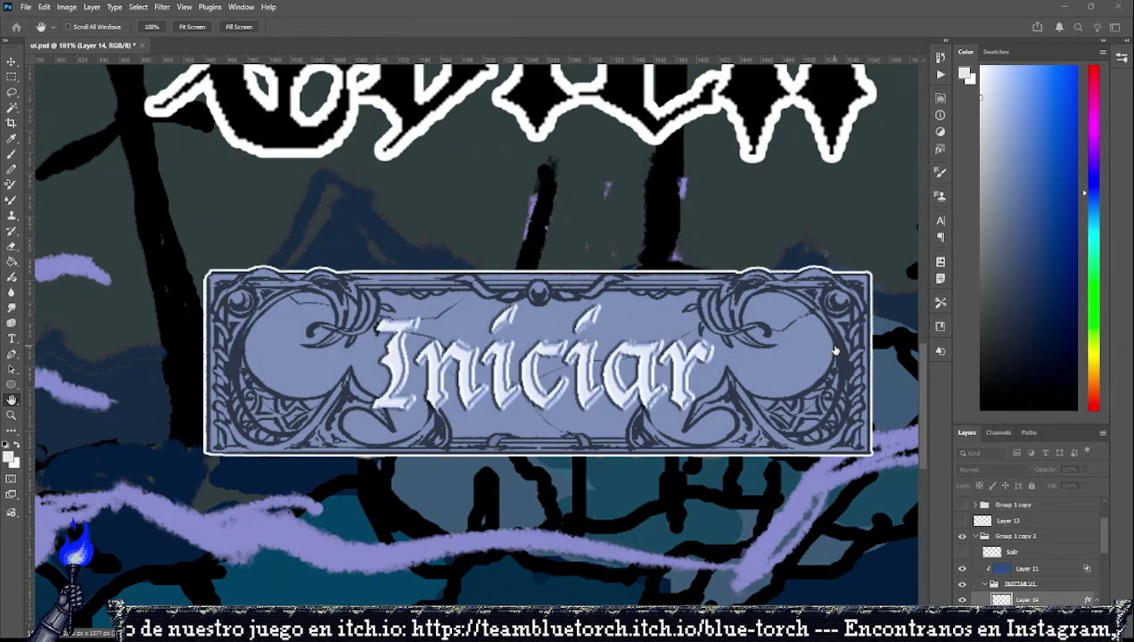
{"action": "scroll", "coordinate": [588, 392], "scroll_direction": "down", "scroll_amount": 5}
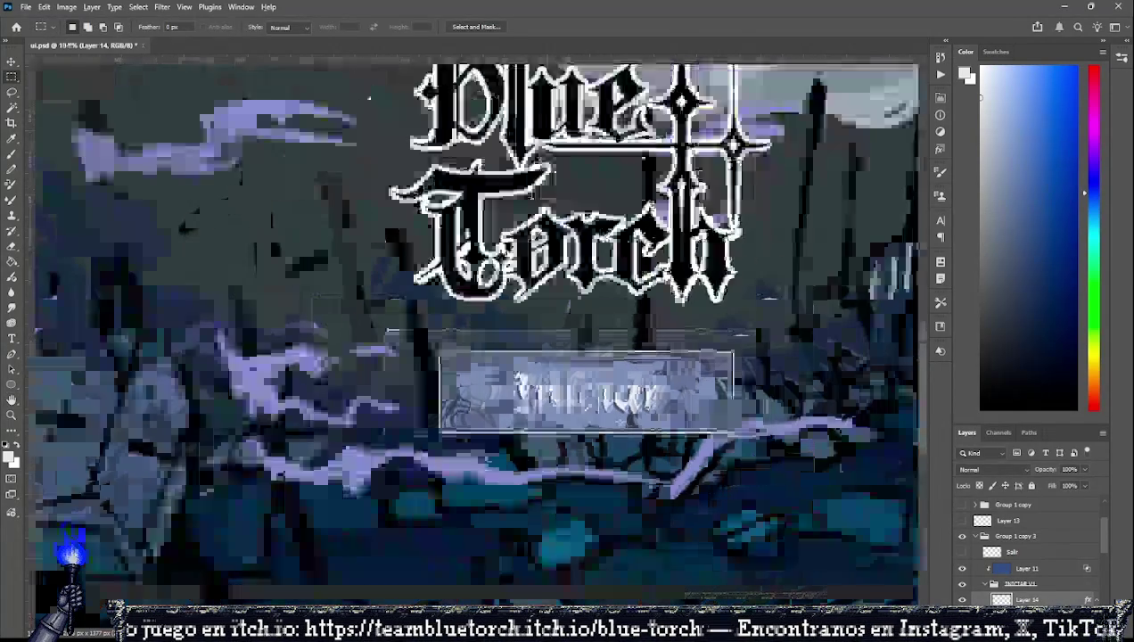
{"action": "scroll", "coordinate": [620, 423], "scroll_direction": "up", "scroll_amount": 5}
{"action": "scroll", "coordinate": [621, 425], "scroll_direction": "up", "scroll_amount": 3}
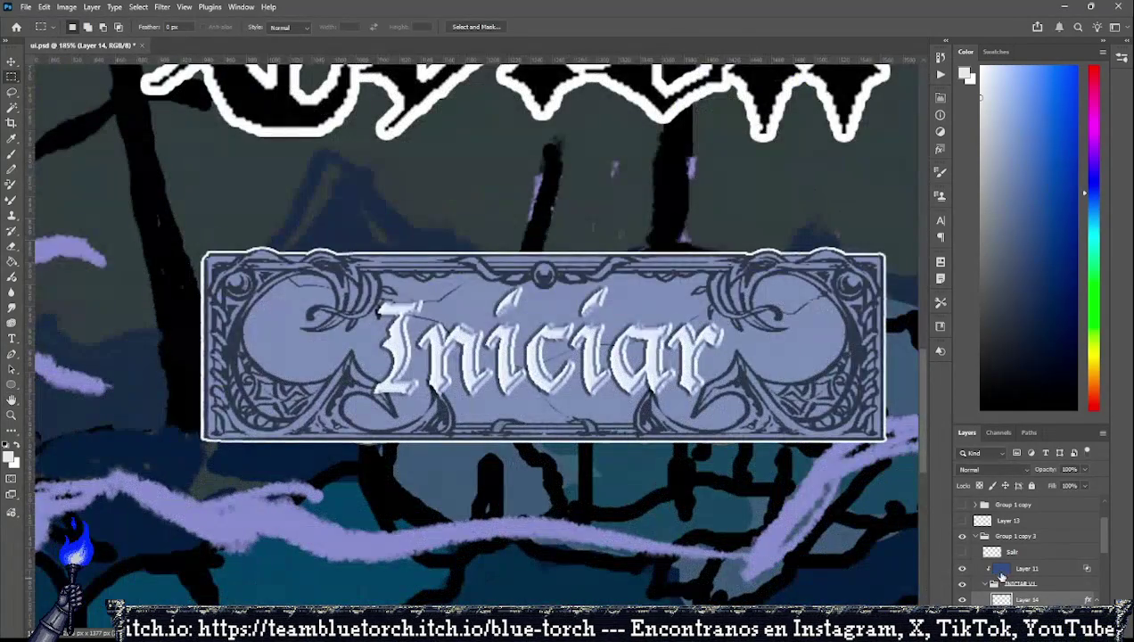
{"action": "key", "text": "space"}
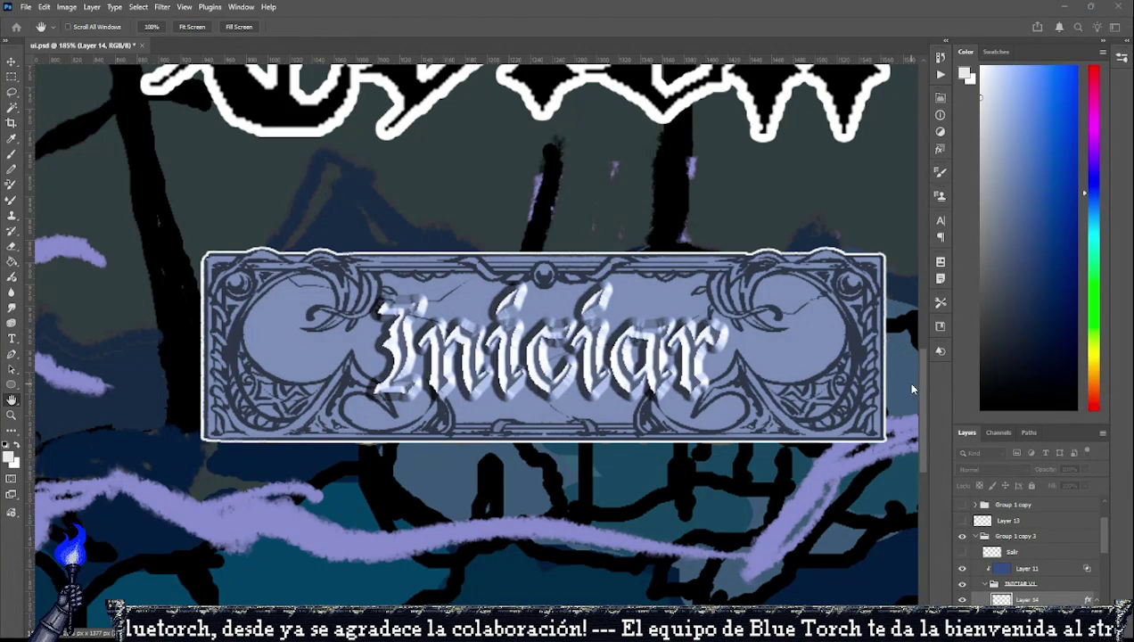
{"action": "key", "text": "i"}
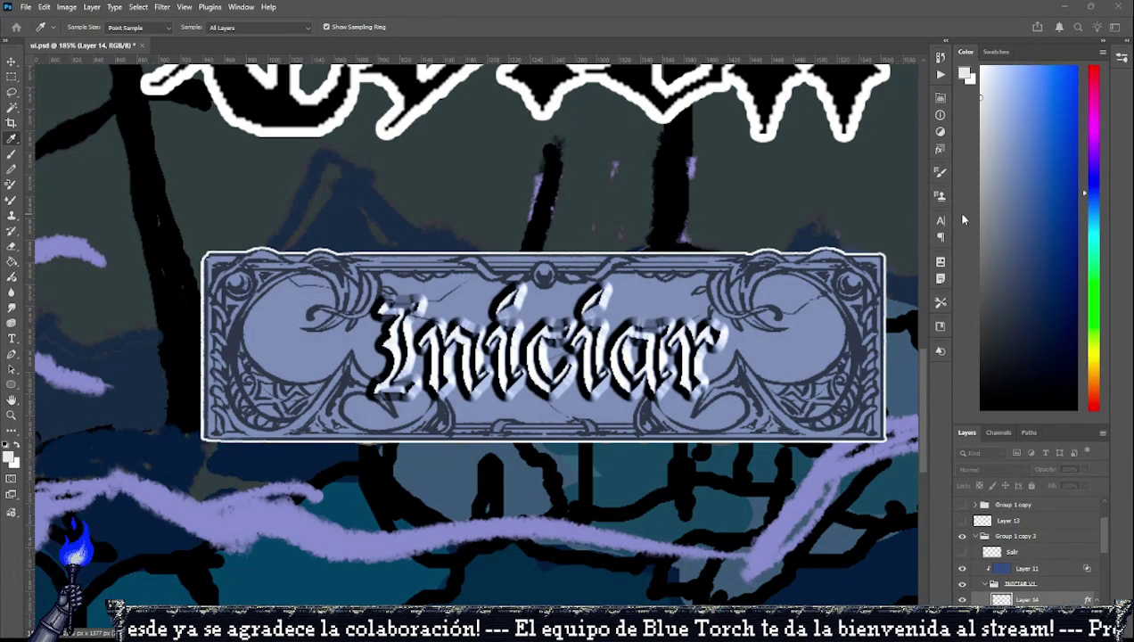
{"action": "key", "text": "h"}
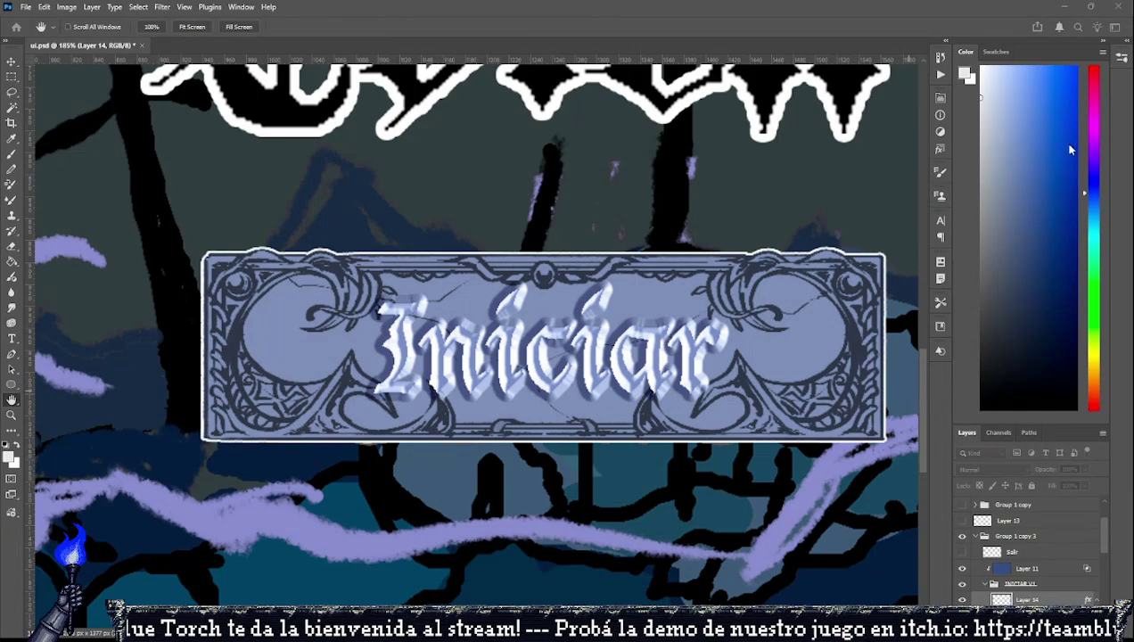
{"action": "key", "text": "m"}
{"action": "scroll", "coordinate": [674, 456], "scroll_direction": "down", "scroll_amount": 5}
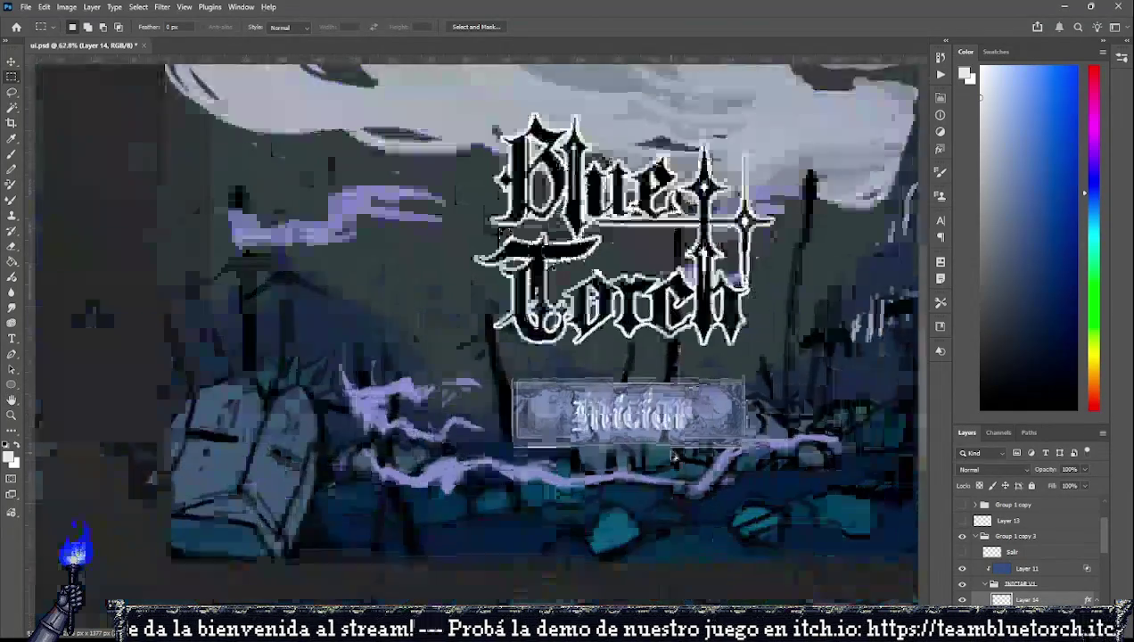
{"action": "scroll", "coordinate": [642, 410], "scroll_direction": "up", "scroll_amount": 3}
{"action": "scroll", "coordinate": [588, 348], "scroll_direction": "up", "scroll_amount": 2}
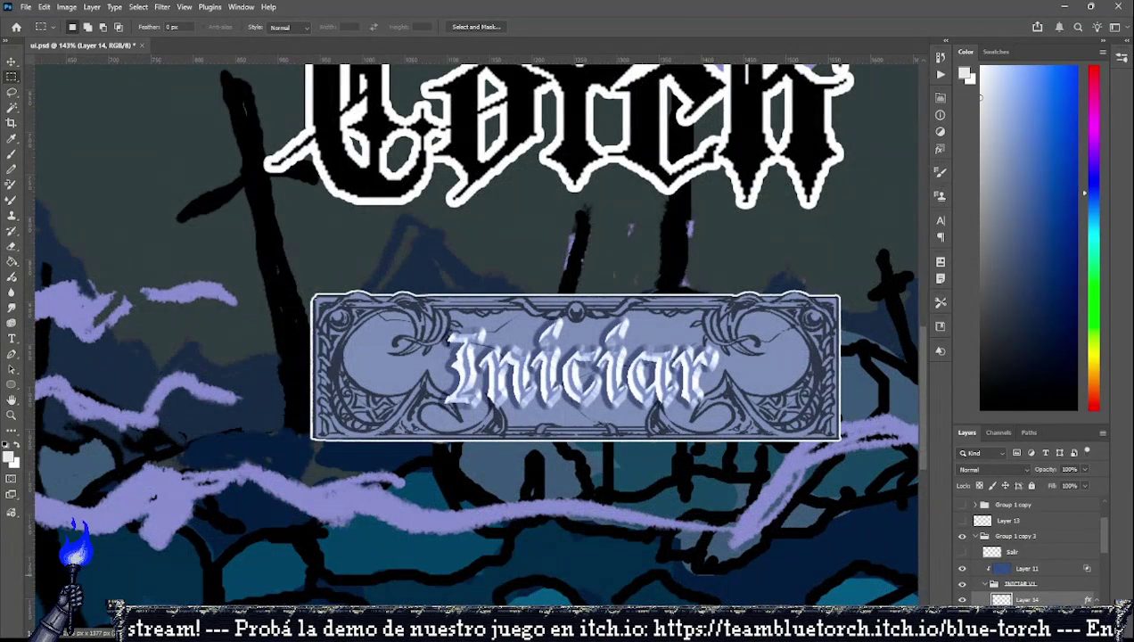
{"action": "left_click", "coordinate": [962, 600]}
{"action": "left_click", "coordinate": [961, 599]}
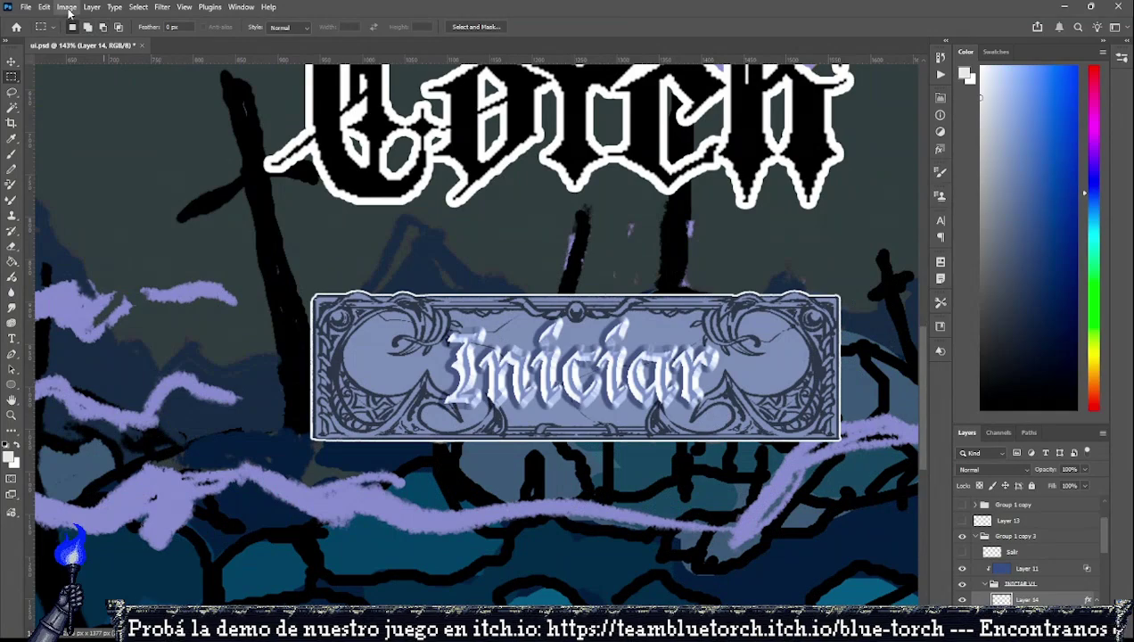
{"action": "key", "text": "i"}
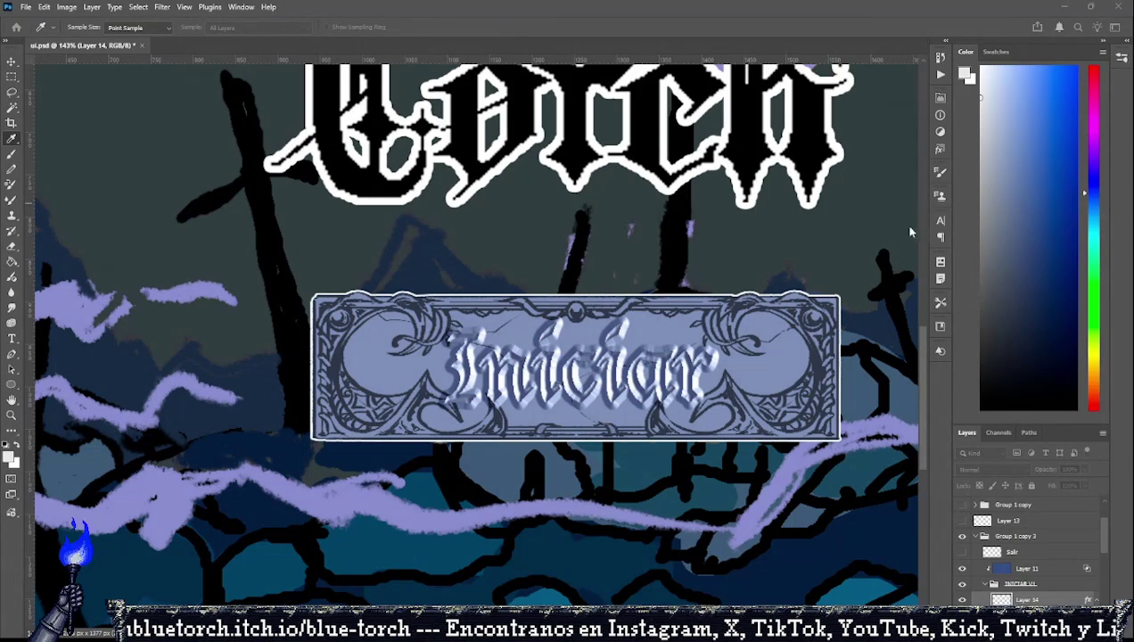
{"action": "key", "text": "m"}
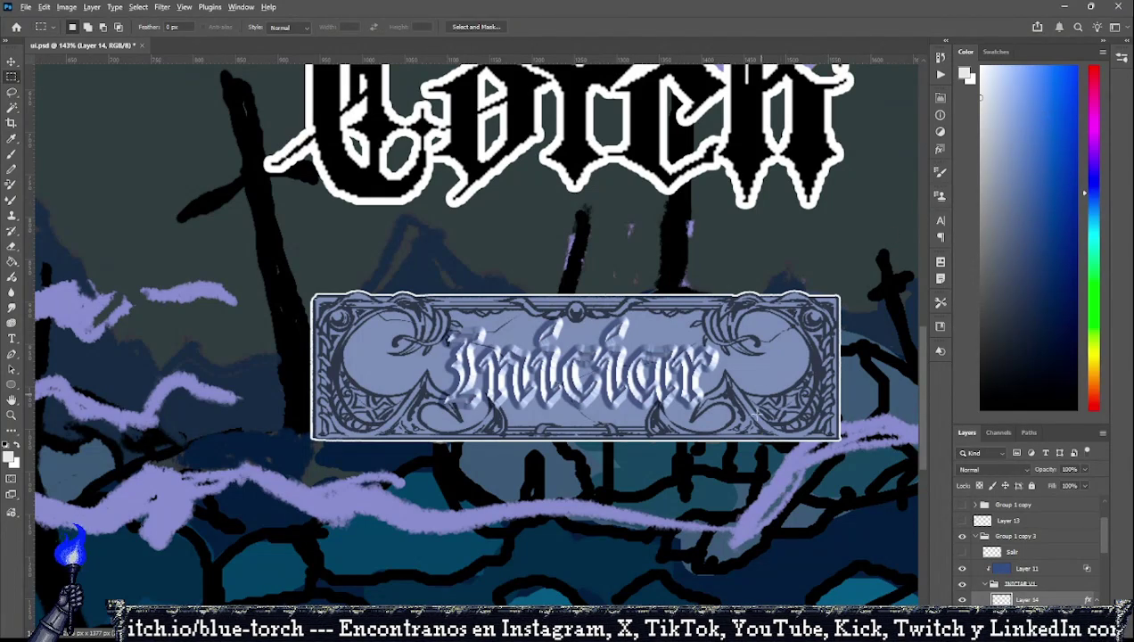
{"action": "scroll", "coordinate": [748, 417], "scroll_direction": "down", "scroll_amount": 5}
{"action": "scroll", "coordinate": [747, 417], "scroll_direction": "up", "scroll_amount": 5}
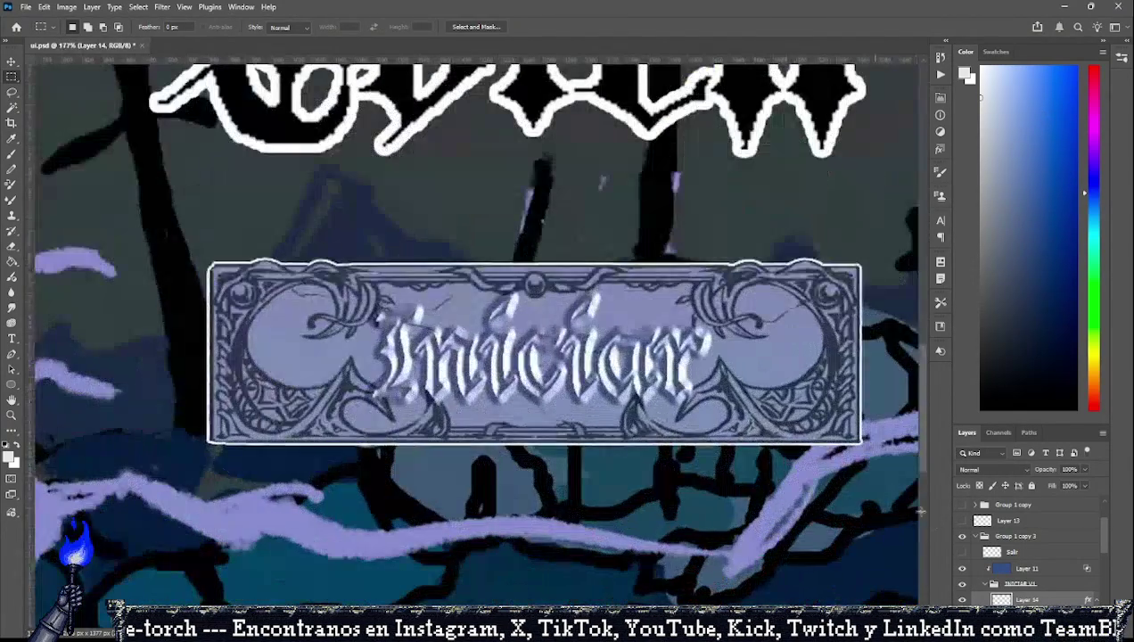
{"action": "scroll", "coordinate": [1020, 579], "scroll_direction": "down", "scroll_amount": 1}
{"action": "scroll", "coordinate": [1020, 579], "scroll_direction": "down", "scroll_amount": 1}
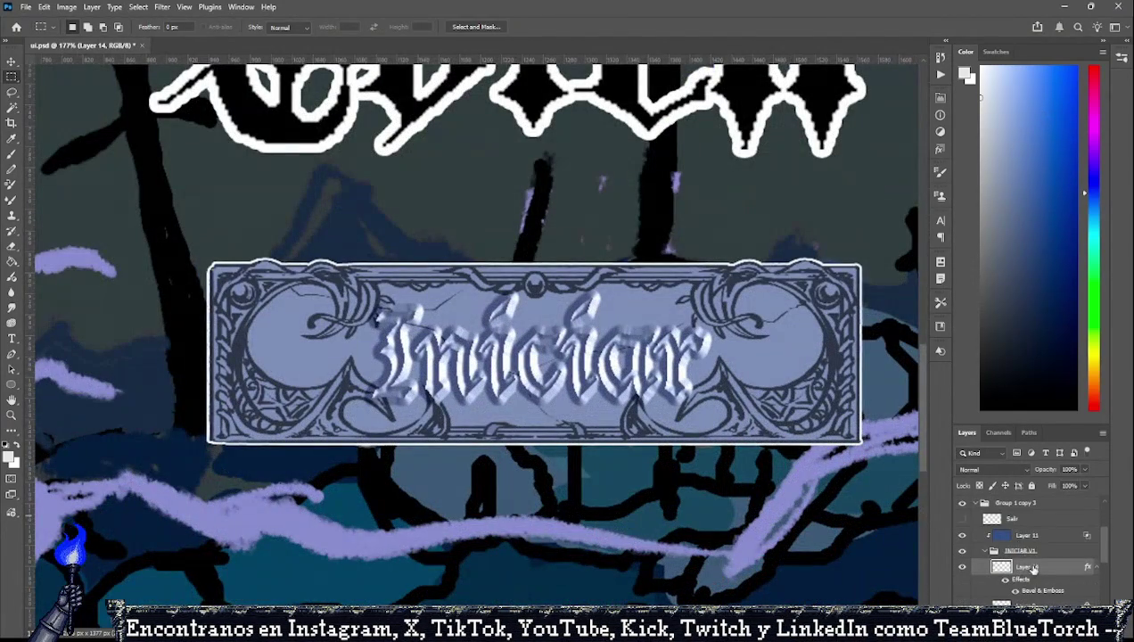
{"action": "scroll", "coordinate": [1025, 571], "scroll_direction": "down", "scroll_amount": 1}
{"action": "scroll", "coordinate": [1031, 592], "scroll_direction": "down", "scroll_amount": 1}
{"action": "scroll", "coordinate": [1031, 593], "scroll_direction": "down", "scroll_amount": 2}
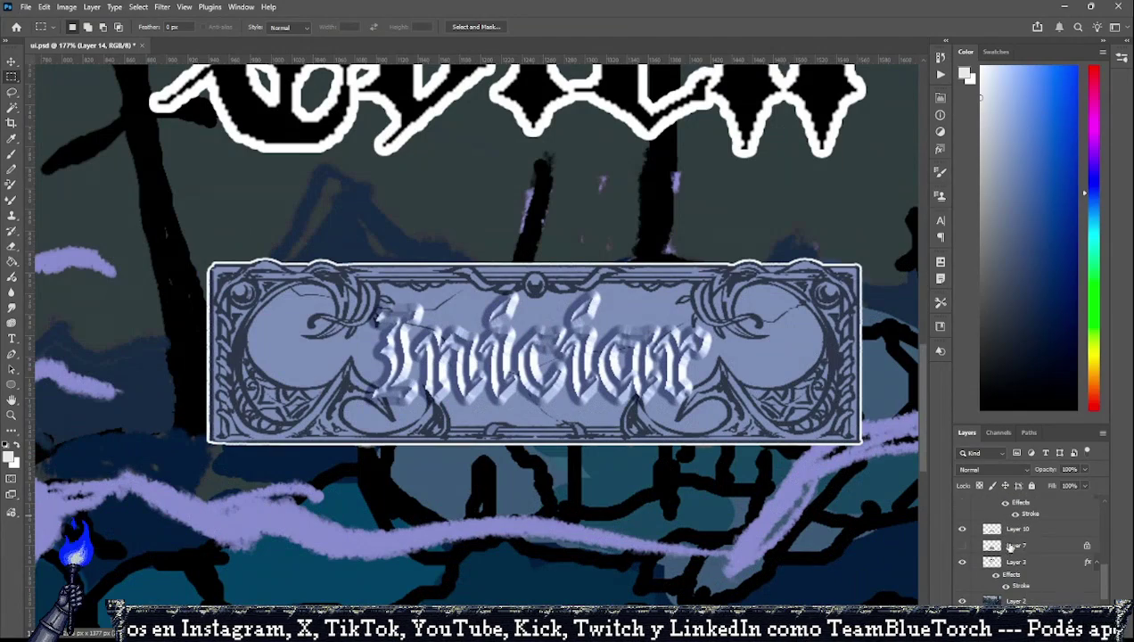
{"action": "left_click", "coordinate": [1011, 530]}
{"action": "left_click", "coordinate": [962, 562]}
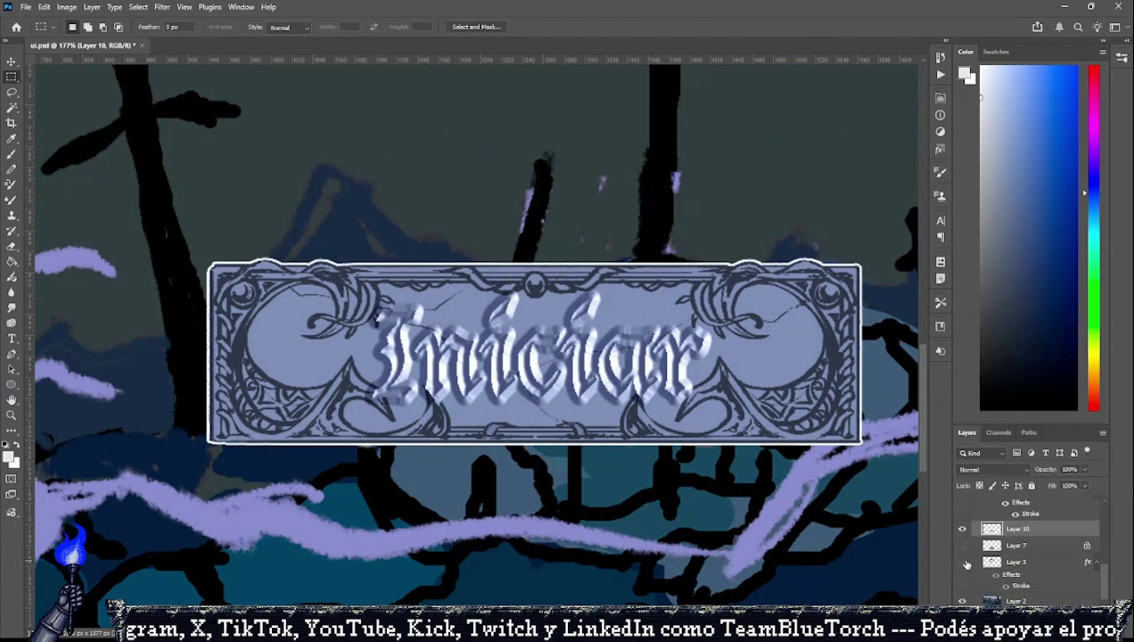
{"action": "scroll", "coordinate": [1011, 552], "scroll_direction": "up", "scroll_amount": 3}
{"action": "scroll", "coordinate": [1010, 551], "scroll_direction": "down", "scroll_amount": 3}
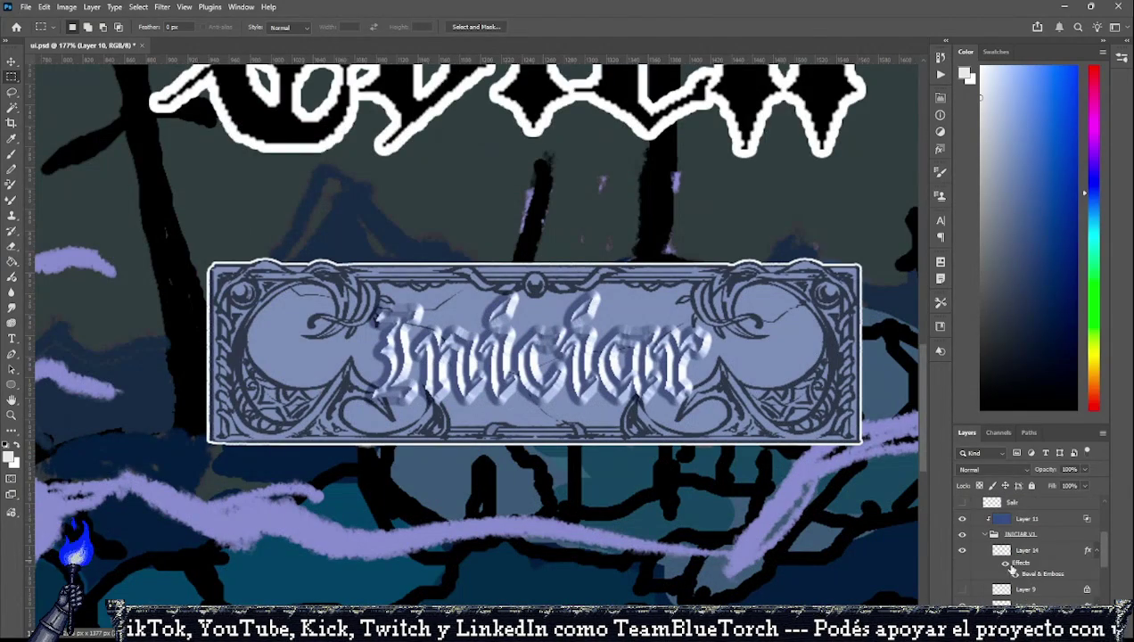
{"action": "left_click", "coordinate": [1005, 549]}
{"action": "scroll", "coordinate": [1026, 560], "scroll_direction": "down", "scroll_amount": 1}
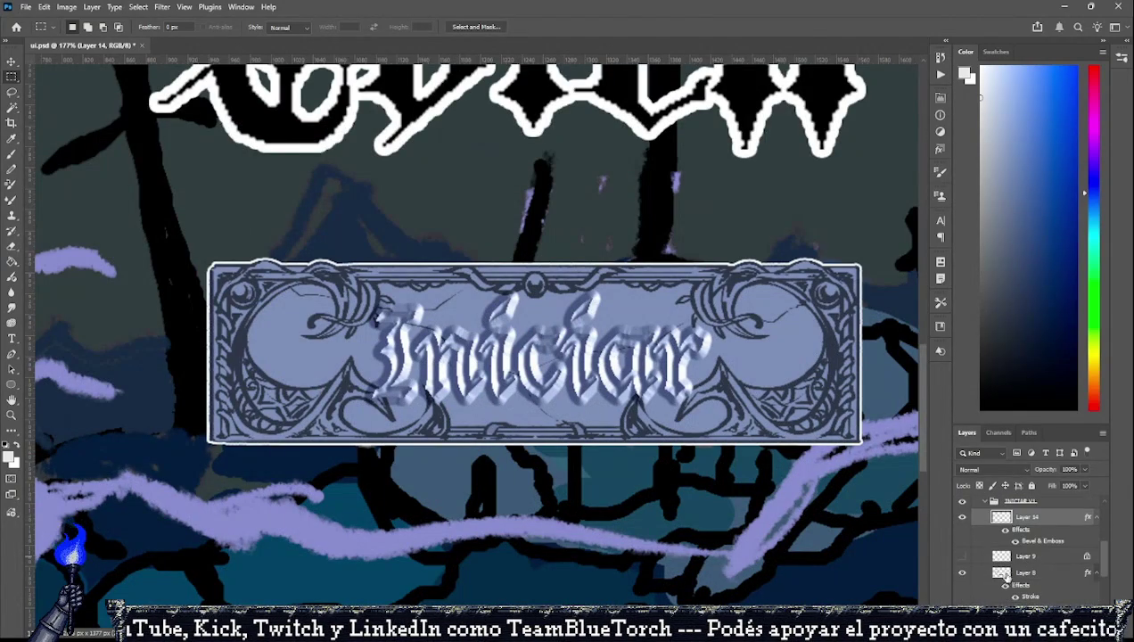
{"action": "left_click", "coordinate": [962, 572]}
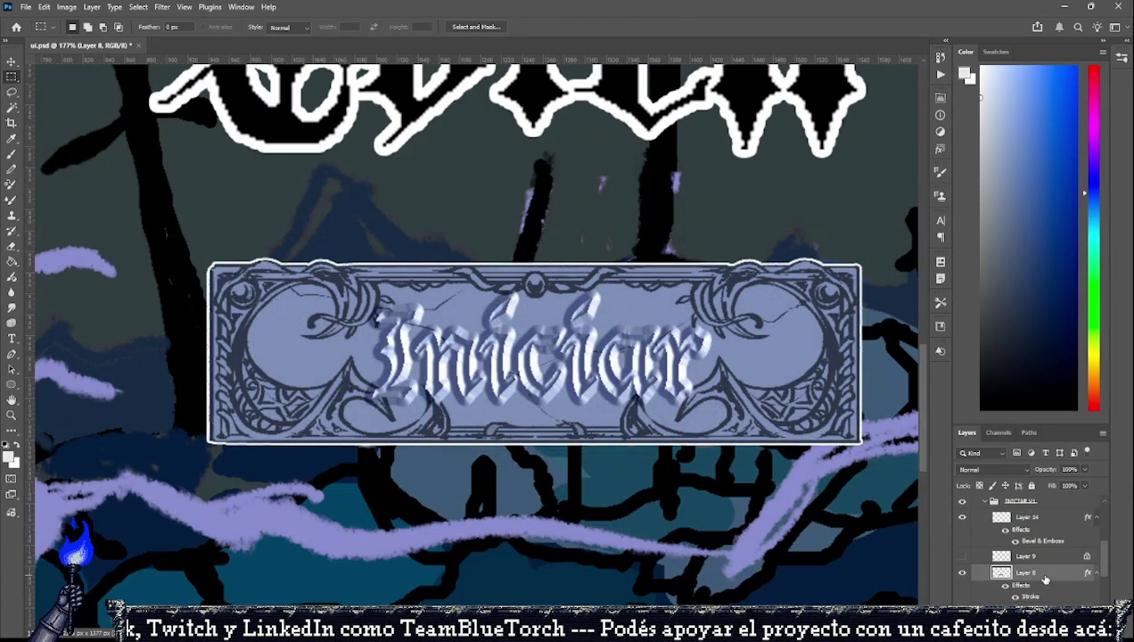
{"action": "left_click", "coordinate": [1042, 573]}
{"action": "key", "text": "h"}
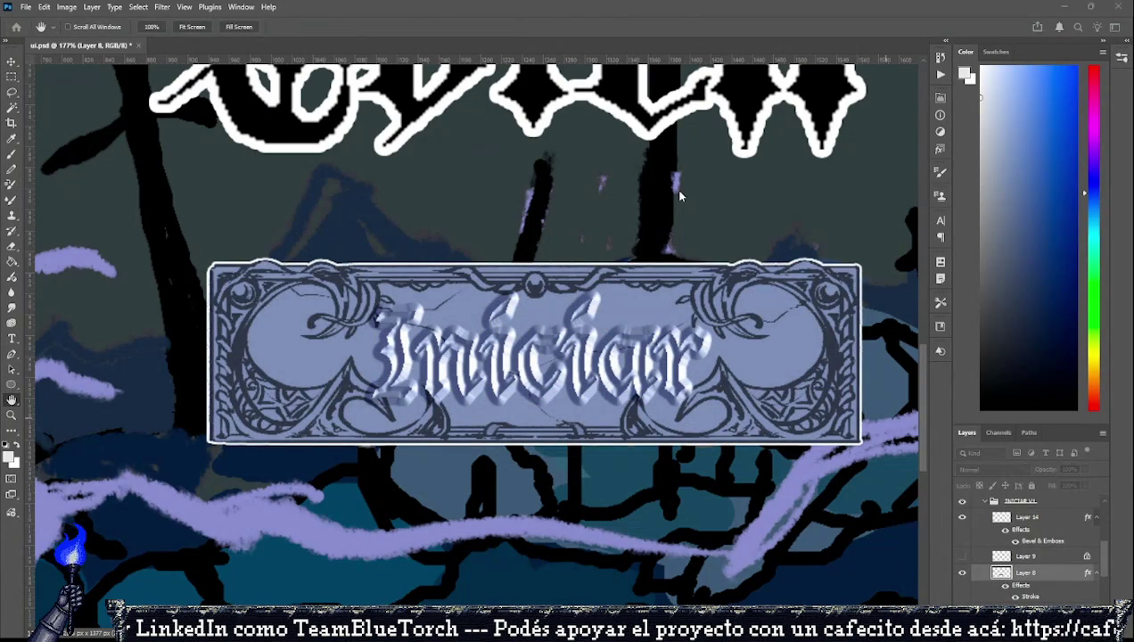
{"action": "key", "text": "ctrl+z"}
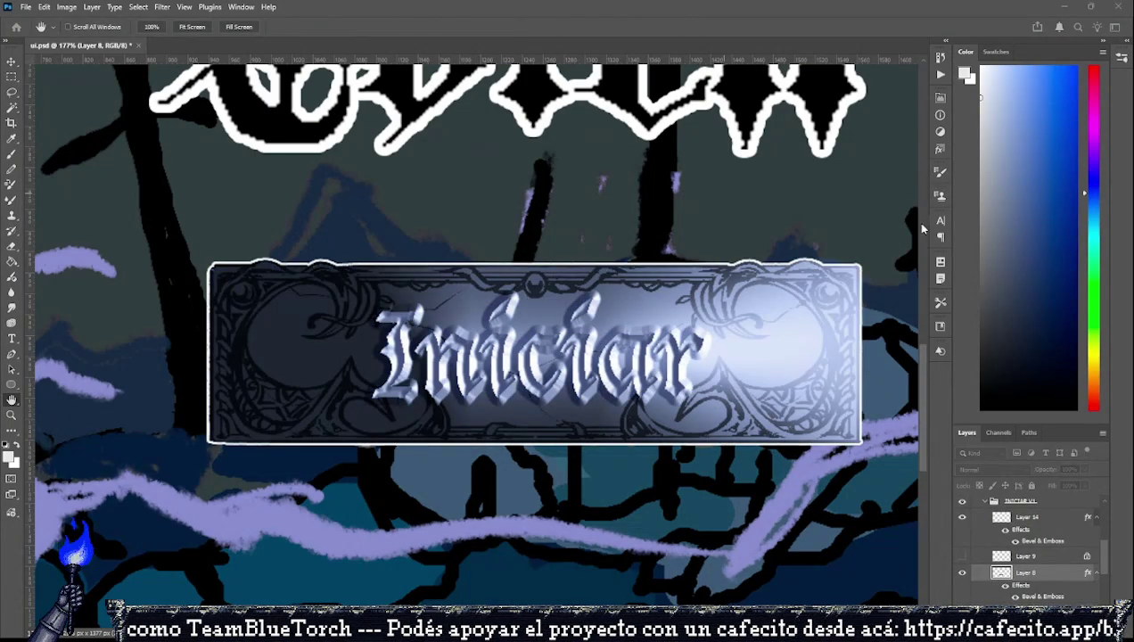
{"action": "key", "text": "ctrl+z"}
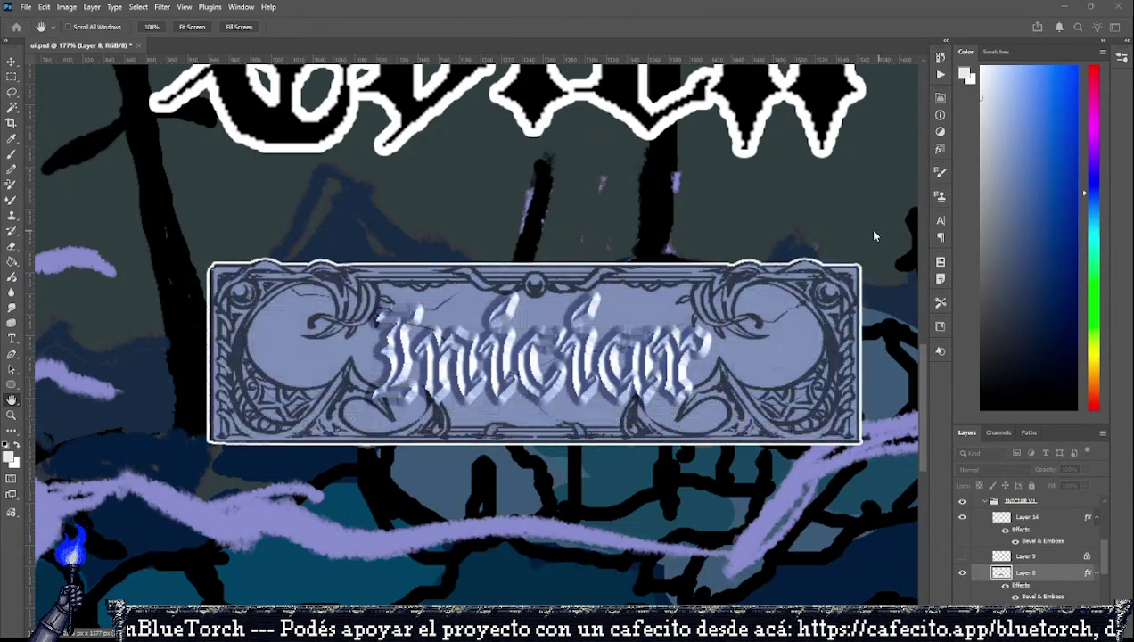
{"action": "key", "text": "ctrl+z"}
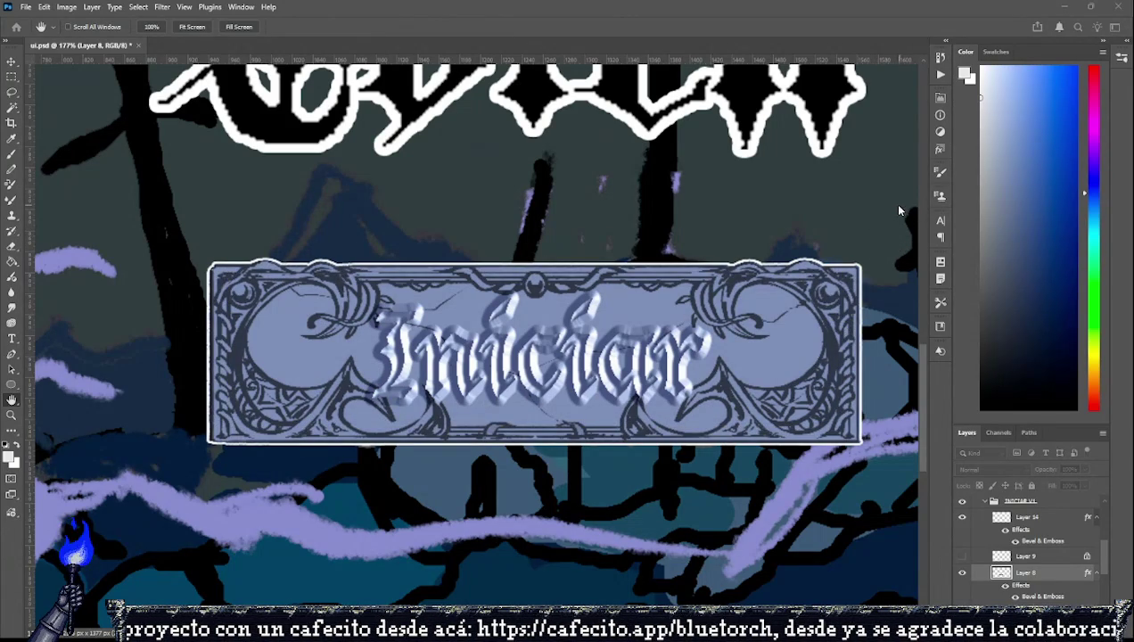
{"action": "key", "text": "m"}
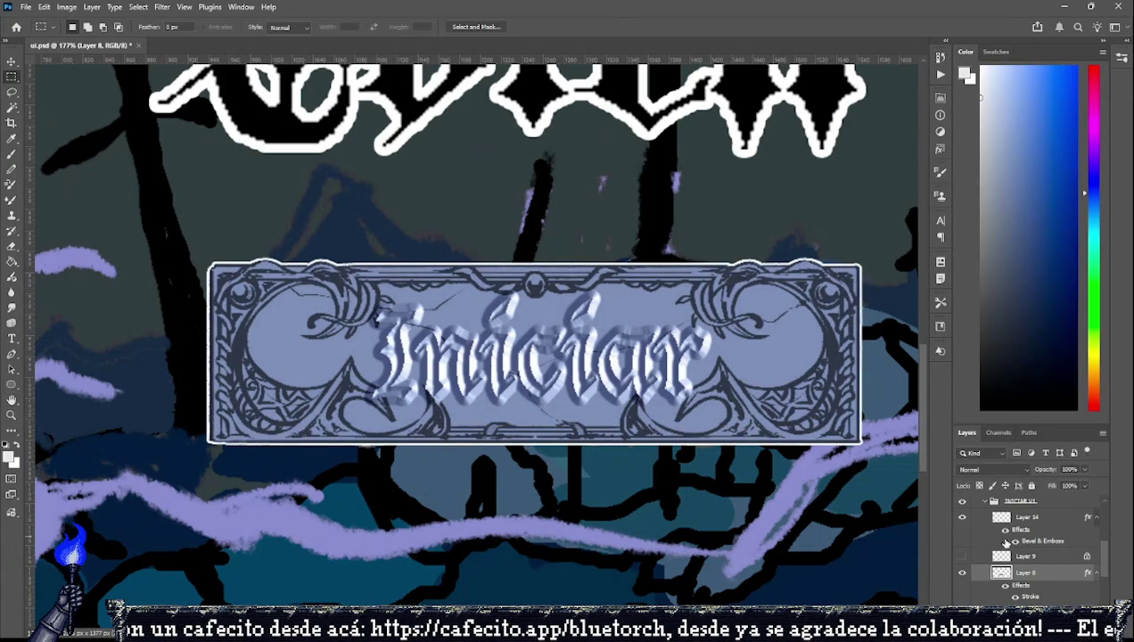
{"action": "left_click", "coordinate": [961, 573]}
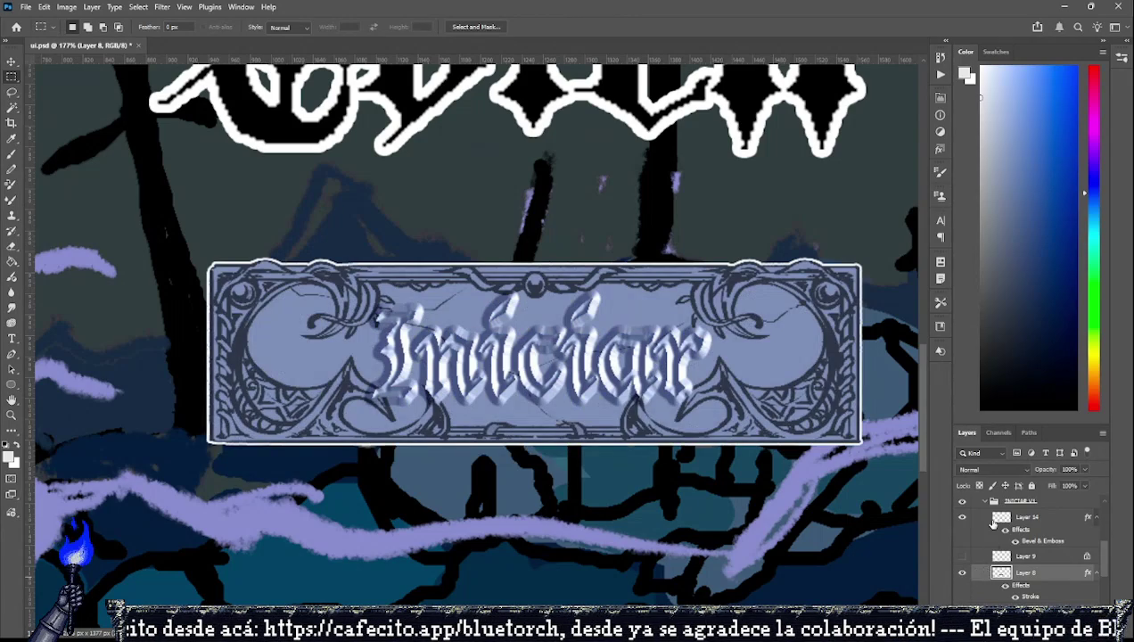
{"action": "scroll", "coordinate": [986, 526], "scroll_direction": "down", "scroll_amount": 1}
{"action": "scroll", "coordinate": [977, 542], "scroll_direction": "up", "scroll_amount": 1}
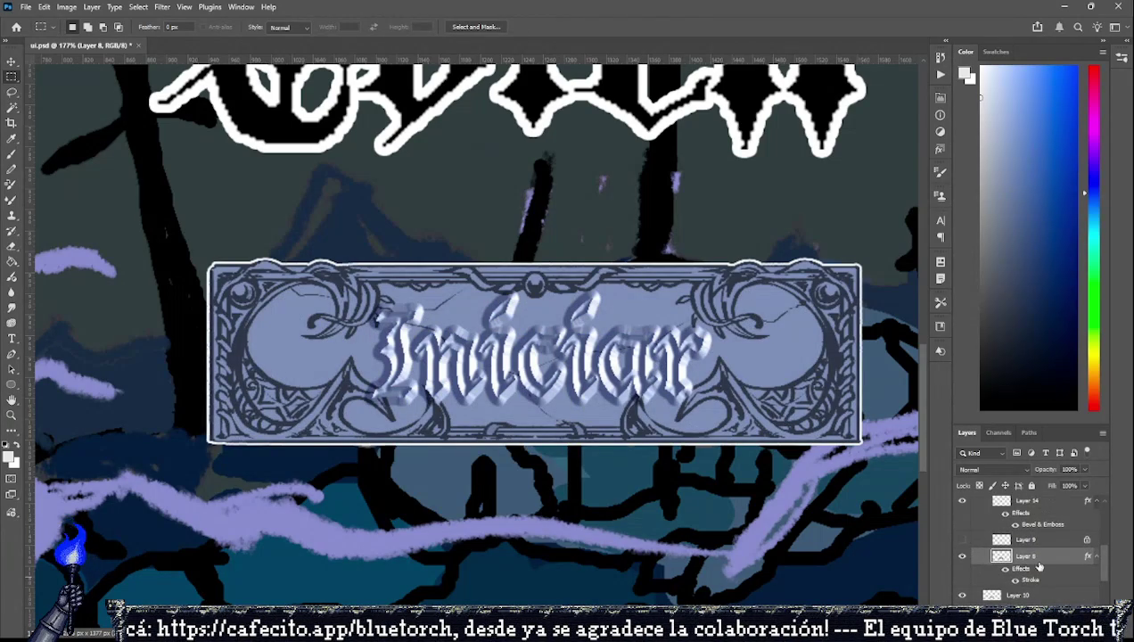
{"action": "key", "text": "h"}
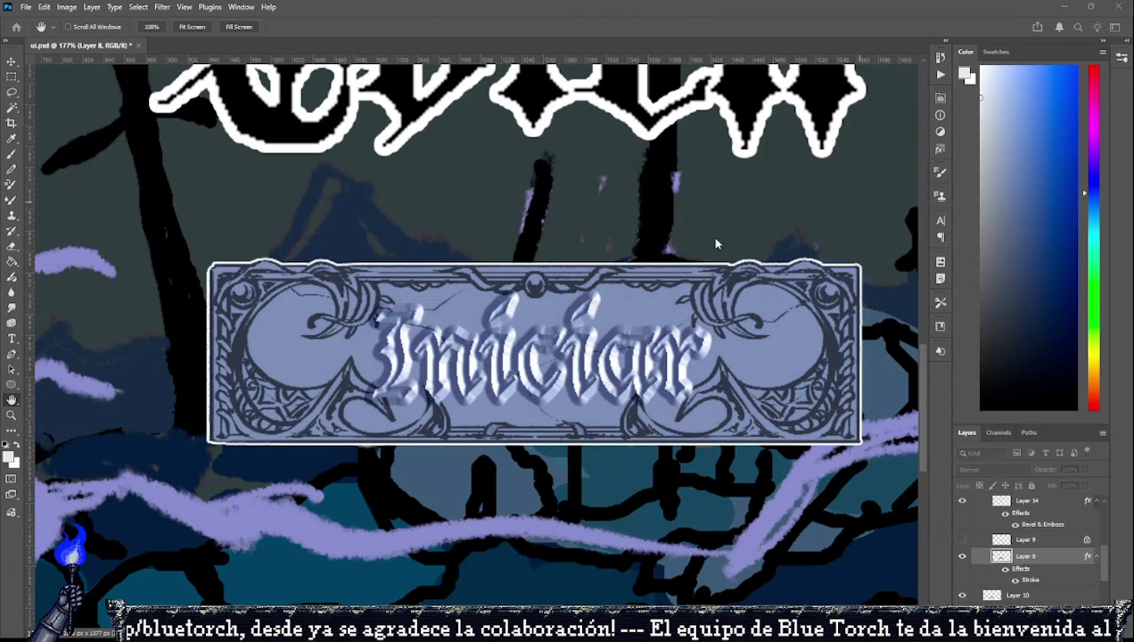
{"action": "key", "text": "ctrl+z"}
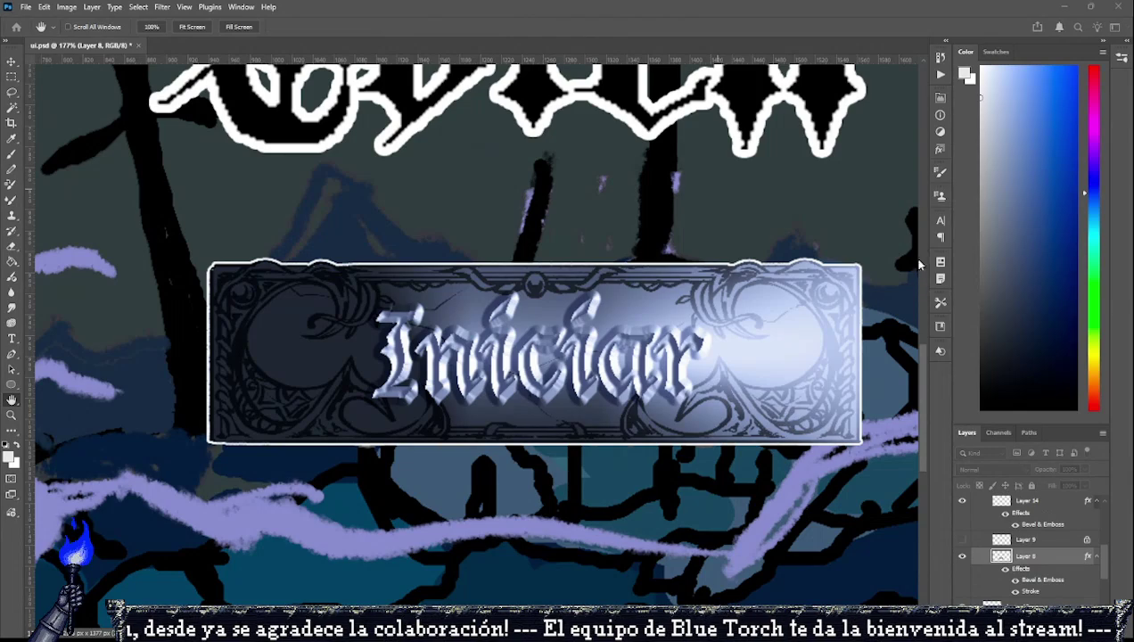
{"action": "key", "text": "ctrl+z"}
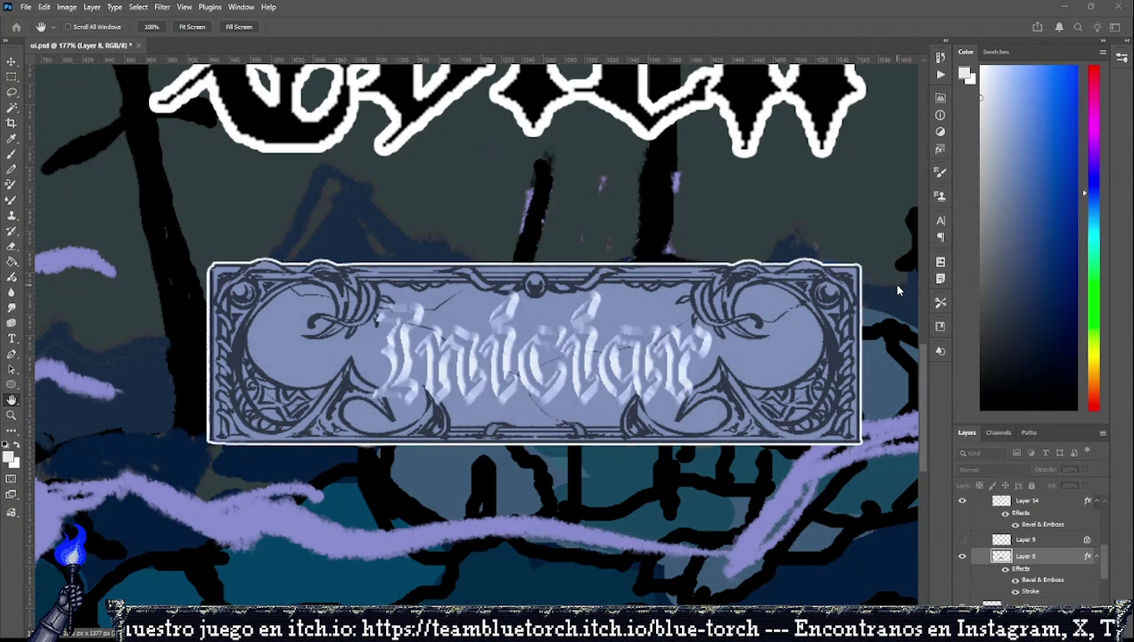
{"action": "key", "text": "m"}
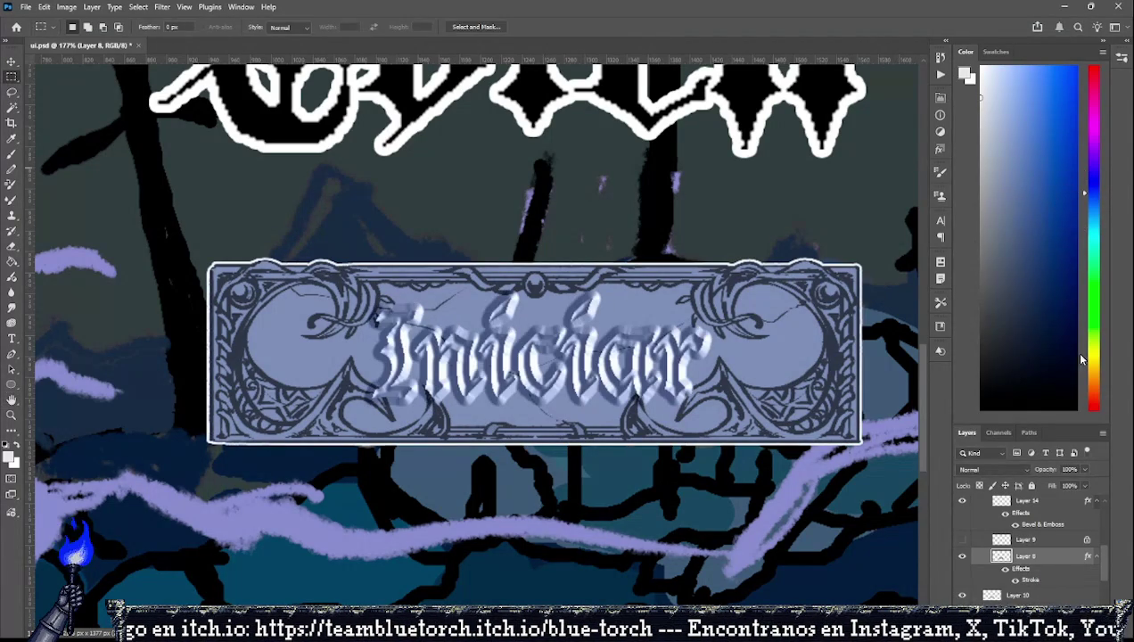
{"action": "left_click", "coordinate": [967, 556]}
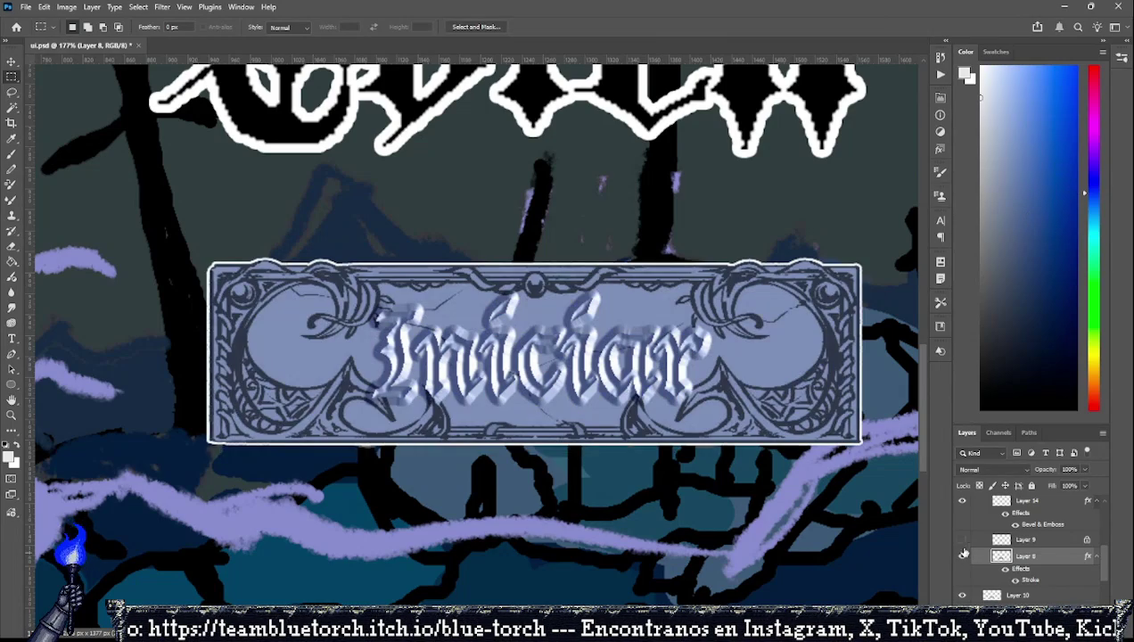
{"action": "key", "text": "h"}
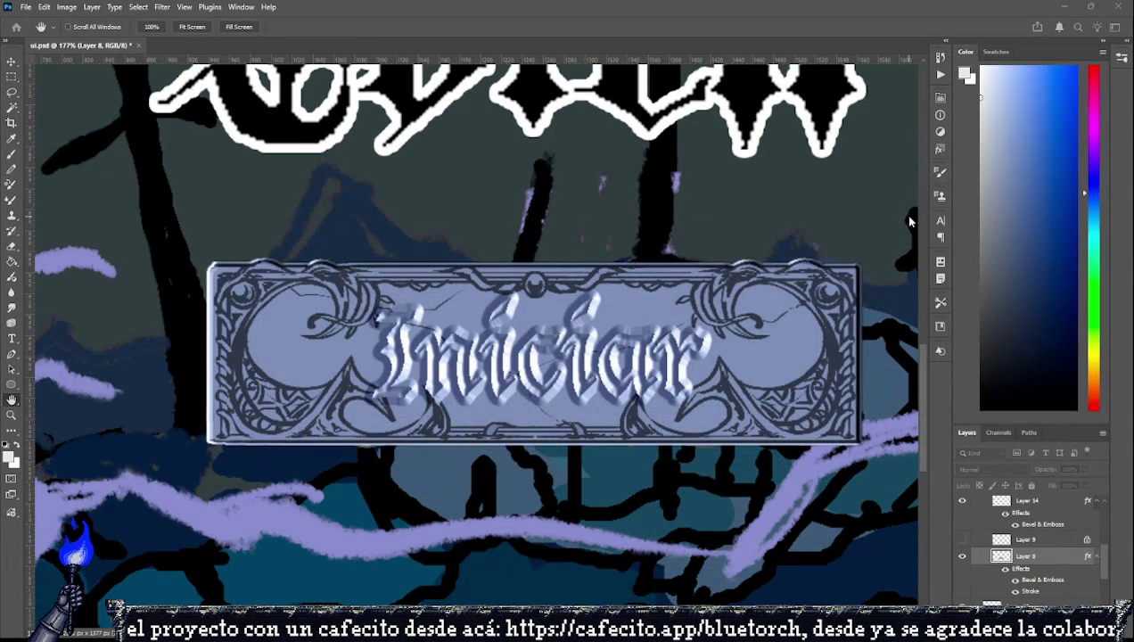
Apply a textured Bevel & Emboss style to the Layer 8 banner frame.
{"action": "key", "text": "m"}
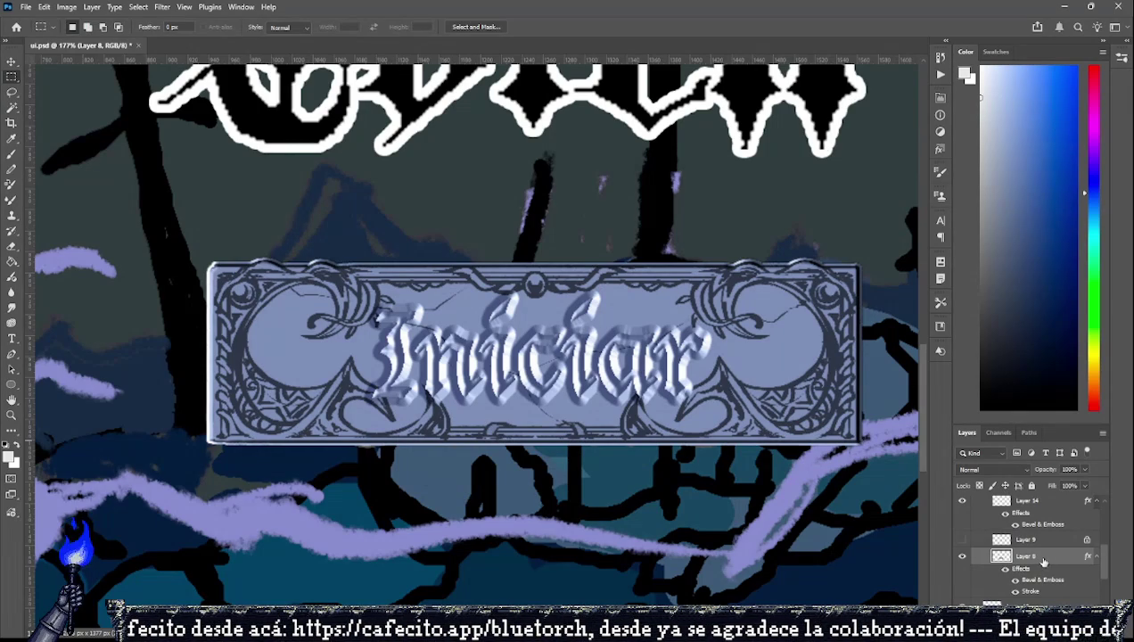
{"action": "key", "text": "space"}
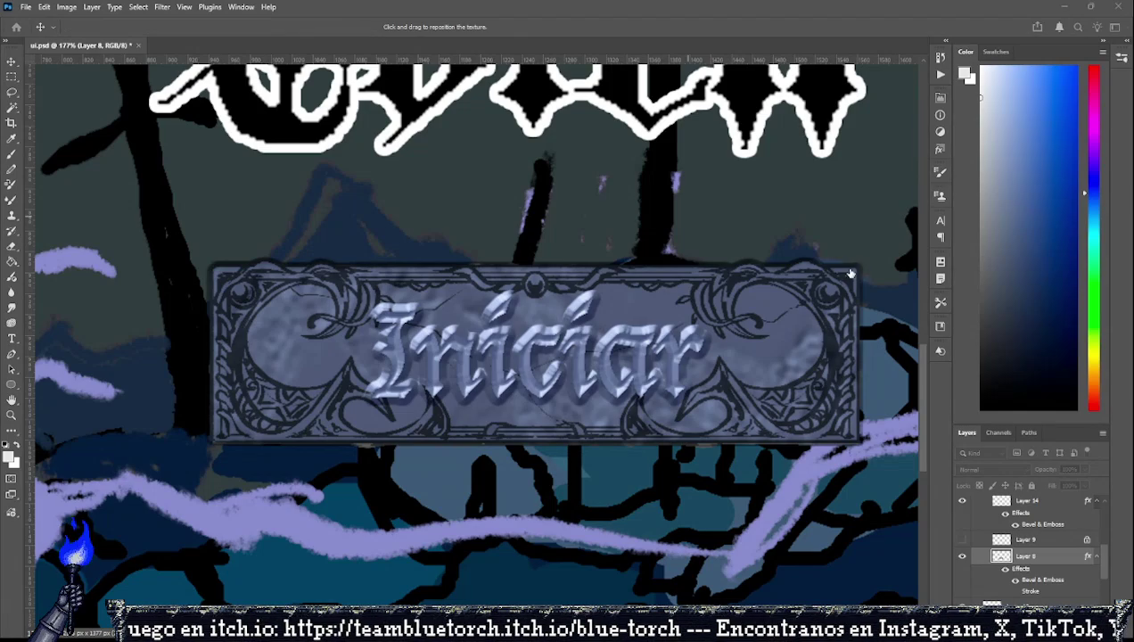
{"action": "scroll", "coordinate": [813, 259], "scroll_direction": "down", "scroll_amount": 1}
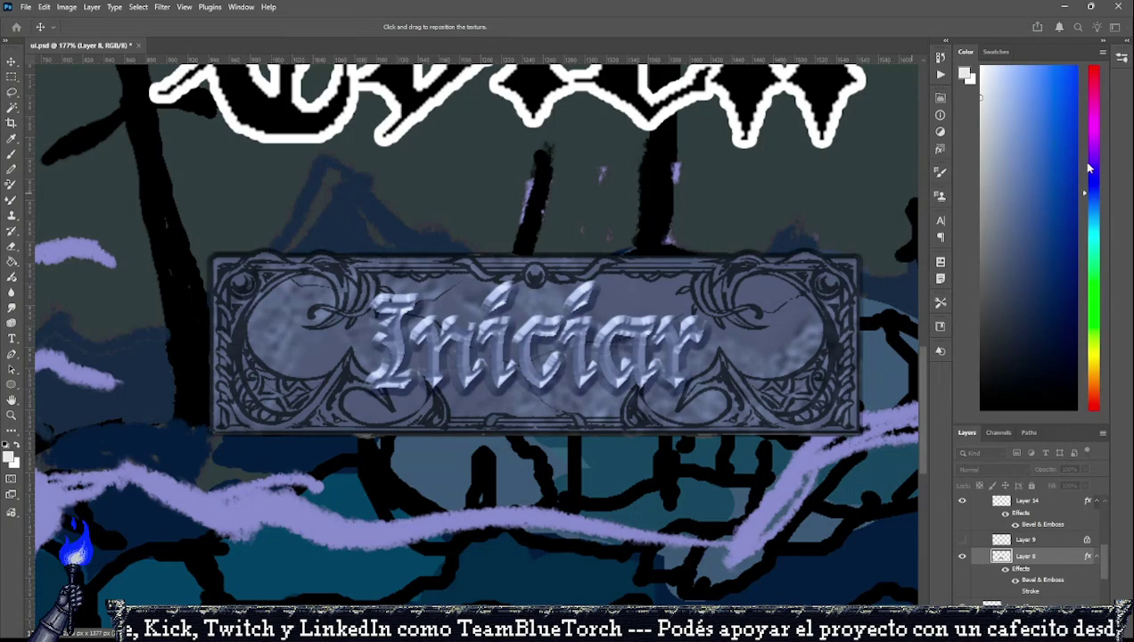
{"action": "key", "text": "Escape"}
{"action": "scroll", "coordinate": [697, 342], "scroll_direction": "down", "scroll_amount": 1}
{"action": "scroll", "coordinate": [697, 341], "scroll_direction": "down", "scroll_amount": 2}
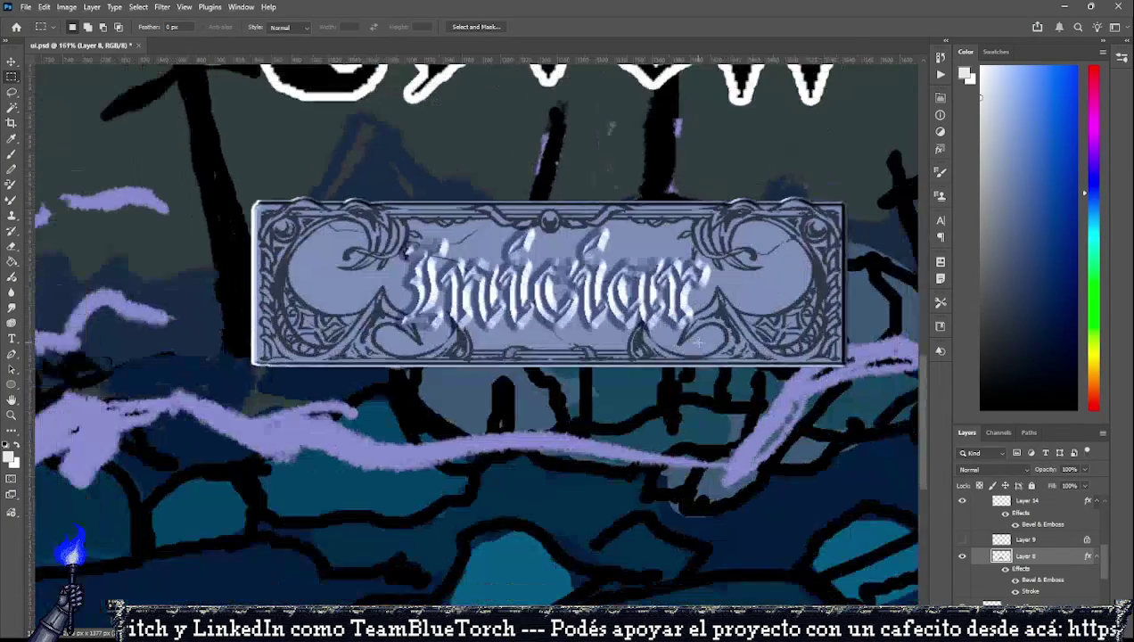
Select Layer 14, switch to the Paint Bucket and collapse Layer 14's effects list.
{"action": "scroll", "coordinate": [697, 341], "scroll_direction": "down", "scroll_amount": 3}
{"action": "scroll", "coordinate": [697, 342], "scroll_direction": "up", "scroll_amount": 2}
{"action": "left_click", "coordinate": [1038, 503]}
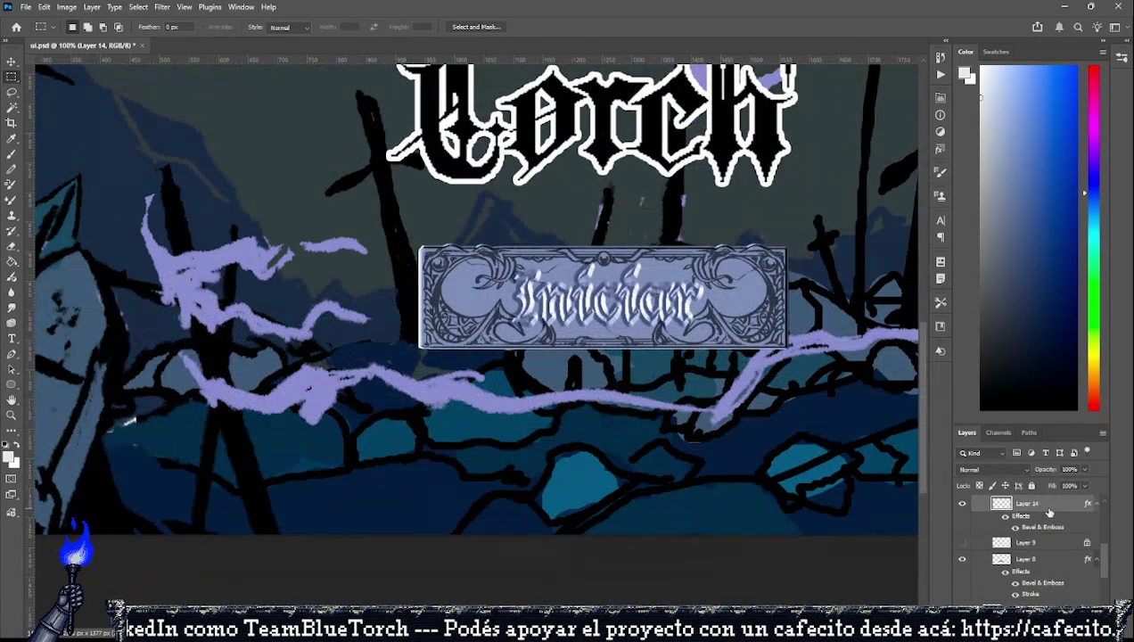
{"action": "key", "text": "space"}
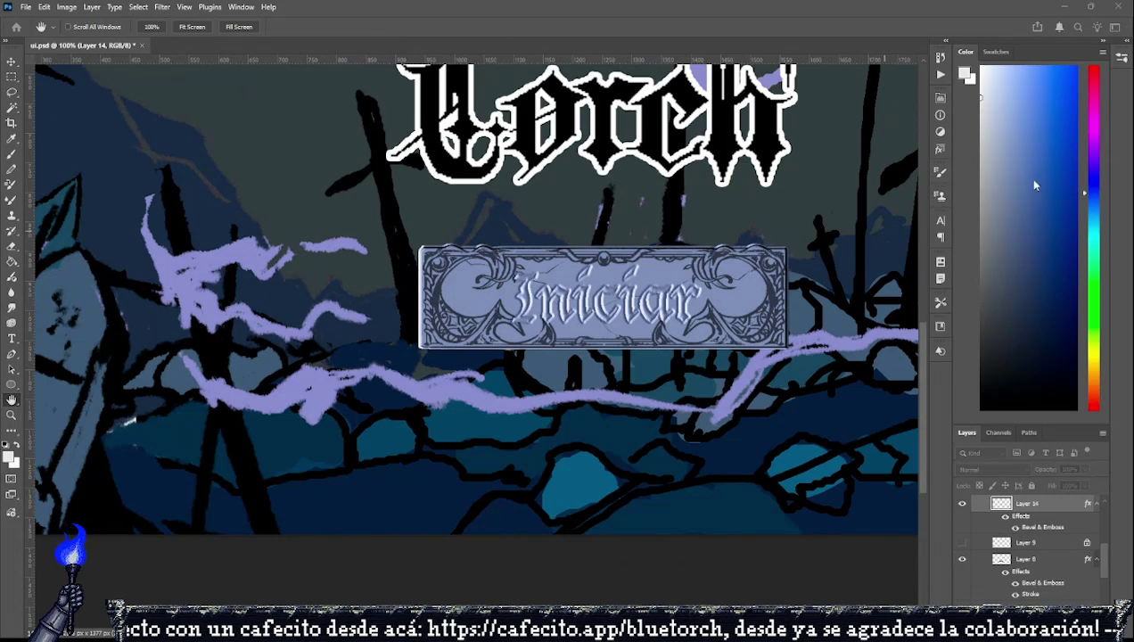
{"action": "key", "text": "g"}
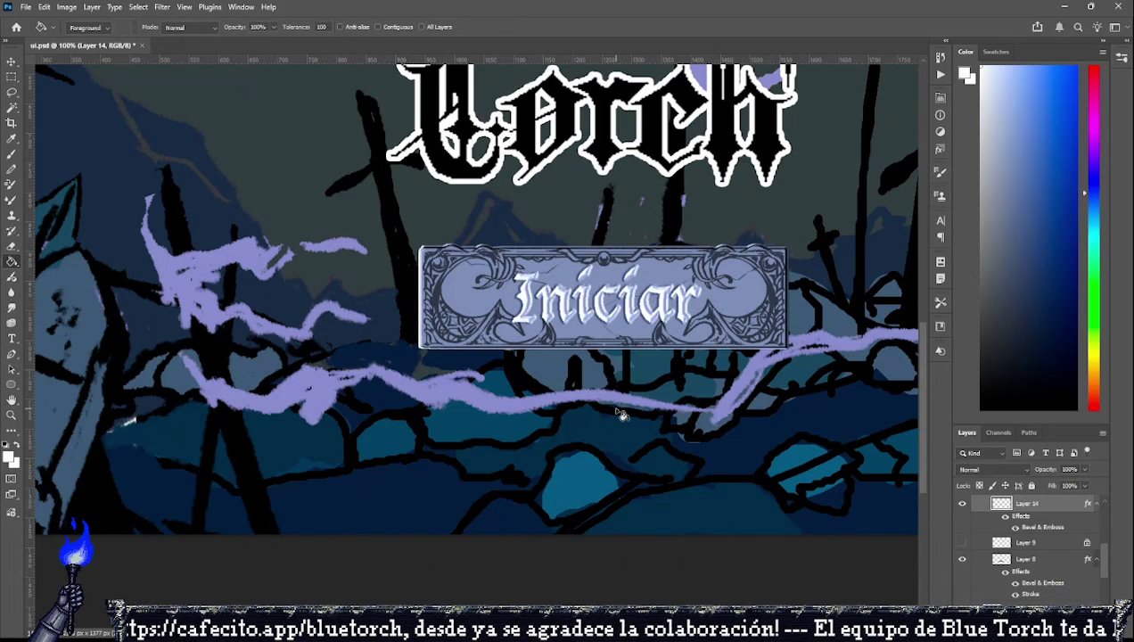
{"action": "scroll", "coordinate": [621, 414], "scroll_direction": "down", "scroll_amount": 5}
{"action": "scroll", "coordinate": [604, 361], "scroll_direction": "up", "scroll_amount": 5}
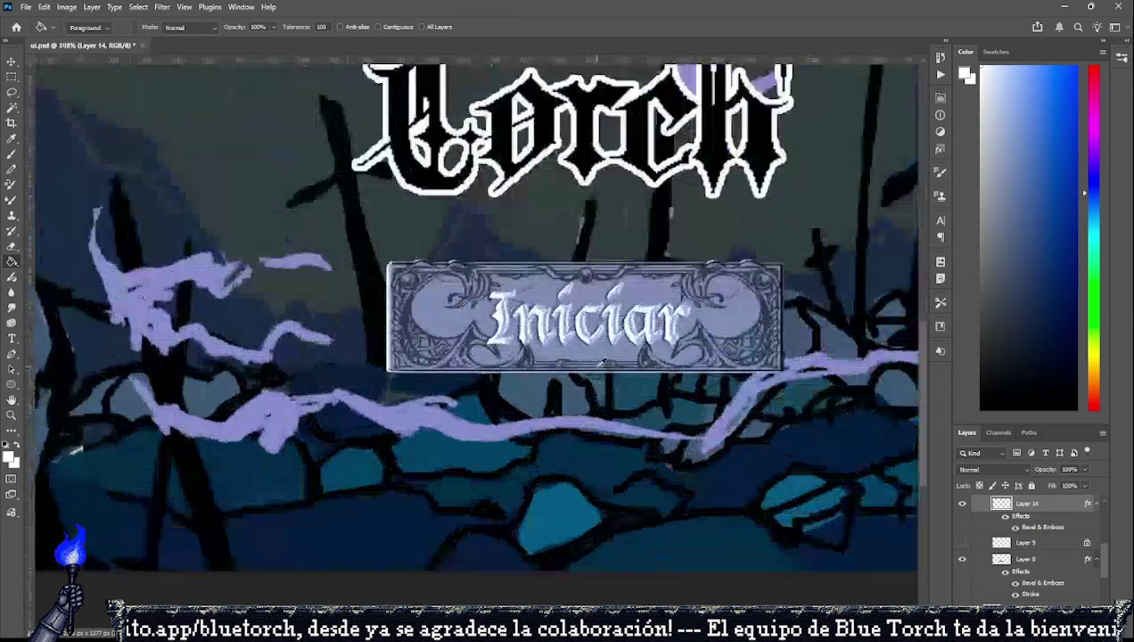
{"action": "scroll", "coordinate": [603, 361], "scroll_direction": "up", "scroll_amount": 3}
{"action": "scroll", "coordinate": [604, 361], "scroll_direction": "up", "scroll_amount": 3}
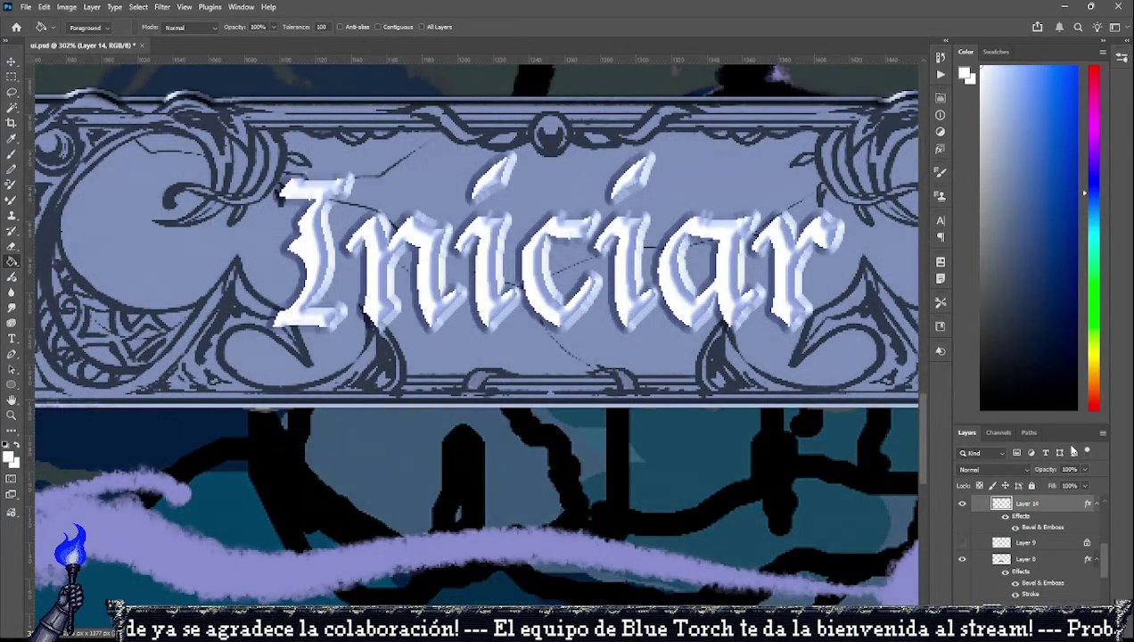
{"action": "left_click", "coordinate": [1095, 503]}
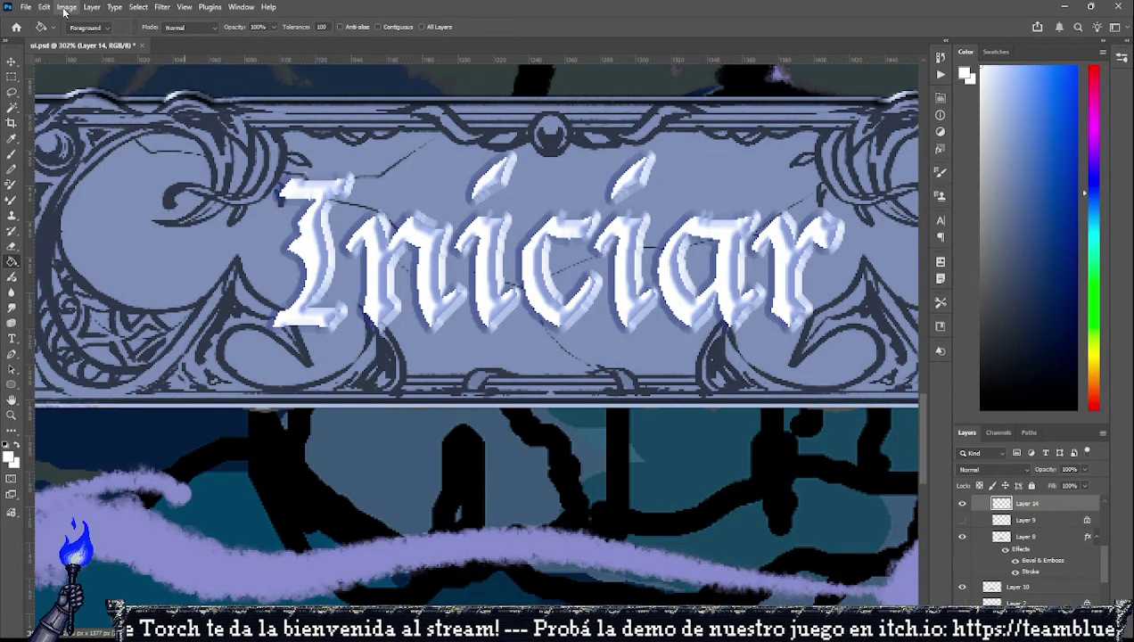
Sample blues from the button and fill the Iniciar letters in paler shades.
{"action": "key", "text": "i"}
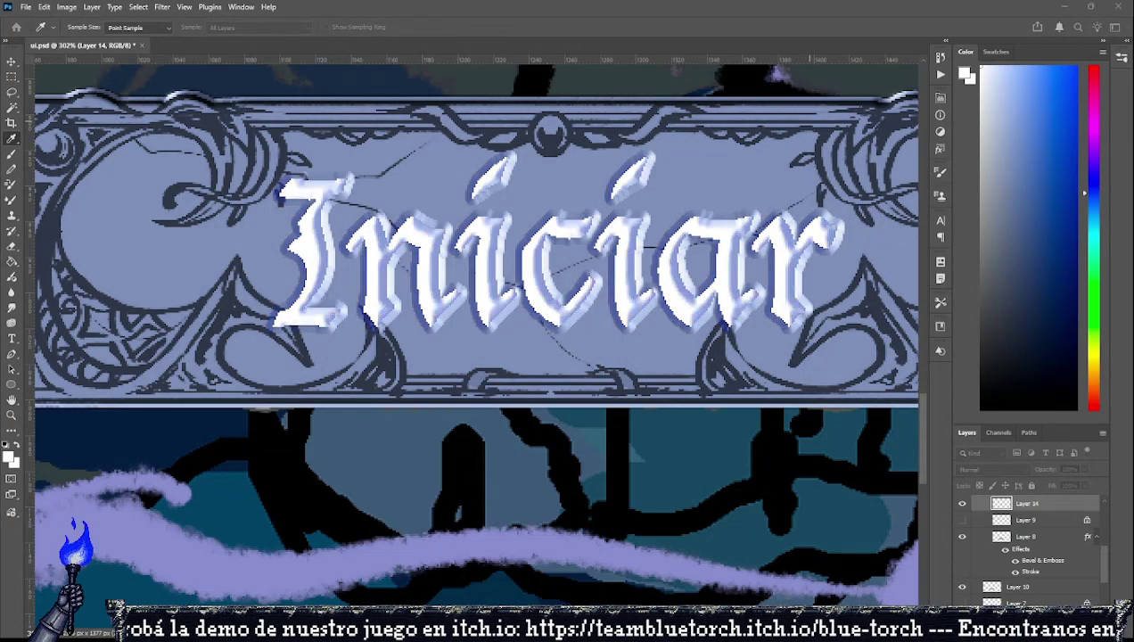
{"action": "key", "text": "g"}
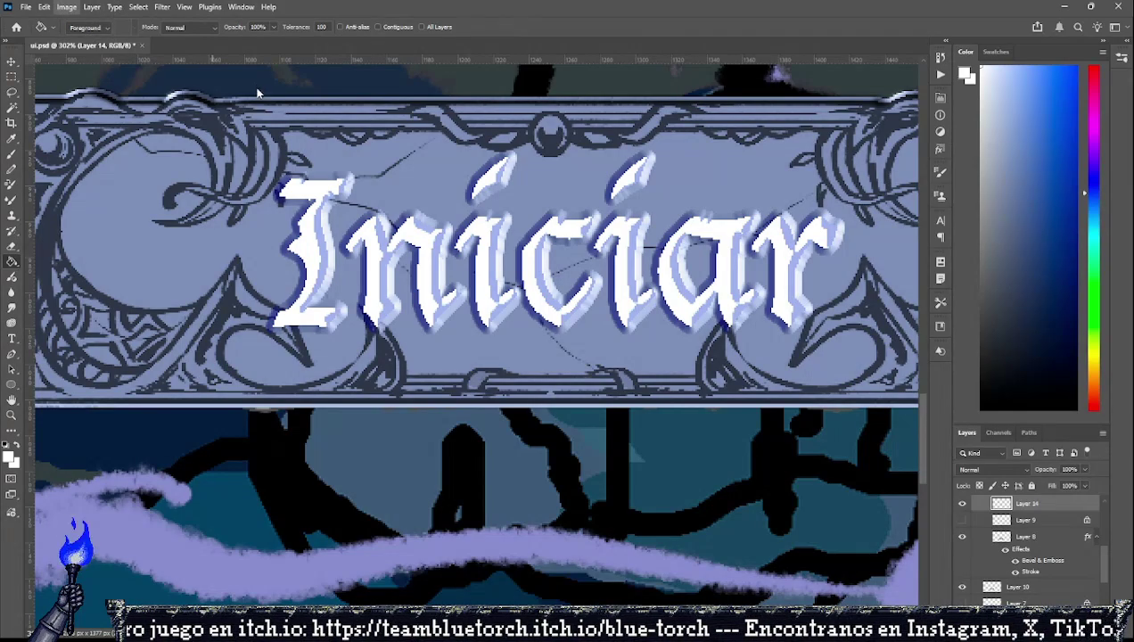
{"action": "key", "text": "i"}
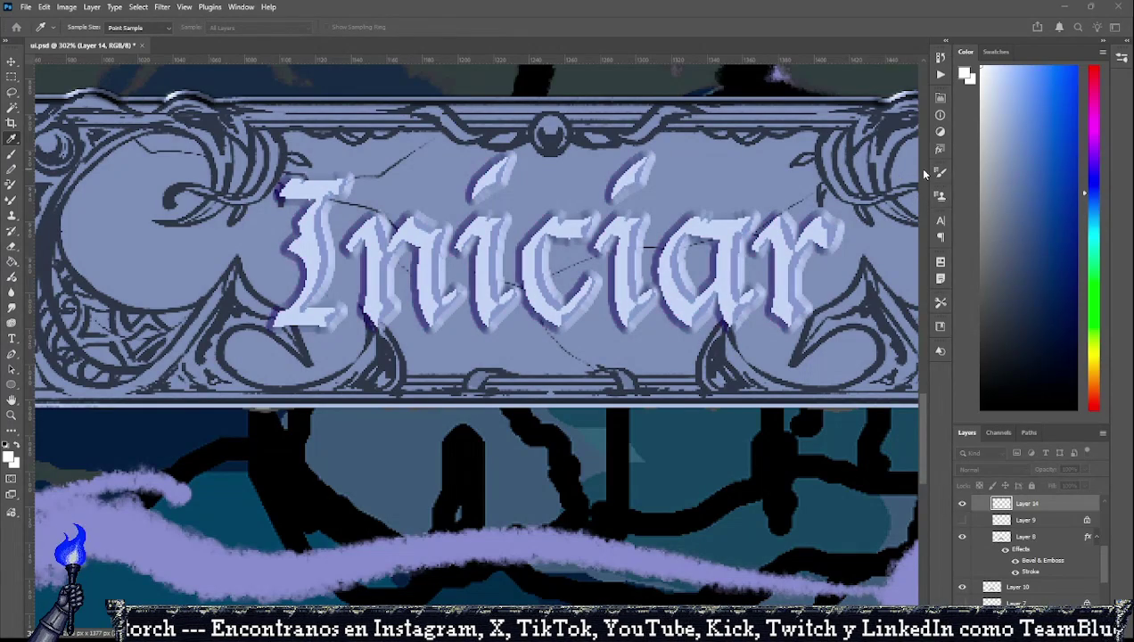
{"action": "key", "text": "g"}
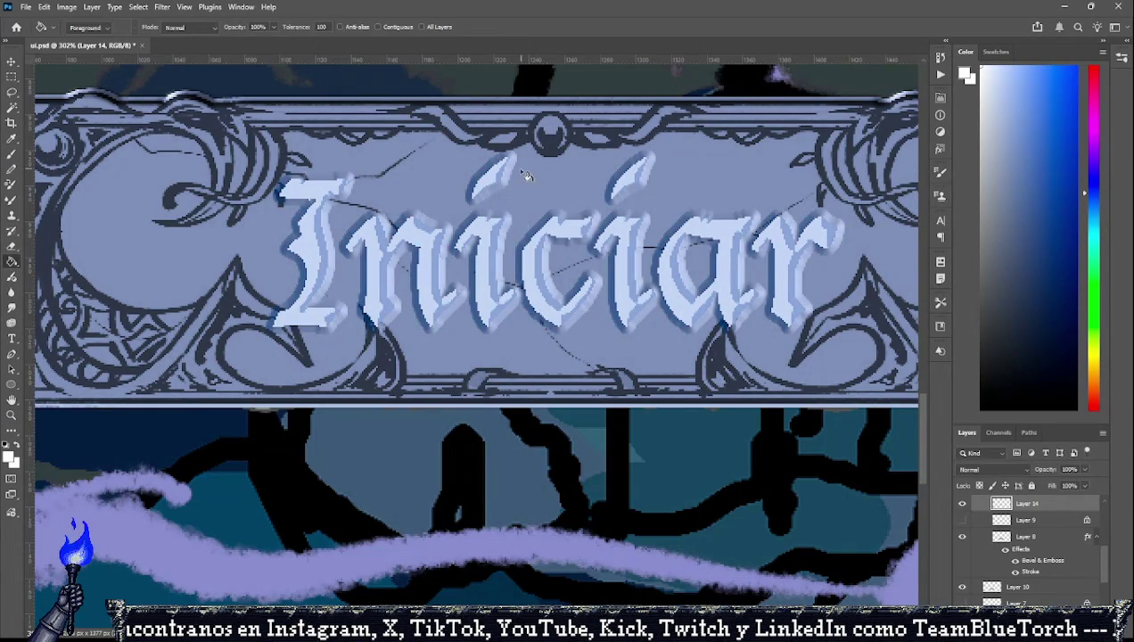
{"action": "scroll", "coordinate": [522, 333], "scroll_direction": "down", "scroll_amount": 5}
{"action": "scroll", "coordinate": [522, 334], "scroll_direction": "up", "scroll_amount": 5}
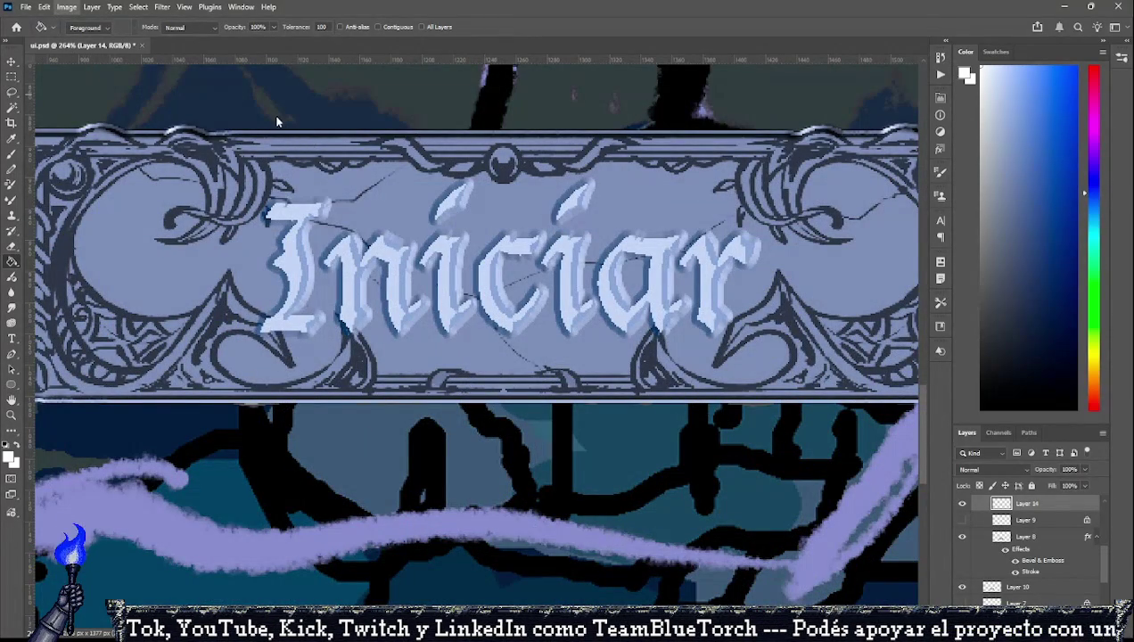
Refill the letters with another sampled blue and compare before and after via undo/redo.
{"action": "key", "text": "i"}
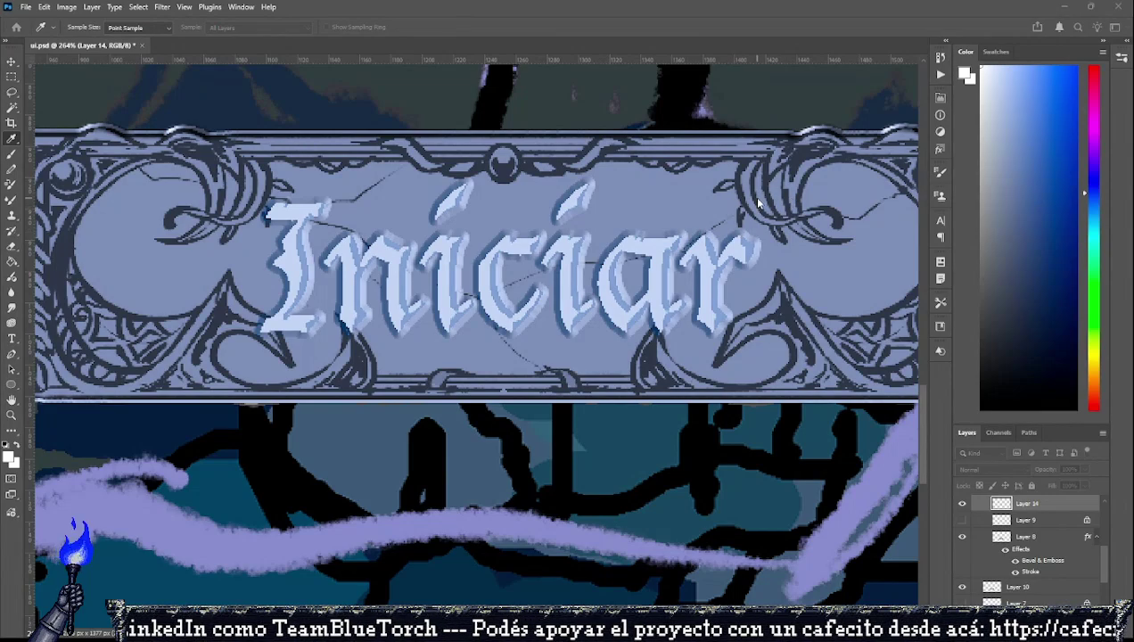
{"action": "key", "text": "g"}
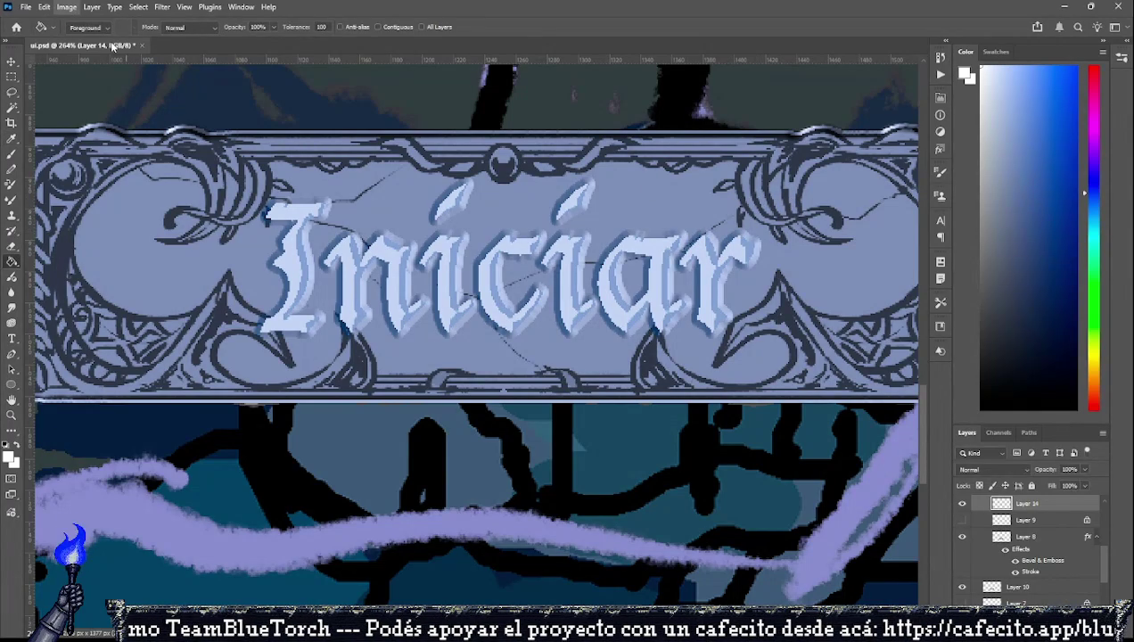
{"action": "key", "text": "i"}
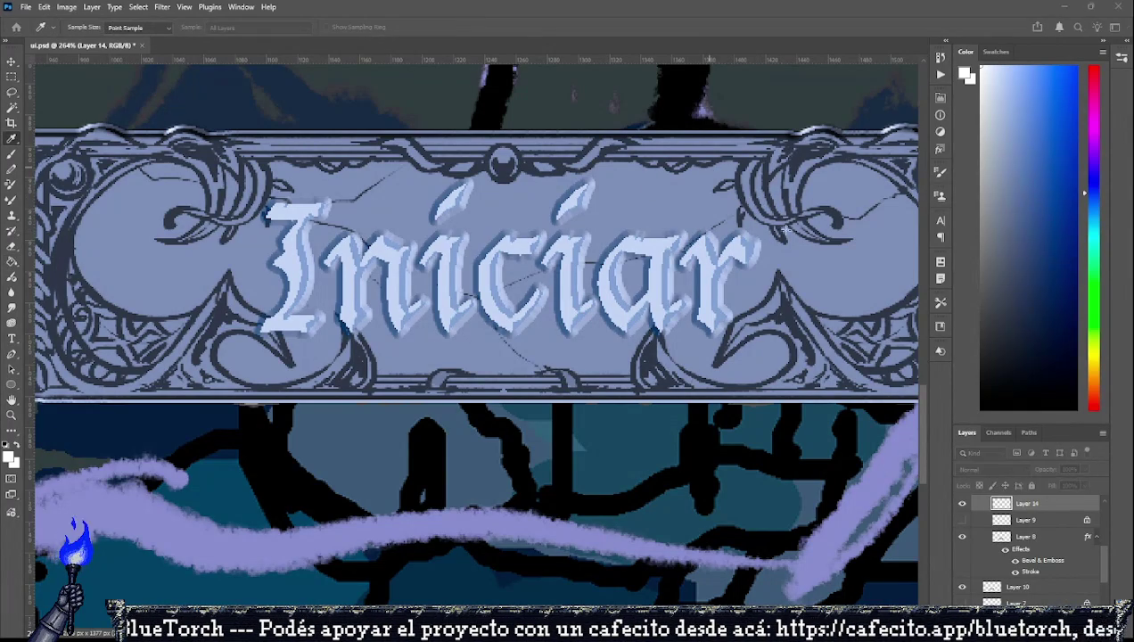
{"action": "key", "text": "ctrl+z"}
{"action": "key", "text": "ctrl+shift+z"}
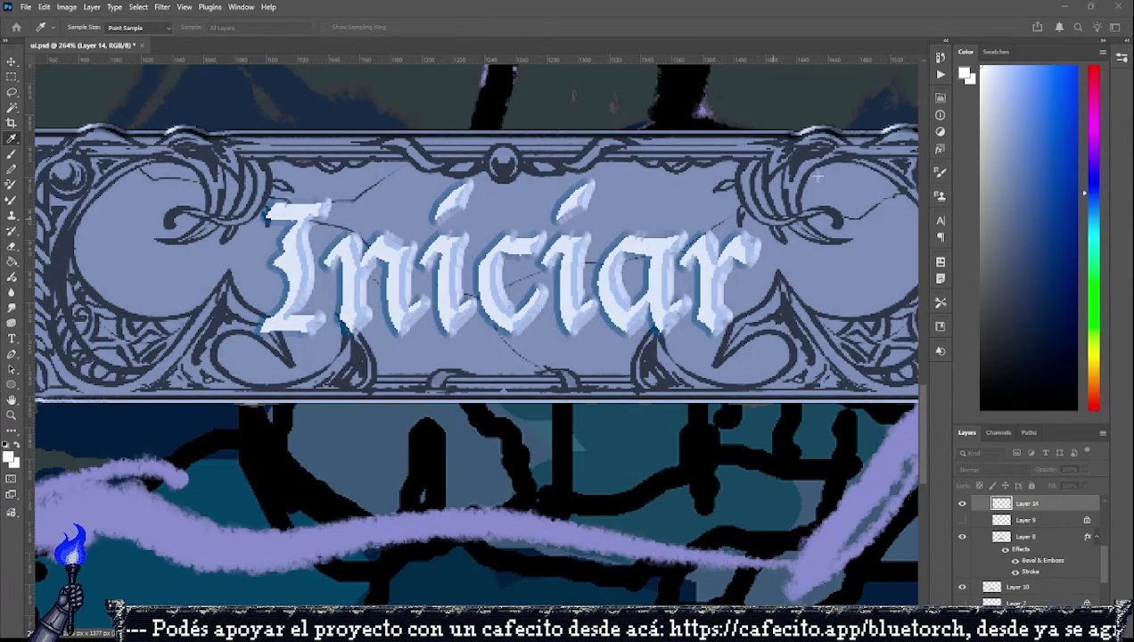
{"action": "key", "text": "ctrl+z"}
{"action": "key", "text": "ctrl+shift+z"}
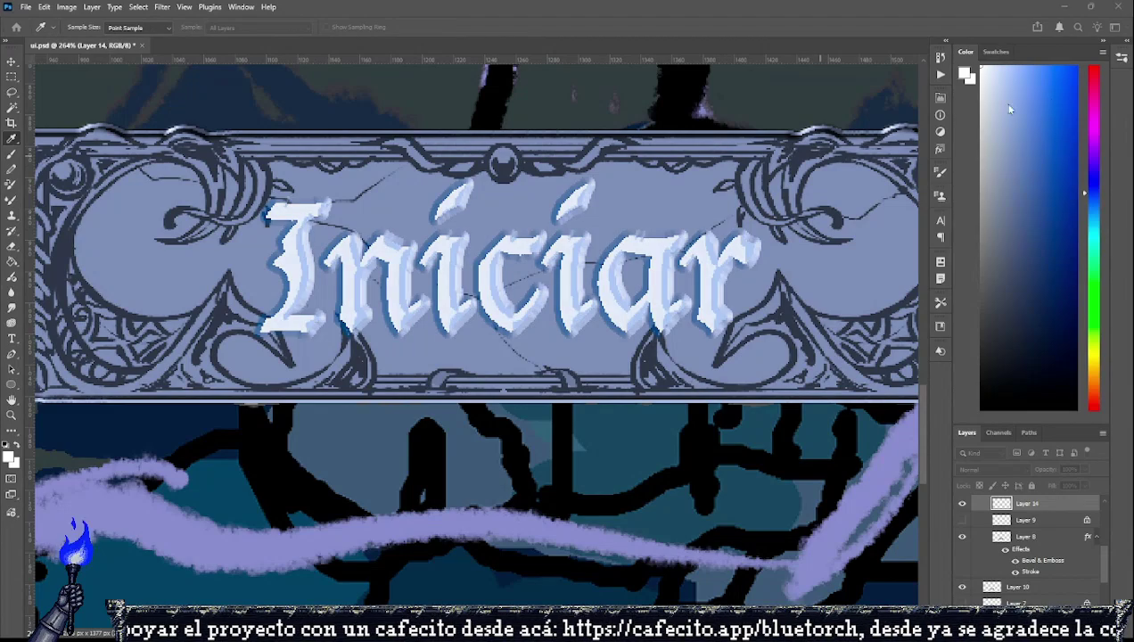
{"action": "key", "text": "g"}
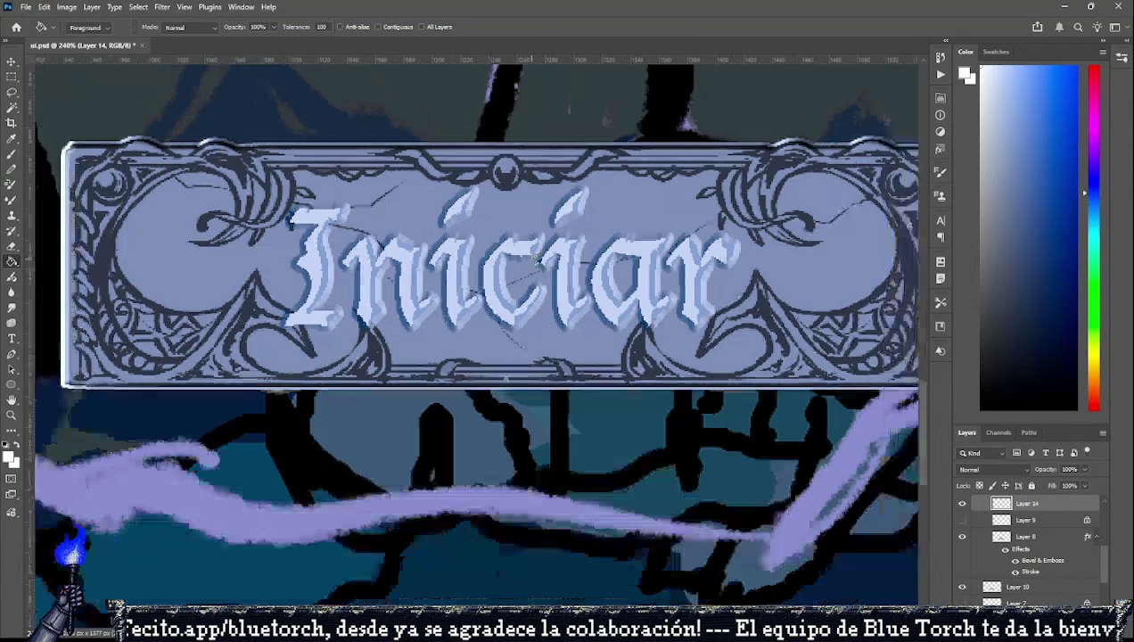
Toggle Layer 14's visibility to compare, then add an empty Layer 15 above it.
{"action": "scroll", "coordinate": [515, 255], "scroll_direction": "down", "scroll_amount": 8}
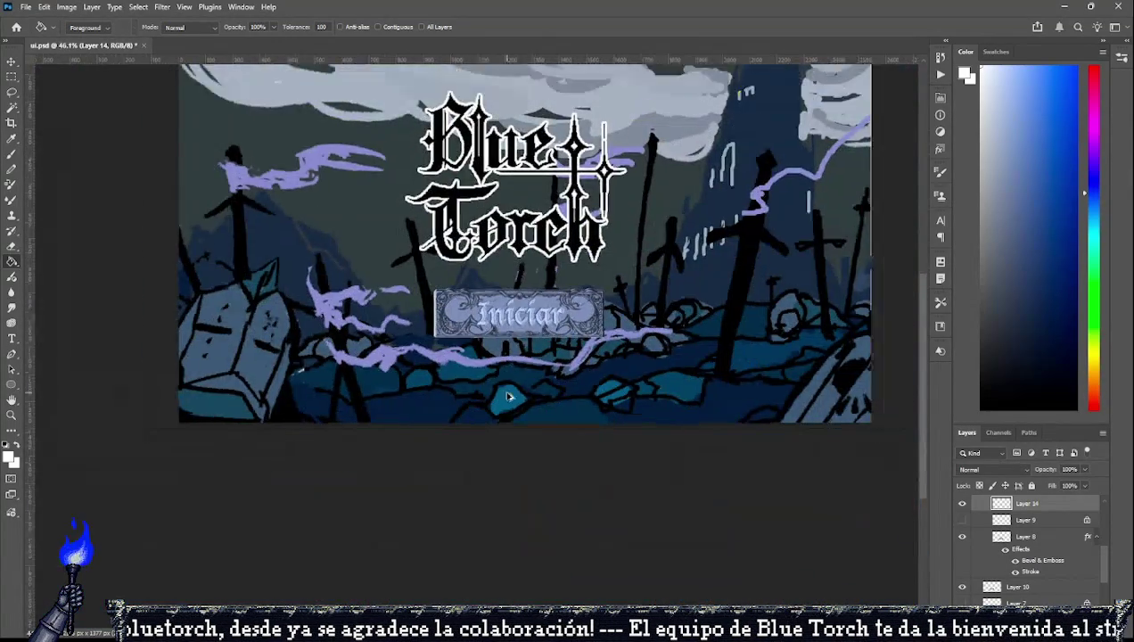
{"action": "scroll", "coordinate": [504, 366], "scroll_direction": "up", "scroll_amount": 5}
{"action": "scroll", "coordinate": [504, 366], "scroll_direction": "up", "scroll_amount": 3}
{"action": "scroll", "coordinate": [784, 423], "scroll_direction": "down", "scroll_amount": 1}
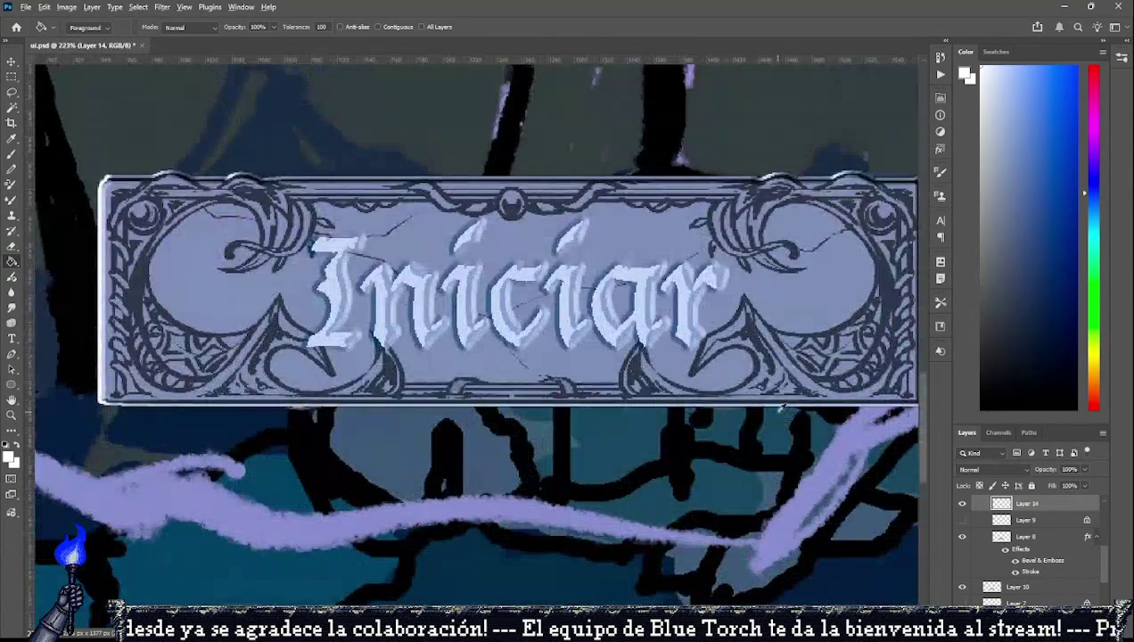
{"action": "scroll", "coordinate": [690, 412], "scroll_direction": "down", "scroll_amount": 2}
{"action": "scroll", "coordinate": [664, 384], "scroll_direction": "down", "scroll_amount": 1}
{"action": "scroll", "coordinate": [675, 381], "scroll_direction": "up", "scroll_amount": 2}
{"action": "scroll", "coordinate": [676, 385], "scroll_direction": "up", "scroll_amount": 2}
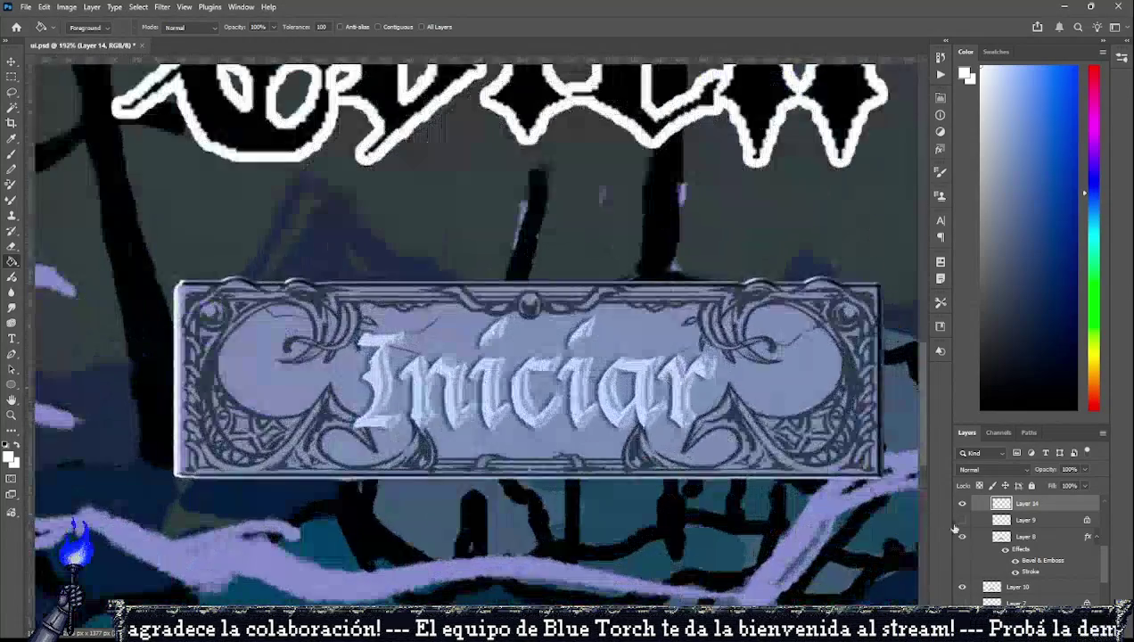
{"action": "left_click", "coordinate": [962, 504]}
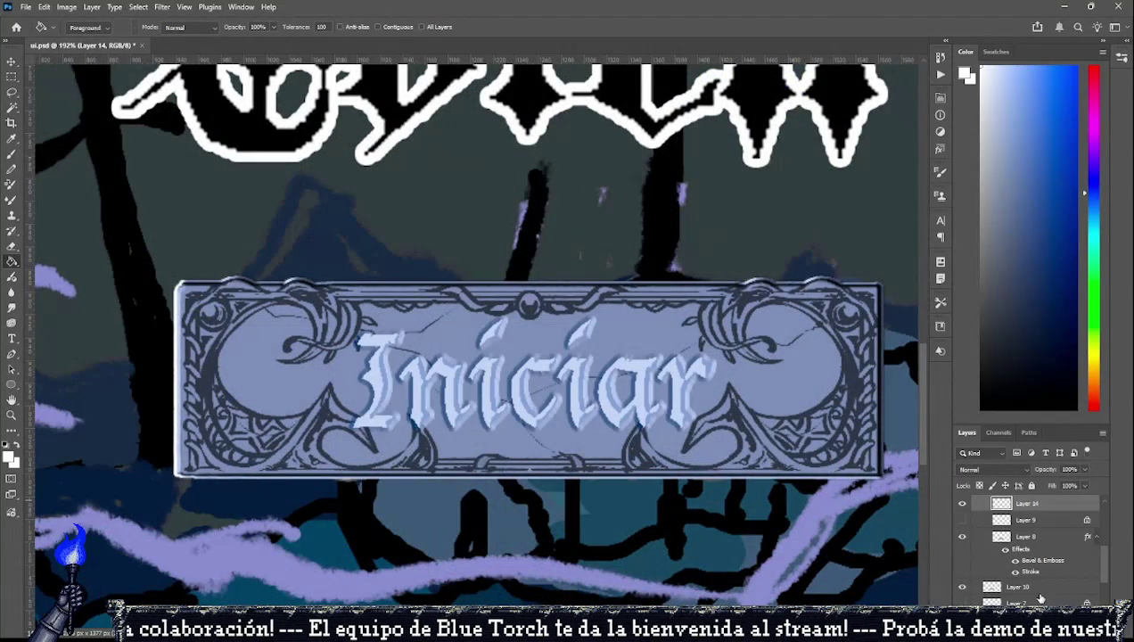
{"action": "key", "text": "ctrl+shift+alt+n"}
Sample the button's pale blue and brush a highlight along the frame's top bar.
{"action": "scroll", "coordinate": [525, 286], "scroll_direction": "up", "scroll_amount": 2}
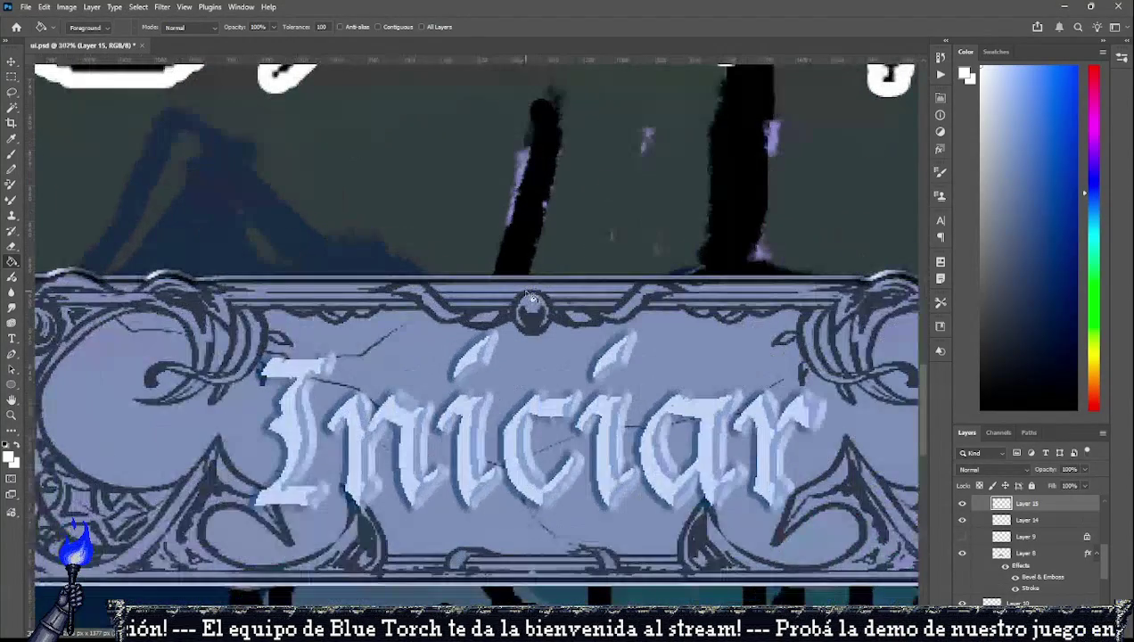
{"action": "key", "text": "i"}
{"action": "left_click", "coordinate": [570, 402]}
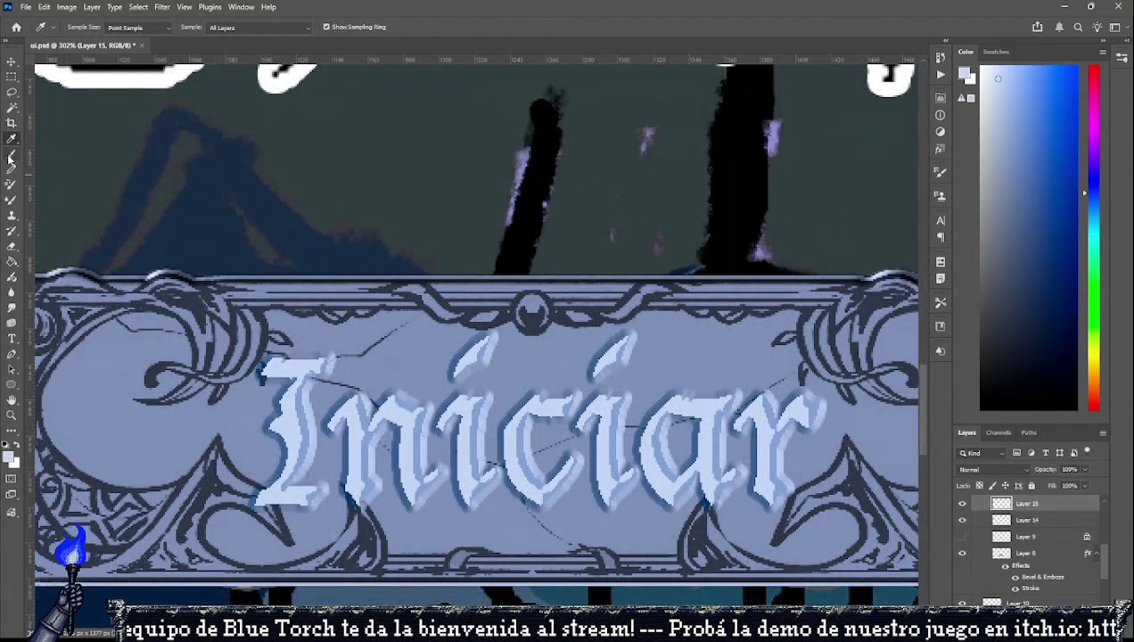
{"action": "key", "text": "b"}
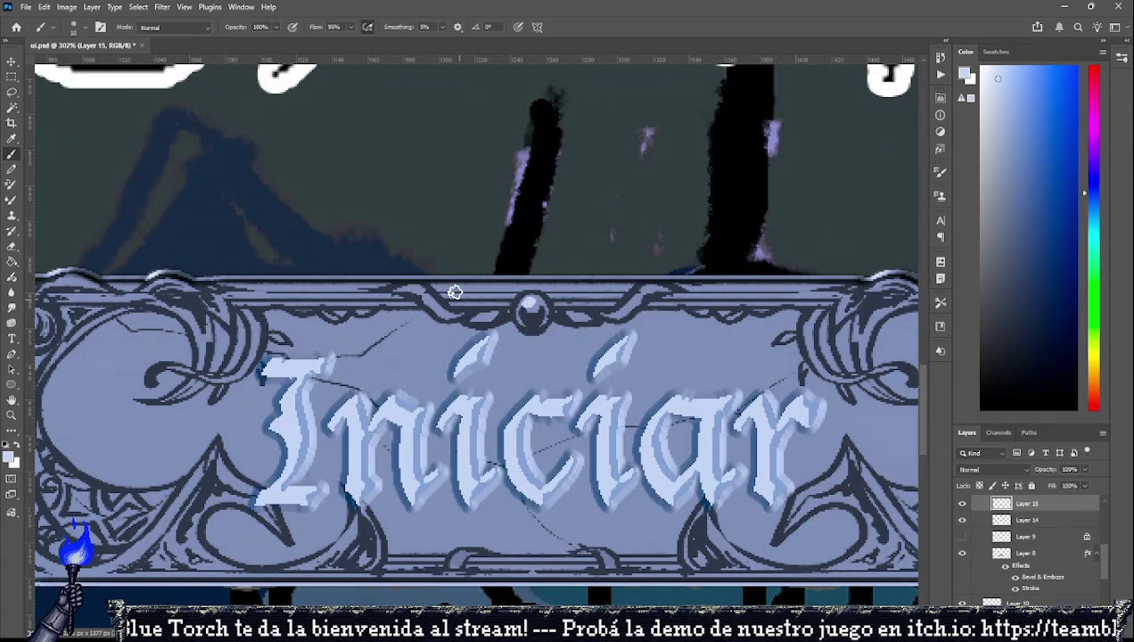
{"action": "left_click_drag", "start_coordinate": [450, 289], "coordinate": [586, 283]}
{"action": "key", "text": "ctrl+z"}
{"action": "left_click_drag", "start_coordinate": [463, 287], "coordinate": [615, 285]}
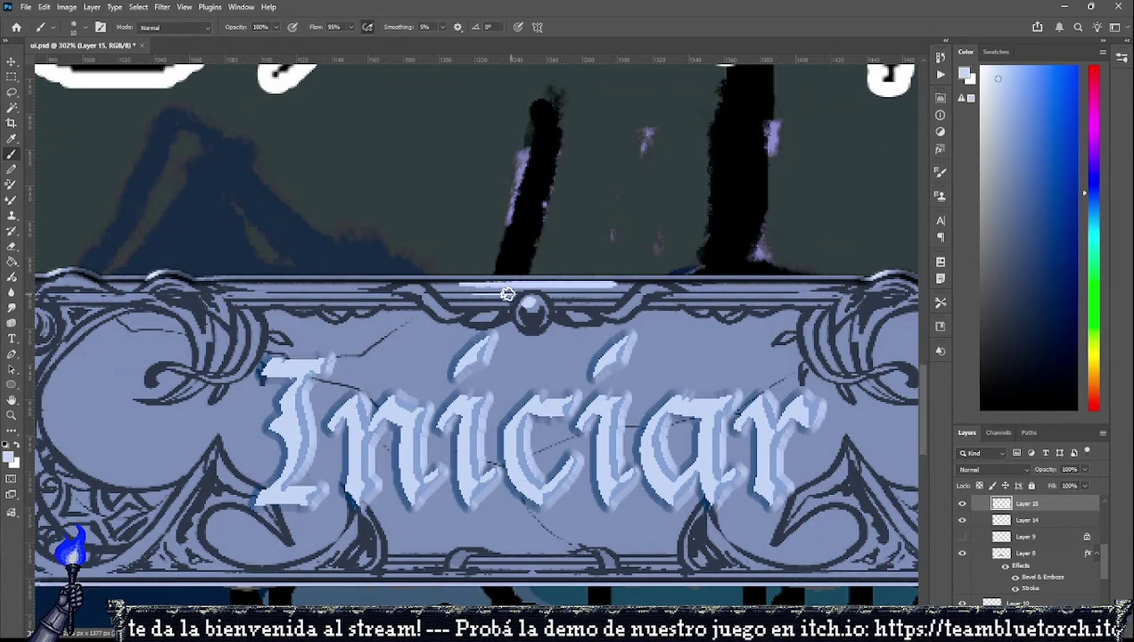
Add short highlights on both sides of the top bar and extend them outward.
{"action": "left_click_drag", "start_coordinate": [436, 305], "coordinate": [410, 286]}
{"action": "left_click_drag", "start_coordinate": [655, 282], "coordinate": [628, 303]}
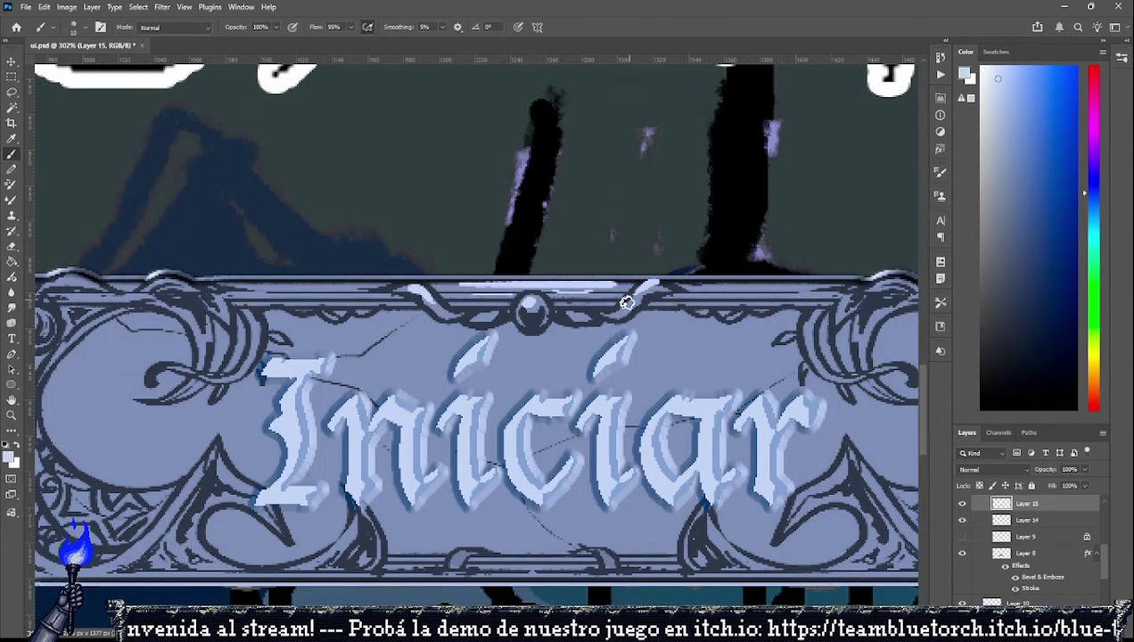
{"action": "left_click_drag", "start_coordinate": [308, 295], "coordinate": [386, 298]}
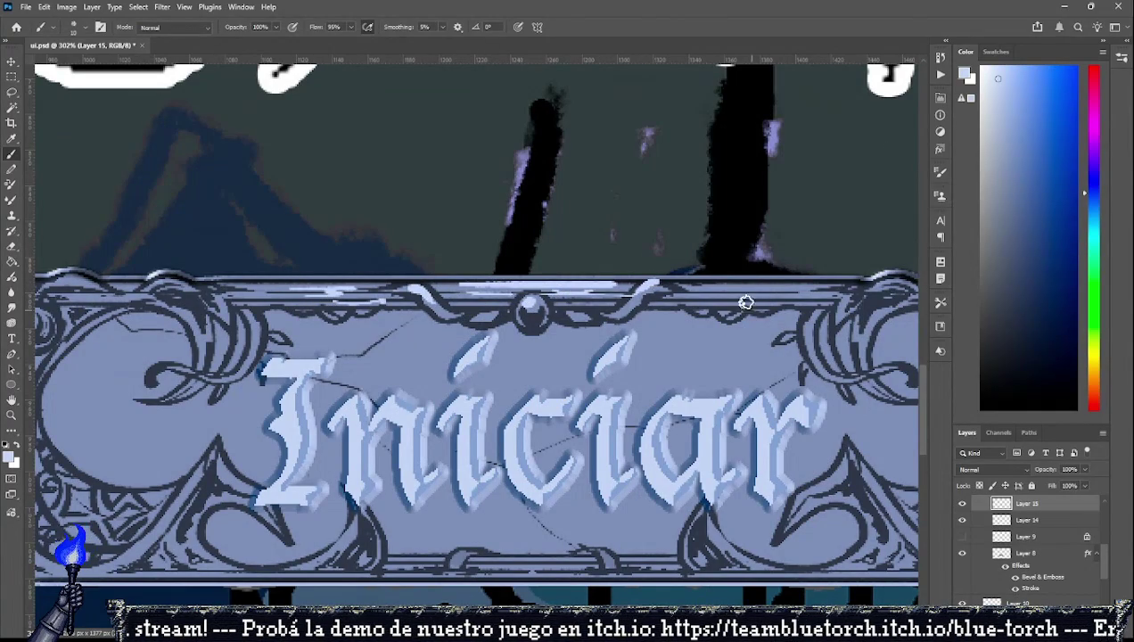
{"action": "left_click_drag", "start_coordinate": [755, 284], "coordinate": [693, 285]}
{"action": "left_click_drag", "start_coordinate": [385, 363], "coordinate": [432, 345]}
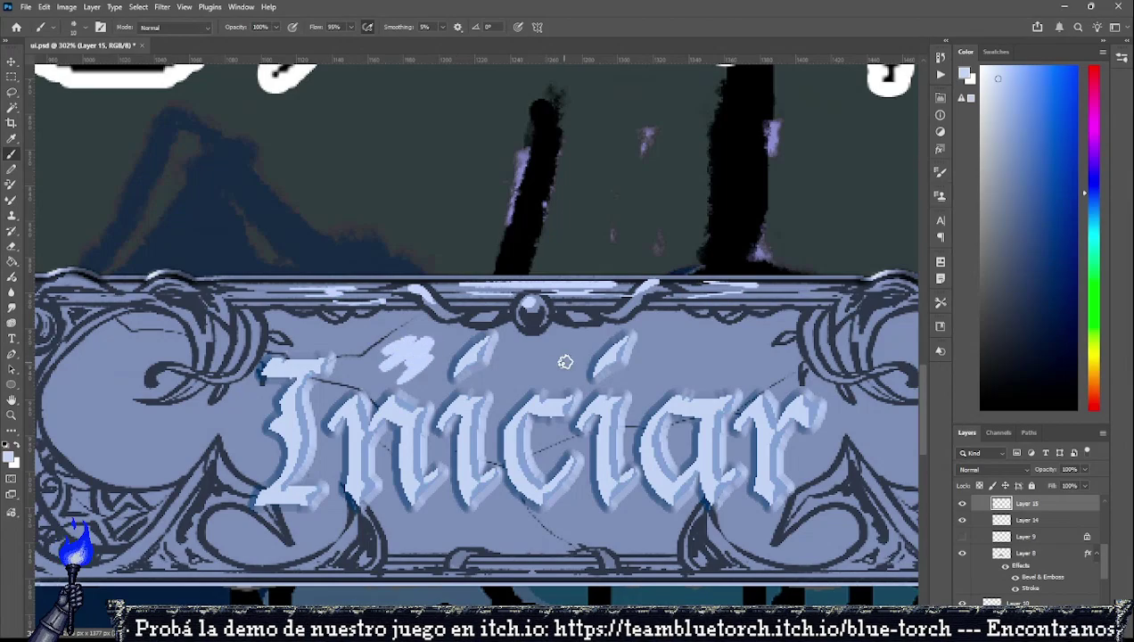
{"action": "key", "text": "ctrl+z"}
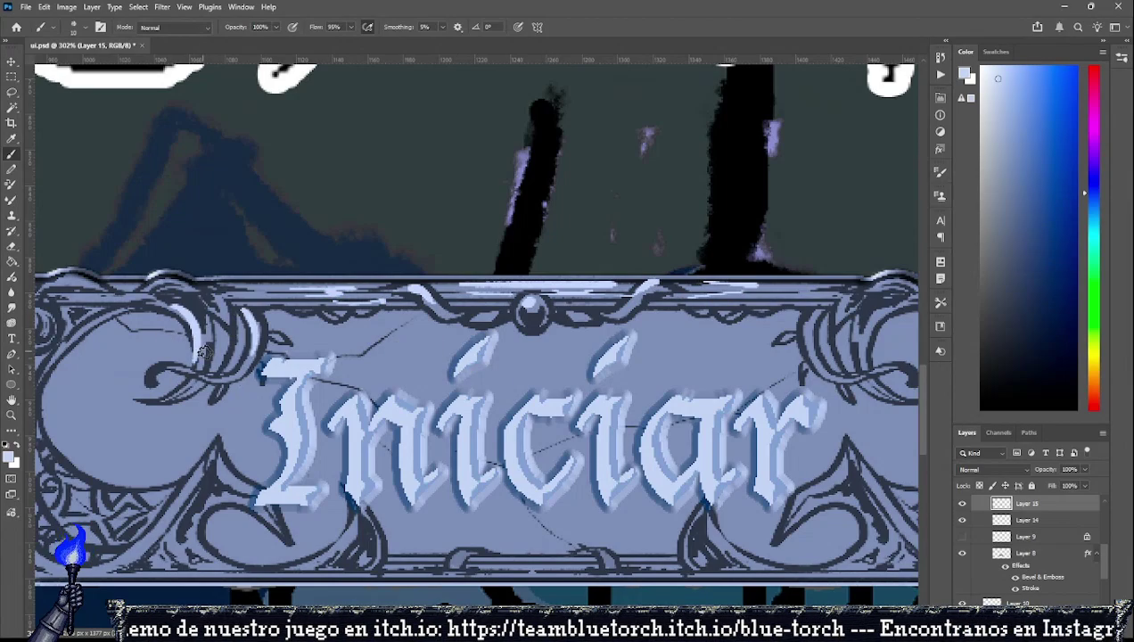
Highlight the left and right scroll ornaments and the lower-left ornament.
{"action": "mouse_move", "coordinate": [181, 306]}
{"action": "left_mouse_down"}
{"action": "mouse_move", "coordinate": [189, 346]}
{"action": "mouse_move", "coordinate": [219, 358]}
{"action": "left_mouse_up"}
{"action": "left_click_drag", "start_coordinate": [243, 303], "coordinate": [257, 337]}
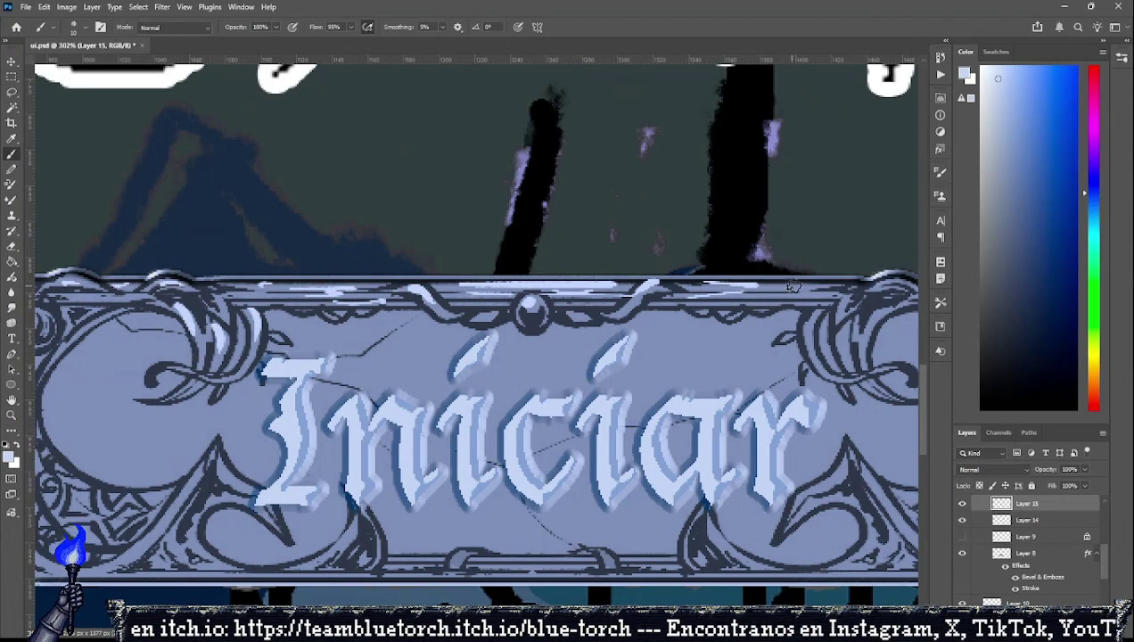
{"action": "mouse_move", "coordinate": [806, 310]}
{"action": "left_mouse_down"}
{"action": "mouse_move", "coordinate": [799, 344]}
{"action": "mouse_move", "coordinate": [865, 346]}
{"action": "left_mouse_up"}
{"action": "mouse_move", "coordinate": [866, 280]}
{"action": "left_mouse_down"}
{"action": "mouse_move", "coordinate": [897, 290]}
{"action": "mouse_move", "coordinate": [900, 317]}
{"action": "left_mouse_up"}
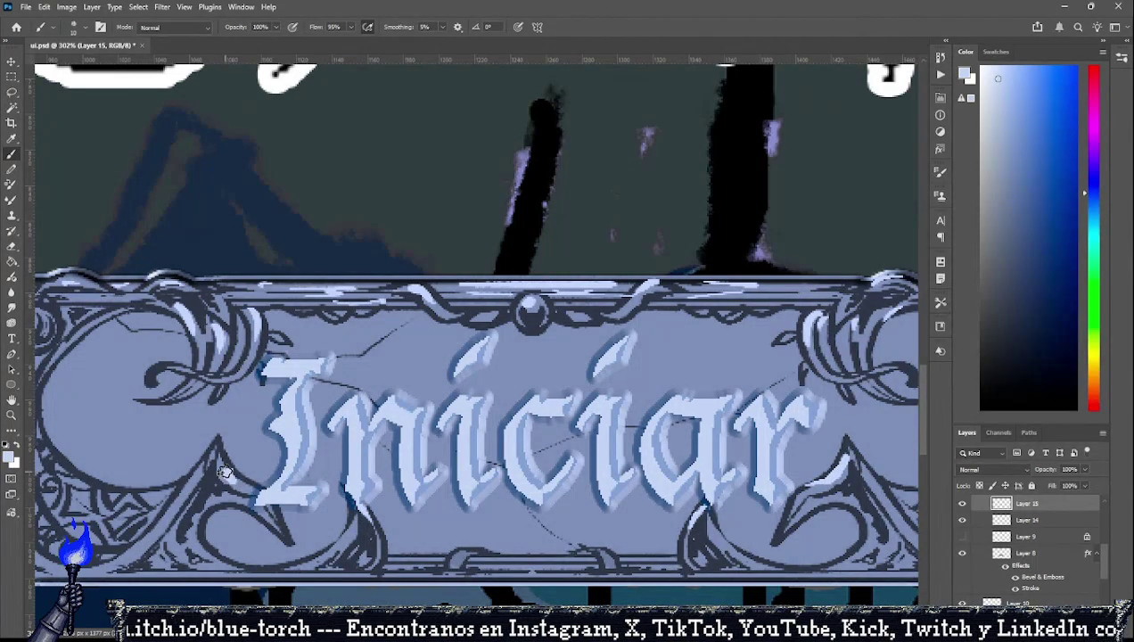
{"action": "mouse_move", "coordinate": [221, 465]}
{"action": "left_mouse_down"}
{"action": "mouse_move", "coordinate": [246, 491]}
{"action": "mouse_move", "coordinate": [134, 559]}
{"action": "left_mouse_up"}
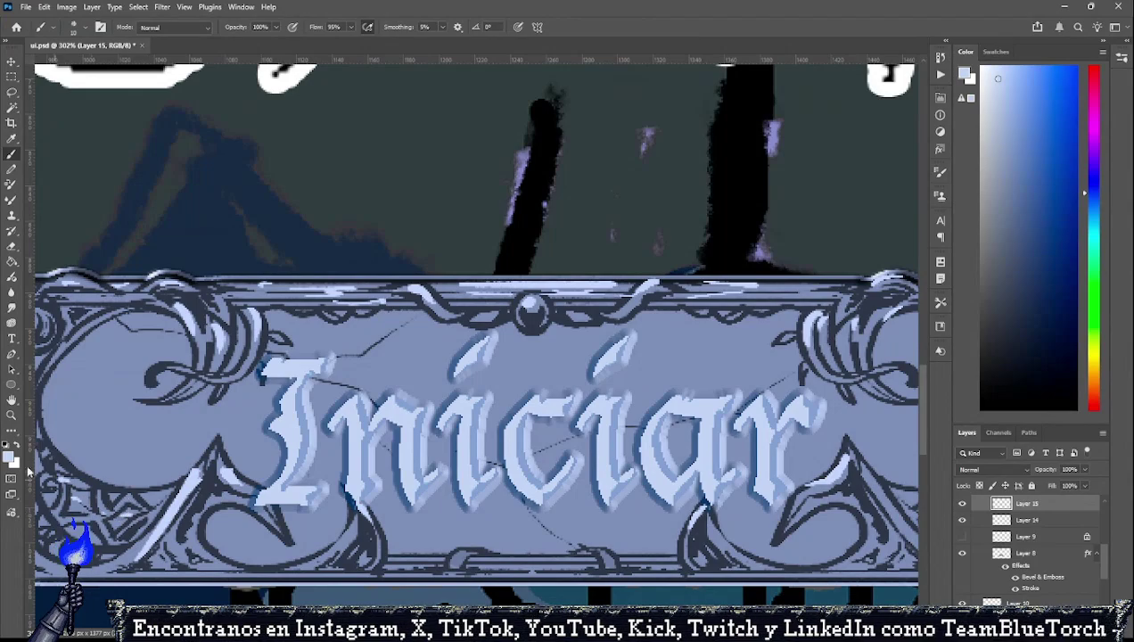
Stroke highlights down the banner's left border and across the left ornament circle.
{"action": "scroll", "coordinate": [306, 408], "scroll_direction": "left", "scroll_amount": 5}
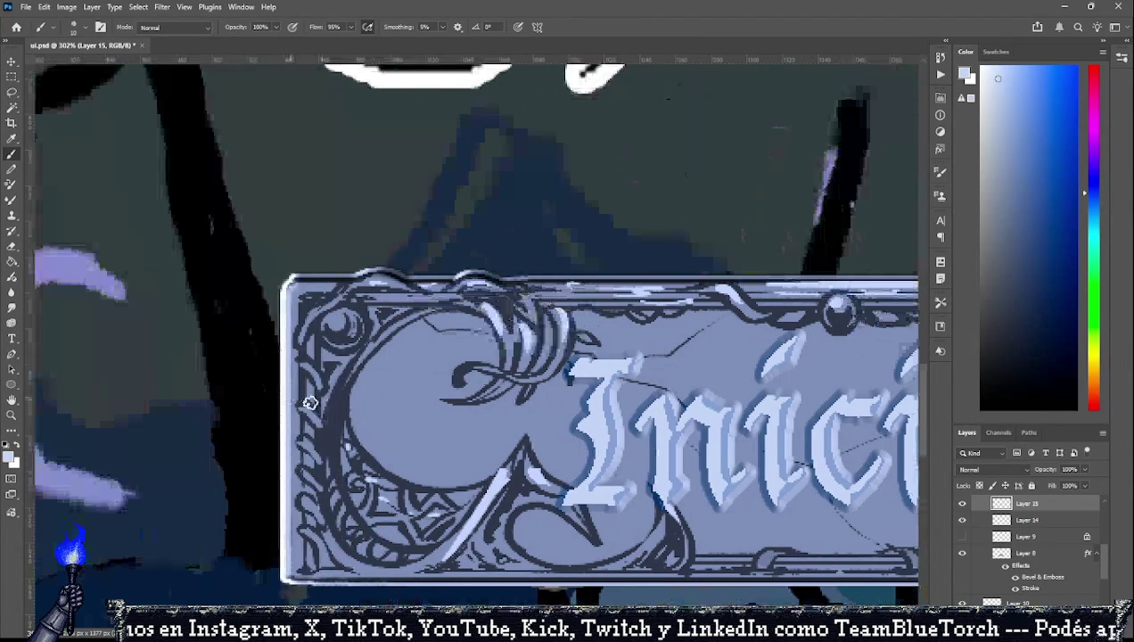
{"action": "mouse_move", "coordinate": [306, 410]}
{"action": "left_mouse_down"}
{"action": "mouse_move", "coordinate": [303, 476]}
{"action": "mouse_move", "coordinate": [333, 546]}
{"action": "left_mouse_up"}
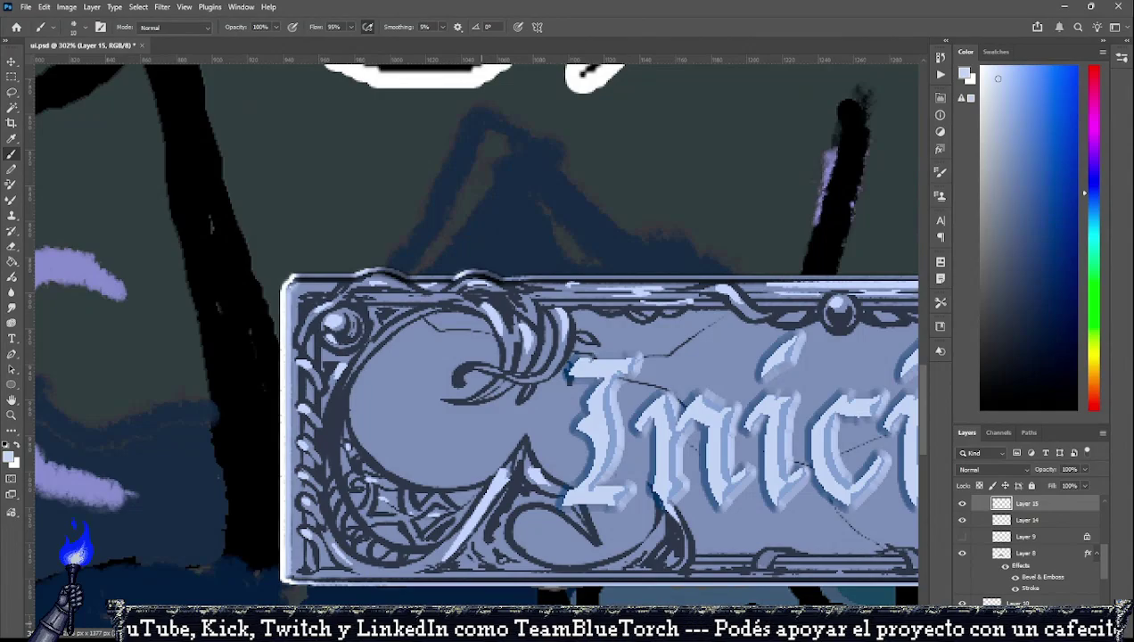
{"action": "scroll", "coordinate": [433, 350], "scroll_direction": "right", "scroll_amount": 2}
{"action": "scroll", "coordinate": [433, 350], "scroll_direction": "right", "scroll_amount": 8}
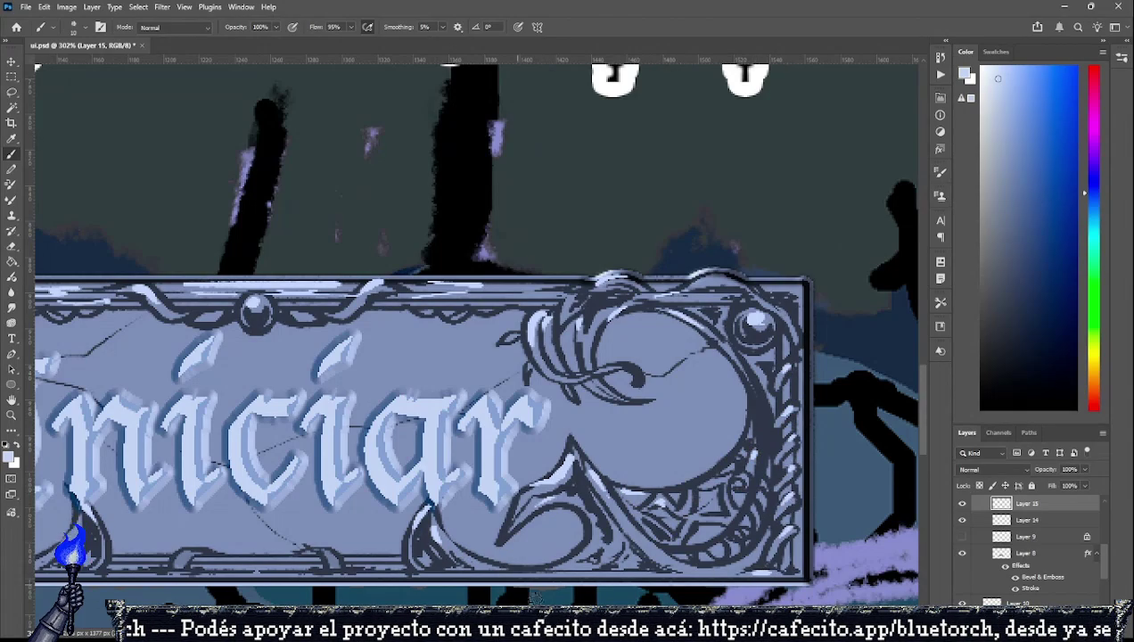
{"action": "scroll", "coordinate": [477, 357], "scroll_direction": "left", "scroll_amount": 5}
{"action": "left_click_drag", "start_coordinate": [250, 328], "coordinate": [258, 423]}
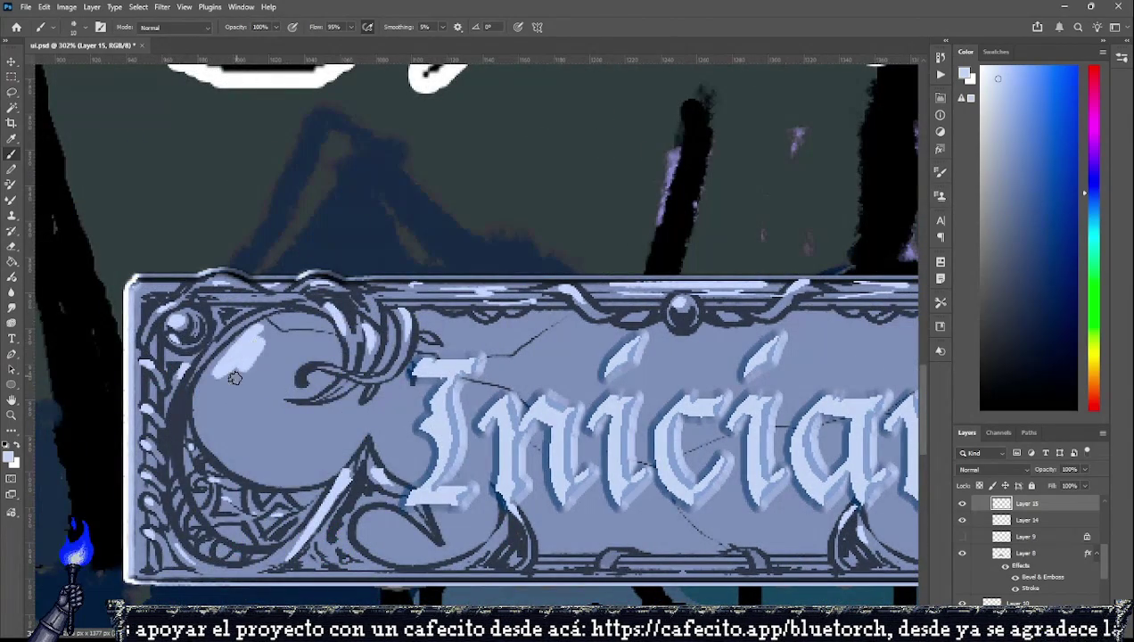
{"action": "scroll", "coordinate": [281, 440], "scroll_direction": "down", "scroll_amount": 3}
{"action": "scroll", "coordinate": [281, 440], "scroll_direction": "down", "scroll_amount": 3}
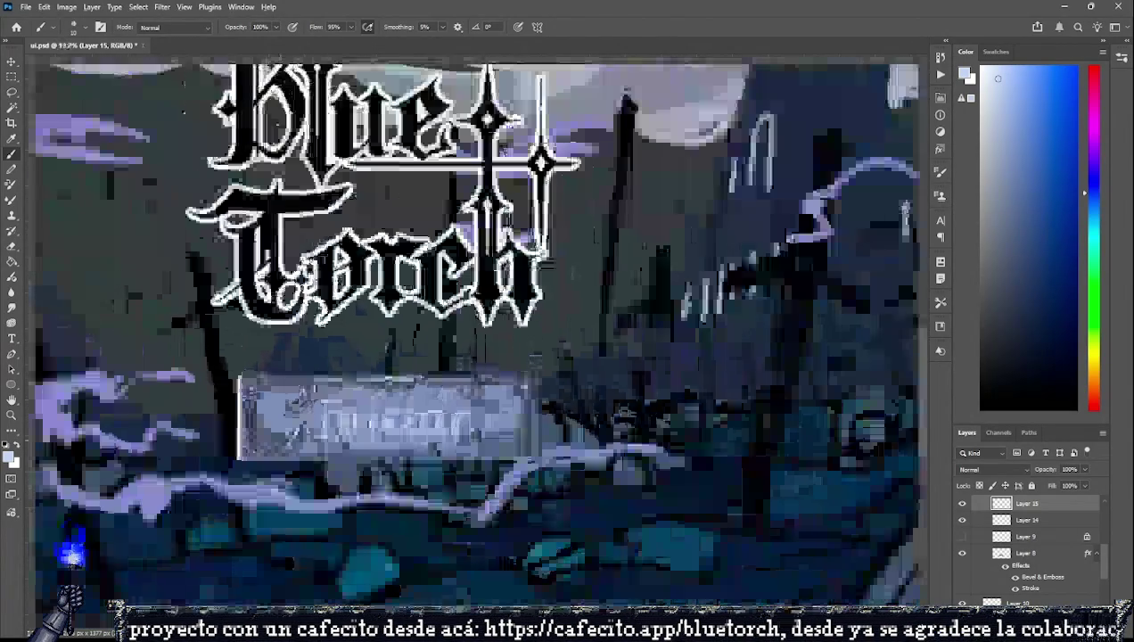
{"action": "scroll", "coordinate": [281, 440], "scroll_direction": "up", "scroll_amount": 1}
{"action": "scroll", "coordinate": [372, 535], "scroll_direction": "down", "scroll_amount": 2}
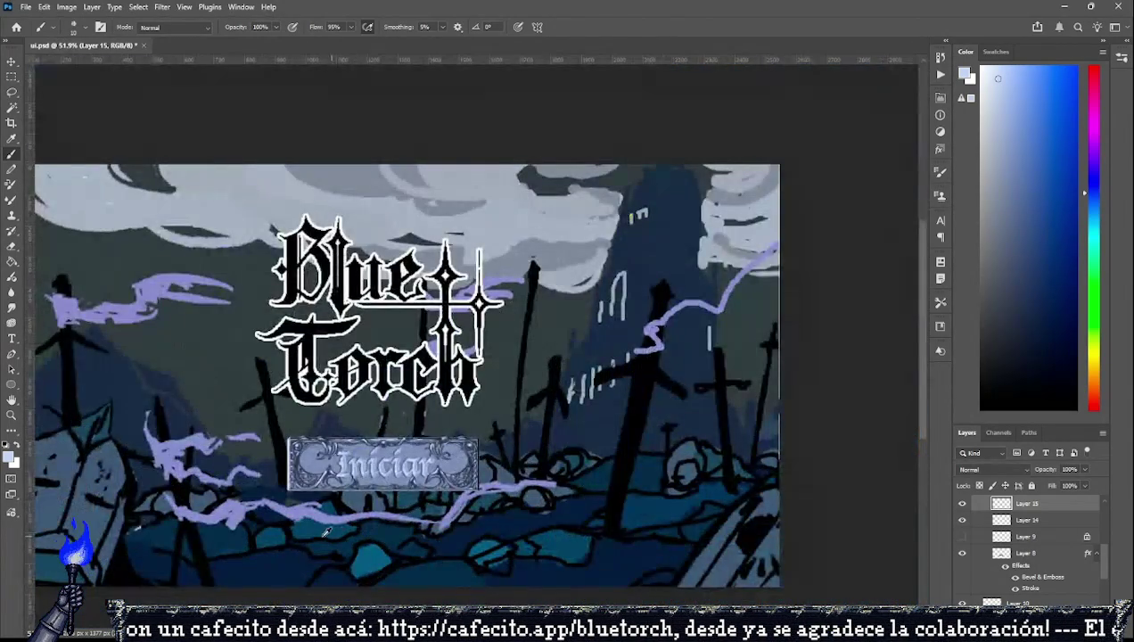
{"action": "scroll", "coordinate": [323, 533], "scroll_direction": "up", "scroll_amount": 4}
{"action": "left_click", "coordinate": [1013, 554]}
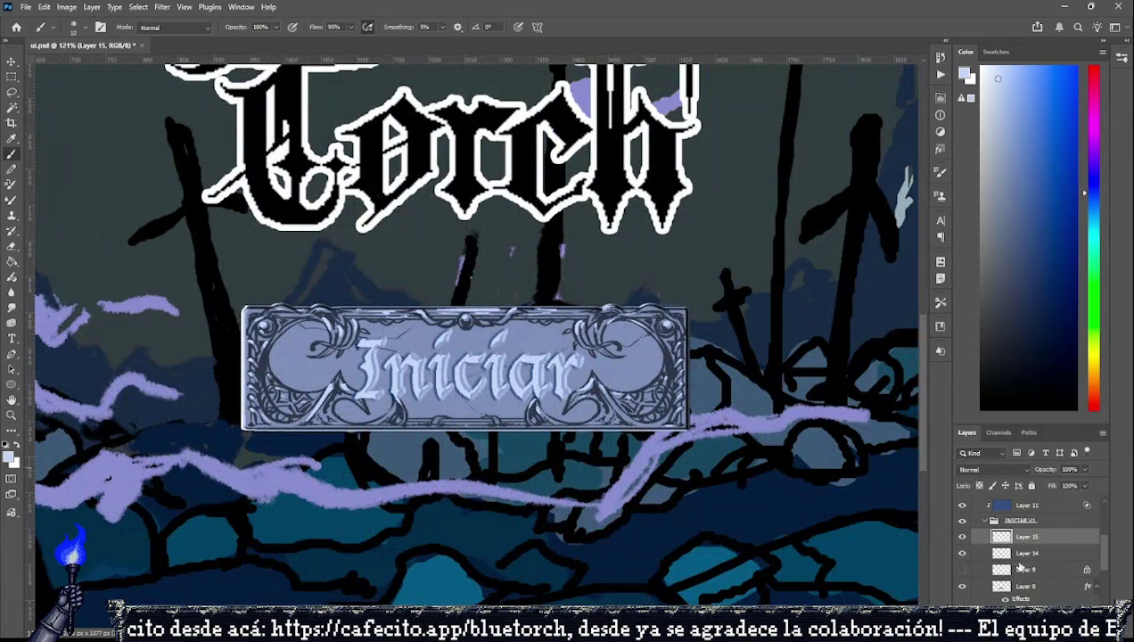
{"action": "scroll", "coordinate": [1038, 583], "scroll_direction": "up", "scroll_amount": 1}
{"action": "left_click", "coordinate": [959, 584]}
{"action": "left_click", "coordinate": [959, 583]}
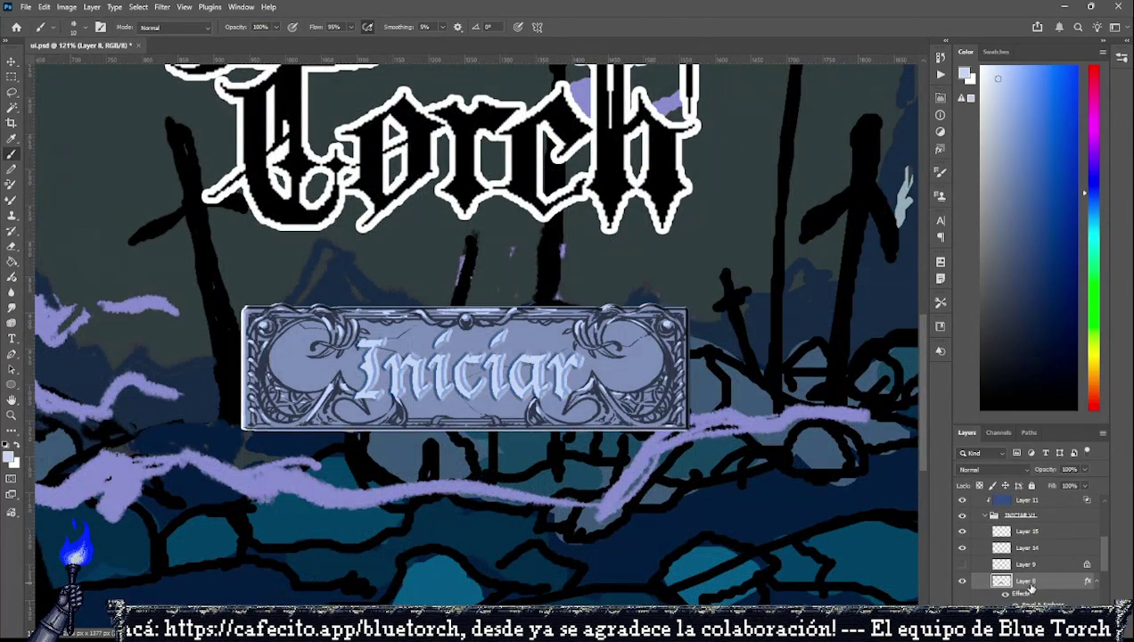
{"action": "key", "text": "space"}
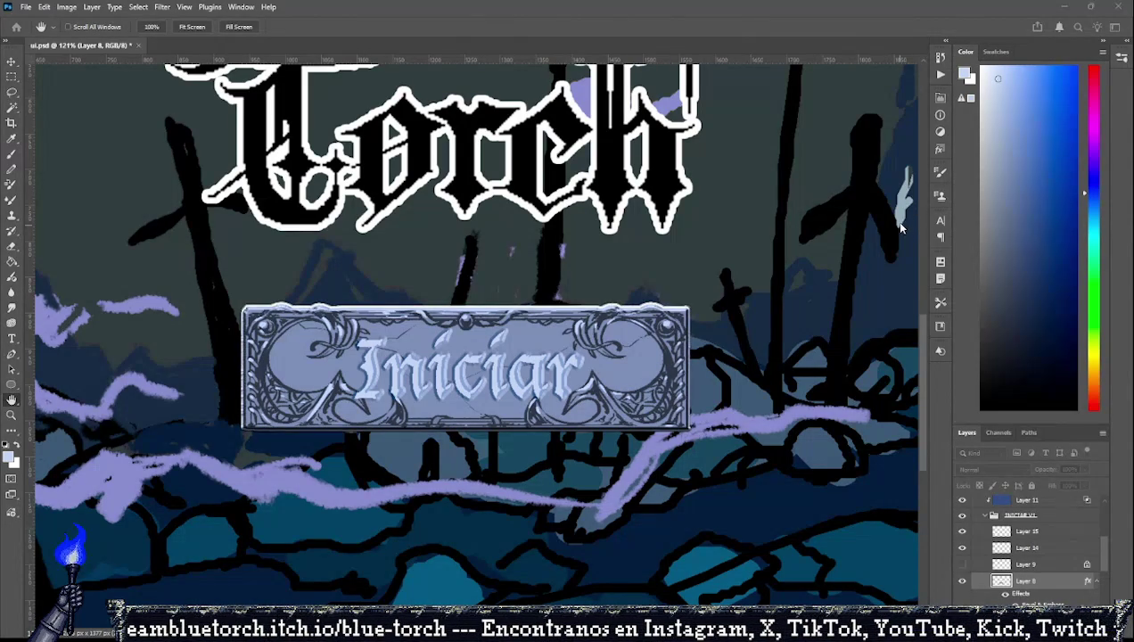
{"action": "key", "text": "b"}
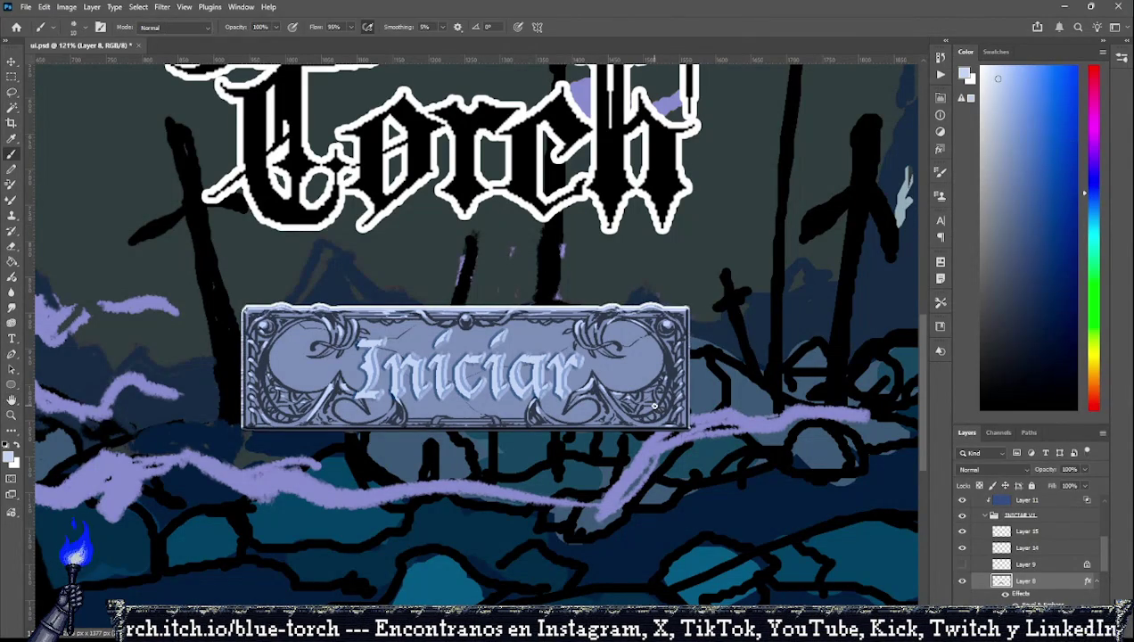
{"action": "scroll", "coordinate": [654, 405], "scroll_direction": "down", "scroll_amount": 2}
{"action": "scroll", "coordinate": [654, 405], "scroll_direction": "down", "scroll_amount": 1}
{"action": "scroll", "coordinate": [654, 406], "scroll_direction": "down", "scroll_amount": 1}
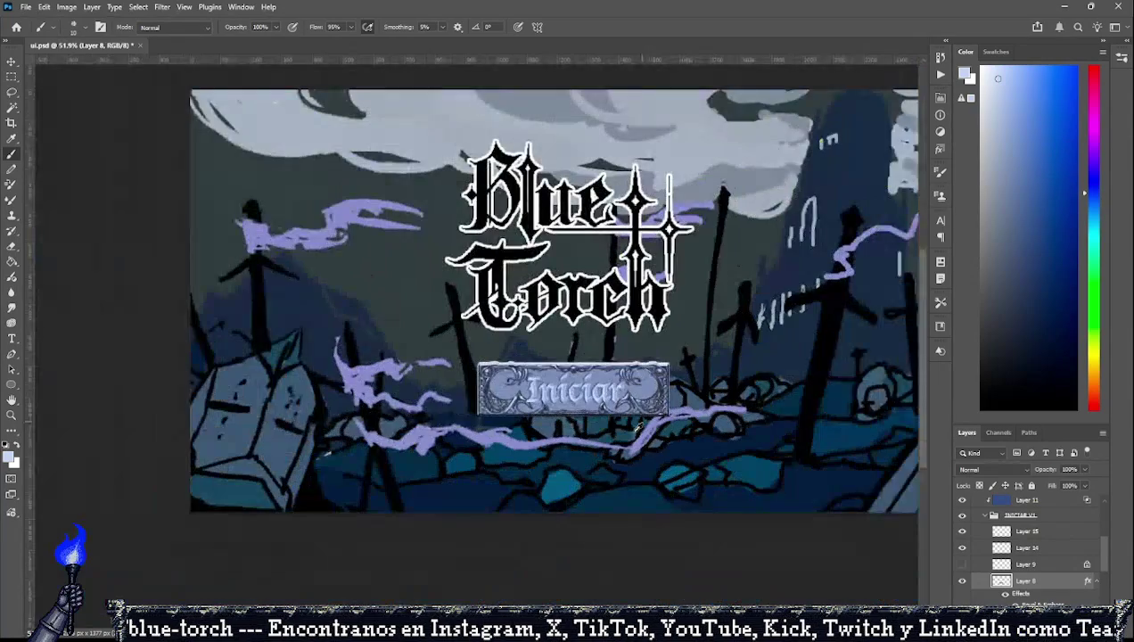
{"action": "scroll", "coordinate": [628, 422], "scroll_direction": "up", "scroll_amount": 1}
{"action": "scroll", "coordinate": [608, 413], "scroll_direction": "up", "scroll_amount": 1}
{"action": "scroll", "coordinate": [563, 364], "scroll_direction": "down", "scroll_amount": 1}
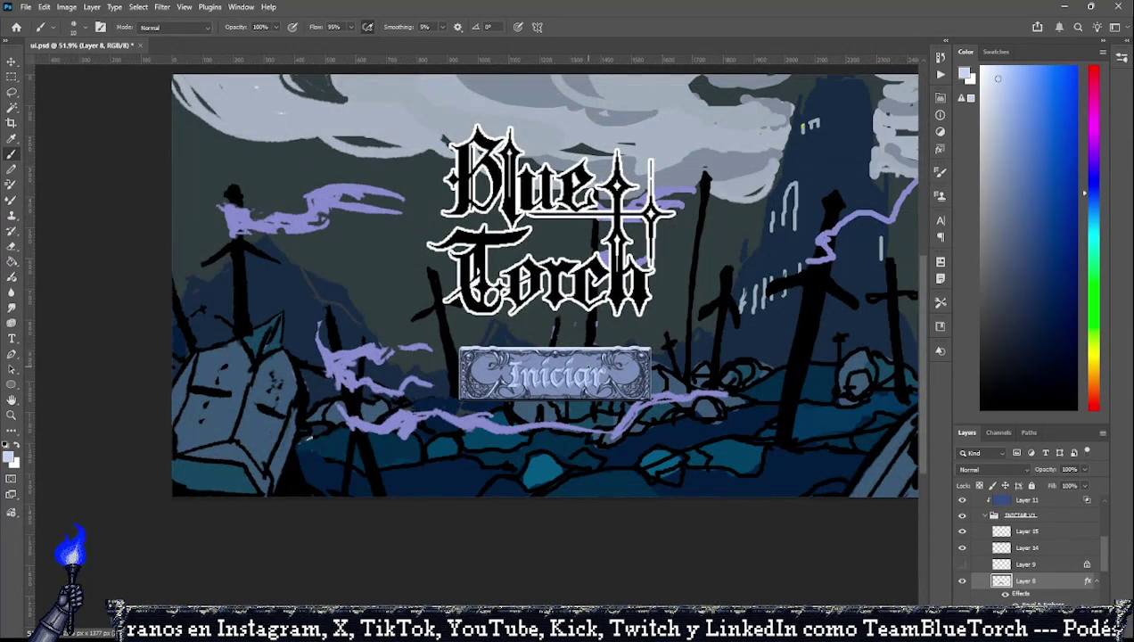
{"action": "scroll", "coordinate": [586, 363], "scroll_direction": "up", "scroll_amount": 1}
{"action": "scroll", "coordinate": [624, 373], "scroll_direction": "up", "scroll_amount": 1}
{"action": "scroll", "coordinate": [657, 382], "scroll_direction": "up", "scroll_amount": 1}
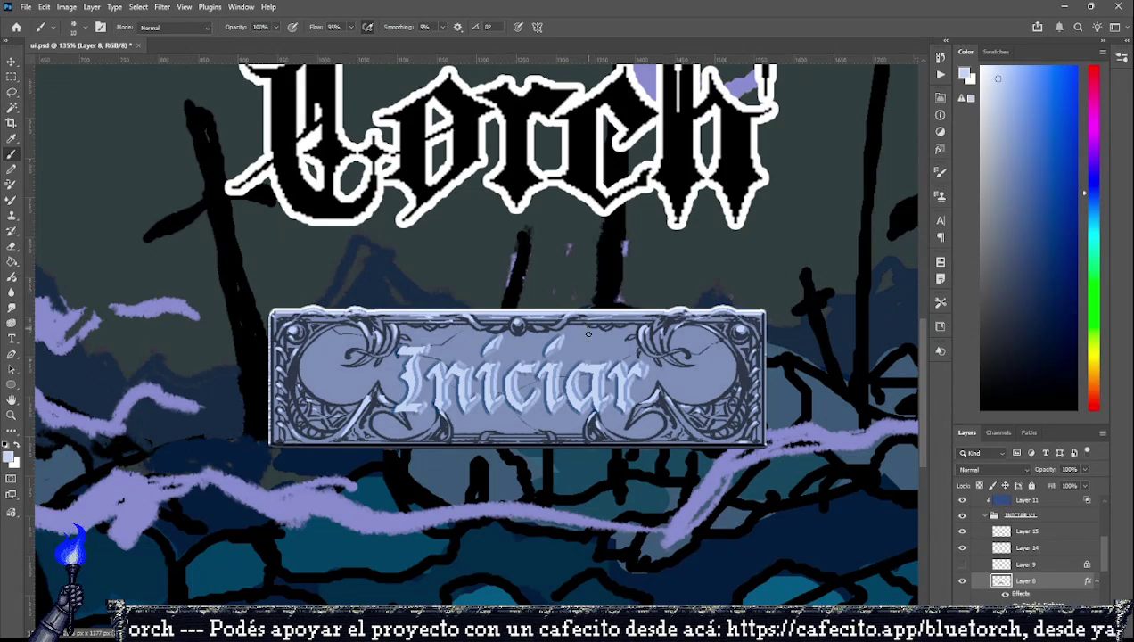
{"action": "scroll", "coordinate": [593, 381], "scroll_direction": "down", "scroll_amount": 2}
{"action": "scroll", "coordinate": [593, 381], "scroll_direction": "down", "scroll_amount": 2}
{"action": "scroll", "coordinate": [593, 381], "scroll_direction": "down", "scroll_amount": 2}
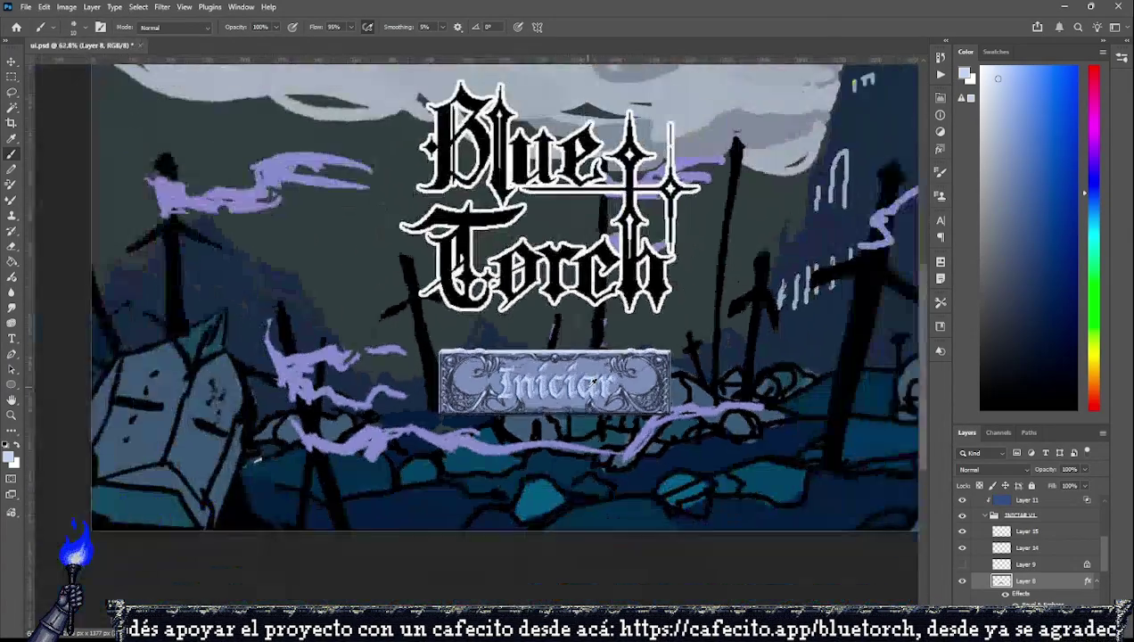
{"action": "scroll", "coordinate": [593, 382], "scroll_direction": "down", "scroll_amount": 1}
{"action": "scroll", "coordinate": [593, 381], "scroll_direction": "down", "scroll_amount": 2}
{"action": "scroll", "coordinate": [1015, 552], "scroll_direction": "up", "scroll_amount": 1}
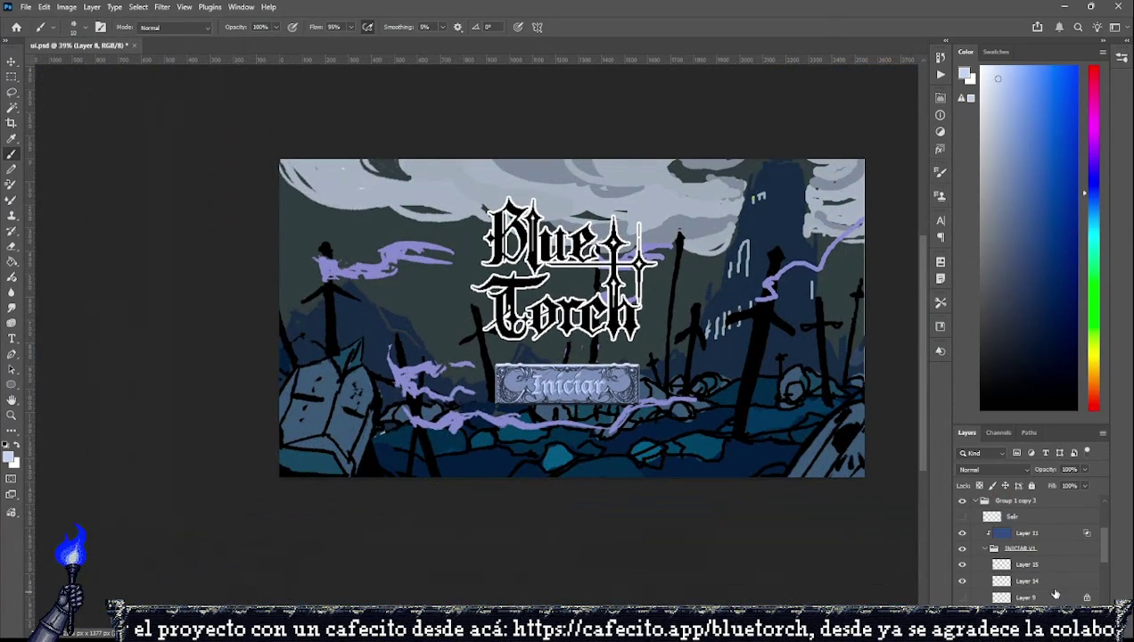
{"action": "left_click", "coordinate": [990, 548]}
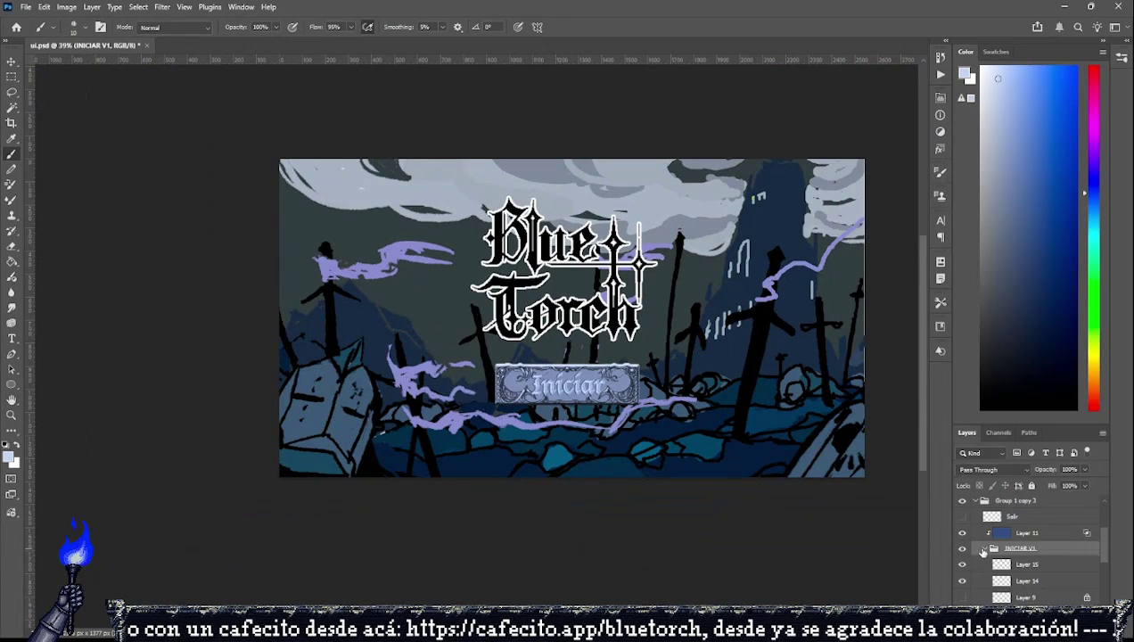
{"action": "scroll", "coordinate": [570, 392], "scroll_direction": "up", "scroll_amount": 1}
{"action": "scroll", "coordinate": [565, 390], "scroll_direction": "up", "scroll_amount": 2}
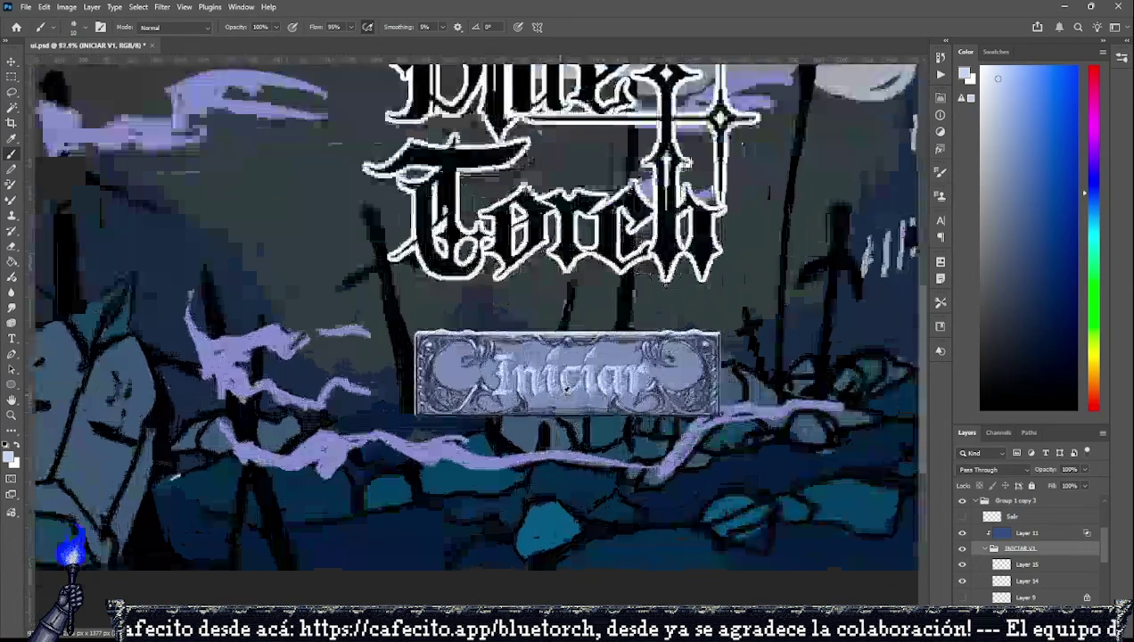
{"action": "scroll", "coordinate": [565, 389], "scroll_direction": "down", "scroll_amount": 1}
{"action": "scroll", "coordinate": [565, 389], "scroll_direction": "down", "scroll_amount": 2}
{"action": "left_click", "coordinate": [985, 548]}
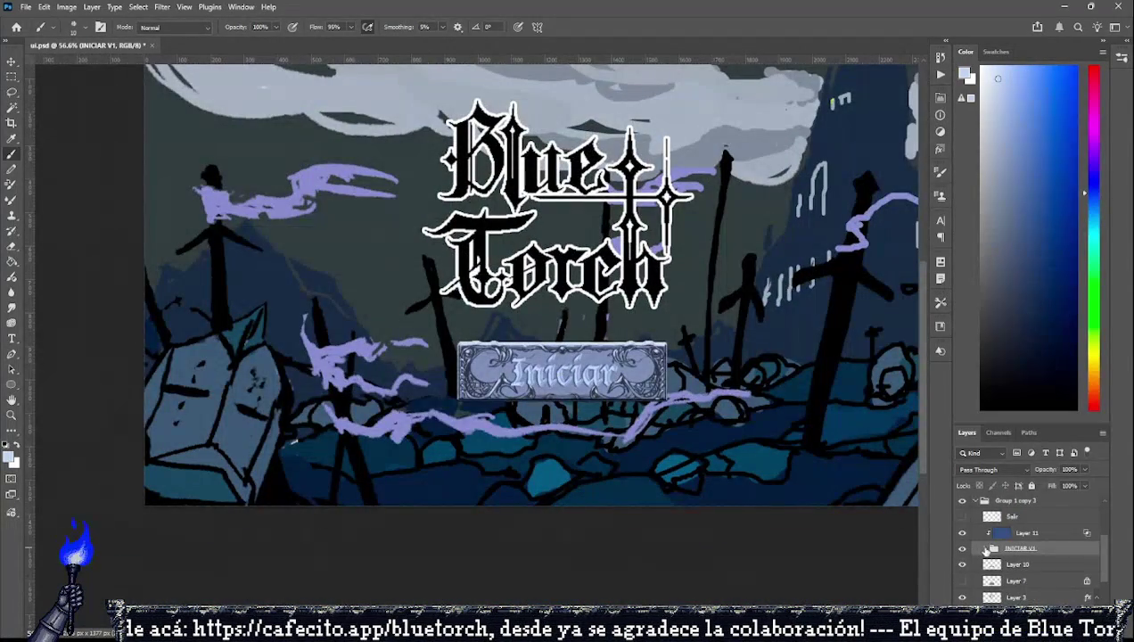
{"action": "left_click", "coordinate": [1025, 532]}
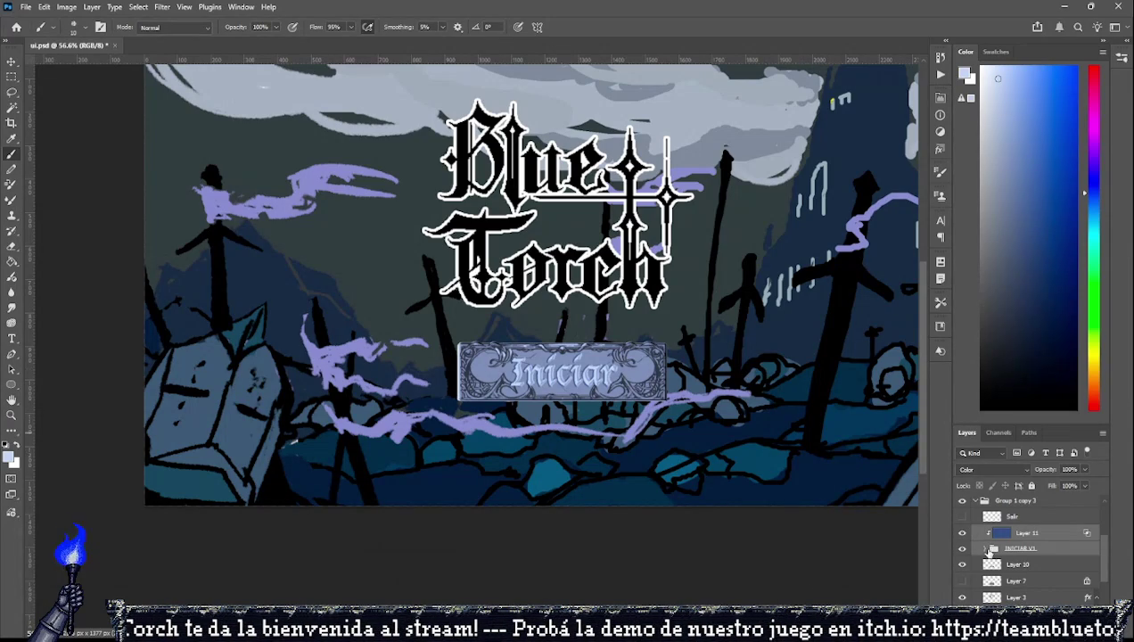
Expand INICIAR V1 and delete Layer 15 with its painted highlights.
{"action": "left_click", "coordinate": [991, 548]}
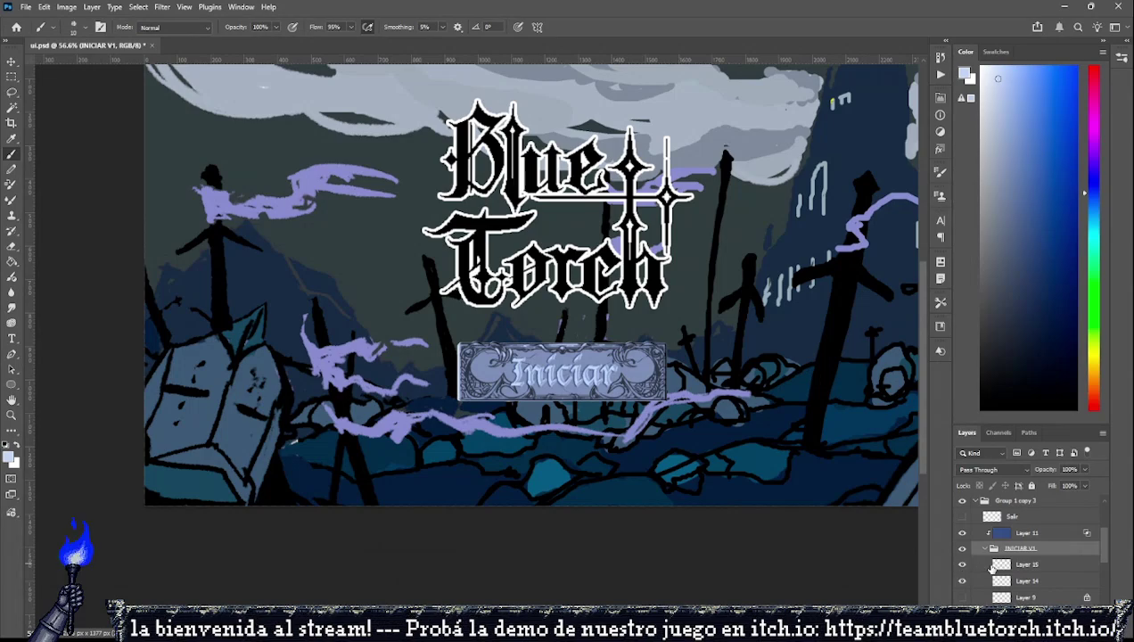
{"action": "left_click", "coordinate": [991, 564]}
{"action": "key", "text": "Delete"}
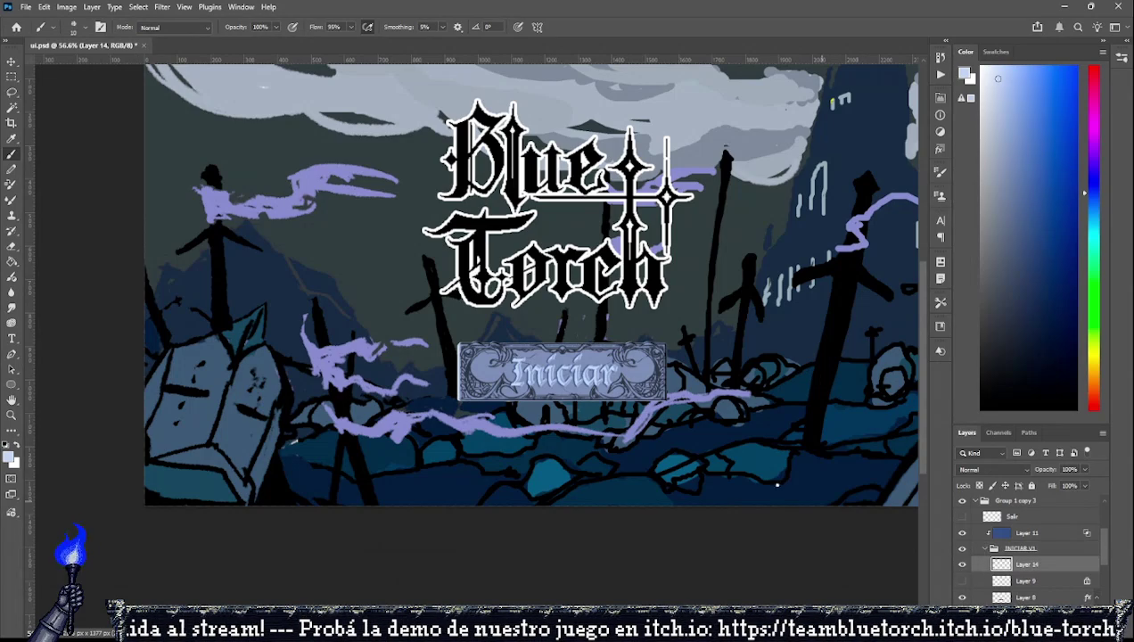
{"action": "scroll", "coordinate": [689, 436], "scroll_direction": "up", "scroll_amount": 2}
{"action": "scroll", "coordinate": [1034, 553], "scroll_direction": "down", "scroll_amount": 1}
Paste the copied button layers exactly over the original and group them as Group 2.
{"action": "left_click", "coordinate": [1035, 564]}
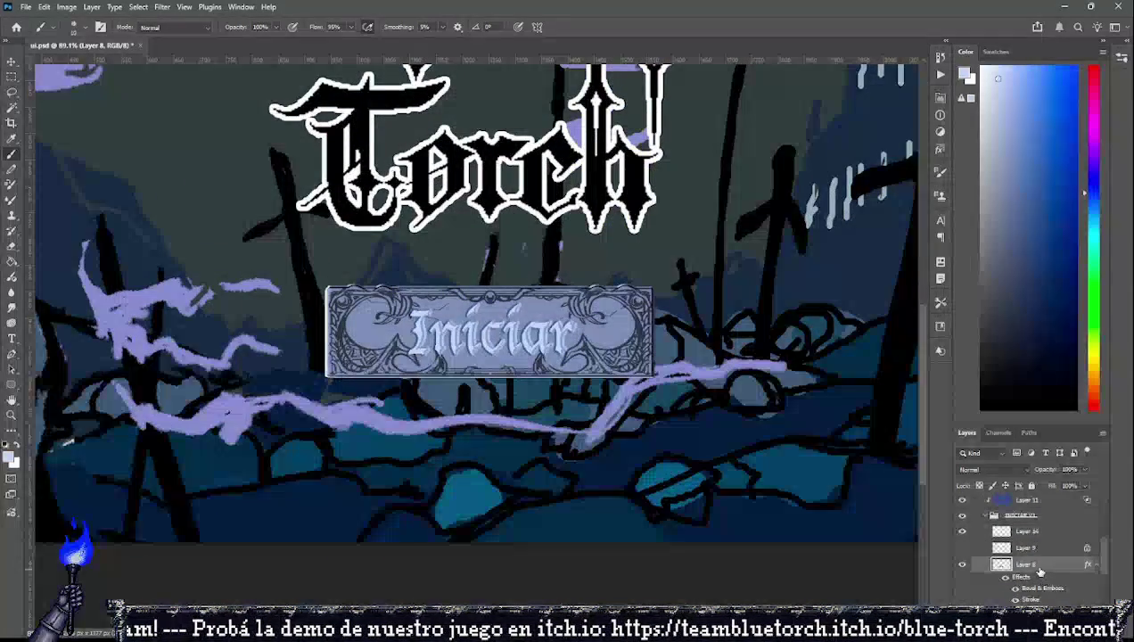
{"action": "key", "text": "space"}
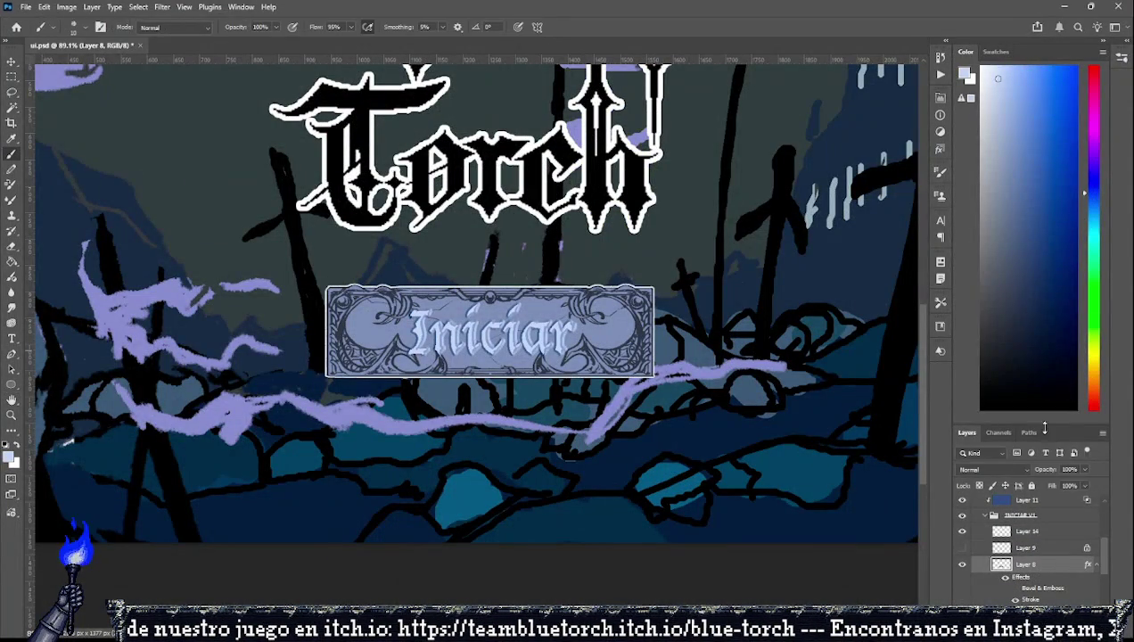
{"action": "scroll", "coordinate": [1031, 524], "scroll_direction": "up", "scroll_amount": 1}
{"action": "left_click", "coordinate": [1032, 533]}
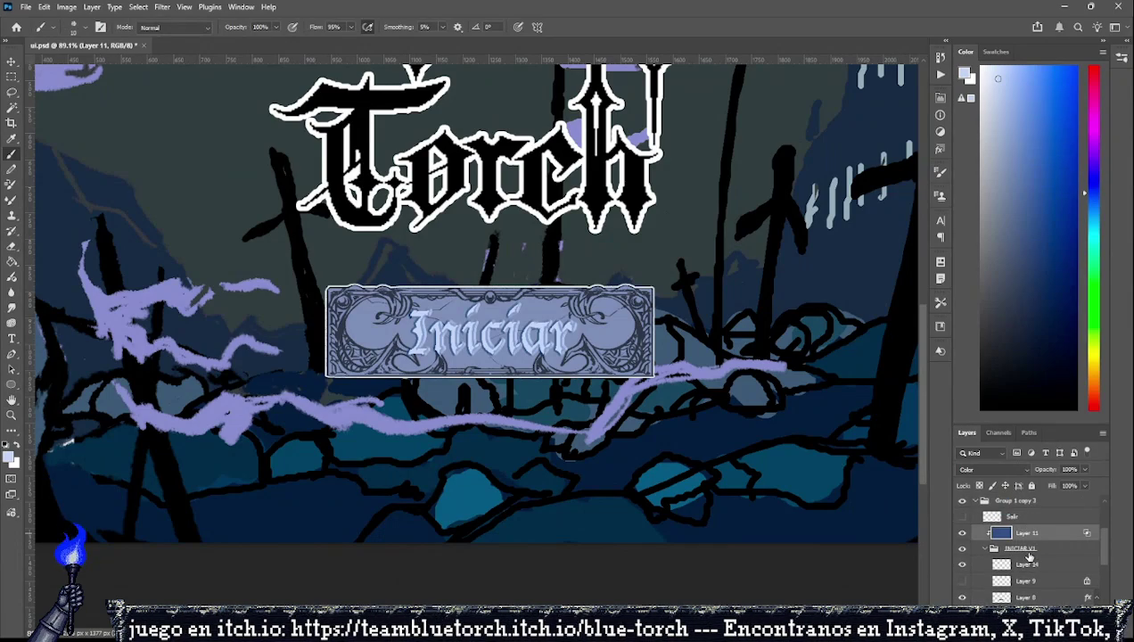
{"action": "key", "text": "ctrl+v"}
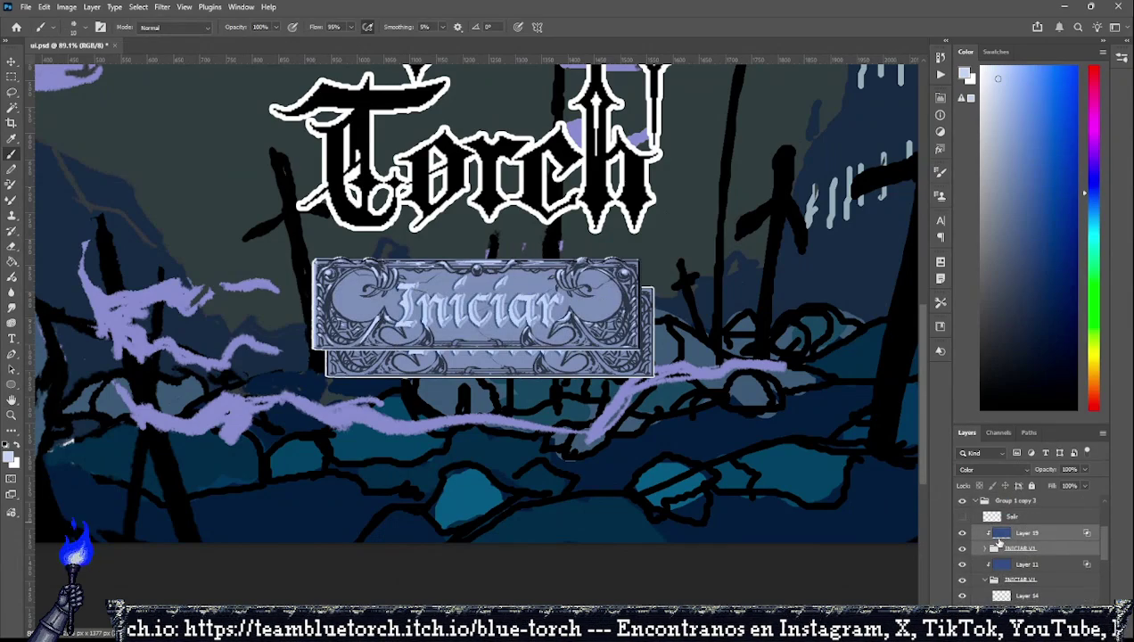
{"action": "left_click_drag", "start_coordinate": [545, 335], "coordinate": [558, 362]}
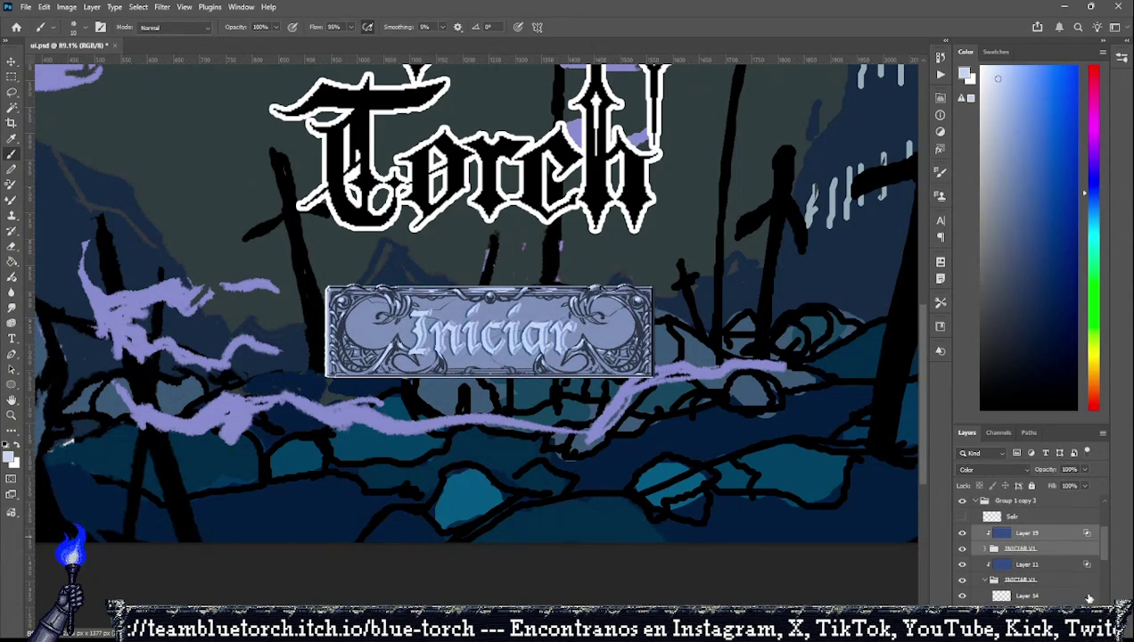
{"action": "key", "text": "ctrl+g"}
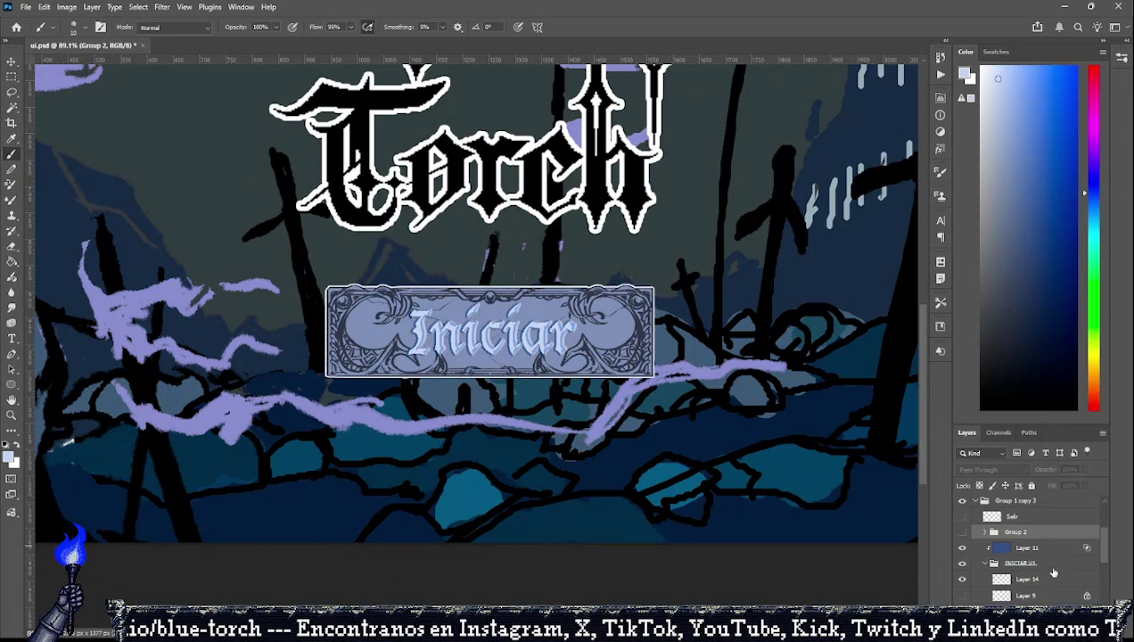
{"action": "left_click", "coordinate": [998, 563]}
{"action": "scroll", "coordinate": [990, 566], "scroll_direction": "down", "scroll_amount": 1}
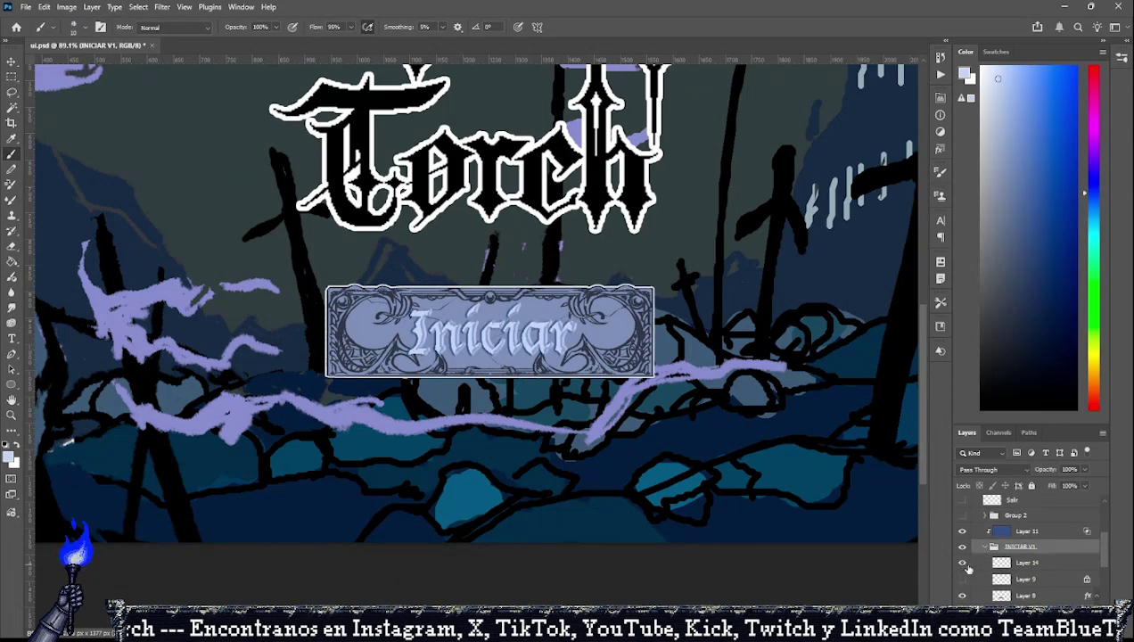
{"action": "left_click", "coordinate": [1065, 565]}
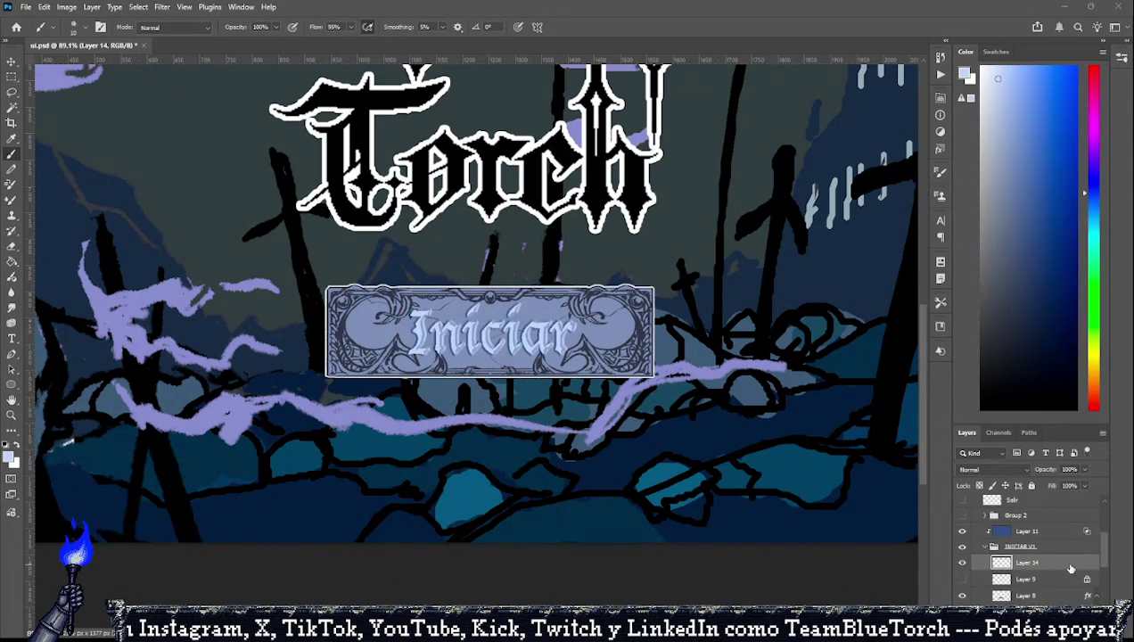
{"action": "key", "text": "space"}
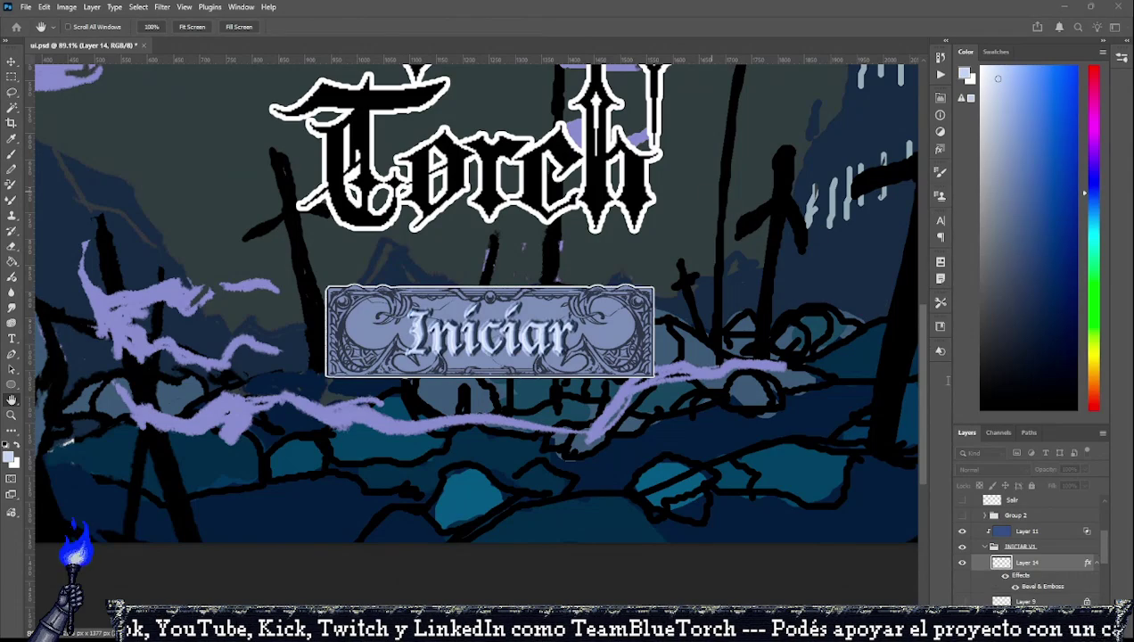
{"action": "key", "text": "i"}
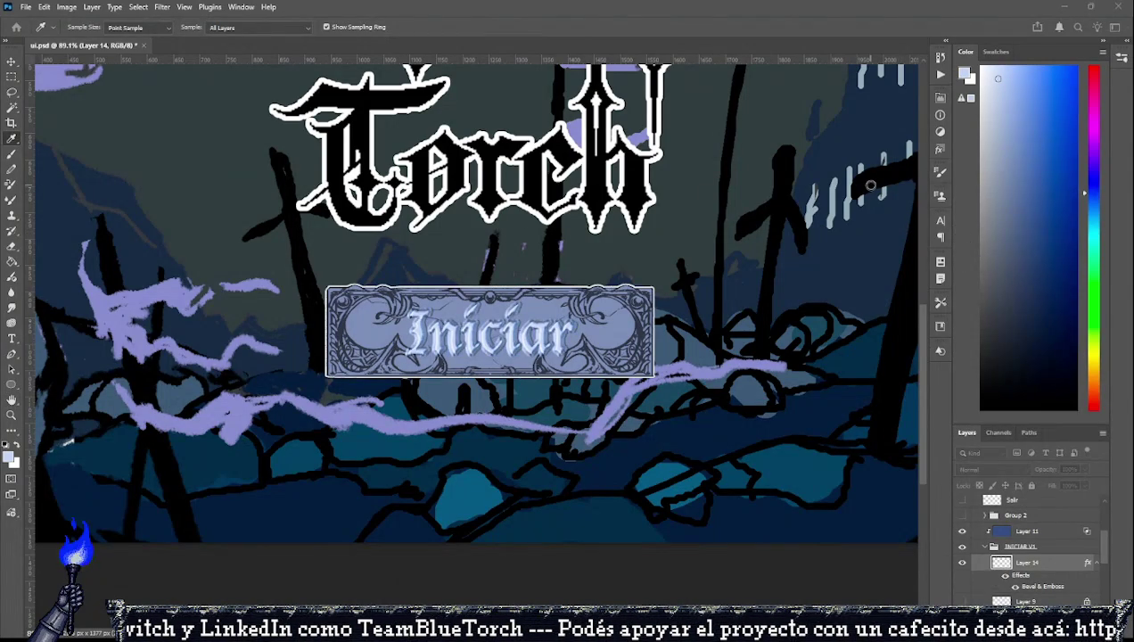
{"action": "key", "text": "h"}
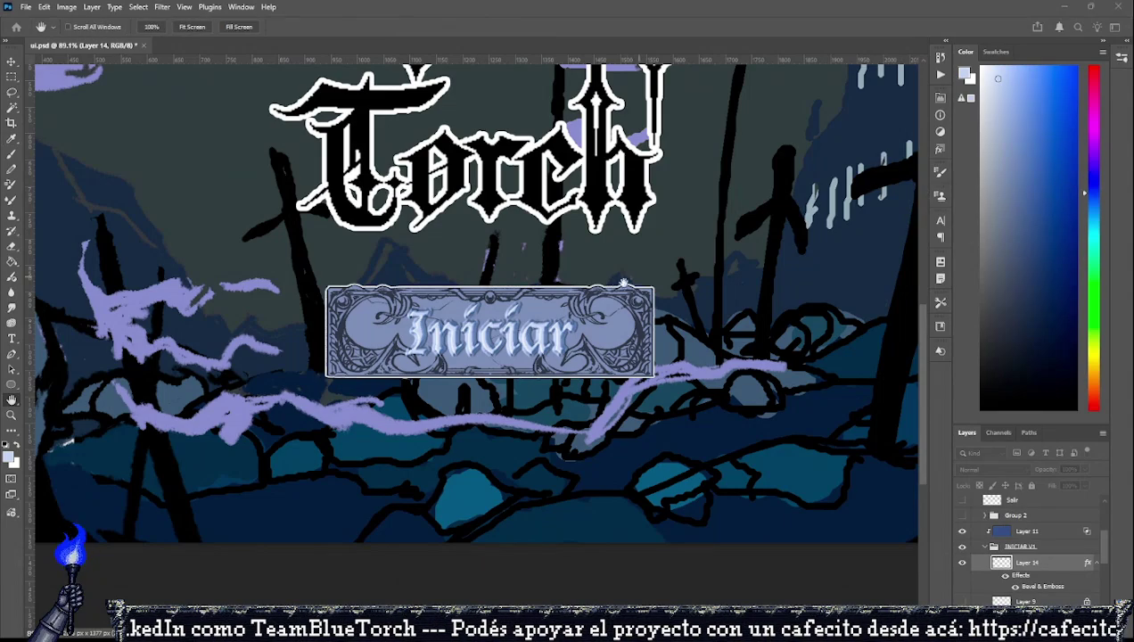
{"action": "scroll", "coordinate": [620, 281], "scroll_direction": "up", "scroll_amount": 3}
{"action": "scroll", "coordinate": [499, 339], "scroll_direction": "up", "scroll_amount": 3}
{"action": "scroll", "coordinate": [415, 381], "scroll_direction": "down", "scroll_amount": 2}
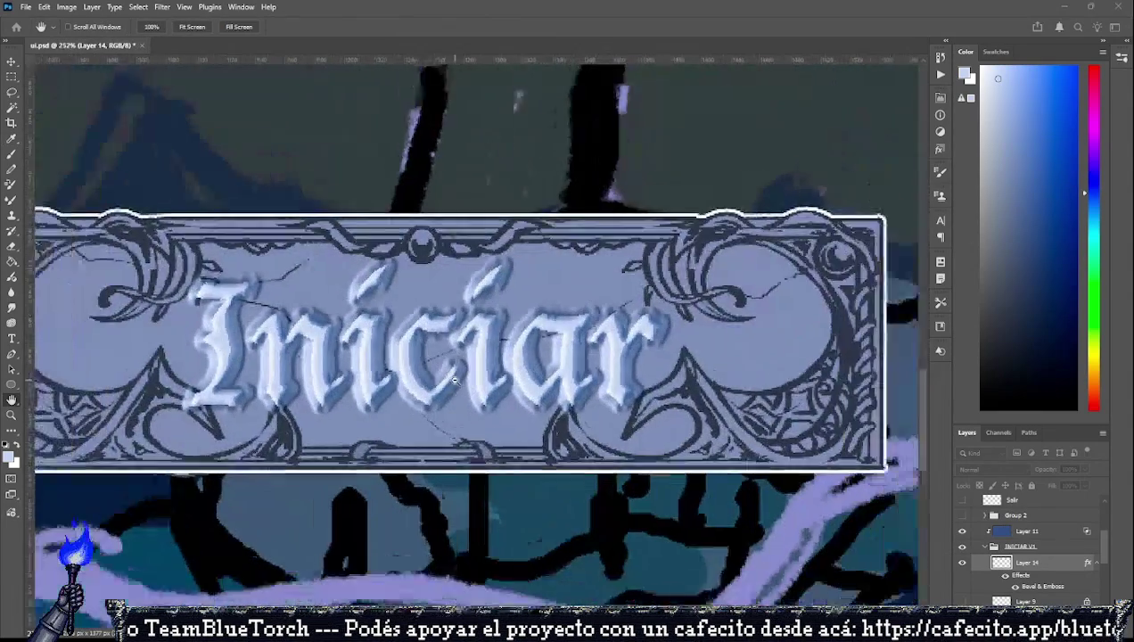
{"action": "key", "text": "b"}
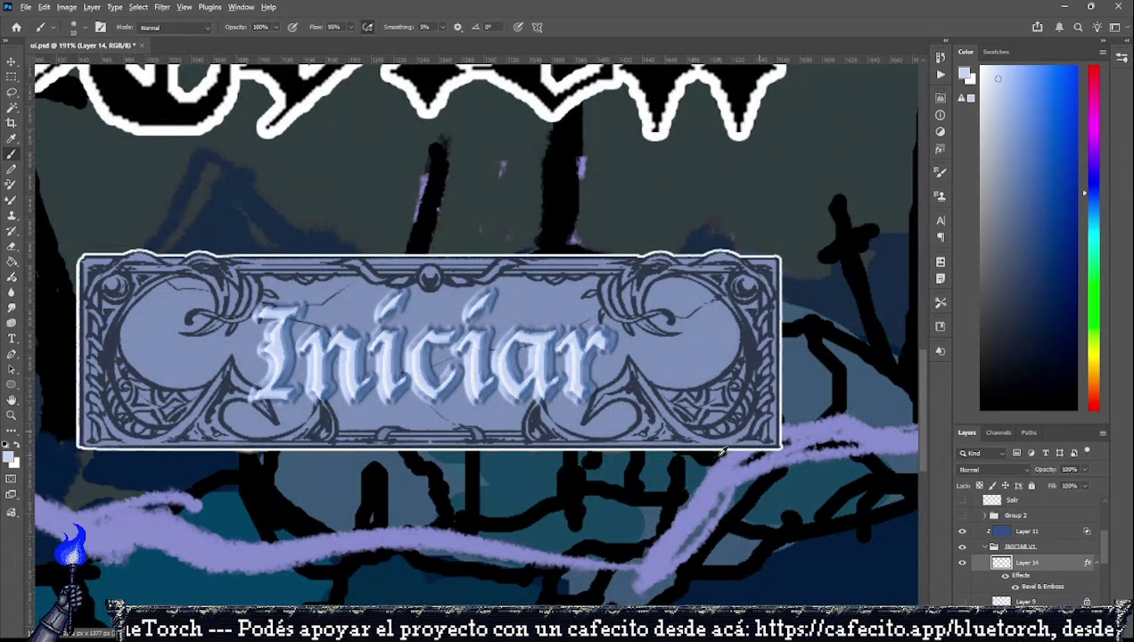
{"action": "scroll", "coordinate": [695, 462], "scroll_direction": "down", "scroll_amount": 4}
{"action": "scroll", "coordinate": [695, 461], "scroll_direction": "down", "scroll_amount": 1}
{"action": "scroll", "coordinate": [664, 458], "scroll_direction": "up", "scroll_amount": 1}
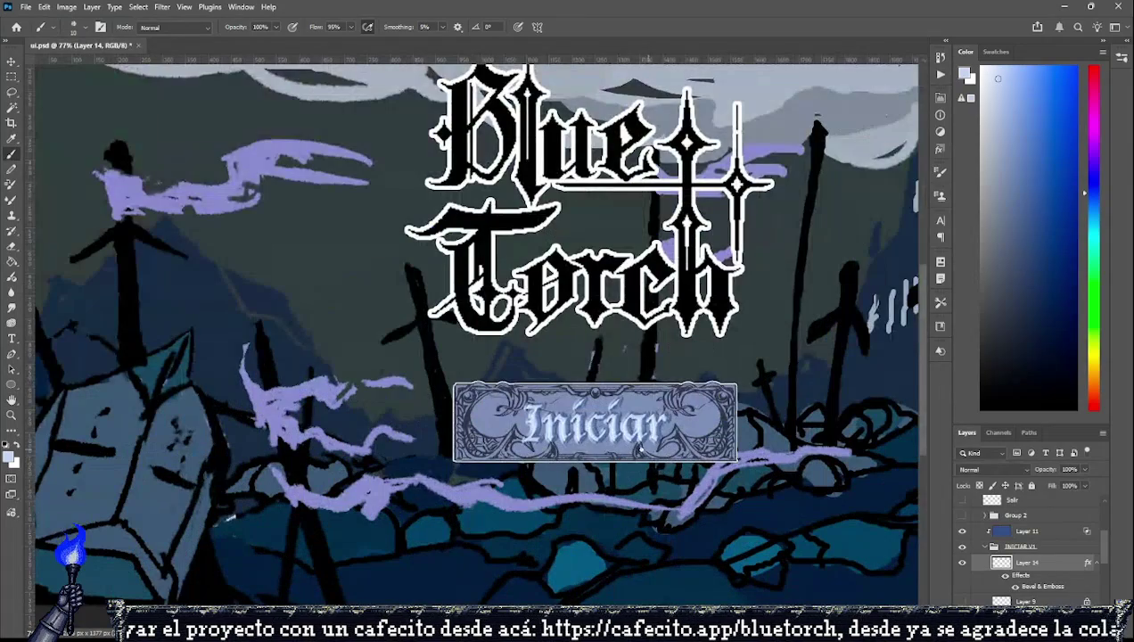
{"action": "scroll", "coordinate": [639, 450], "scroll_direction": "down", "scroll_amount": 1}
{"action": "scroll", "coordinate": [624, 446], "scroll_direction": "up", "scroll_amount": 2}
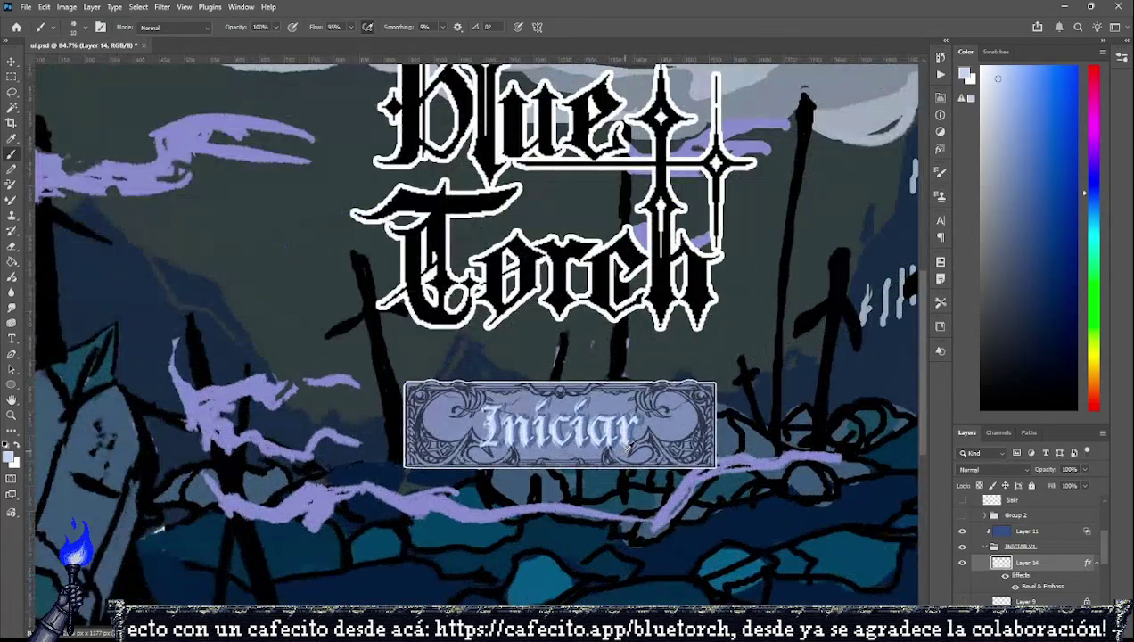
{"action": "scroll", "coordinate": [627, 454], "scroll_direction": "down", "scroll_amount": 3}
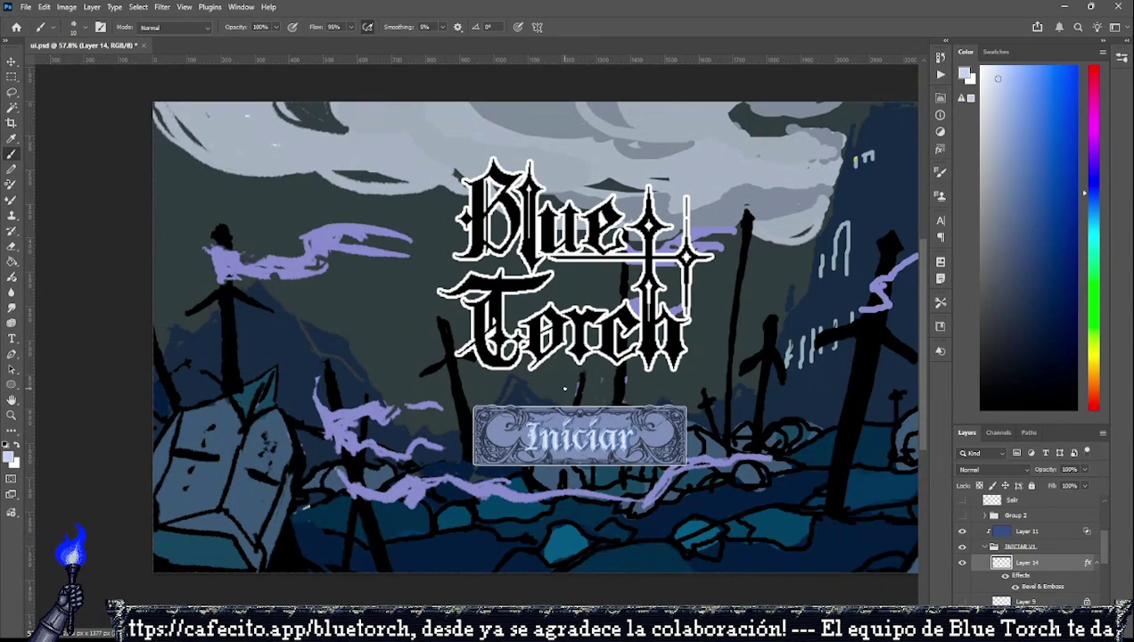
{"action": "scroll", "coordinate": [563, 438], "scroll_direction": "up", "scroll_amount": 1}
{"action": "scroll", "coordinate": [563, 439], "scroll_direction": "up", "scroll_amount": 2}
{"action": "scroll", "coordinate": [563, 439], "scroll_direction": "up", "scroll_amount": 2}
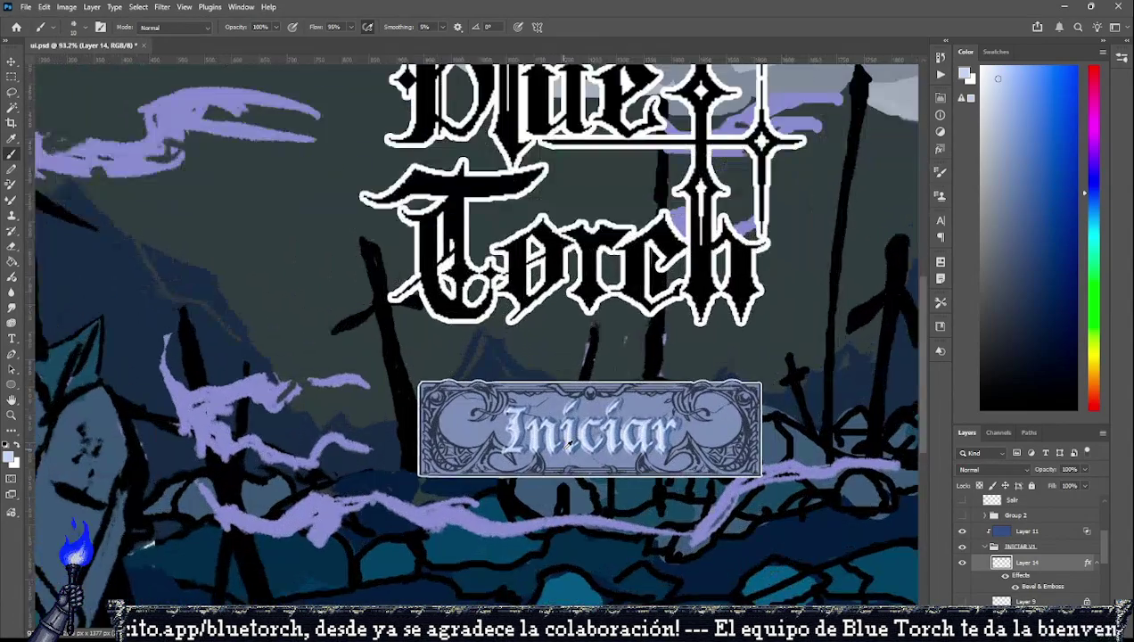
{"action": "scroll", "coordinate": [569, 442], "scroll_direction": "up", "scroll_amount": 2}
{"action": "scroll", "coordinate": [562, 445], "scroll_direction": "up", "scroll_amount": 1}
{"action": "scroll", "coordinate": [550, 455], "scroll_direction": "down", "scroll_amount": 3}
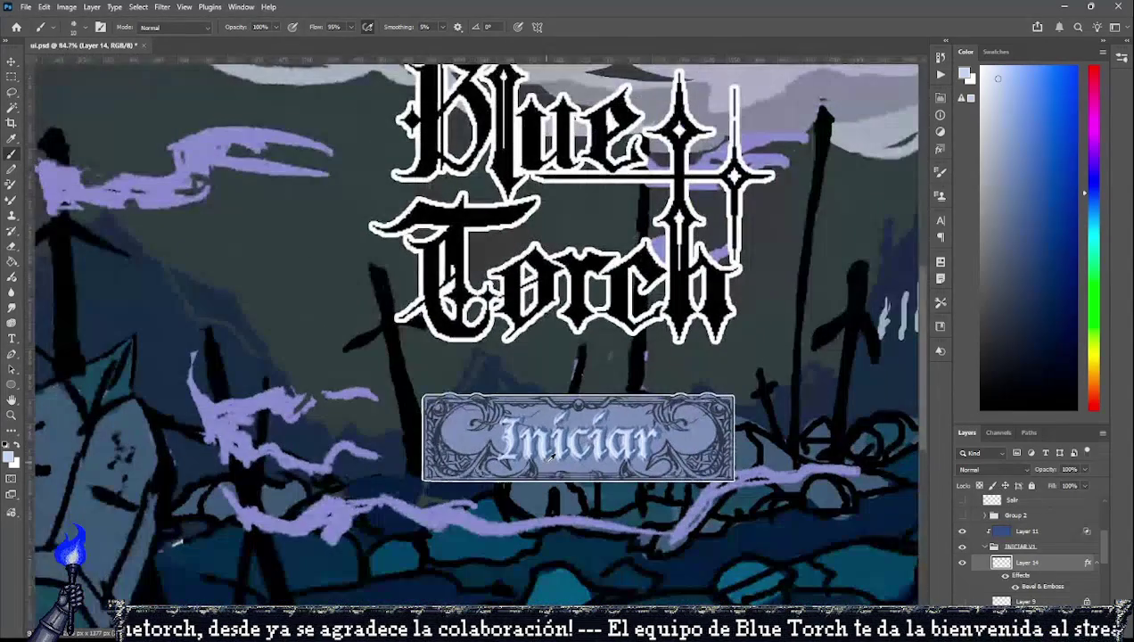
{"action": "scroll", "coordinate": [553, 458], "scroll_direction": "up", "scroll_amount": 1}
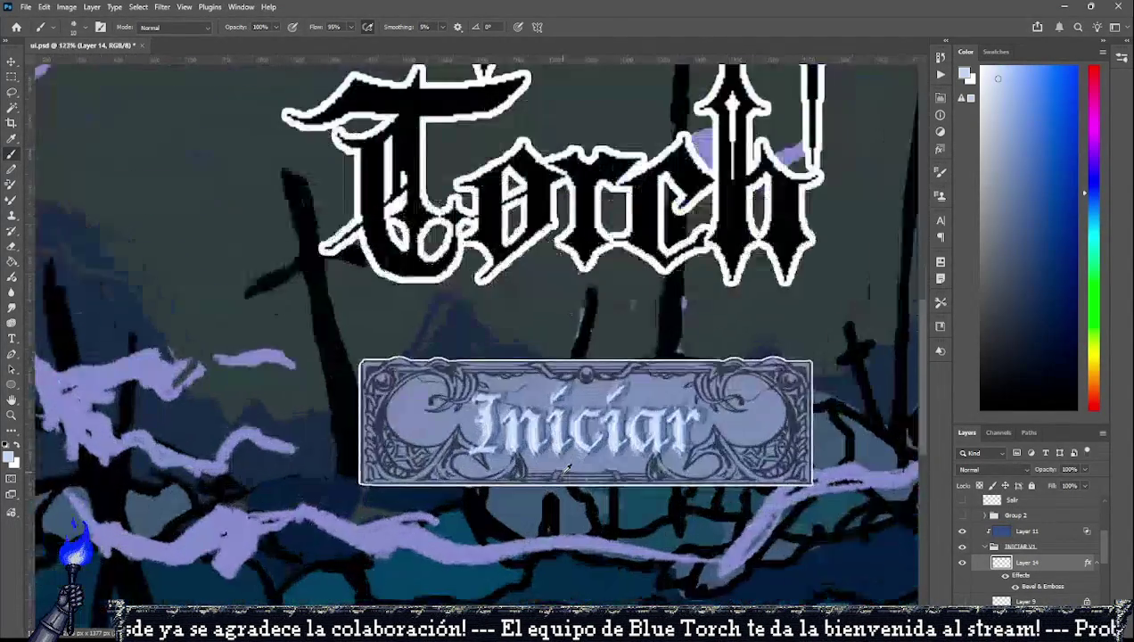
{"action": "scroll", "coordinate": [571, 460], "scroll_direction": "up", "scroll_amount": 6}
{"action": "scroll", "coordinate": [593, 465], "scroll_direction": "down", "scroll_amount": 2}
{"action": "scroll", "coordinate": [544, 460], "scroll_direction": "down", "scroll_amount": 4}
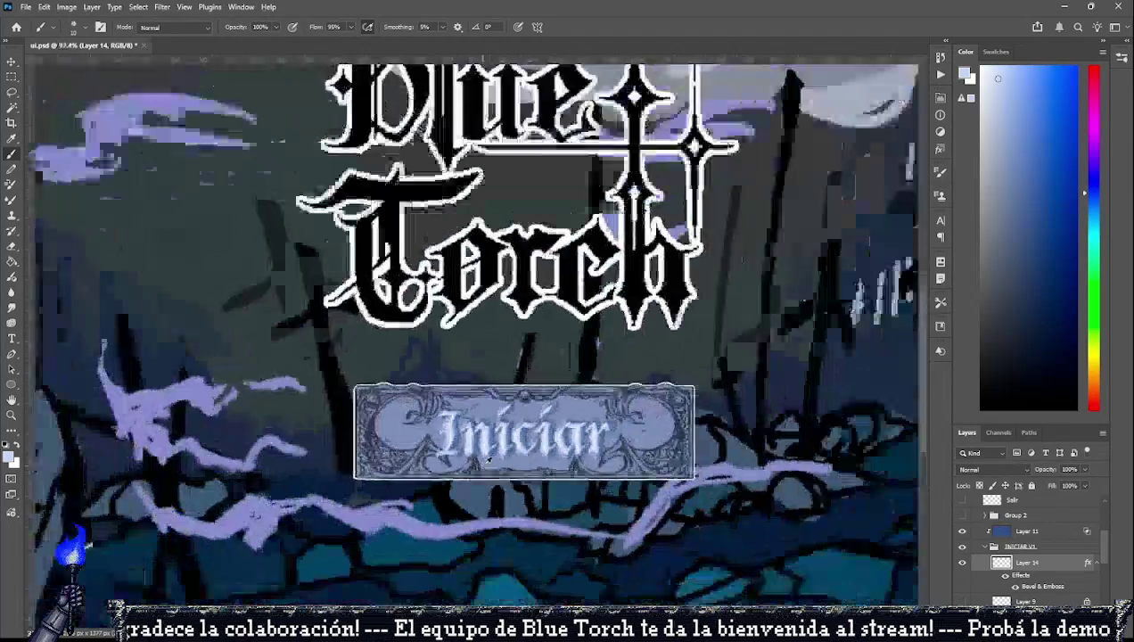
{"action": "scroll", "coordinate": [495, 456], "scroll_direction": "down", "scroll_amount": 4}
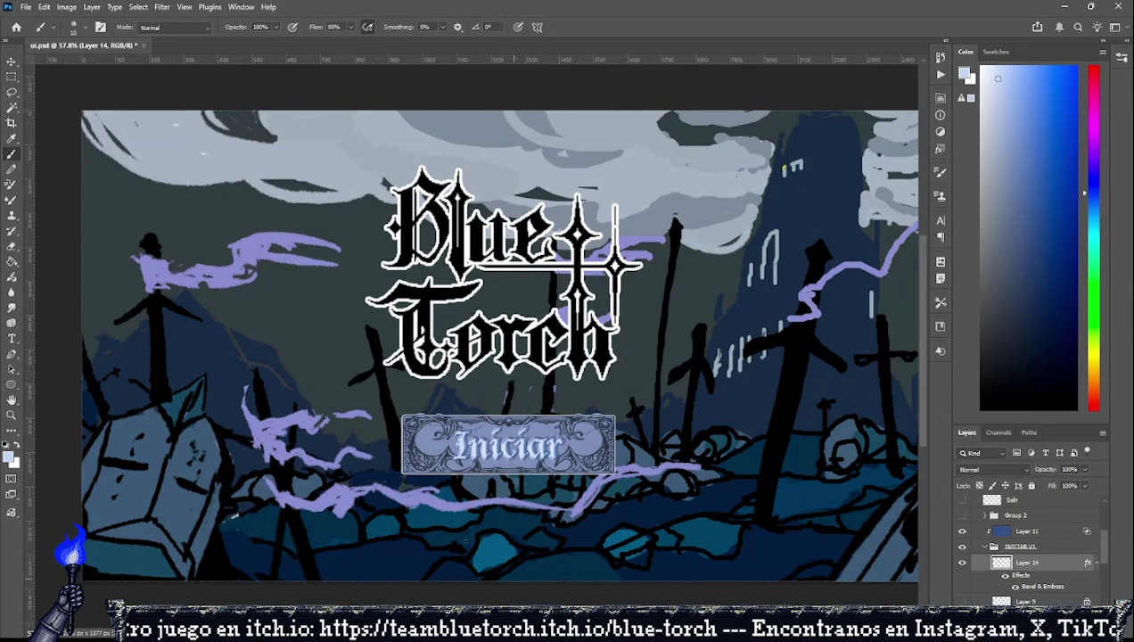
{"action": "scroll", "coordinate": [433, 511], "scroll_direction": "up", "scroll_amount": 2}
{"action": "scroll", "coordinate": [432, 510], "scroll_direction": "up", "scroll_amount": 2}
{"action": "scroll", "coordinate": [506, 451], "scroll_direction": "down", "scroll_amount": 1}
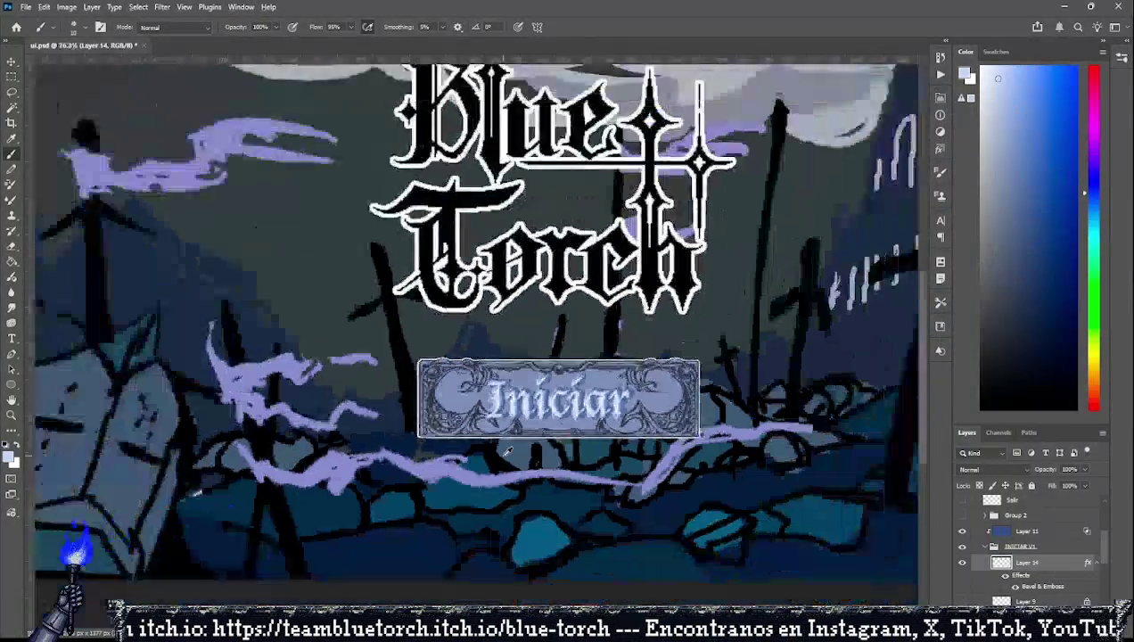
{"action": "scroll", "coordinate": [506, 450], "scroll_direction": "down", "scroll_amount": 2}
{"action": "scroll", "coordinate": [517, 459], "scroll_direction": "down", "scroll_amount": 1}
{"action": "scroll", "coordinate": [522, 465], "scroll_direction": "up", "scroll_amount": 1}
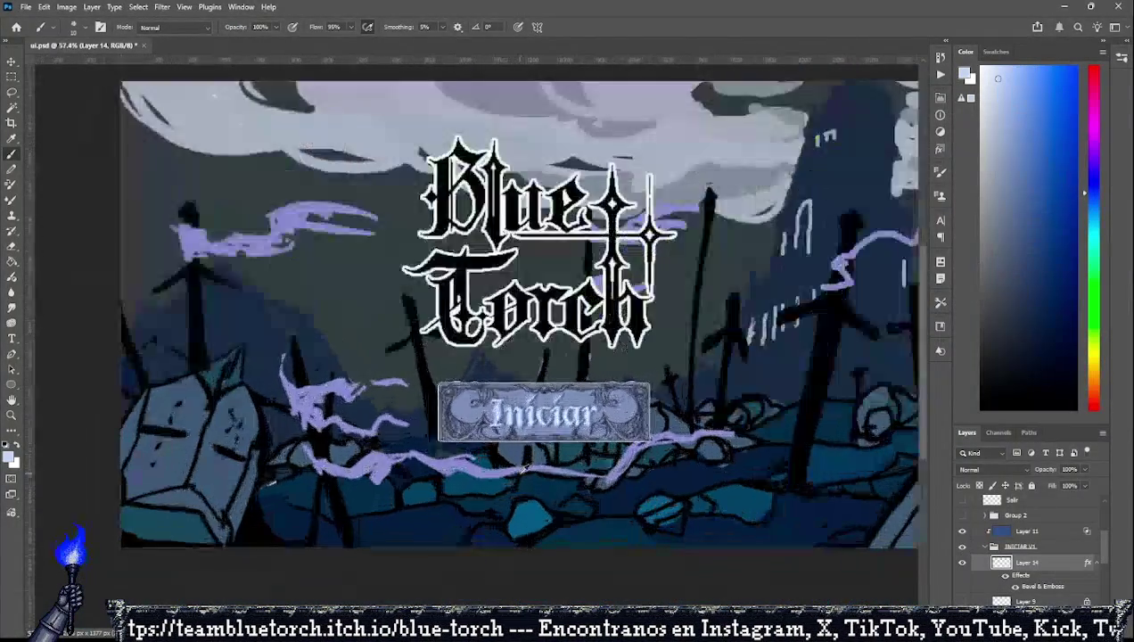
{"action": "scroll", "coordinate": [540, 472], "scroll_direction": "up", "scroll_amount": 2}
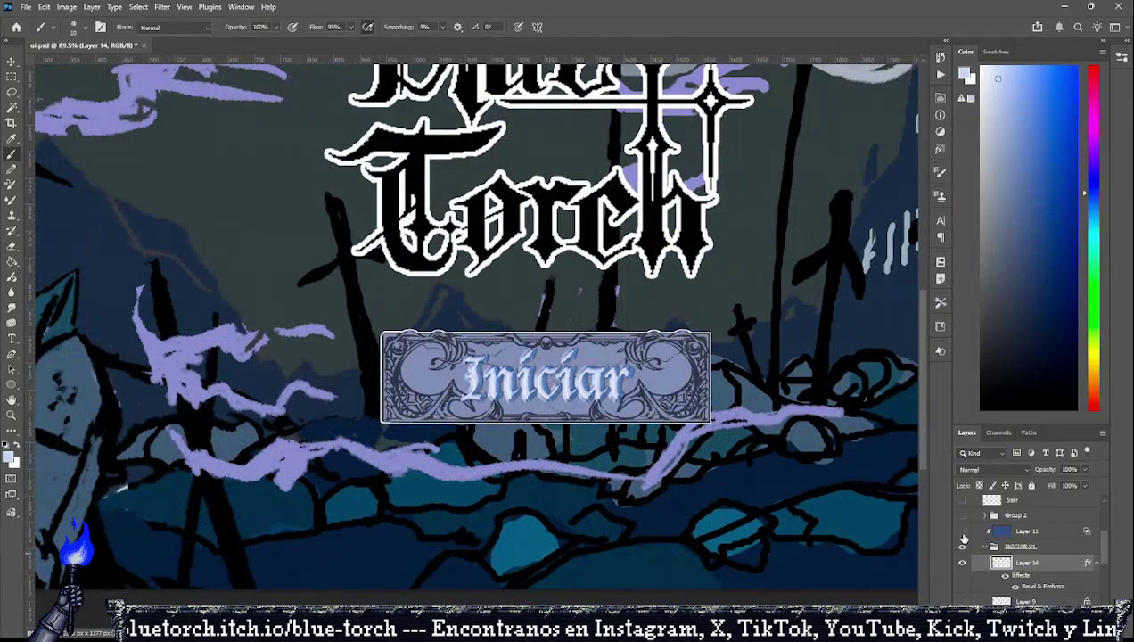
{"action": "left_click", "coordinate": [962, 531]}
{"action": "scroll", "coordinate": [602, 526], "scroll_direction": "down", "scroll_amount": 3}
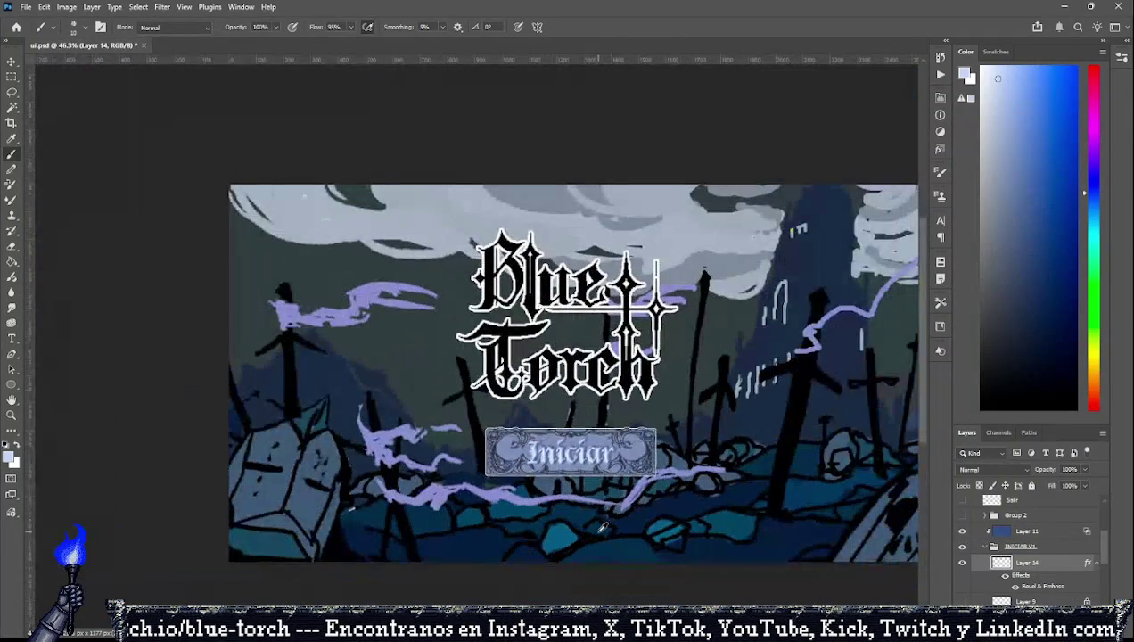
{"action": "scroll", "coordinate": [664, 379], "scroll_direction": "up", "scroll_amount": 1}
{"action": "scroll", "coordinate": [668, 380], "scroll_direction": "up", "scroll_amount": 2}
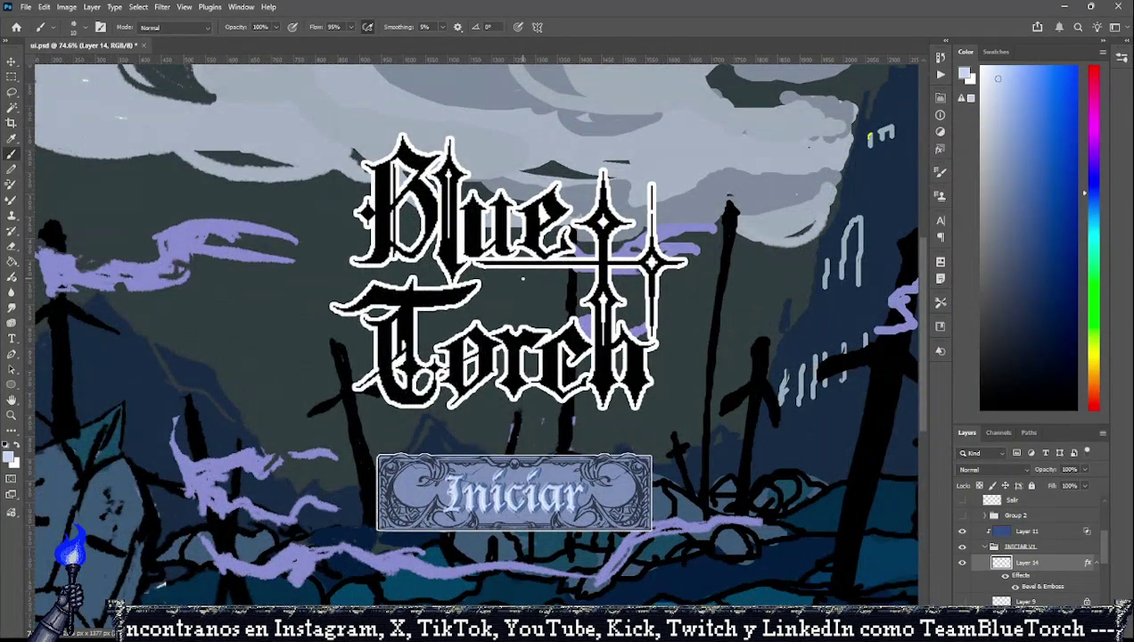
{"action": "scroll", "coordinate": [1034, 567], "scroll_direction": "down", "scroll_amount": 1}
{"action": "scroll", "coordinate": [1032, 568], "scroll_direction": "down", "scroll_amount": 1}
{"action": "scroll", "coordinate": [1029, 570], "scroll_direction": "down", "scroll_amount": 1}
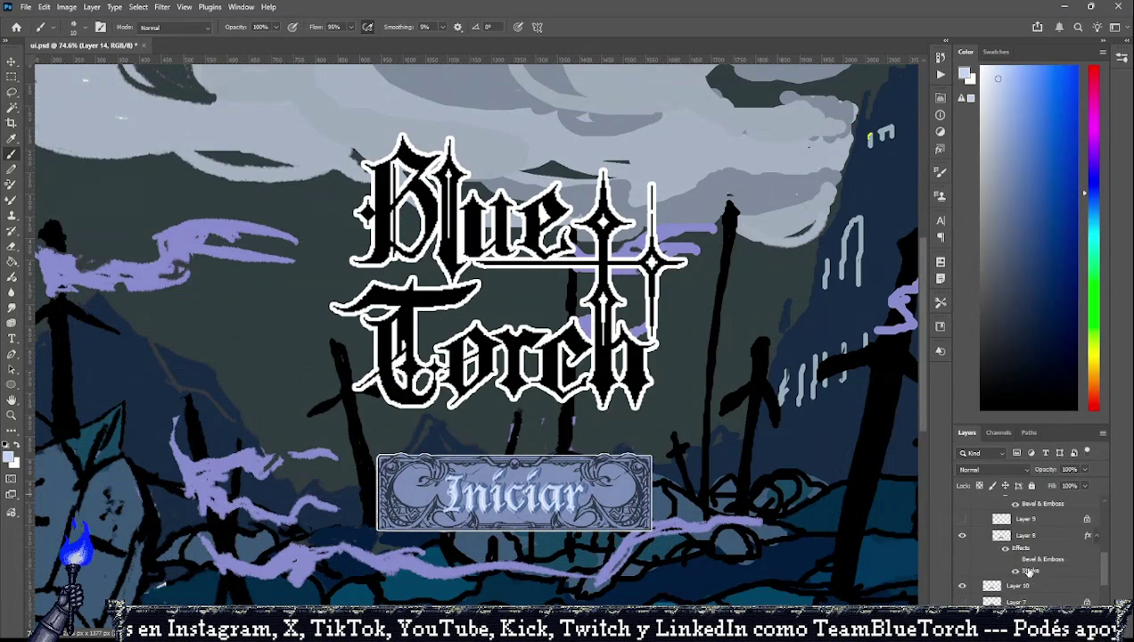
{"action": "scroll", "coordinate": [1029, 571], "scroll_direction": "down", "scroll_amount": 2}
{"action": "scroll", "coordinate": [1013, 579], "scroll_direction": "down", "scroll_amount": 2}
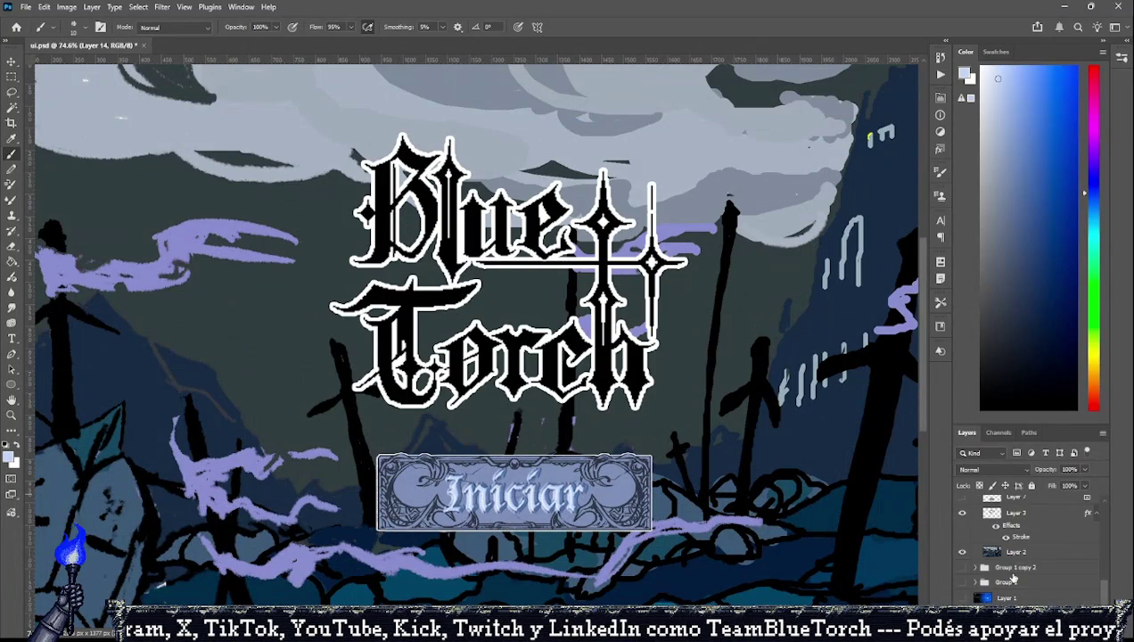
{"action": "scroll", "coordinate": [1014, 580], "scroll_direction": "up", "scroll_amount": 2}
{"action": "scroll", "coordinate": [1013, 579], "scroll_direction": "up", "scroll_amount": 2}
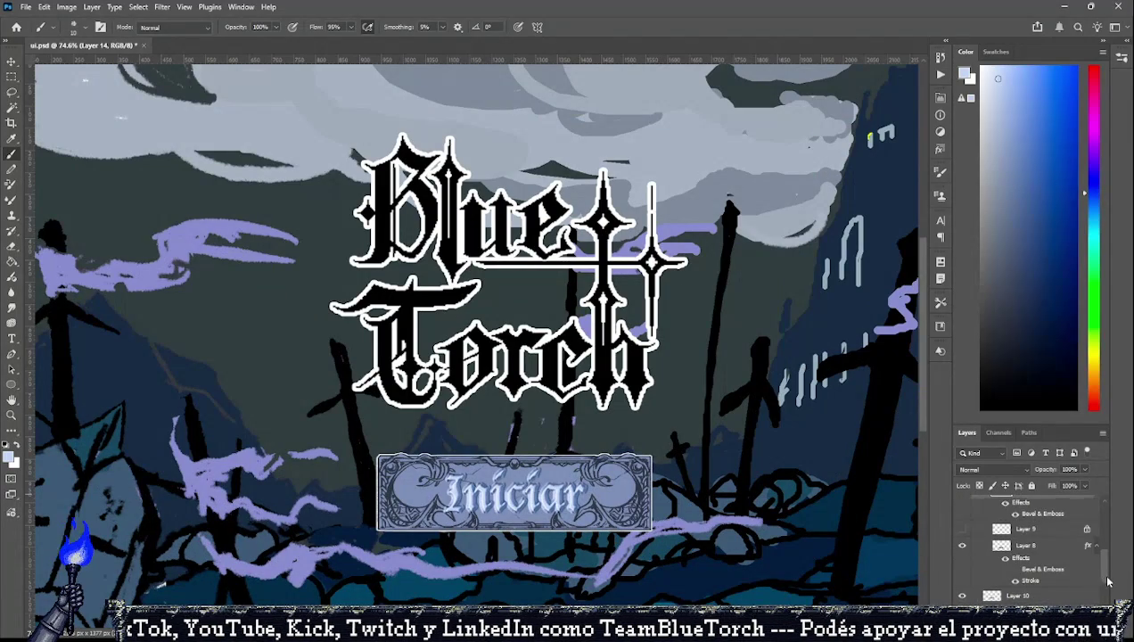
{"action": "mouse_move", "coordinate": [1103, 579]}
{"action": "left_mouse_down"}
{"action": "mouse_move", "coordinate": [1104, 517]}
{"action": "mouse_move", "coordinate": [1106, 601]}
{"action": "left_mouse_up"}
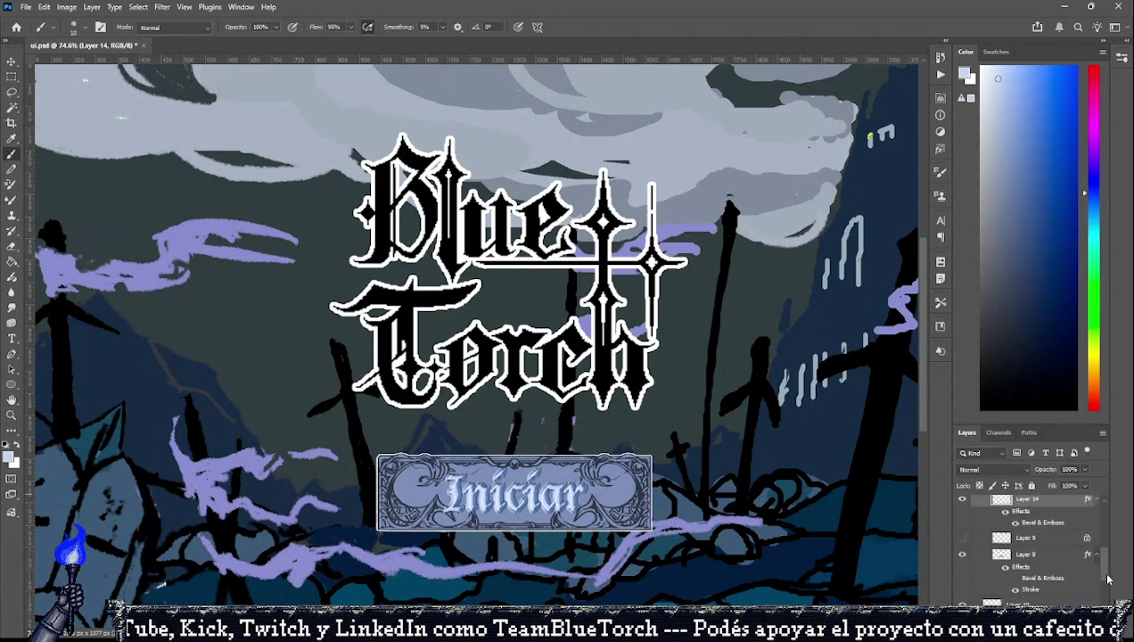
{"action": "scroll", "coordinate": [1106, 602], "scroll_direction": "down", "scroll_amount": 1}
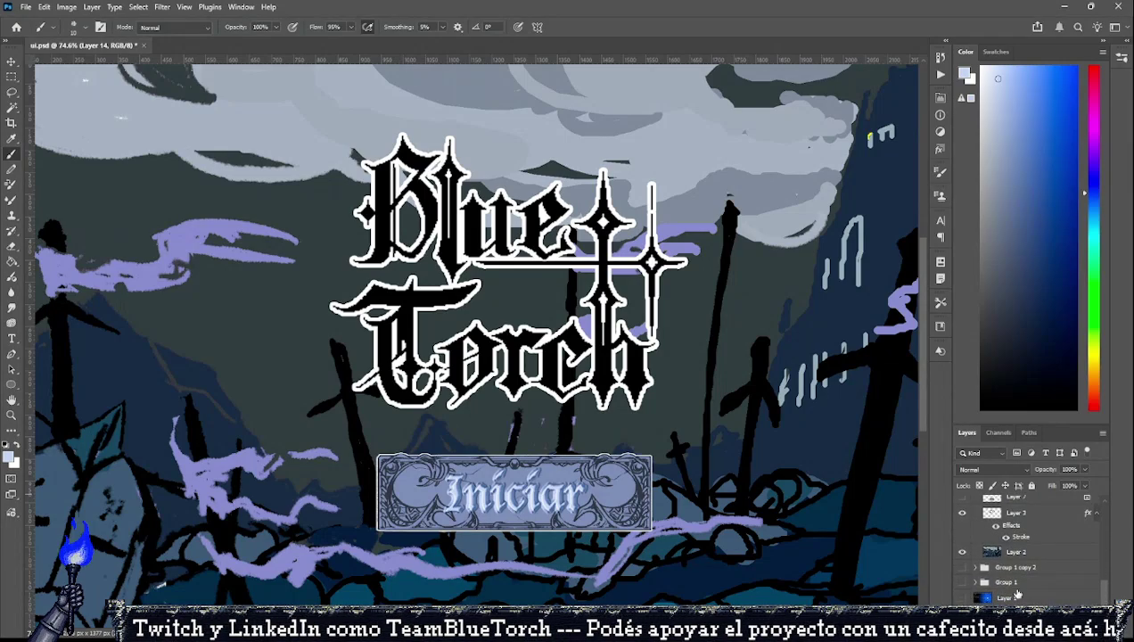
{"action": "left_click", "coordinate": [960, 552]}
{"action": "left_click", "coordinate": [961, 552]}
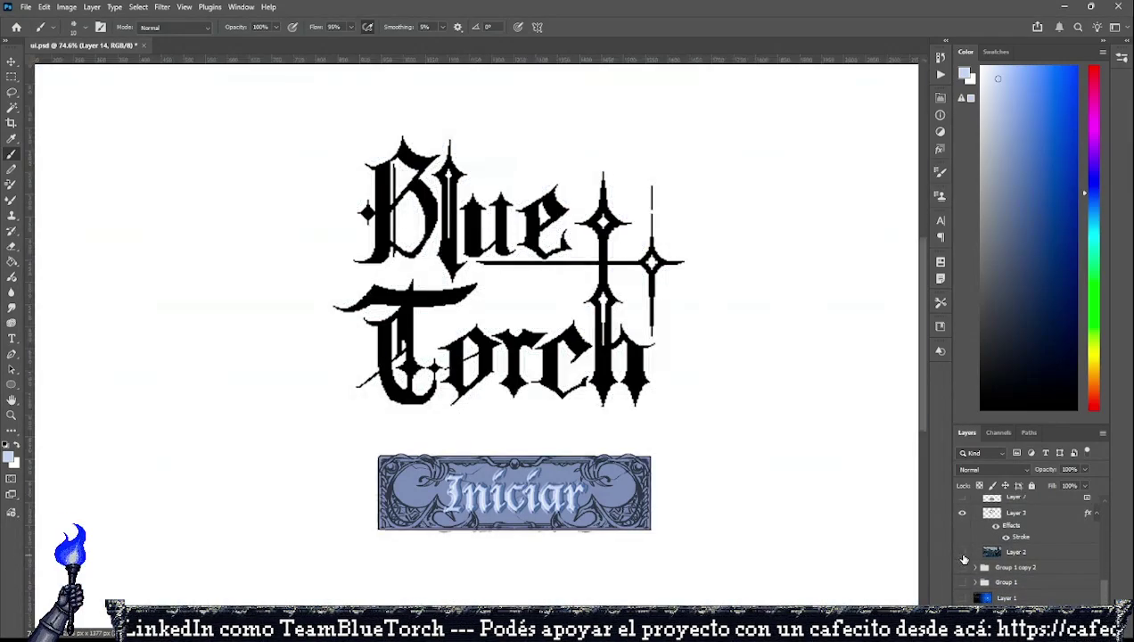
{"action": "left_click", "coordinate": [960, 552]}
{"action": "scroll", "coordinate": [989, 557], "scroll_direction": "up", "scroll_amount": 3}
{"action": "scroll", "coordinate": [990, 557], "scroll_direction": "down", "scroll_amount": 2}
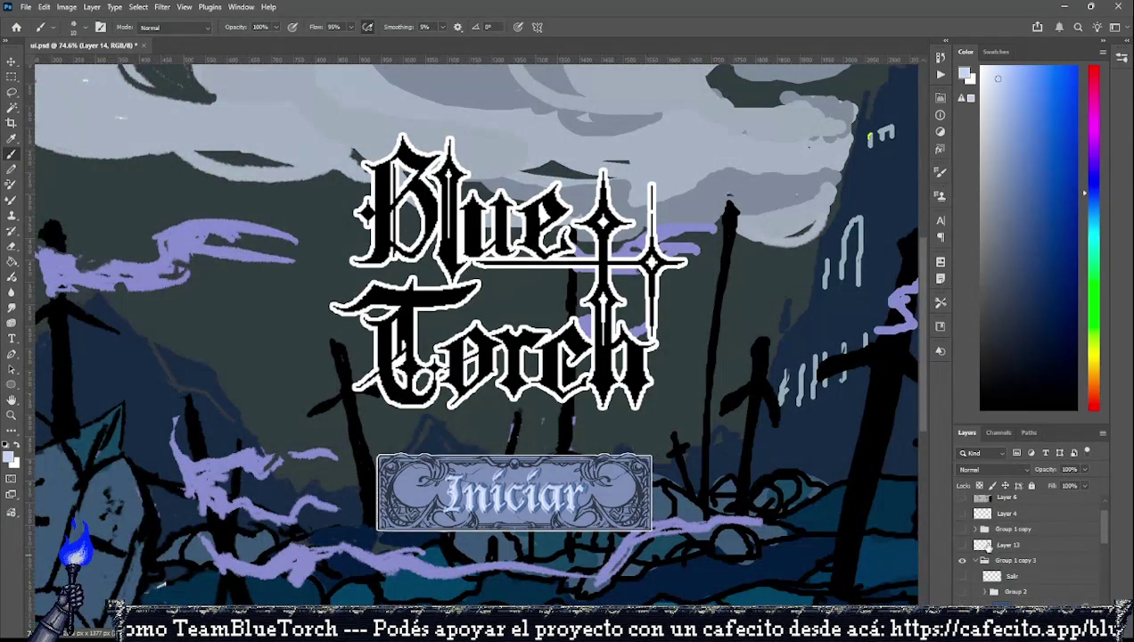
{"action": "scroll", "coordinate": [984, 554], "scroll_direction": "down", "scroll_amount": 2}
{"action": "scroll", "coordinate": [985, 555], "scroll_direction": "down", "scroll_amount": 1}
{"action": "scroll", "coordinate": [984, 551], "scroll_direction": "down", "scroll_amount": 2}
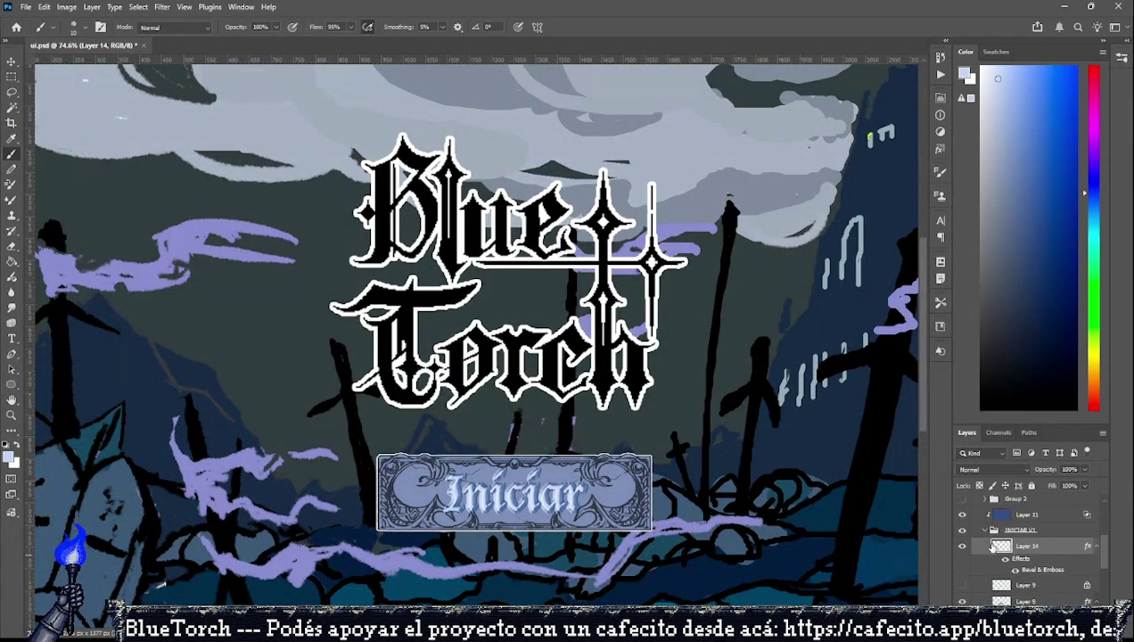
{"action": "scroll", "coordinate": [982, 546], "scroll_direction": "down", "scroll_amount": 2}
{"action": "scroll", "coordinate": [981, 543], "scroll_direction": "down", "scroll_amount": 1}
{"action": "left_click", "coordinate": [960, 534]}
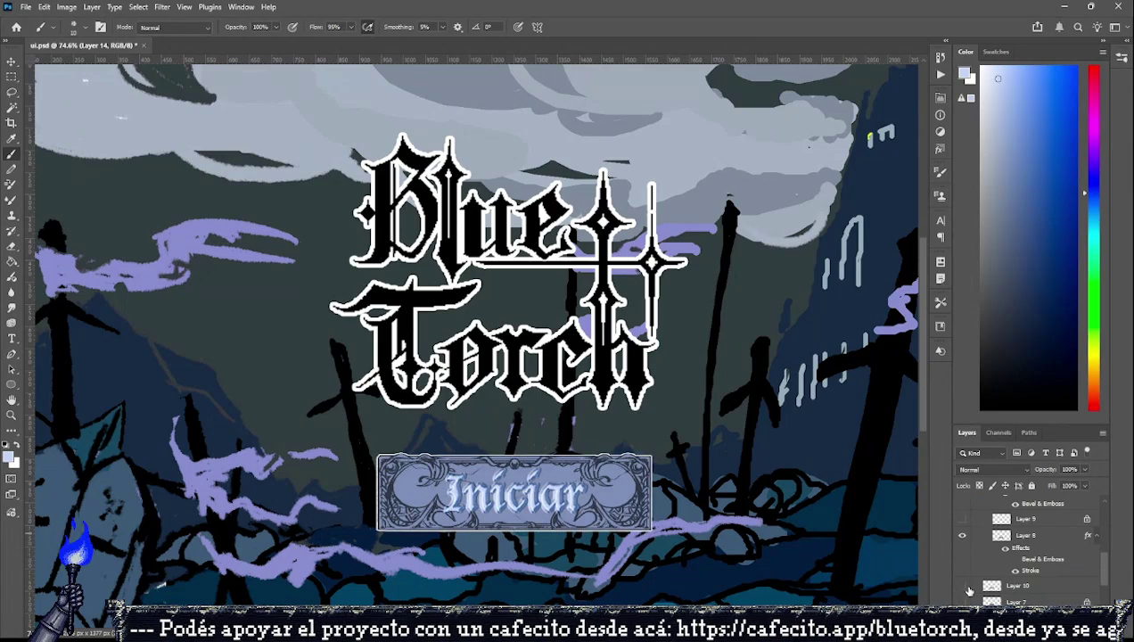
{"action": "scroll", "coordinate": [962, 586], "scroll_direction": "down", "scroll_amount": 2}
{"action": "left_click", "coordinate": [961, 568]}
{"action": "left_click", "coordinate": [961, 568]}
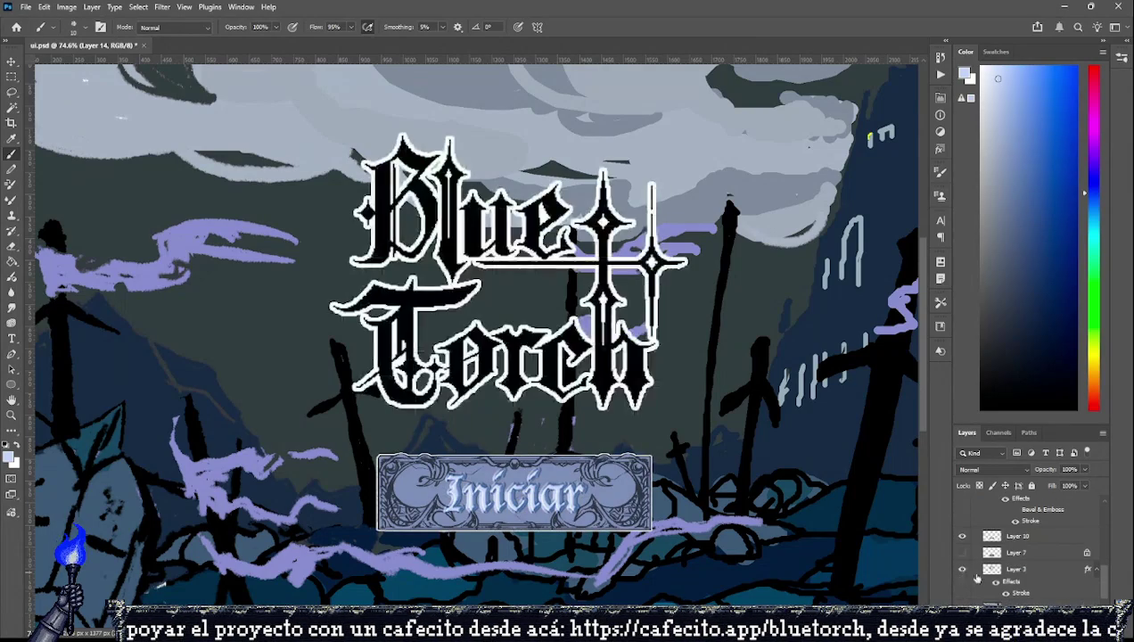
{"action": "left_click", "coordinate": [1033, 570]}
Copy the Iniciar button's Bevel & Emboss onto Layer 3 and sample a deep blue for the logo's shading.
{"action": "left_click_drag", "start_coordinate": [1038, 573], "coordinate": [1038, 571]}
{"action": "key", "text": "space"}
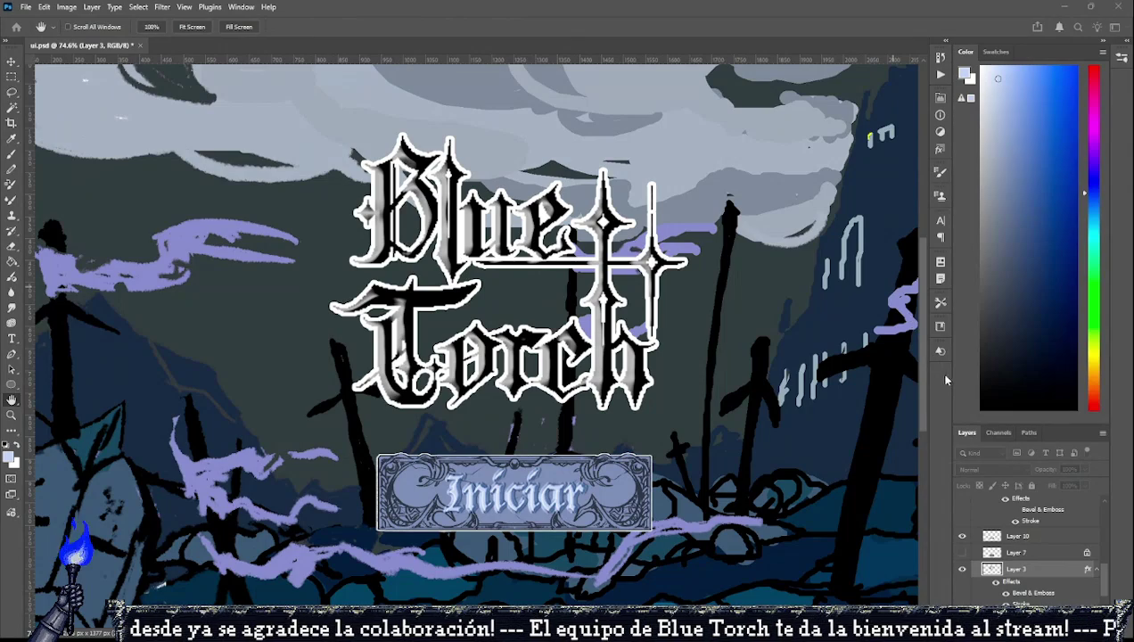
{"action": "key", "text": "i"}
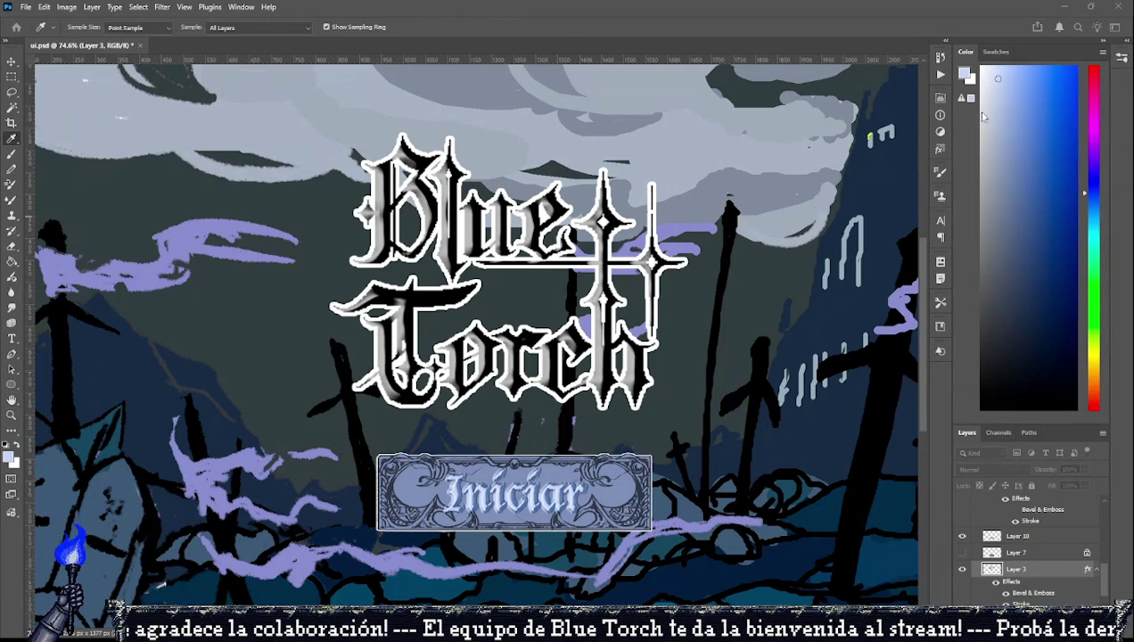
{"action": "key", "text": "h"}
{"action": "key", "text": "i"}
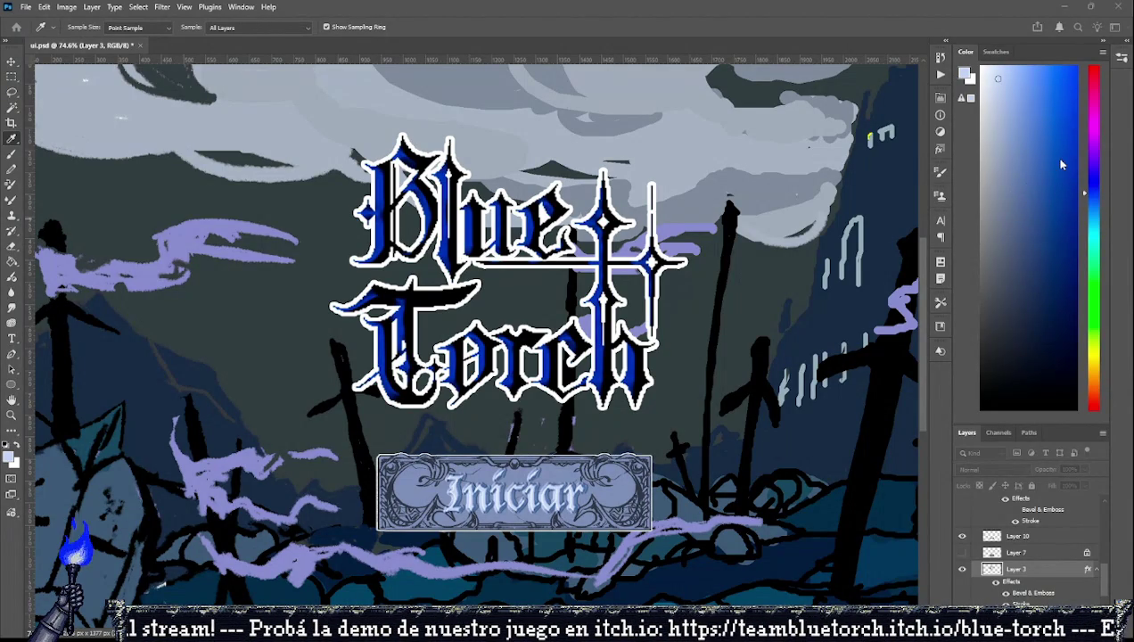
{"action": "key", "text": "h"}
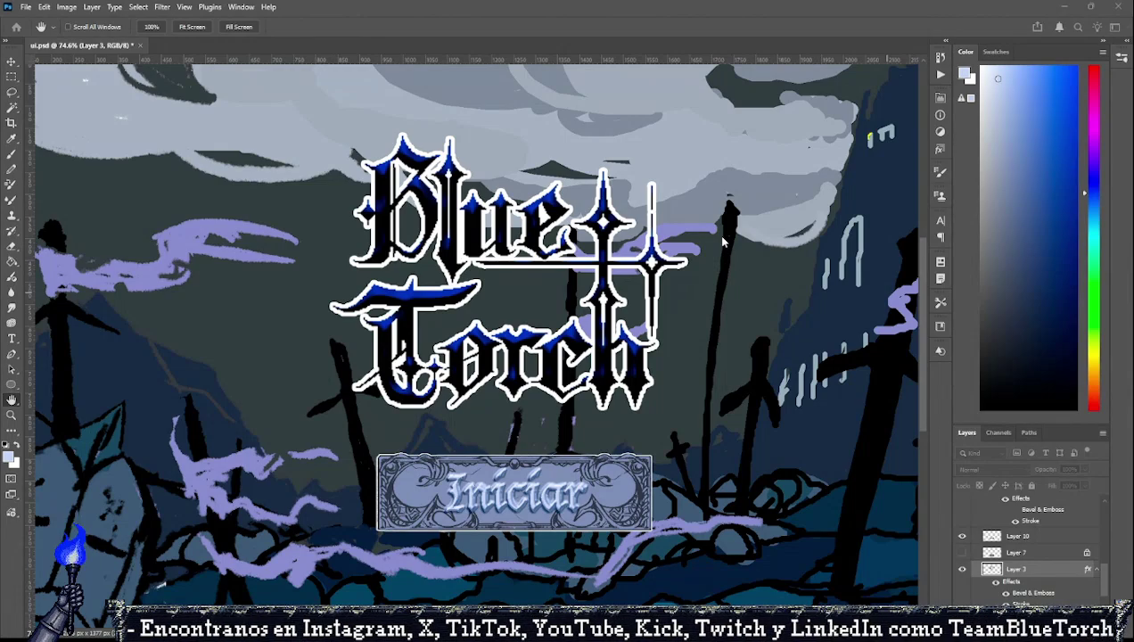
{"action": "key", "text": "b"}
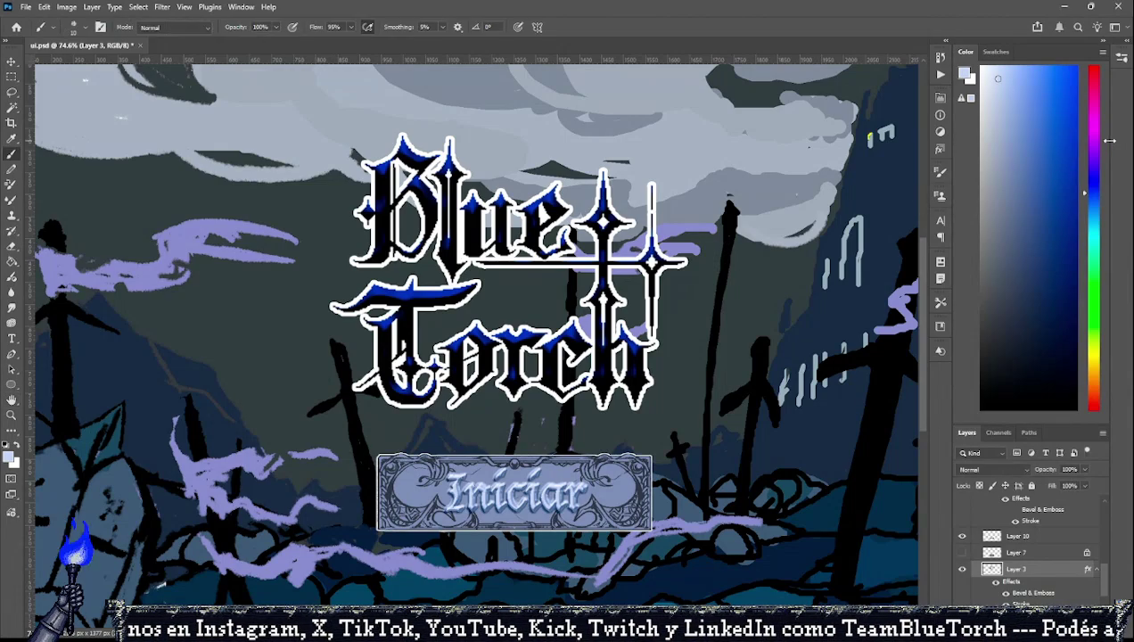
{"action": "scroll", "coordinate": [519, 185], "scroll_direction": "down", "scroll_amount": 2}
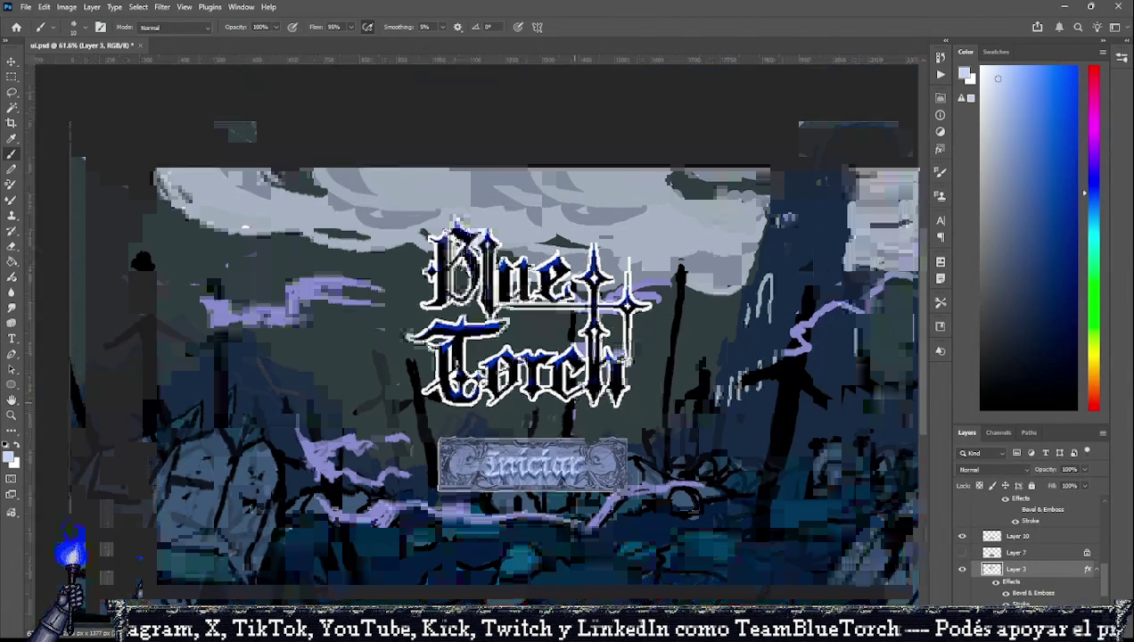
{"action": "scroll", "coordinate": [520, 186], "scroll_direction": "up", "scroll_amount": 2}
{"action": "scroll", "coordinate": [519, 186], "scroll_direction": "up", "scroll_amount": 4}
{"action": "scroll", "coordinate": [519, 186], "scroll_direction": "down", "scroll_amount": 1}
{"action": "scroll", "coordinate": [499, 205], "scroll_direction": "down", "scroll_amount": 3}
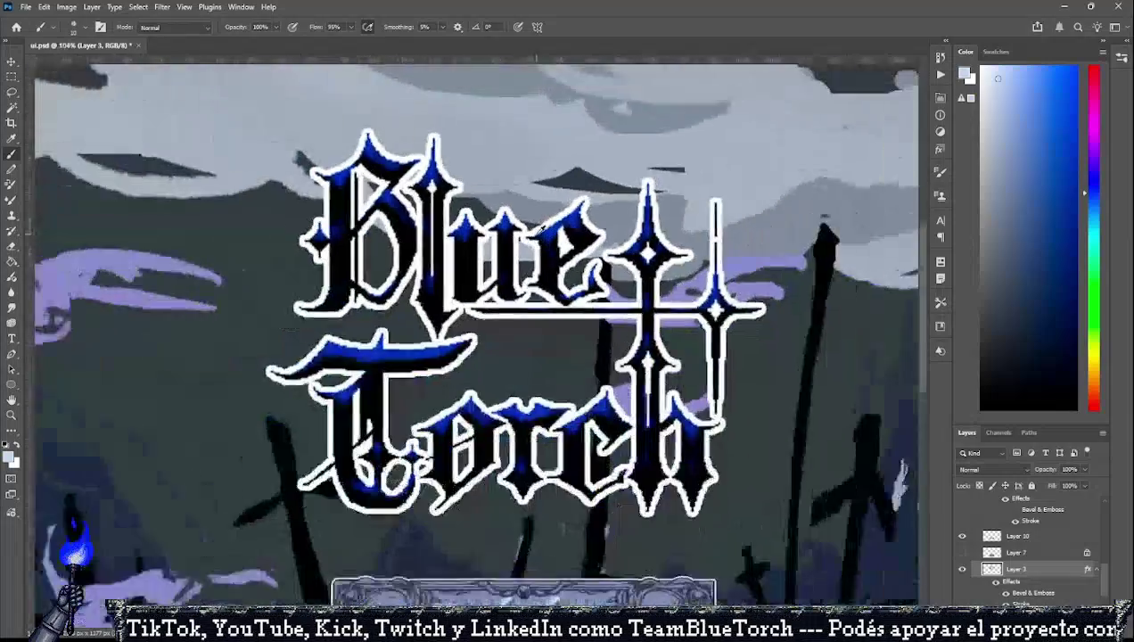
{"action": "scroll", "coordinate": [481, 223], "scroll_direction": "down", "scroll_amount": 1}
{"action": "scroll", "coordinate": [464, 244], "scroll_direction": "up", "scroll_amount": 2}
{"action": "scroll", "coordinate": [472, 254], "scroll_direction": "down", "scroll_amount": 1}
{"action": "scroll", "coordinate": [485, 267], "scroll_direction": "down", "scroll_amount": 2}
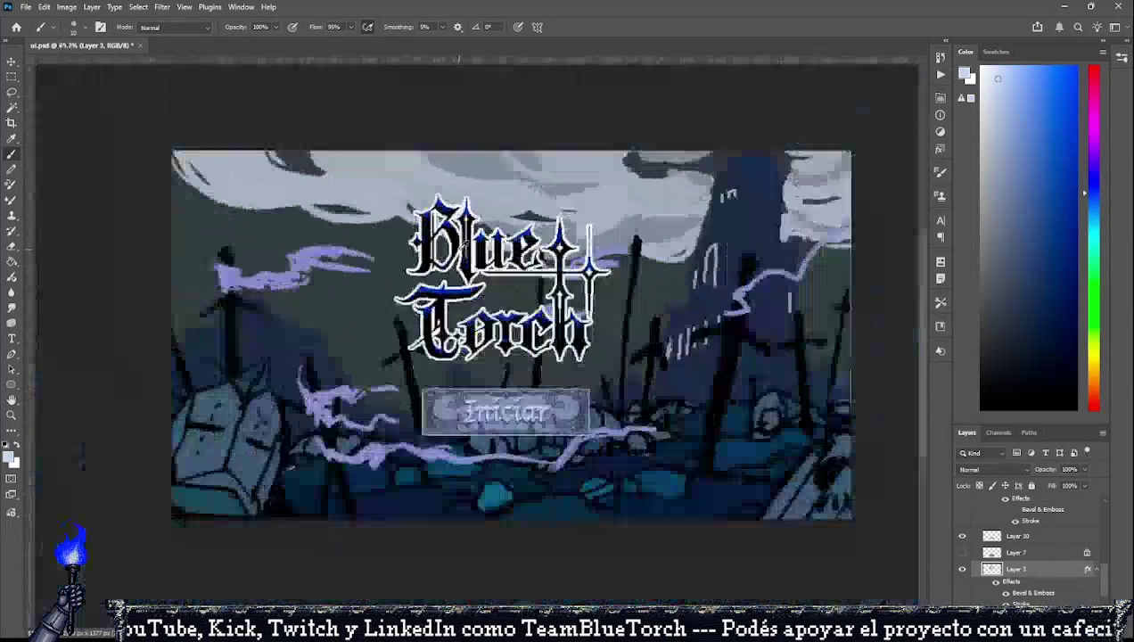
{"action": "scroll", "coordinate": [499, 278], "scroll_direction": "up", "scroll_amount": 1}
{"action": "scroll", "coordinate": [508, 287], "scroll_direction": "up", "scroll_amount": 1}
{"action": "scroll", "coordinate": [509, 289], "scroll_direction": "up", "scroll_amount": 1}
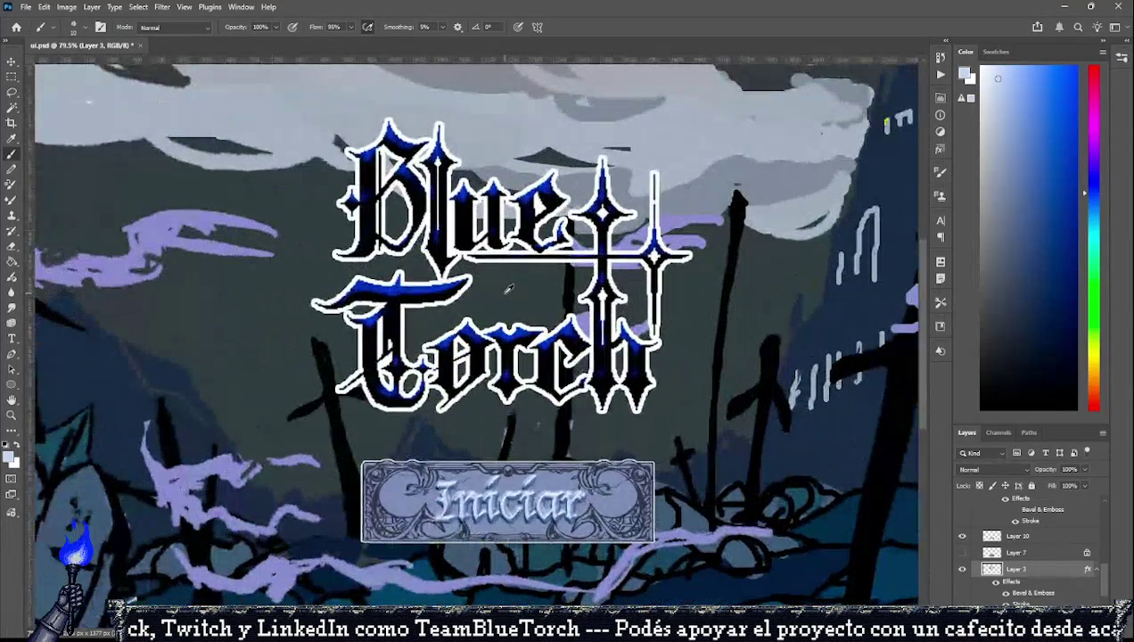
{"action": "scroll", "coordinate": [556, 429], "scroll_direction": "down", "scroll_amount": 1}
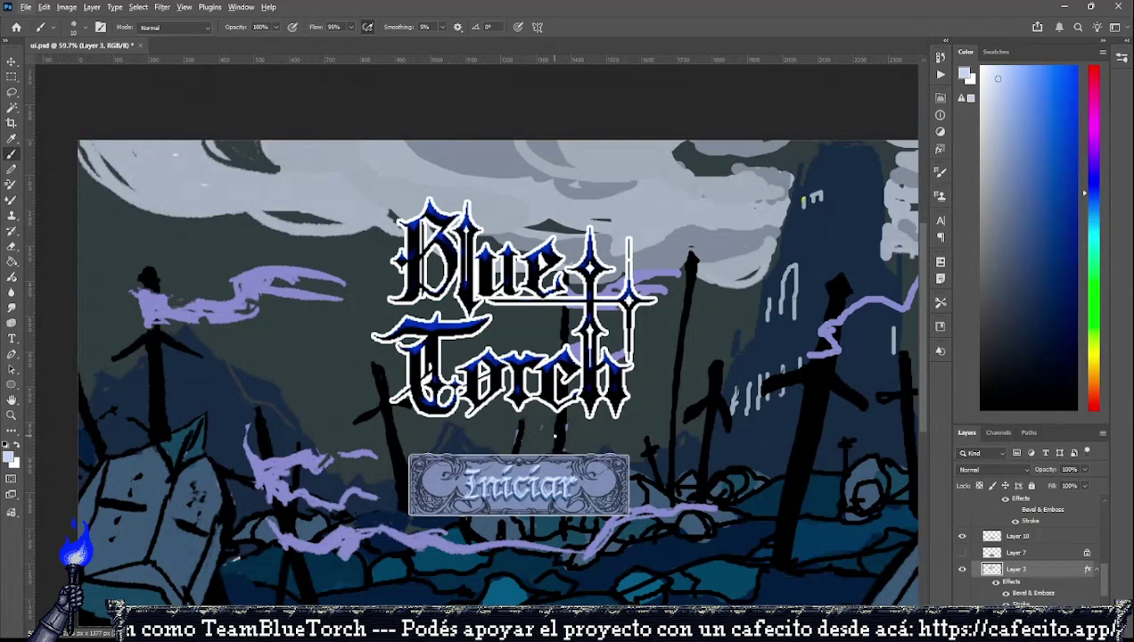
{"action": "left_click", "coordinate": [962, 568]}
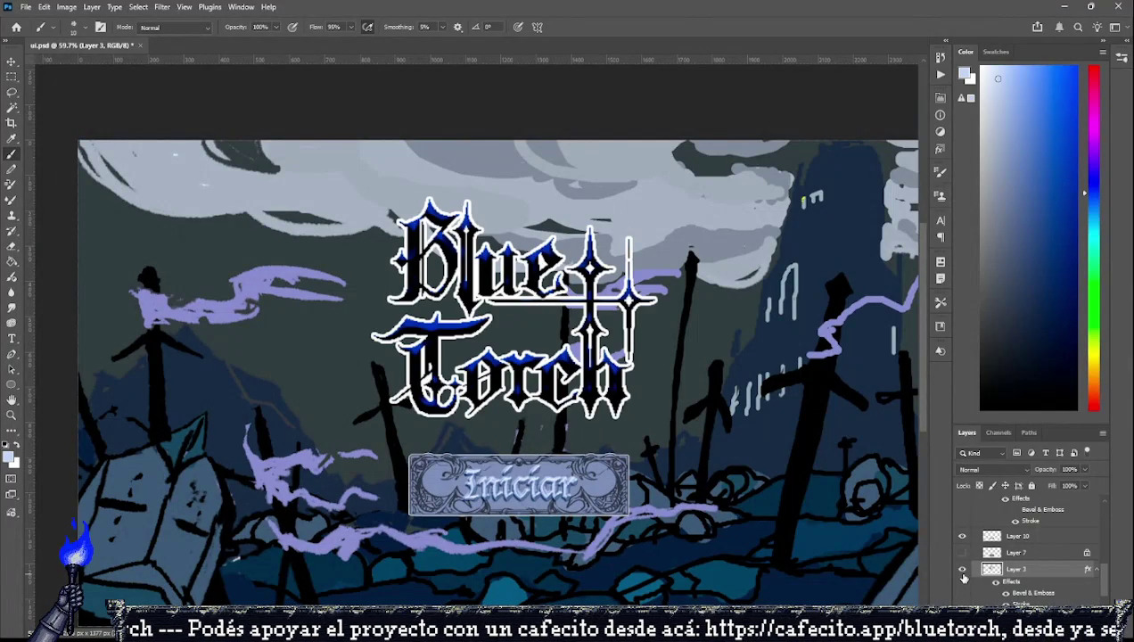
{"action": "scroll", "coordinate": [499, 356], "scroll_direction": "down", "scroll_amount": 2}
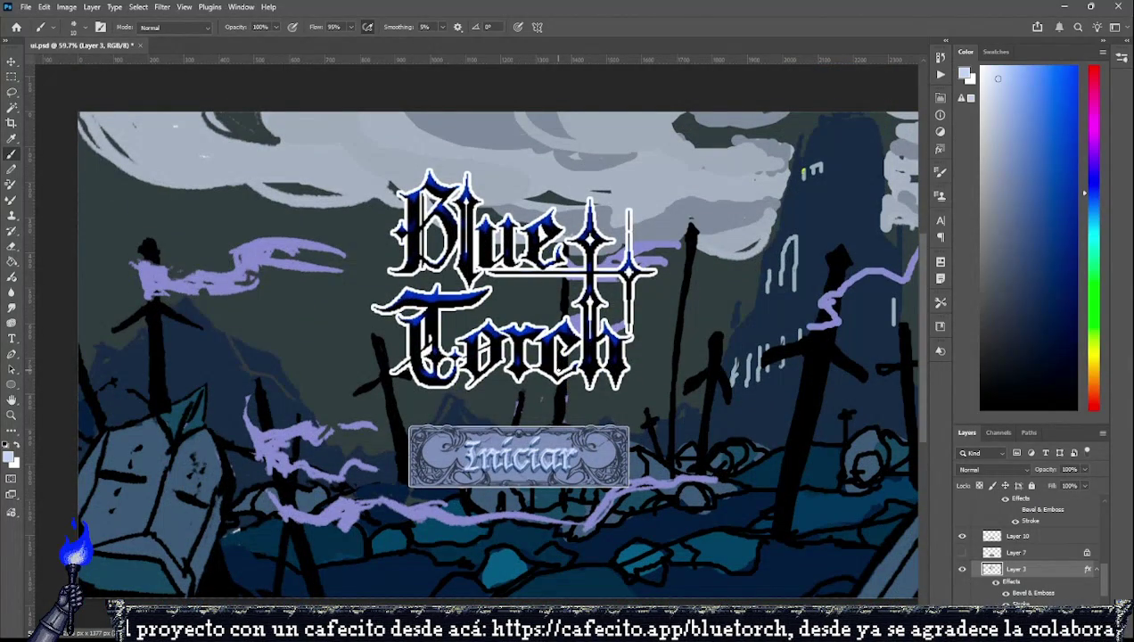
{"action": "scroll", "coordinate": [1043, 571], "scroll_direction": "up", "scroll_amount": 2}
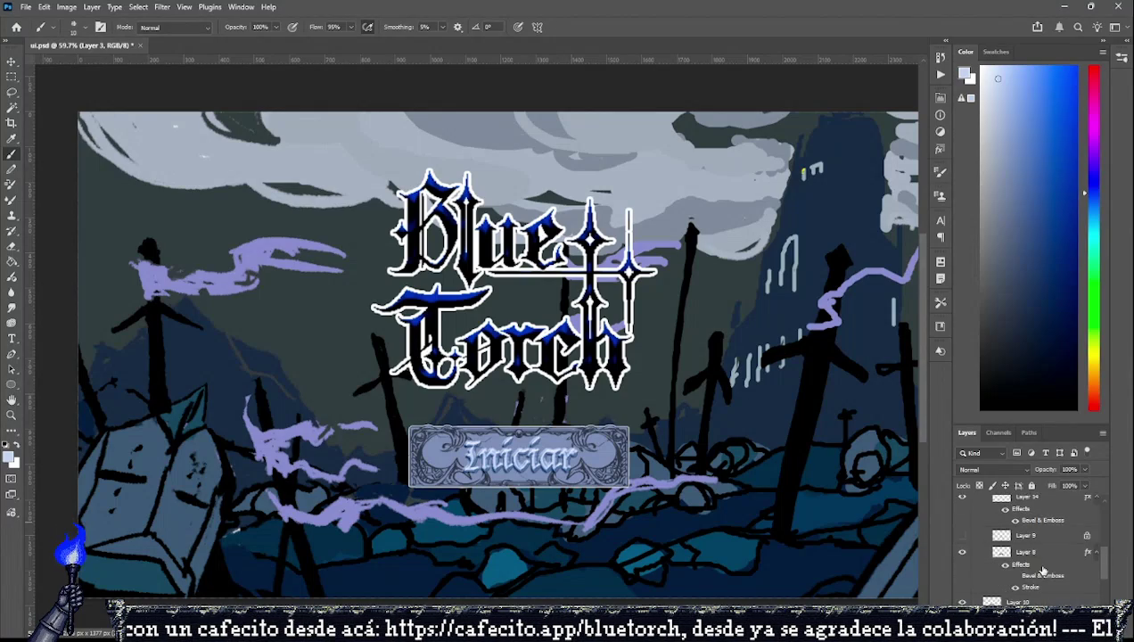
{"action": "scroll", "coordinate": [1043, 570], "scroll_direction": "up", "scroll_amount": 1}
{"action": "scroll", "coordinate": [1042, 570], "scroll_direction": "up", "scroll_amount": 1}
{"action": "scroll", "coordinate": [1043, 570], "scroll_direction": "up", "scroll_amount": 1}
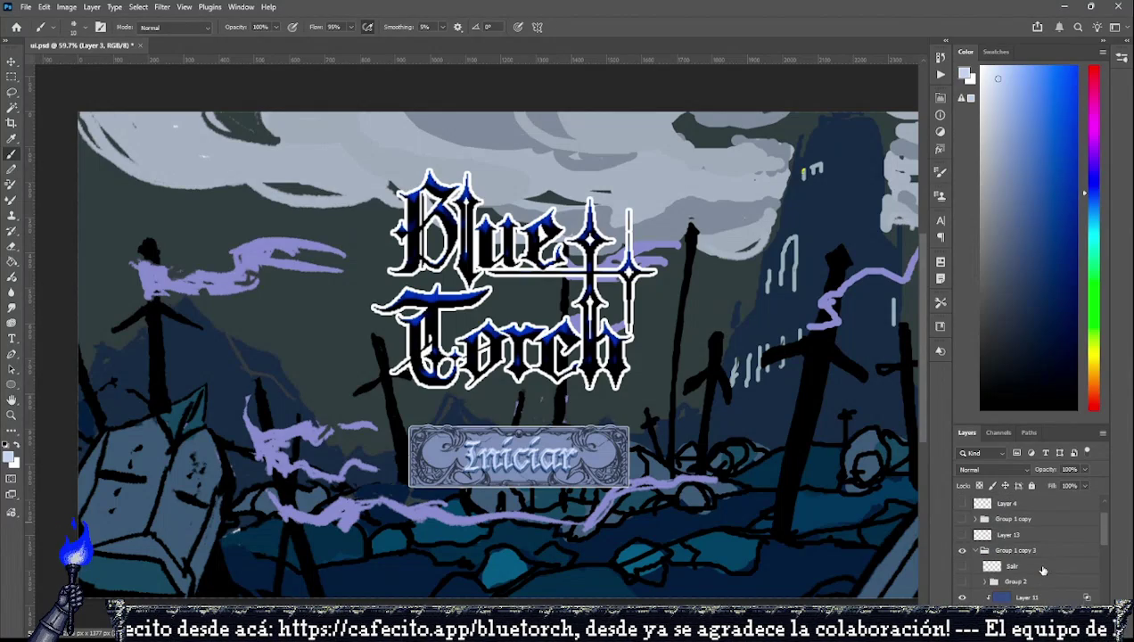
{"action": "scroll", "coordinate": [1043, 571], "scroll_direction": "down", "scroll_amount": 1}
{"action": "scroll", "coordinate": [1043, 571], "scroll_direction": "down", "scroll_amount": 1}
{"action": "scroll", "coordinate": [1043, 571], "scroll_direction": "down", "scroll_amount": 2}
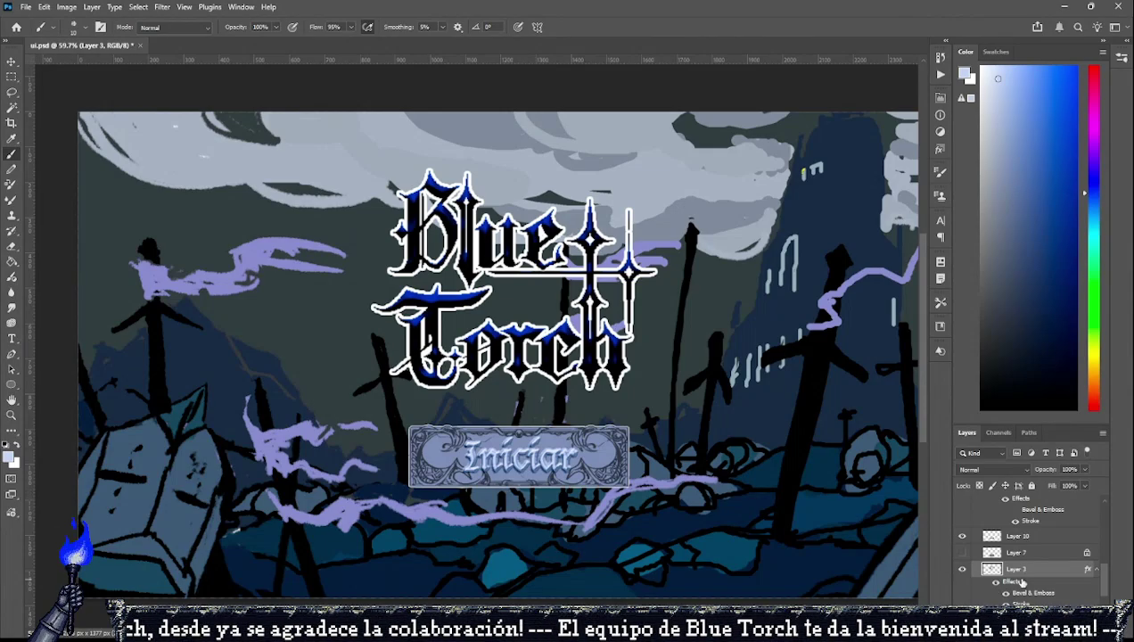
{"action": "key", "text": "space"}
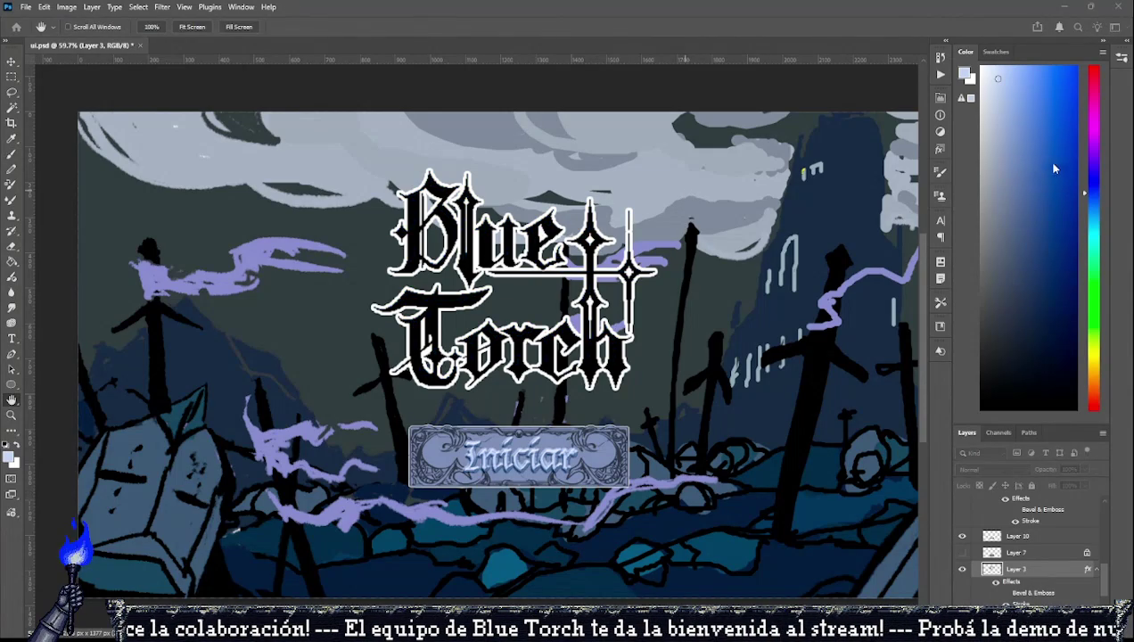
{"action": "scroll", "coordinate": [961, 540], "scroll_direction": "up", "scroll_amount": 2}
{"action": "left_click", "coordinate": [963, 537]}
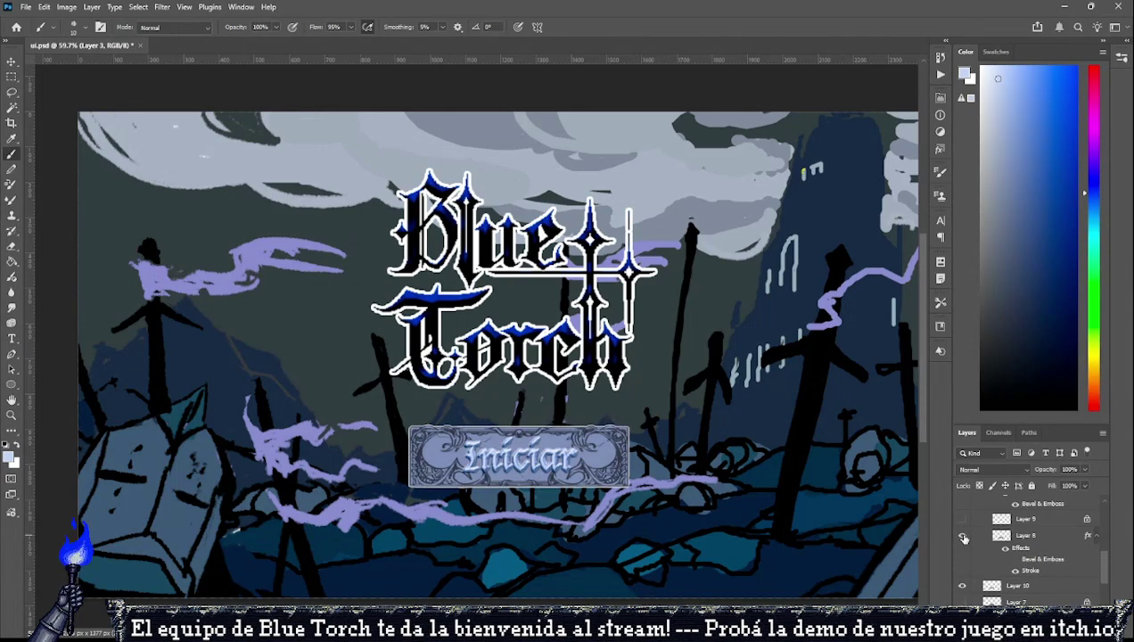
{"action": "scroll", "coordinate": [962, 536], "scroll_direction": "up", "scroll_amount": 2}
{"action": "left_click", "coordinate": [960, 512]}
{"action": "left_click", "coordinate": [1026, 516]}
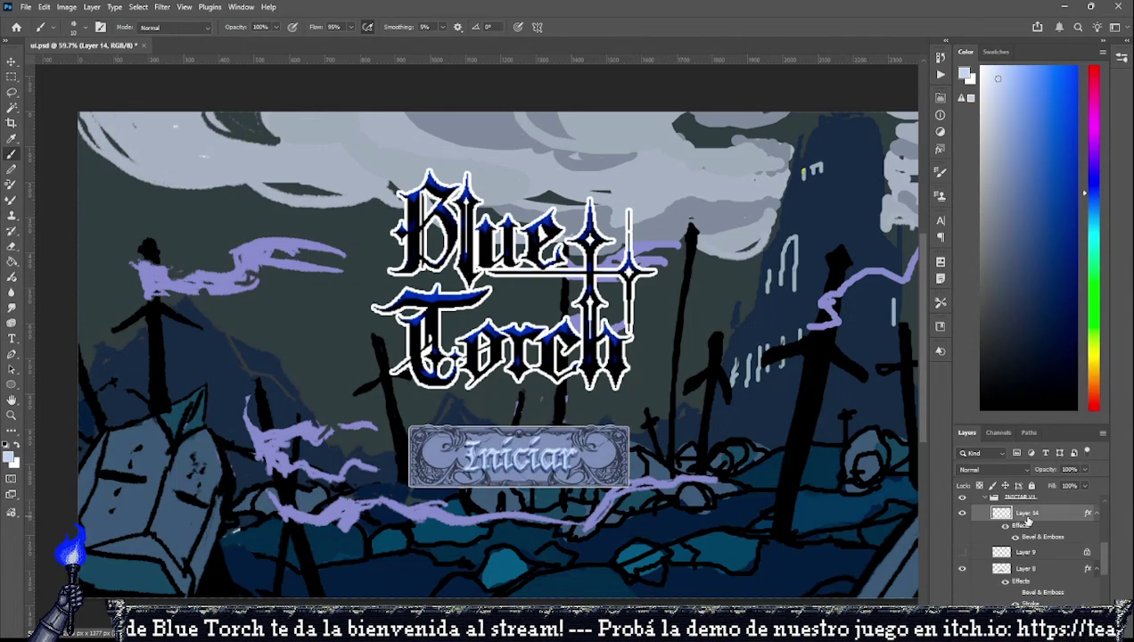
{"action": "key", "text": "space"}
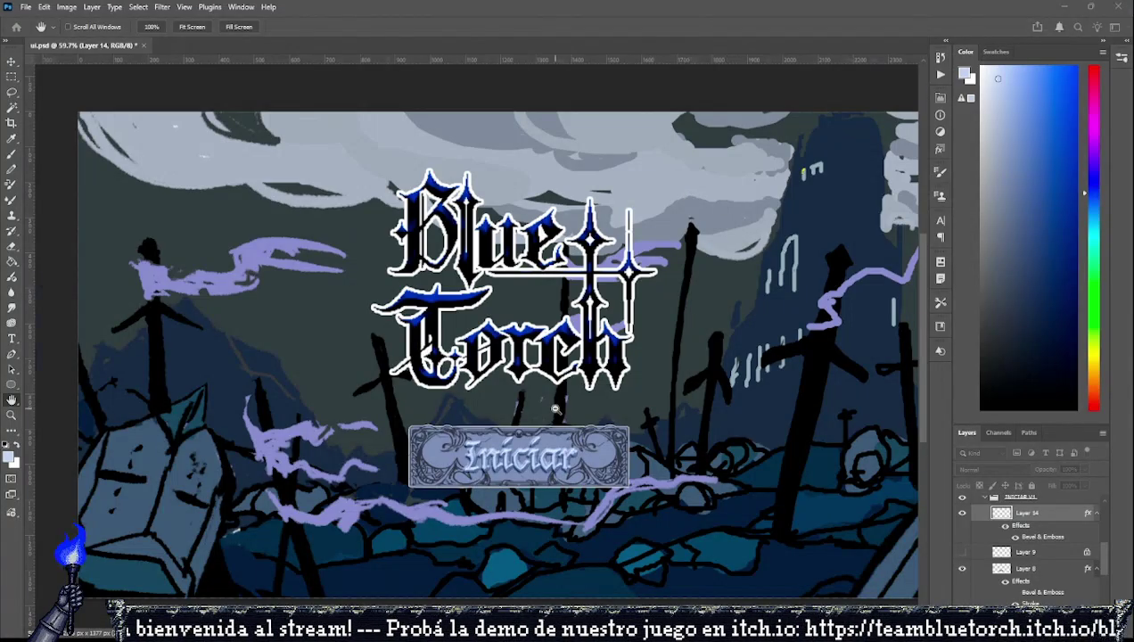
{"action": "scroll", "coordinate": [552, 406], "scroll_direction": "up", "scroll_amount": 4}
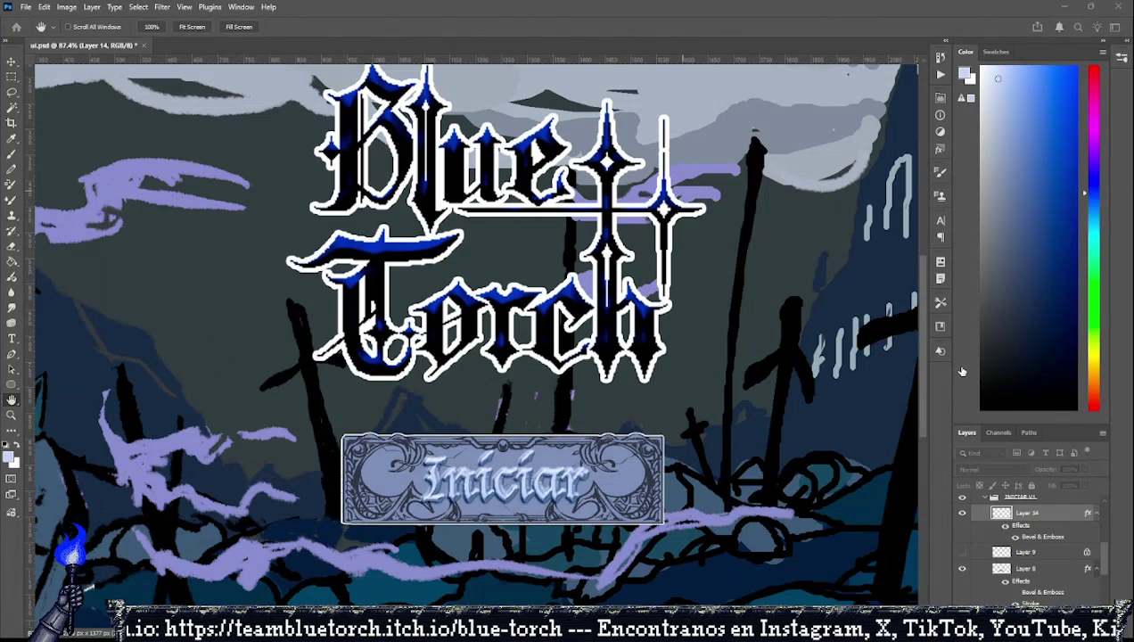
{"action": "key", "text": "i"}
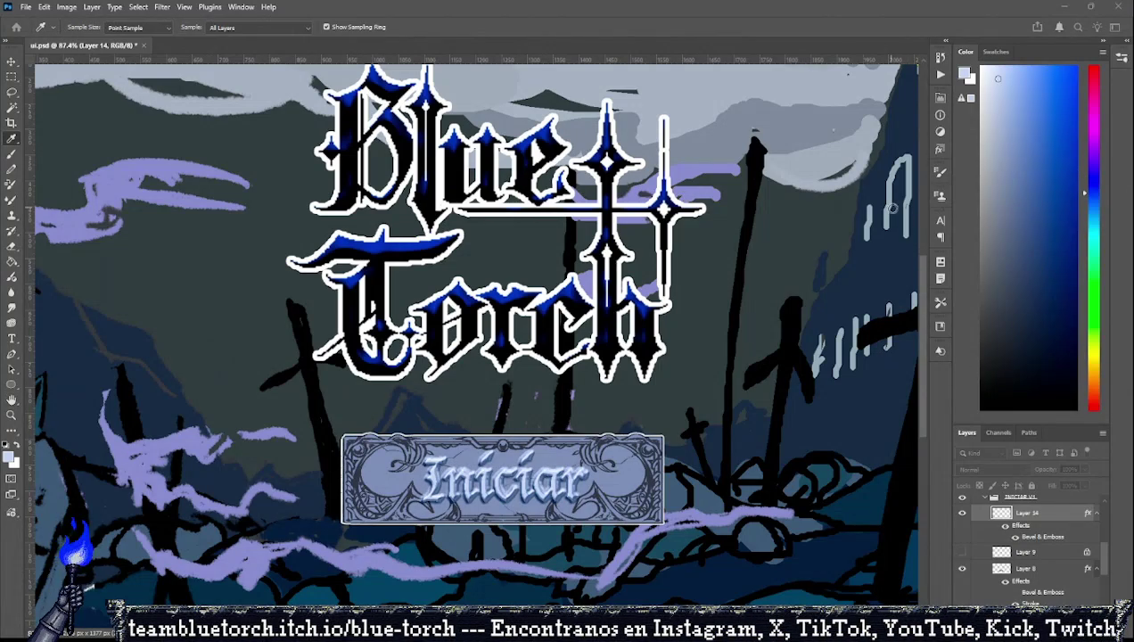
{"action": "key", "text": "h"}
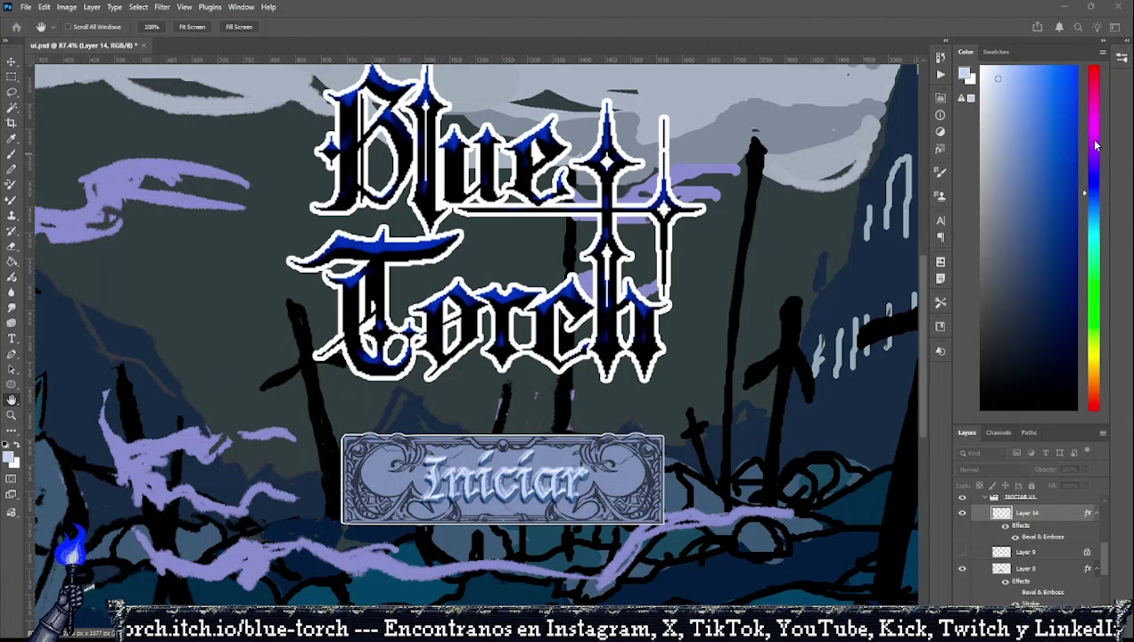
{"action": "key", "text": "b"}
{"action": "left_click", "coordinate": [962, 512]}
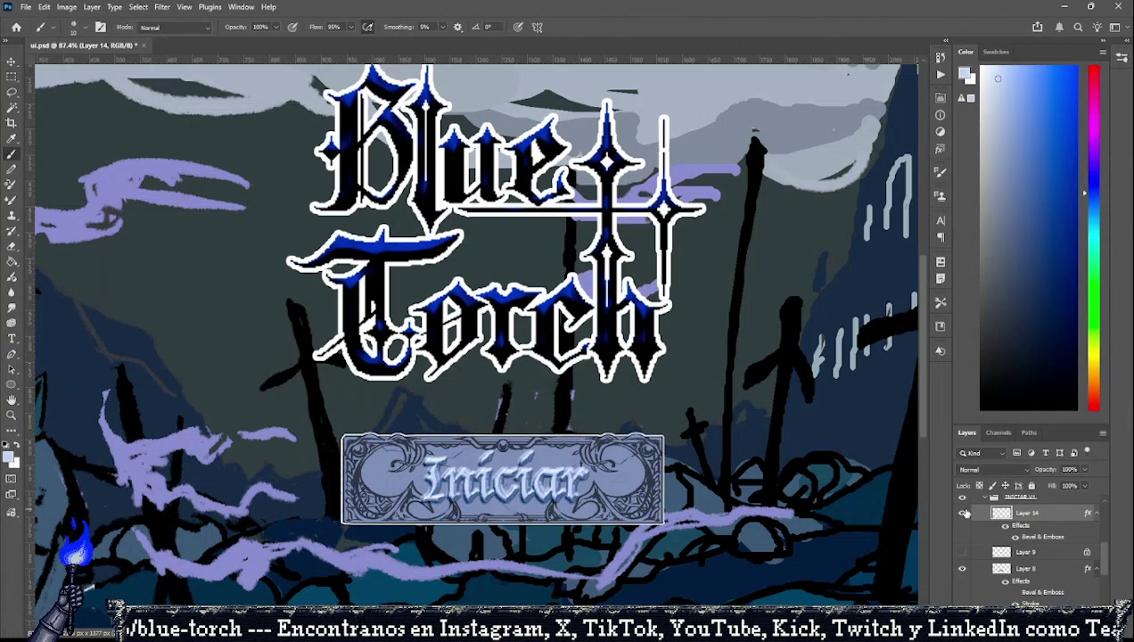
{"action": "scroll", "coordinate": [964, 514], "scroll_direction": "up", "scroll_amount": 1}
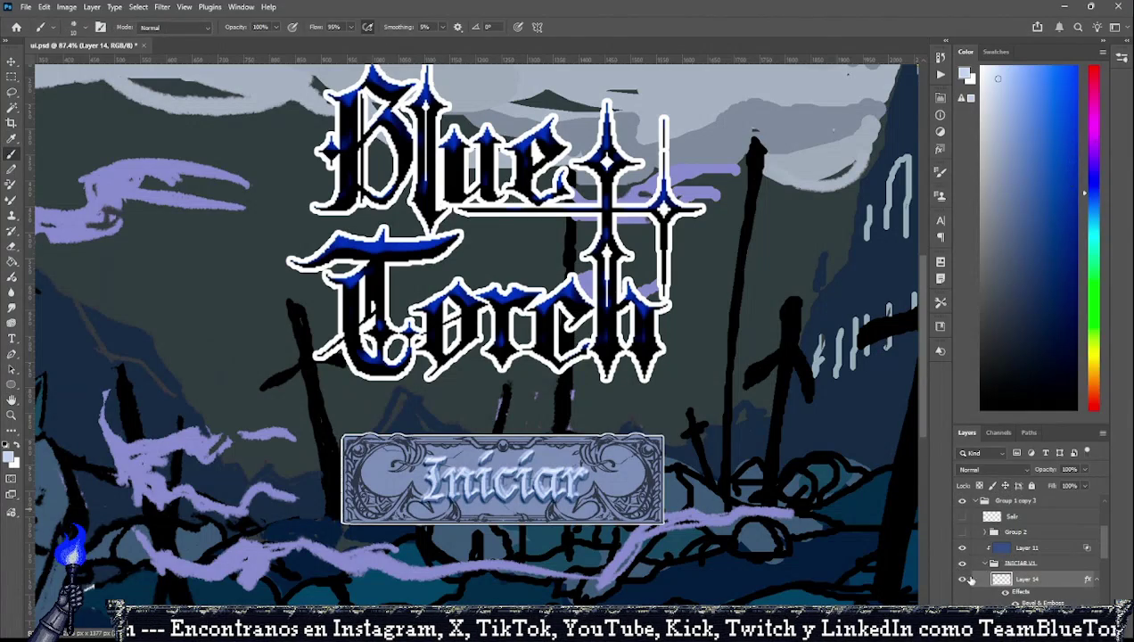
{"action": "scroll", "coordinate": [950, 561], "scroll_direction": "up", "scroll_amount": 1}
{"action": "scroll", "coordinate": [957, 563], "scroll_direction": "down", "scroll_amount": 2}
{"action": "left_click", "coordinate": [960, 569]}
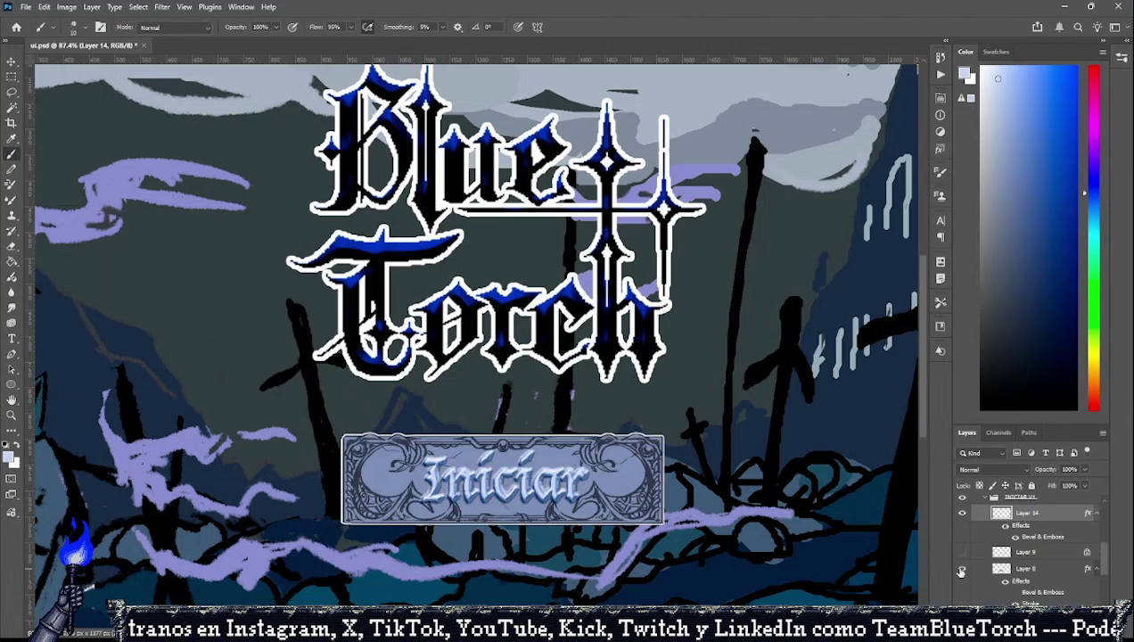
{"action": "left_click", "coordinate": [960, 568]}
{"action": "left_click", "coordinate": [961, 569]}
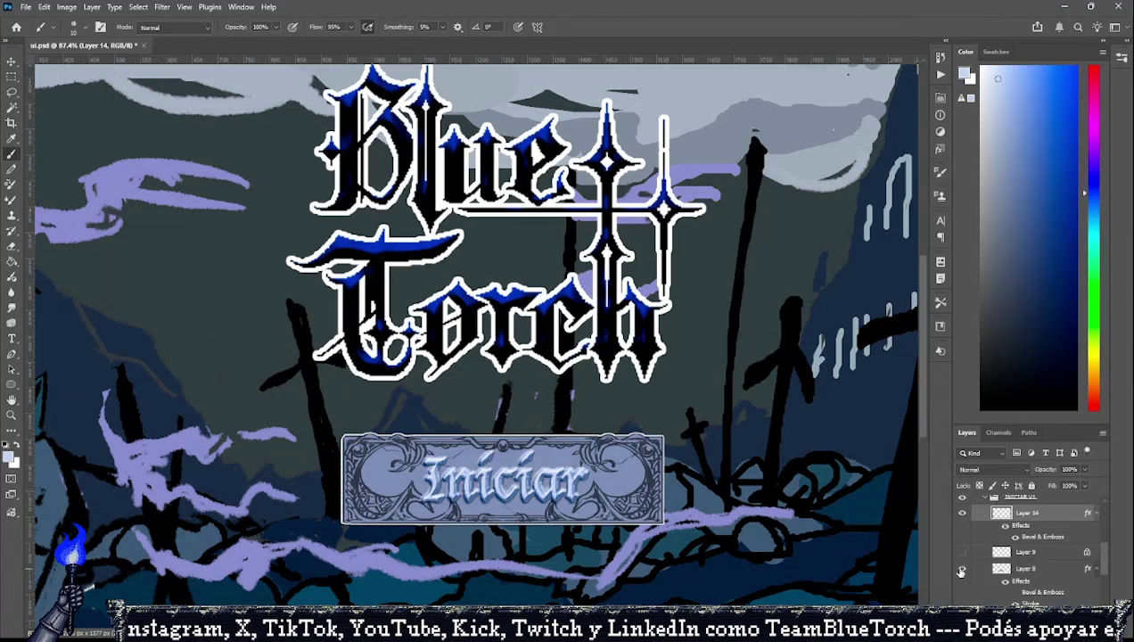
{"action": "scroll", "coordinate": [416, 376], "scroll_direction": "down", "scroll_amount": 1}
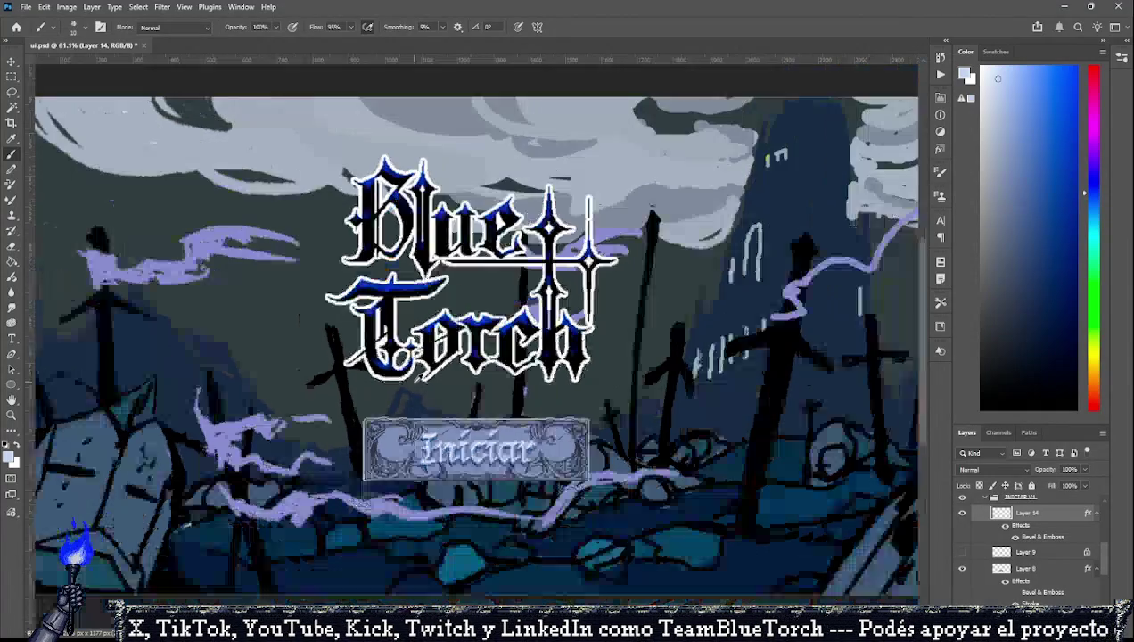
{"action": "scroll", "coordinate": [417, 376], "scroll_direction": "down", "scroll_amount": 1}
{"action": "scroll", "coordinate": [416, 376], "scroll_direction": "down", "scroll_amount": 2}
{"action": "scroll", "coordinate": [415, 392], "scroll_direction": "up", "scroll_amount": 1}
{"action": "scroll", "coordinate": [412, 405], "scroll_direction": "up", "scroll_amount": 1}
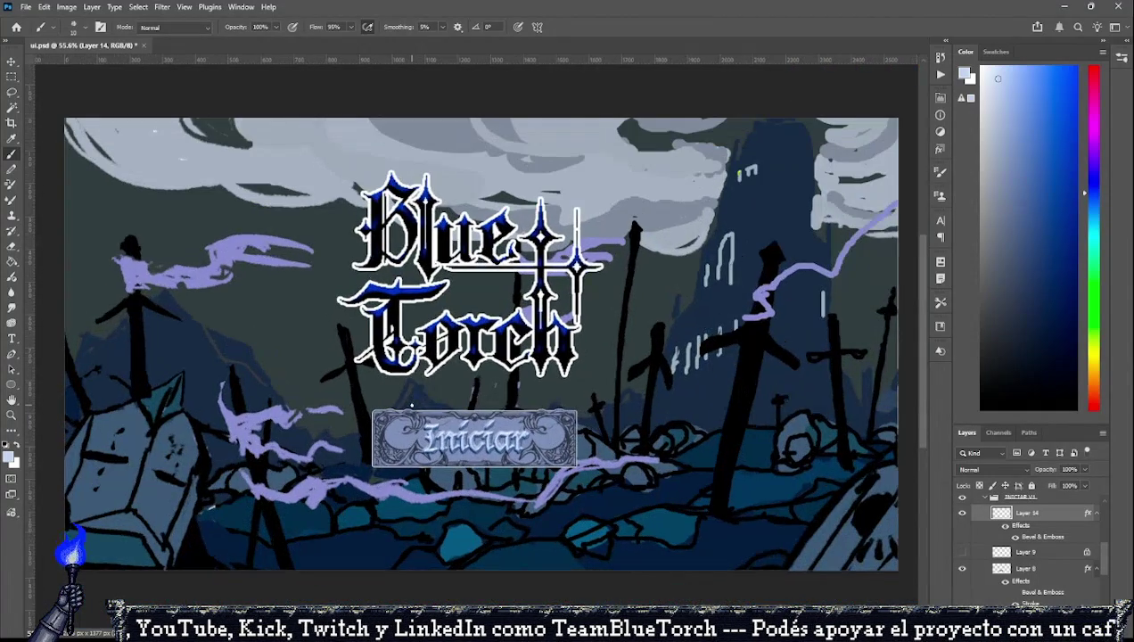
{"action": "scroll", "coordinate": [412, 406], "scroll_direction": "up", "scroll_amount": 2}
{"action": "scroll", "coordinate": [445, 423], "scroll_direction": "up", "scroll_amount": 1}
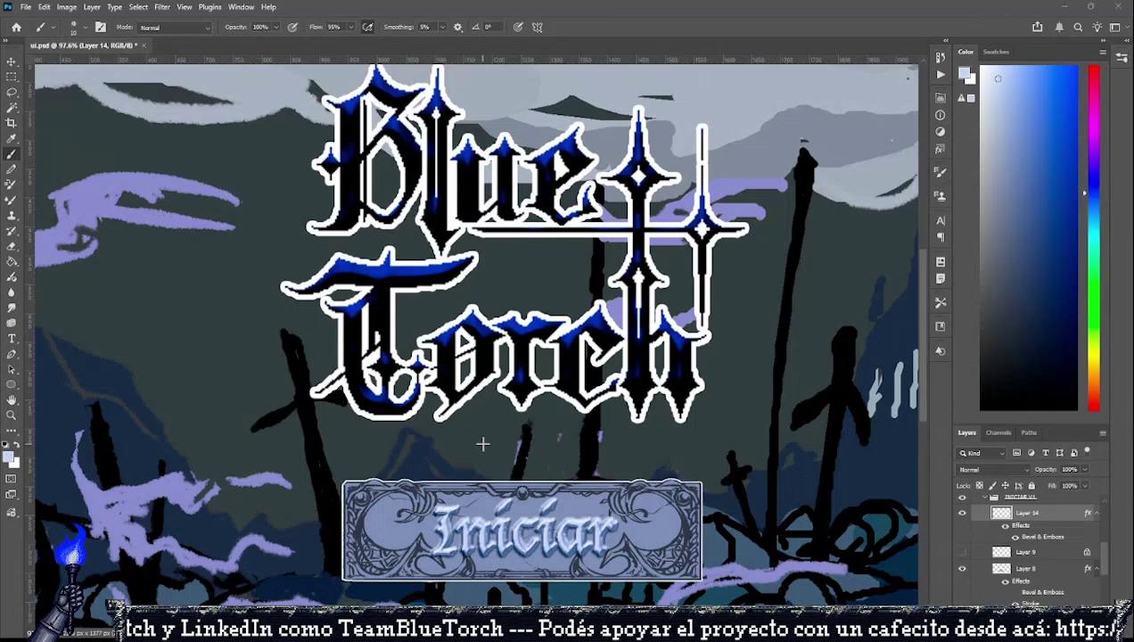
{"action": "scroll", "coordinate": [356, 231], "scroll_direction": "up", "scroll_amount": 1}
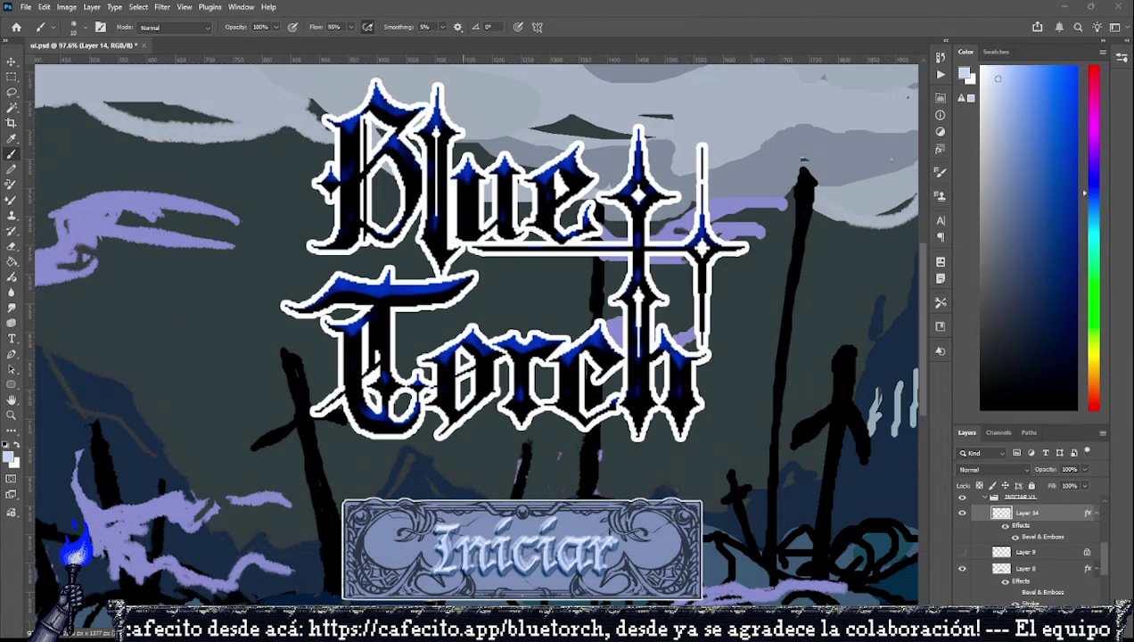
{"action": "scroll", "coordinate": [1021, 535], "scroll_direction": "up", "scroll_amount": 3}
{"action": "scroll", "coordinate": [1021, 544], "scroll_direction": "up", "scroll_amount": 3}
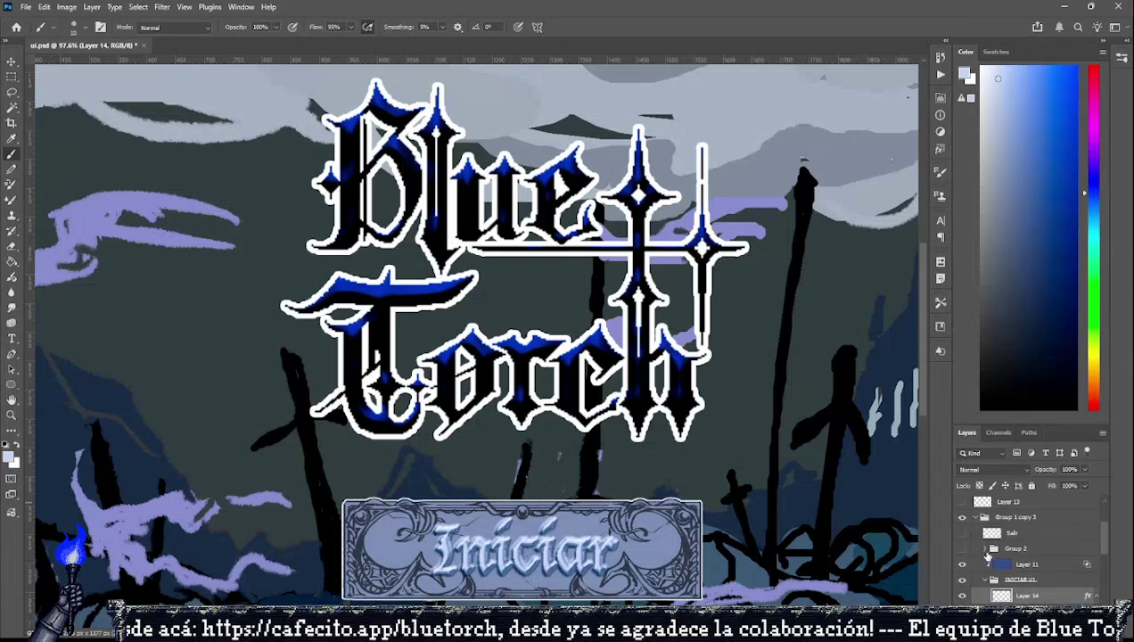
{"action": "left_click", "coordinate": [1034, 565]}
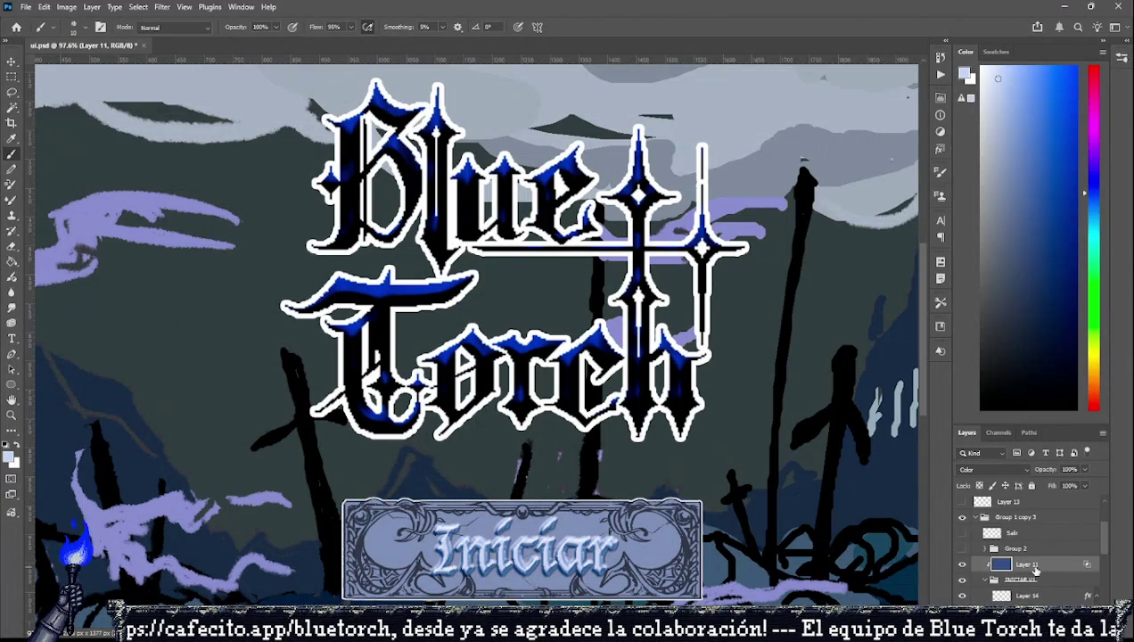
{"action": "left_click", "coordinate": [961, 565]}
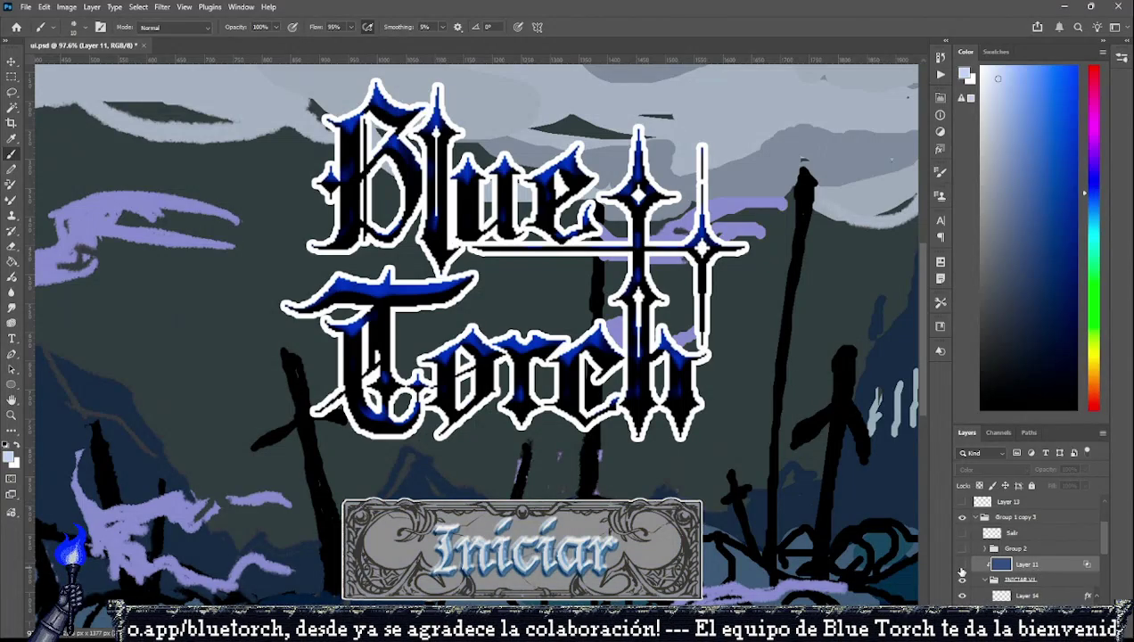
{"action": "left_click", "coordinate": [960, 566]}
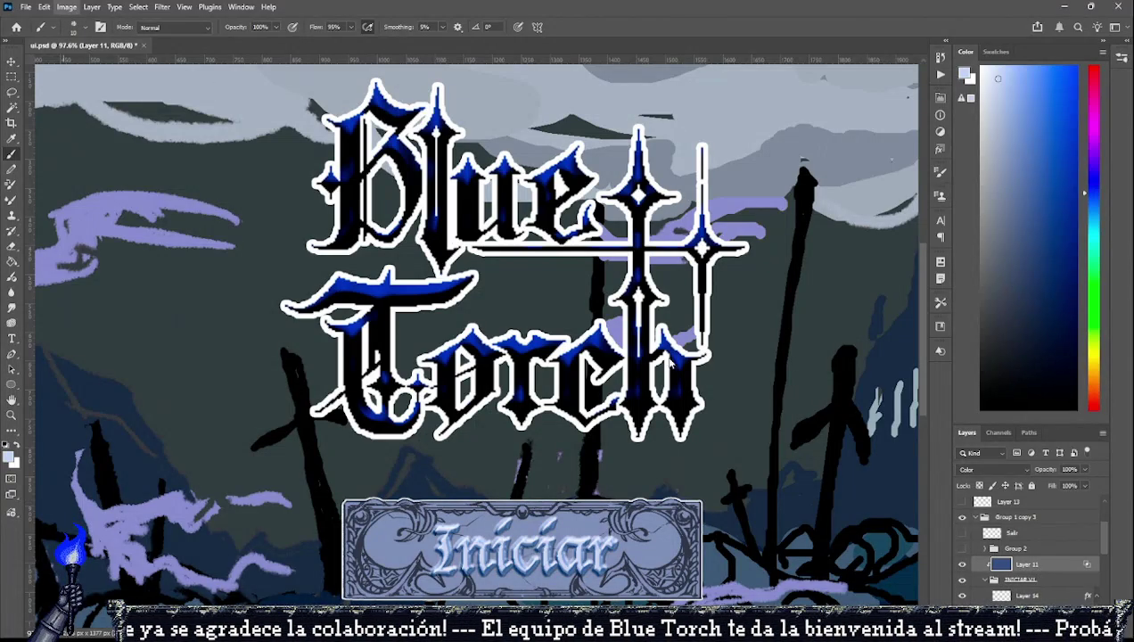
Scroll through Layer 11's blend modes in the Layers panel, settling on Hard Mix.
{"action": "scroll", "coordinate": [991, 472], "scroll_direction": "up", "scroll_amount": 3}
{"action": "scroll", "coordinate": [998, 472], "scroll_direction": "up", "scroll_amount": 4}
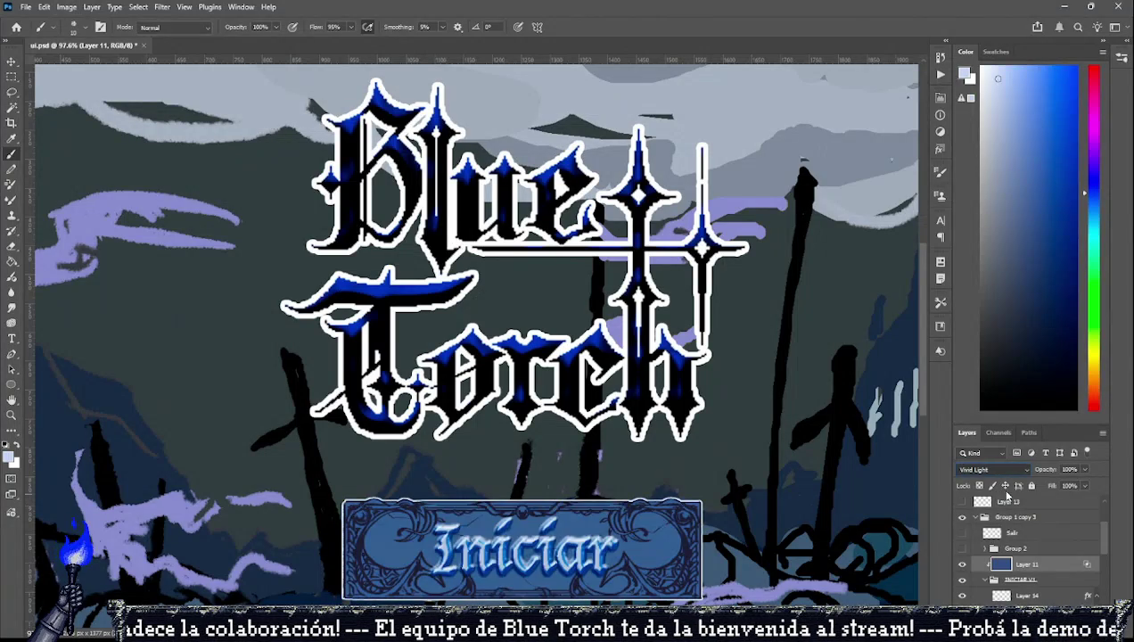
{"action": "scroll", "coordinate": [1006, 472], "scroll_direction": "up", "scroll_amount": 4}
{"action": "scroll", "coordinate": [1007, 471], "scroll_direction": "up", "scroll_amount": 1}
{"action": "scroll", "coordinate": [1011, 470], "scroll_direction": "up", "scroll_amount": 1}
{"action": "scroll", "coordinate": [1016, 469], "scroll_direction": "up", "scroll_amount": 1}
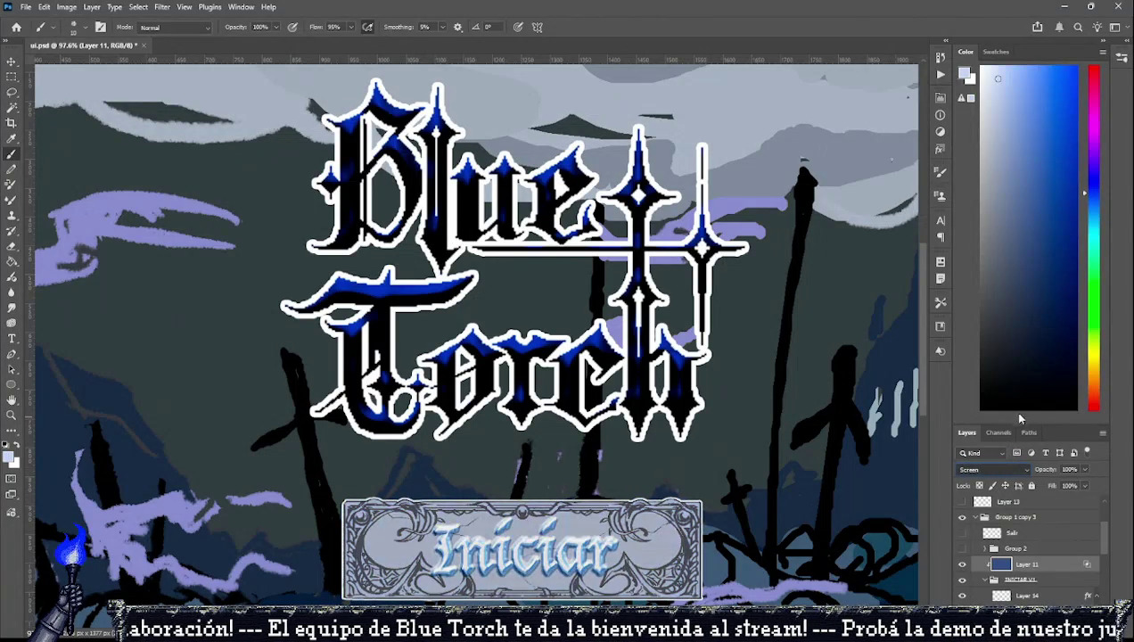
{"action": "scroll", "coordinate": [1021, 466], "scroll_direction": "up", "scroll_amount": 1}
{"action": "scroll", "coordinate": [1021, 469], "scroll_direction": "down", "scroll_amount": 2}
{"action": "scroll", "coordinate": [1018, 481], "scroll_direction": "down", "scroll_amount": 2}
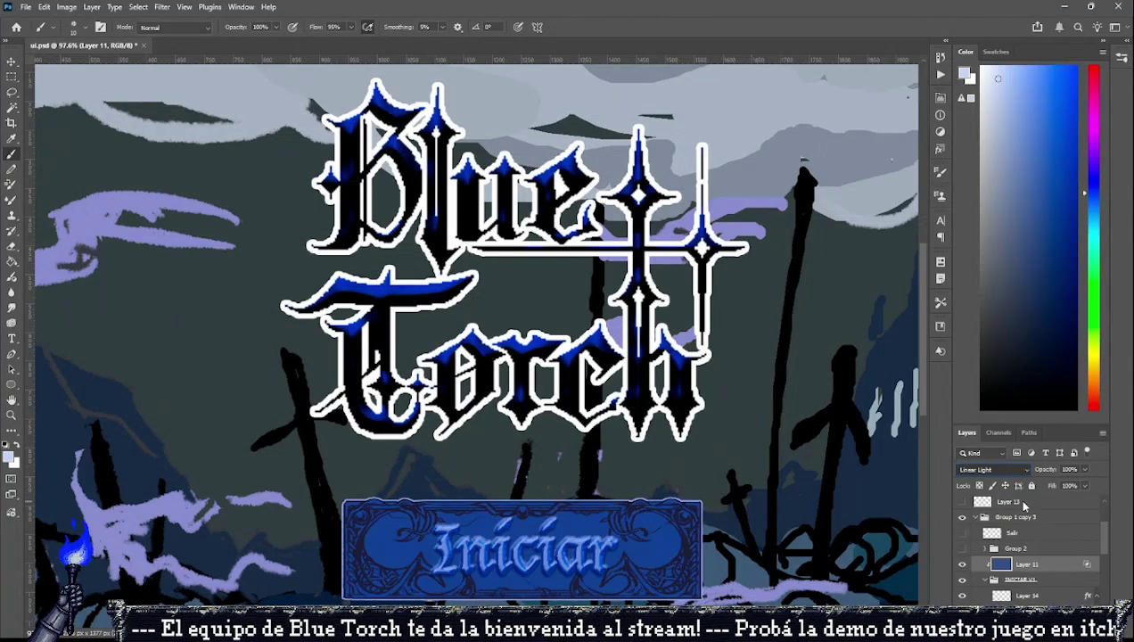
{"action": "scroll", "coordinate": [1021, 495], "scroll_direction": "down", "scroll_amount": 1}
{"action": "scroll", "coordinate": [1022, 502], "scroll_direction": "down", "scroll_amount": 1}
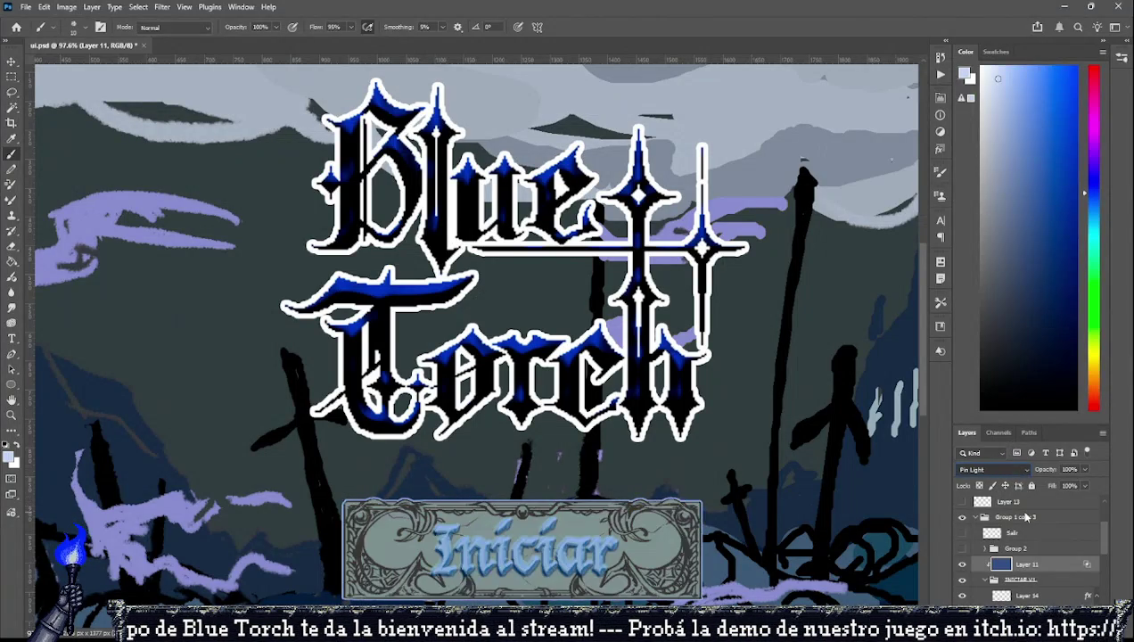
{"action": "scroll", "coordinate": [1022, 504], "scroll_direction": "down", "scroll_amount": 1}
{"action": "scroll", "coordinate": [1017, 517], "scroll_direction": "down", "scroll_amount": 2}
{"action": "scroll", "coordinate": [1017, 518], "scroll_direction": "up", "scroll_amount": 2}
{"action": "scroll", "coordinate": [1017, 516], "scroll_direction": "down", "scroll_amount": 1}
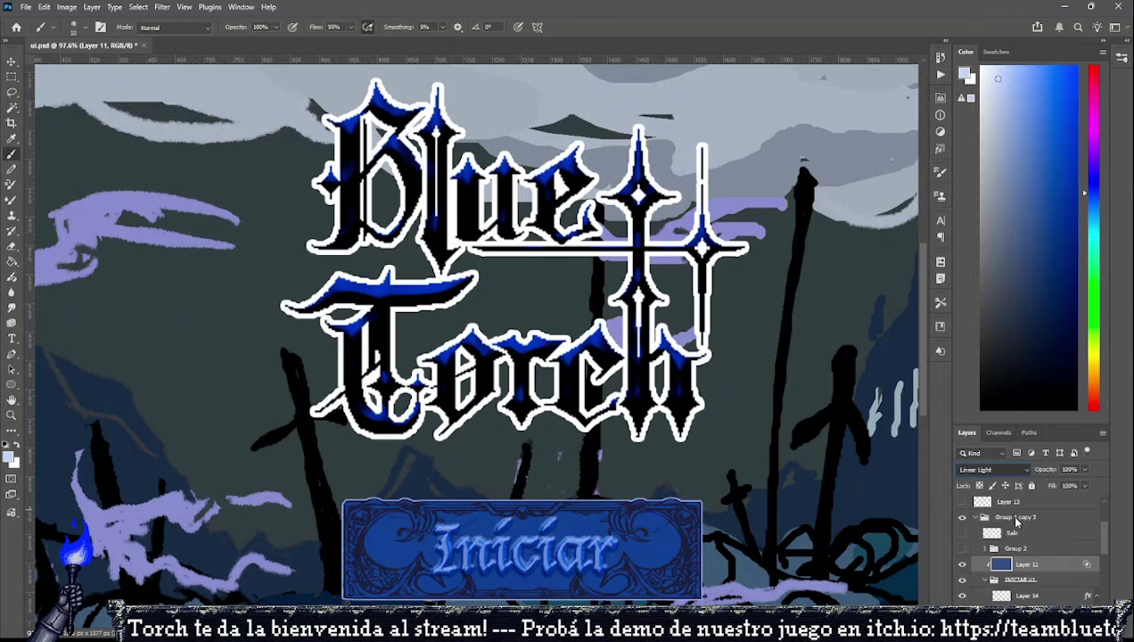
{"action": "scroll", "coordinate": [1014, 535], "scroll_direction": "down", "scroll_amount": 1}
{"action": "scroll", "coordinate": [1012, 565], "scroll_direction": "down", "scroll_amount": 1}
{"action": "scroll", "coordinate": [1016, 573], "scroll_direction": "down", "scroll_amount": 1}
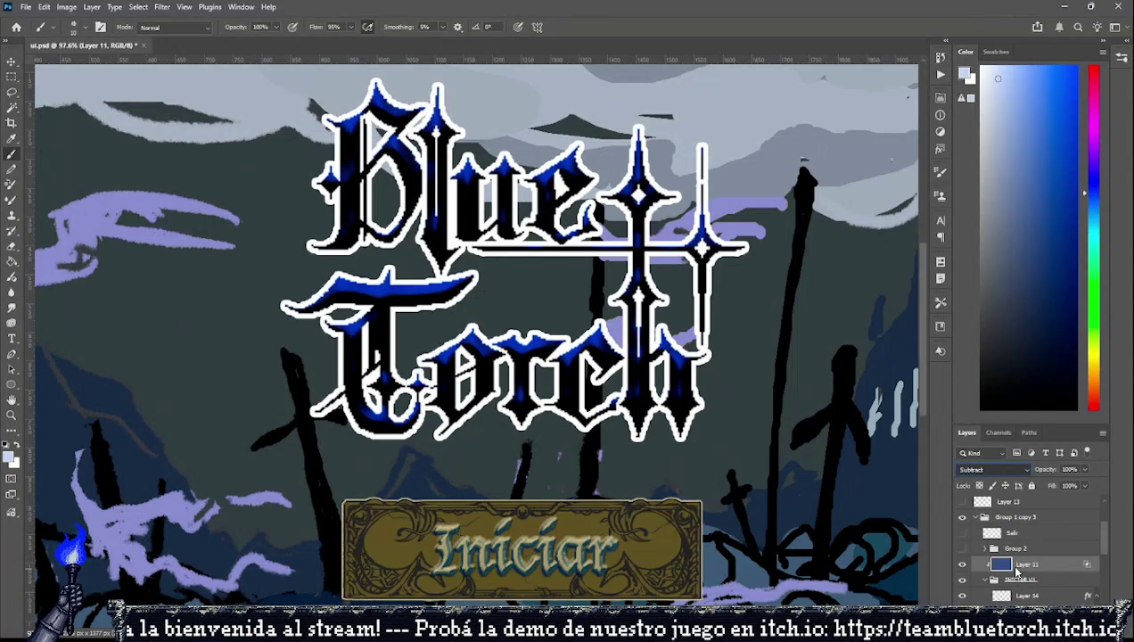
{"action": "scroll", "coordinate": [1016, 570], "scroll_direction": "down", "scroll_amount": 1}
{"action": "scroll", "coordinate": [1016, 566], "scroll_direction": "up", "scroll_amount": 1}
{"action": "scroll", "coordinate": [1017, 534], "scroll_direction": "up", "scroll_amount": 3}
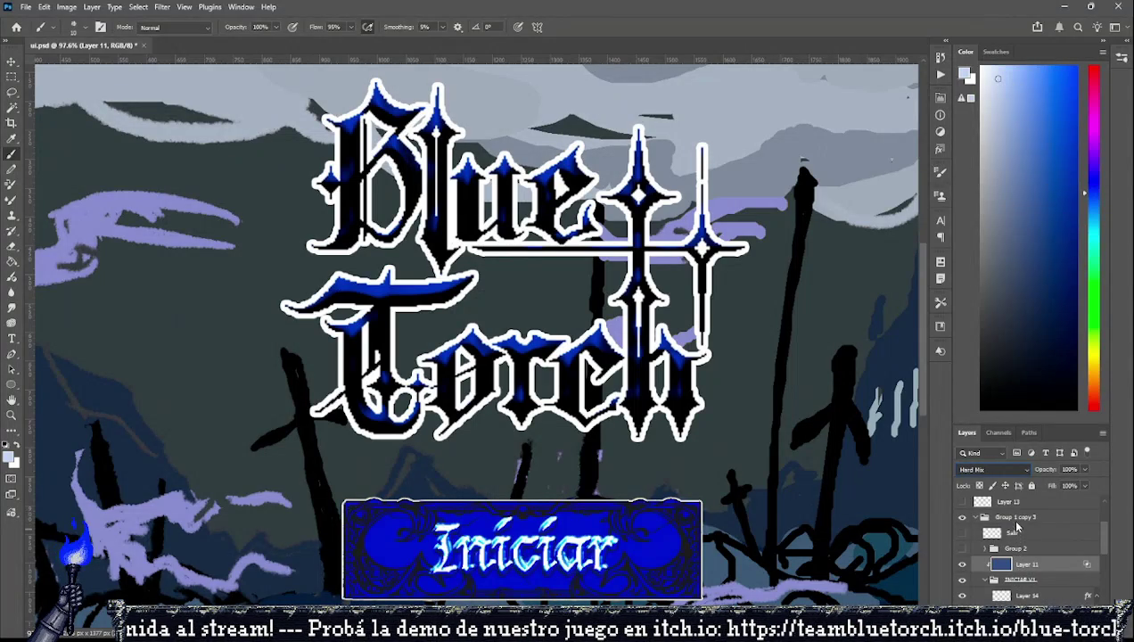
{"action": "scroll", "coordinate": [1016, 528], "scroll_direction": "down", "scroll_amount": 1}
{"action": "scroll", "coordinate": [1013, 531], "scroll_direction": "up", "scroll_amount": 1}
{"action": "scroll", "coordinate": [1008, 526], "scroll_direction": "up", "scroll_amount": 1}
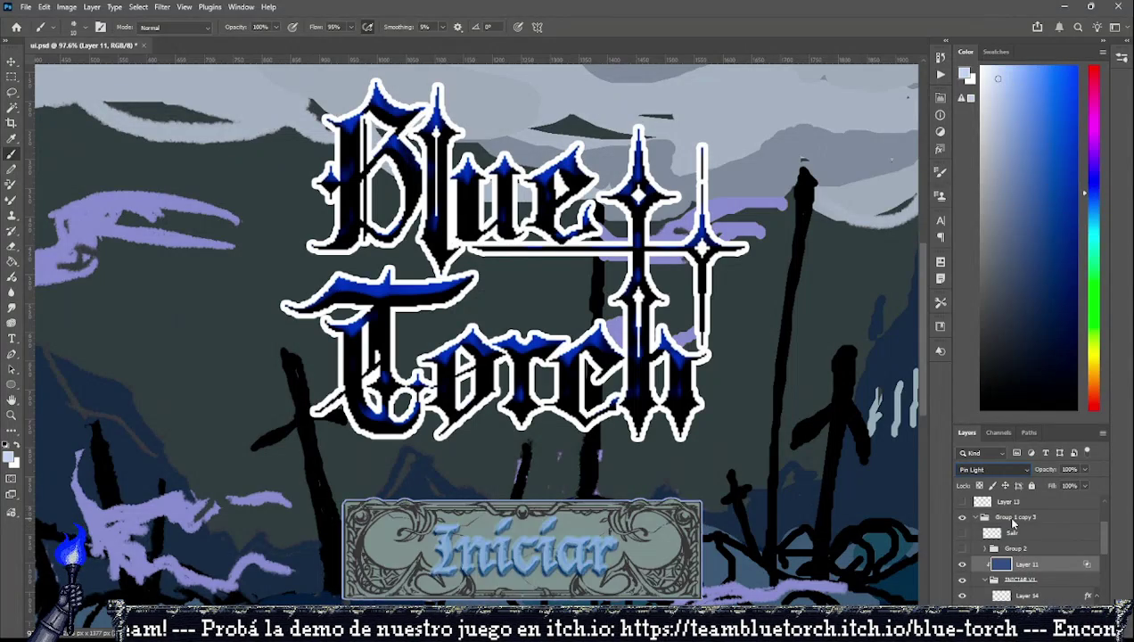
{"action": "scroll", "coordinate": [1007, 512], "scroll_direction": "up", "scroll_amount": 1}
{"action": "scroll", "coordinate": [1007, 492], "scroll_direction": "up", "scroll_amount": 2}
{"action": "scroll", "coordinate": [1009, 481], "scroll_direction": "up", "scroll_amount": 1}
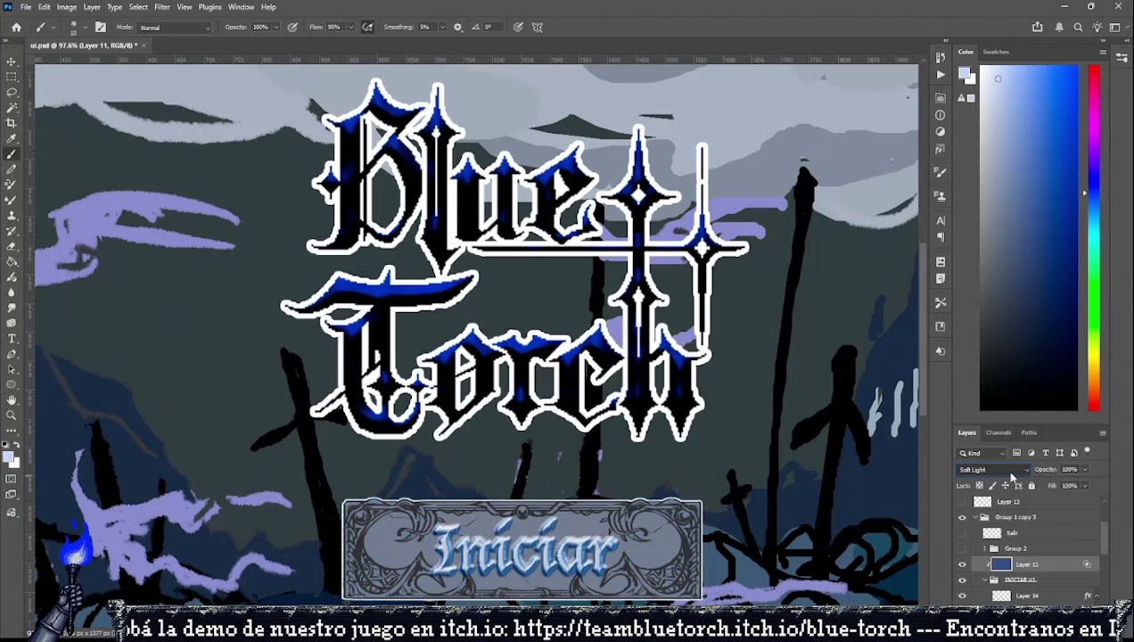
{"action": "scroll", "coordinate": [1008, 463], "scroll_direction": "up", "scroll_amount": 2}
{"action": "scroll", "coordinate": [1011, 436], "scroll_direction": "up", "scroll_amount": 2}
{"action": "scroll", "coordinate": [1015, 410], "scroll_direction": "up", "scroll_amount": 2}
{"action": "scroll", "coordinate": [1013, 428], "scroll_direction": "down", "scroll_amount": 3}
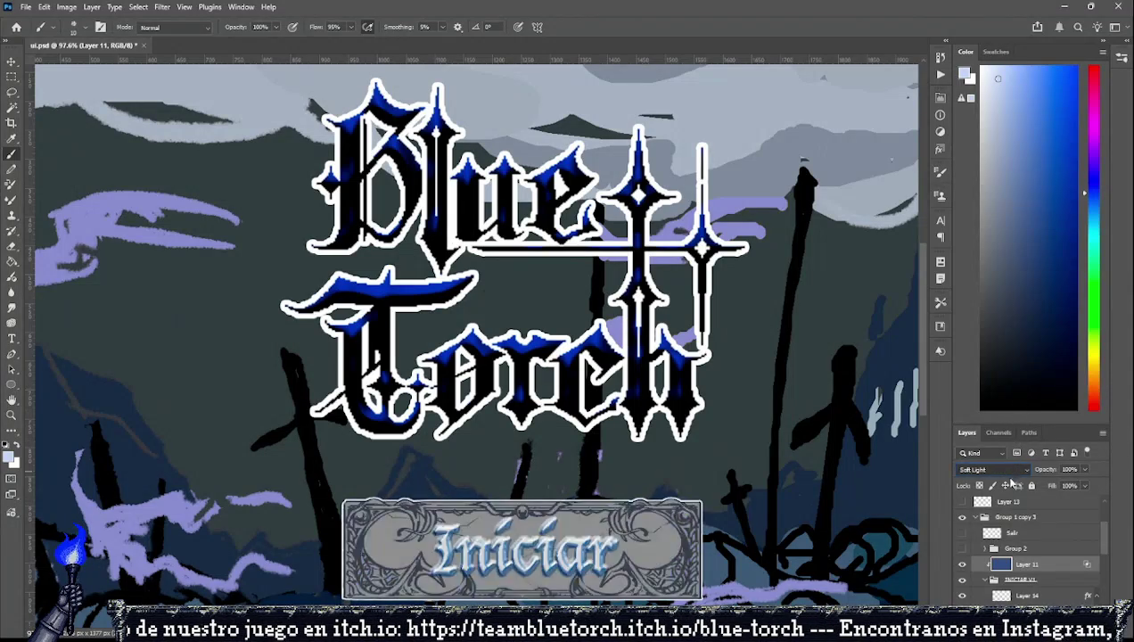
{"action": "scroll", "coordinate": [1010, 463], "scroll_direction": "down", "scroll_amount": 3}
{"action": "scroll", "coordinate": [1008, 501], "scroll_direction": "down", "scroll_amount": 2}
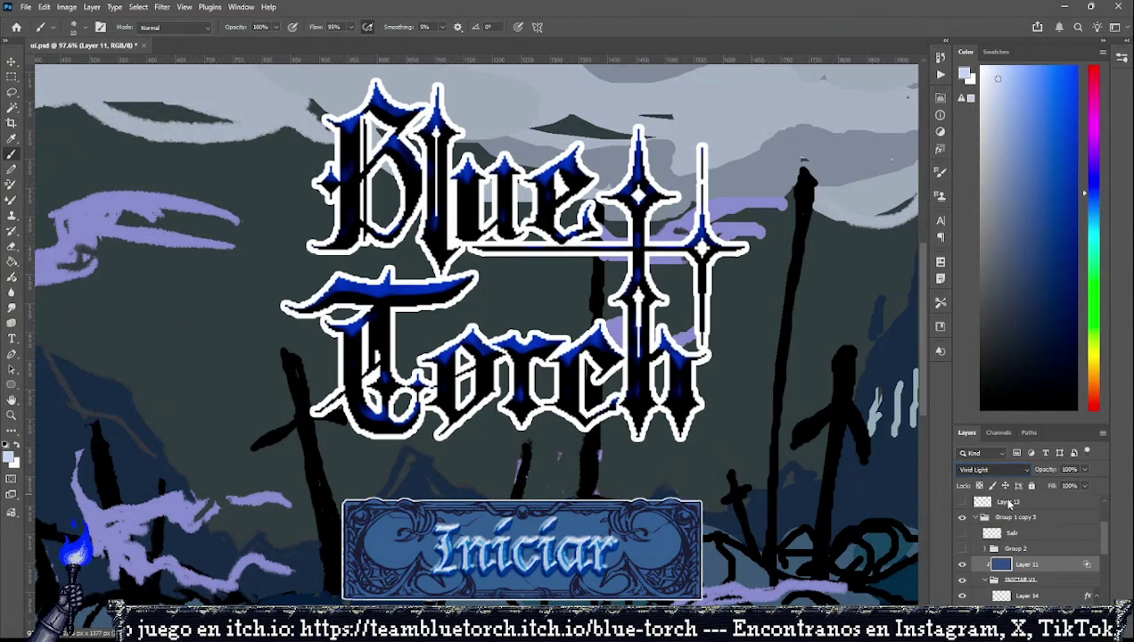
{"action": "scroll", "coordinate": [1007, 503], "scroll_direction": "down", "scroll_amount": 1}
{"action": "scroll", "coordinate": [1005, 517], "scroll_direction": "down", "scroll_amount": 2}
{"action": "scroll", "coordinate": [1007, 535], "scroll_direction": "down", "scroll_amount": 1}
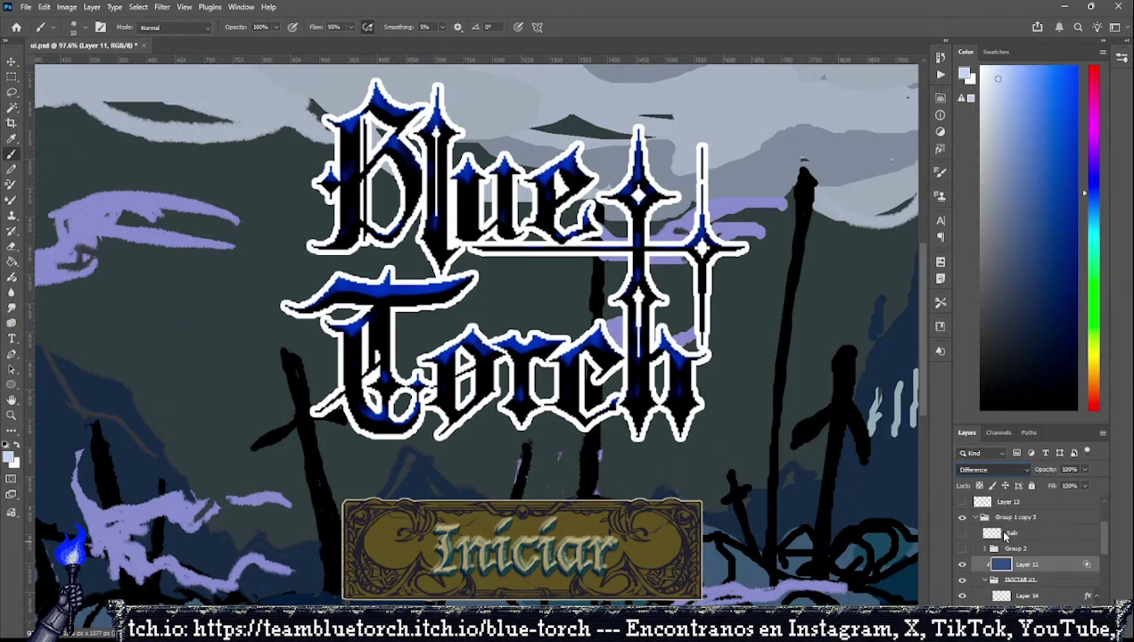
{"action": "scroll", "coordinate": [1006, 535], "scroll_direction": "up", "scroll_amount": 1}
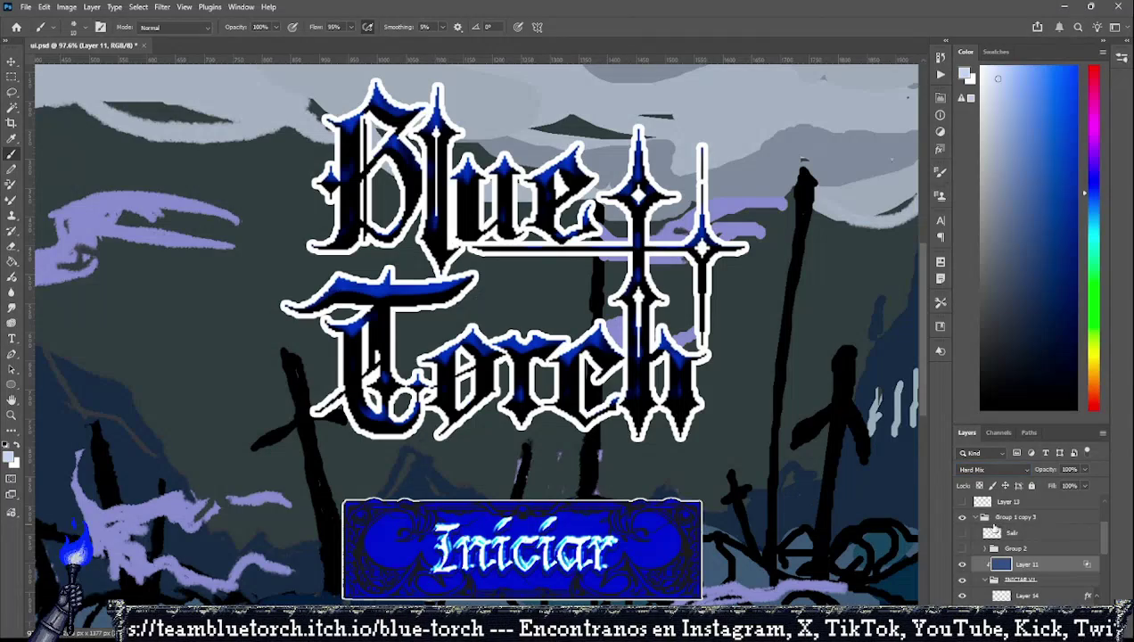
{"action": "scroll", "coordinate": [851, 417], "scroll_direction": "down", "scroll_amount": 2}
{"action": "scroll", "coordinate": [851, 415], "scroll_direction": "down", "scroll_amount": 1}
{"action": "scroll", "coordinate": [552, 374], "scroll_direction": "down", "scroll_amount": 3}
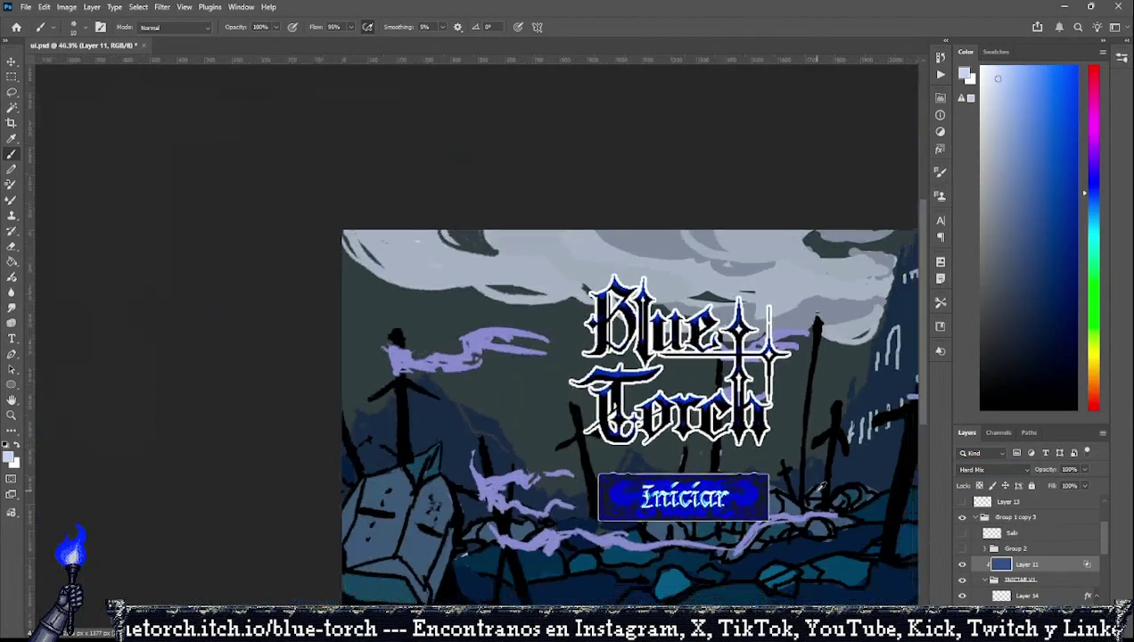
{"action": "scroll", "coordinate": [552, 375], "scroll_direction": "up", "scroll_amount": 2}
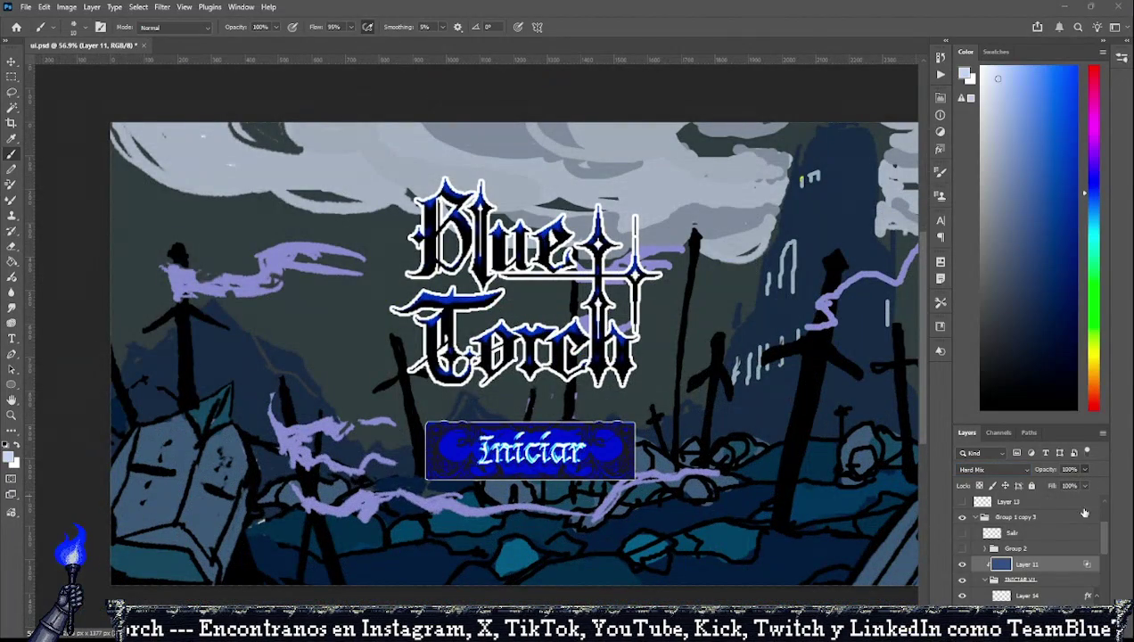
{"action": "key", "text": "space"}
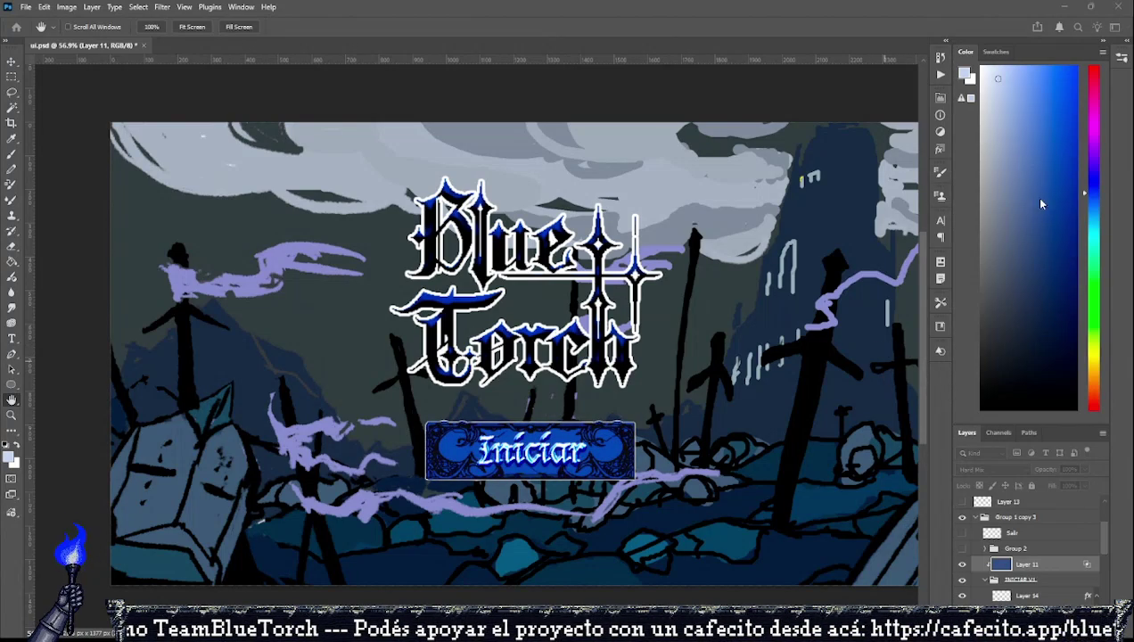
{"action": "key", "text": "b"}
{"action": "scroll", "coordinate": [579, 389], "scroll_direction": "up", "scroll_amount": 3}
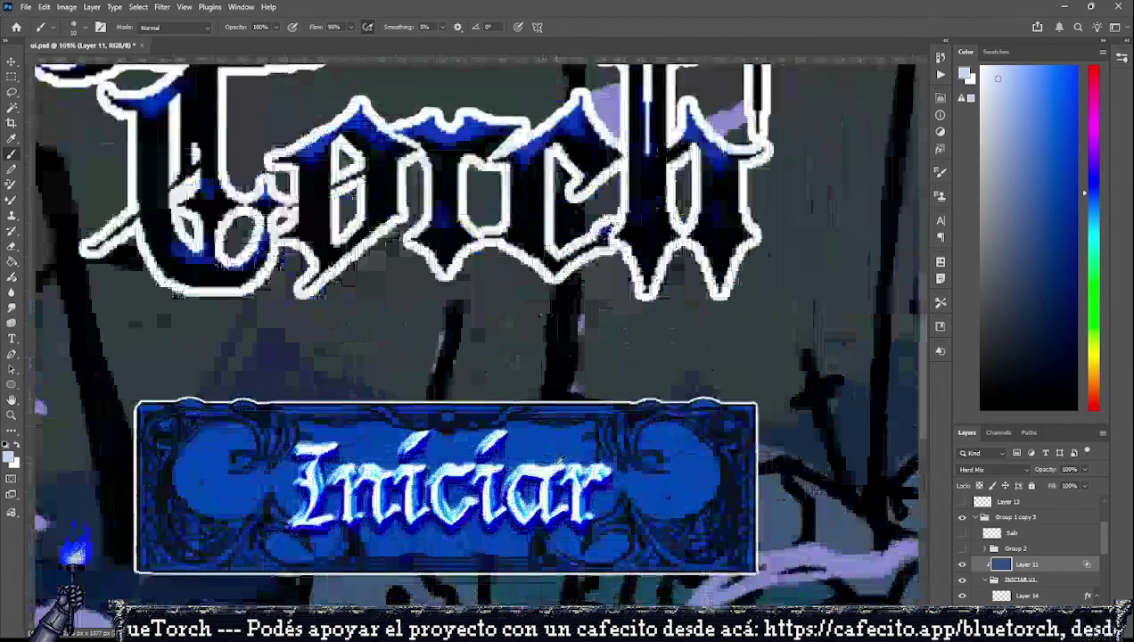
{"action": "scroll", "coordinate": [621, 470], "scroll_direction": "down", "scroll_amount": 2}
{"action": "scroll", "coordinate": [621, 469], "scroll_direction": "down", "scroll_amount": 2}
{"action": "scroll", "coordinate": [621, 469], "scroll_direction": "up", "scroll_amount": 1}
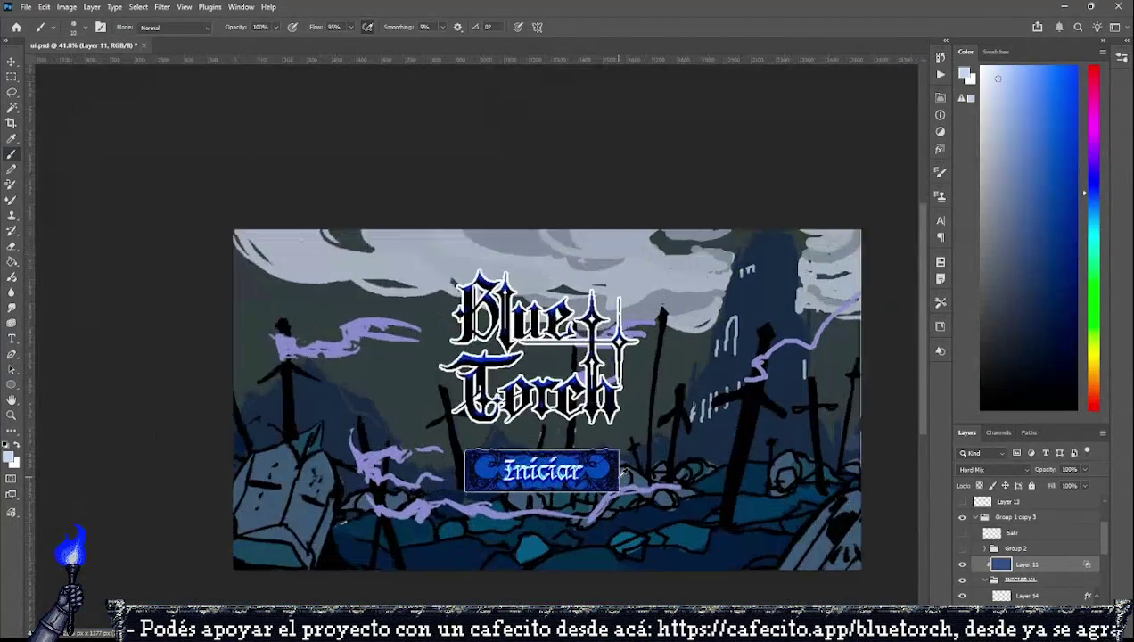
{"action": "scroll", "coordinate": [621, 469], "scroll_direction": "up", "scroll_amount": 1}
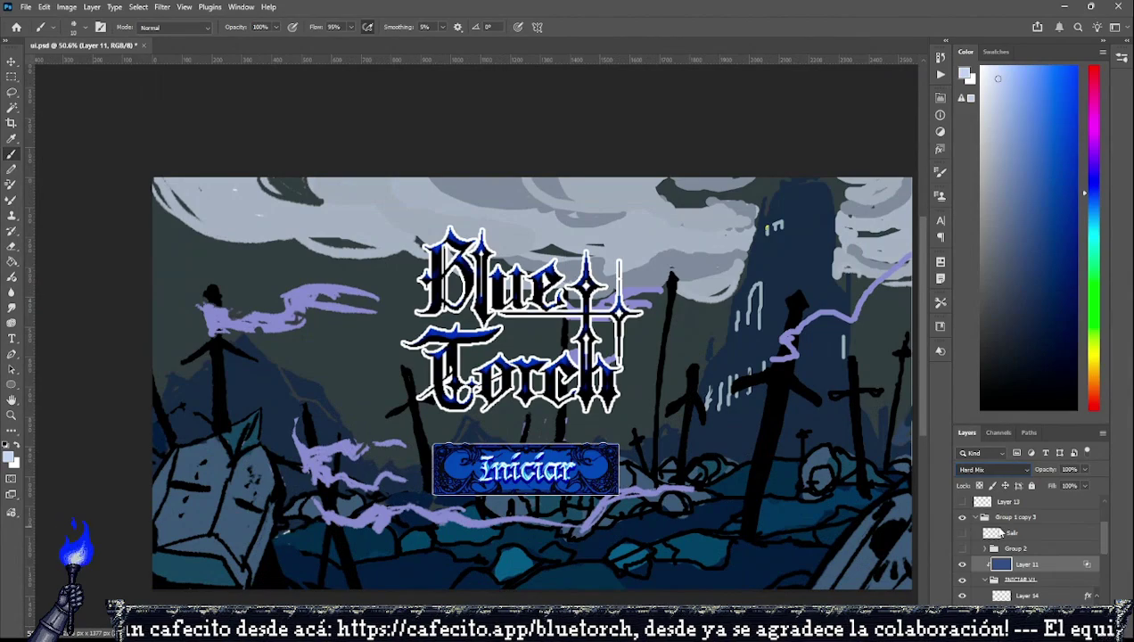
Cycle Layer 11's blend mode through the darkening modes, Overlay and Vivid Light.
{"action": "key", "text": "Up"}
{"action": "key", "text": "Up"}
{"action": "key", "text": "Up"}
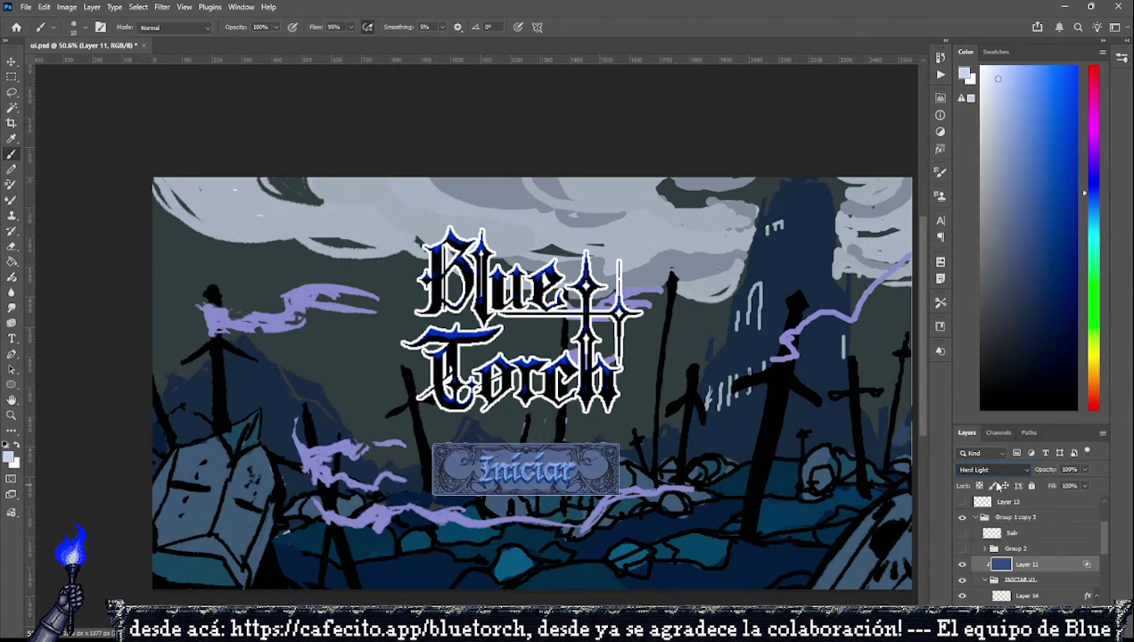
{"action": "key", "text": "Up"}
{"action": "key", "text": "Up"}
{"action": "key", "text": "Up"}
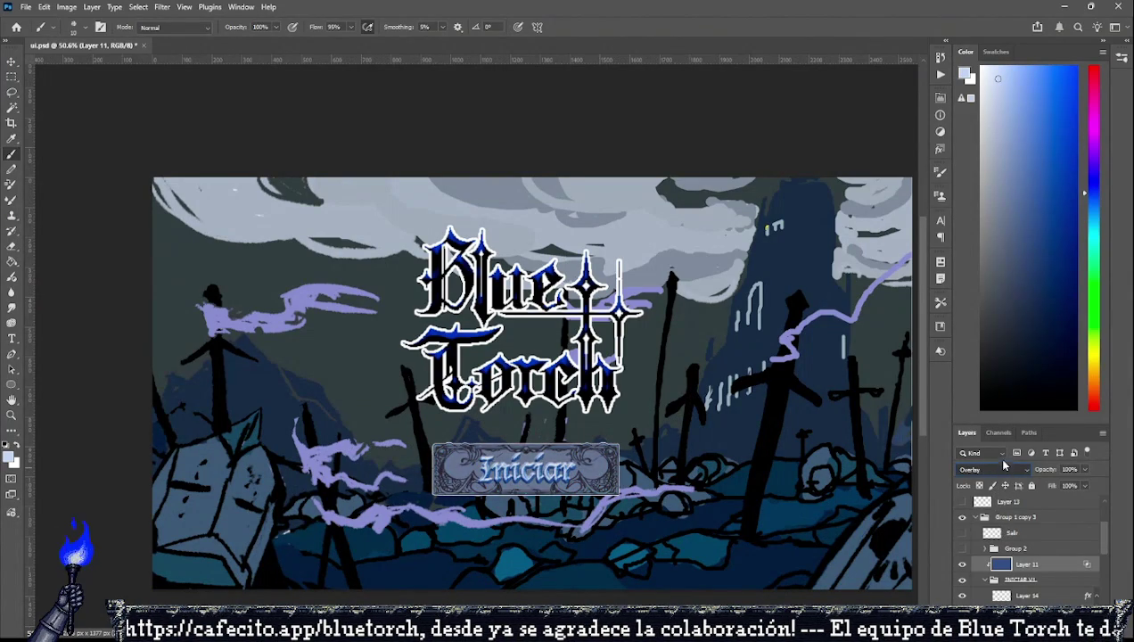
{"action": "key", "text": "Up"}
{"action": "key", "text": "Up"}
{"action": "key", "text": "Up"}
{"action": "key", "text": "Up"}
{"action": "key", "text": "Up"}
{"action": "key", "text": "Up"}
{"action": "key", "text": "Up"}
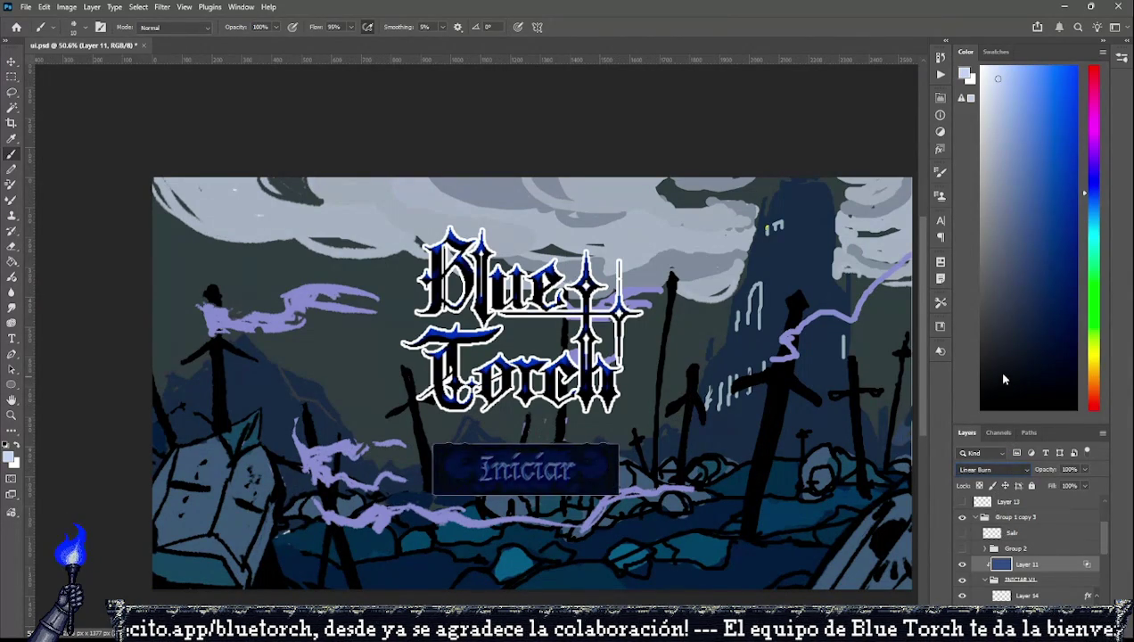
{"action": "key", "text": "Up"}
{"action": "key", "text": "Up"}
{"action": "key", "text": "Up"}
{"action": "key", "text": "Down"}
{"action": "key", "text": "Down"}
{"action": "key", "text": "Down"}
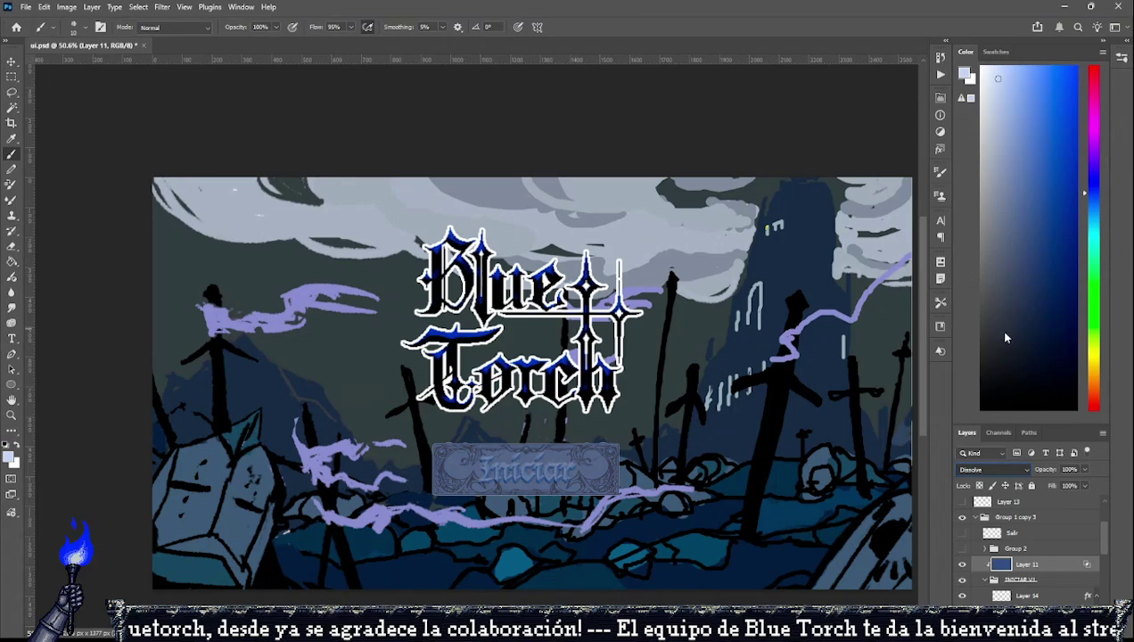
{"action": "key", "text": "Down"}
{"action": "key", "text": "Down"}
{"action": "key", "text": "Down"}
{"action": "key", "text": "Down"}
{"action": "key", "text": "Down"}
{"action": "key", "text": "Down"}
{"action": "key", "text": "Down"}
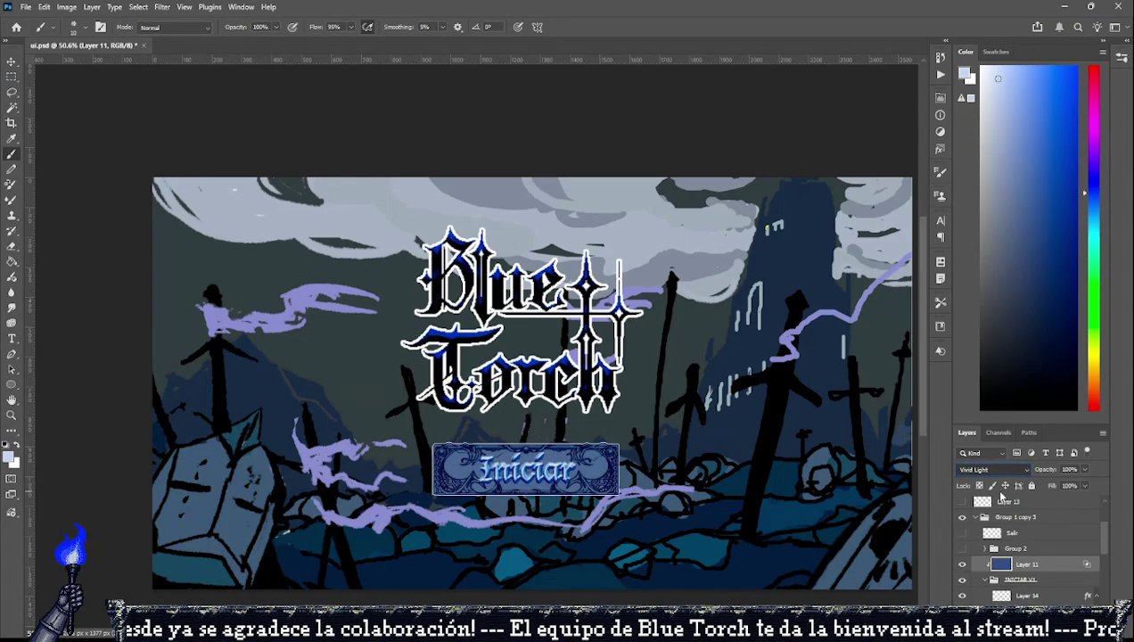
{"action": "key", "text": "Down"}
Keep cycling Layer 11 through Exclusion, Color and Color Dodge, ending on Color Burn.
{"action": "key", "text": "Up"}
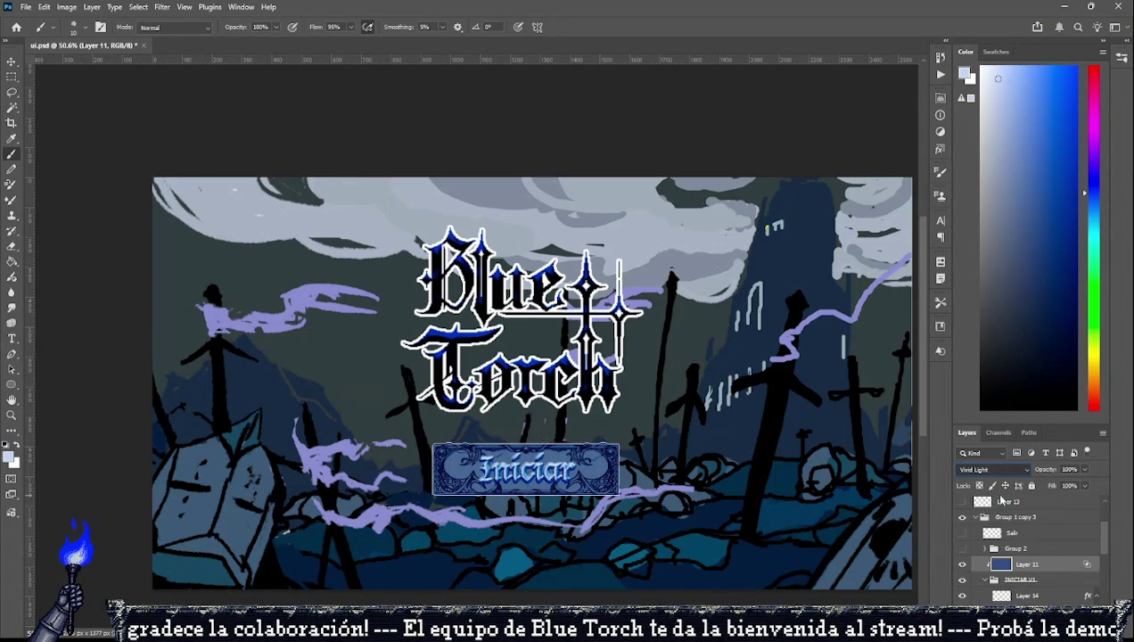
{"action": "key", "text": "Down"}
{"action": "key", "text": "Down"}
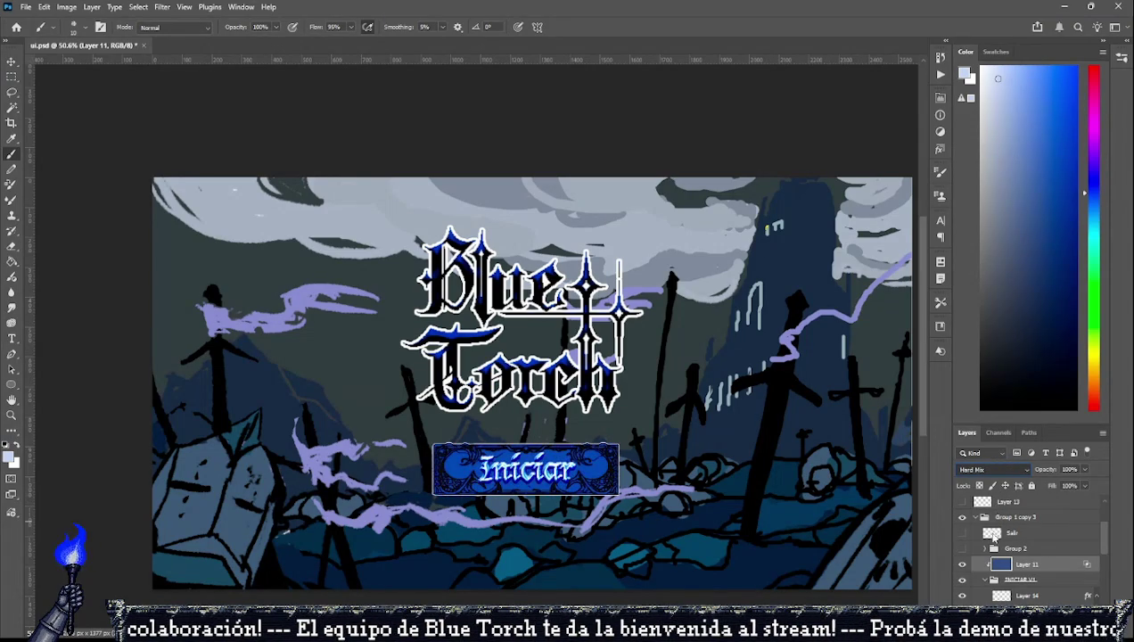
{"action": "key", "text": "Down"}
{"action": "key", "text": "Down"}
{"action": "key", "text": "Down"}
{"action": "key", "text": "Down"}
{"action": "key", "text": "Down"}
{"action": "key", "text": "Down"}
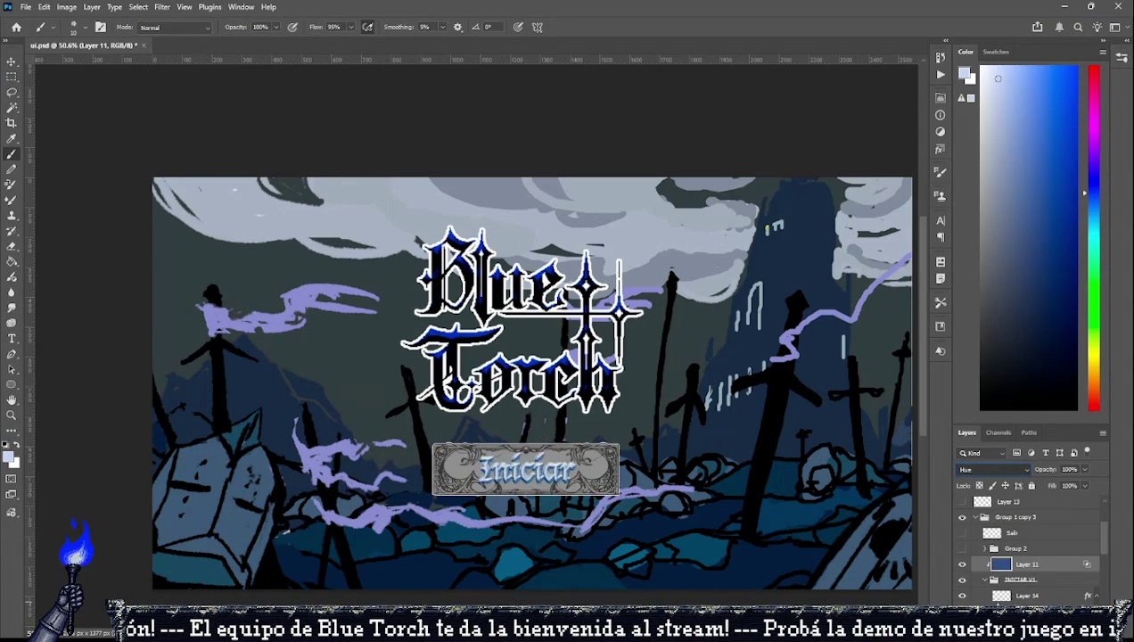
{"action": "key", "text": "Down"}
{"action": "key", "text": "Down"}
{"action": "key", "text": "Down"}
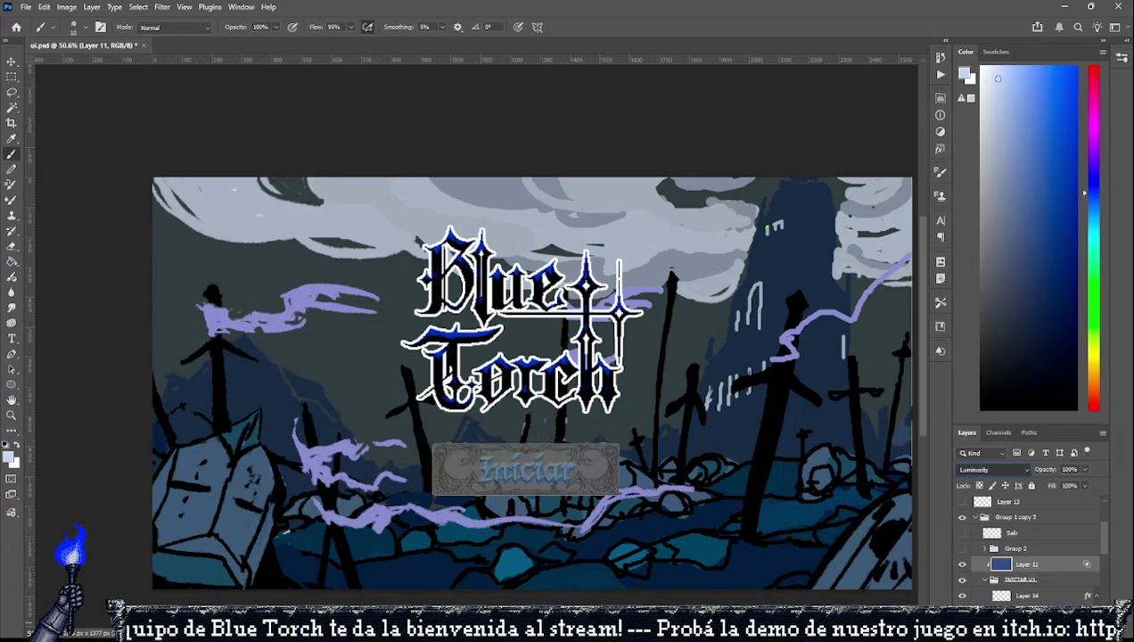
{"action": "key", "text": "Up"}
{"action": "key", "text": "Up"}
{"action": "key", "text": "Up"}
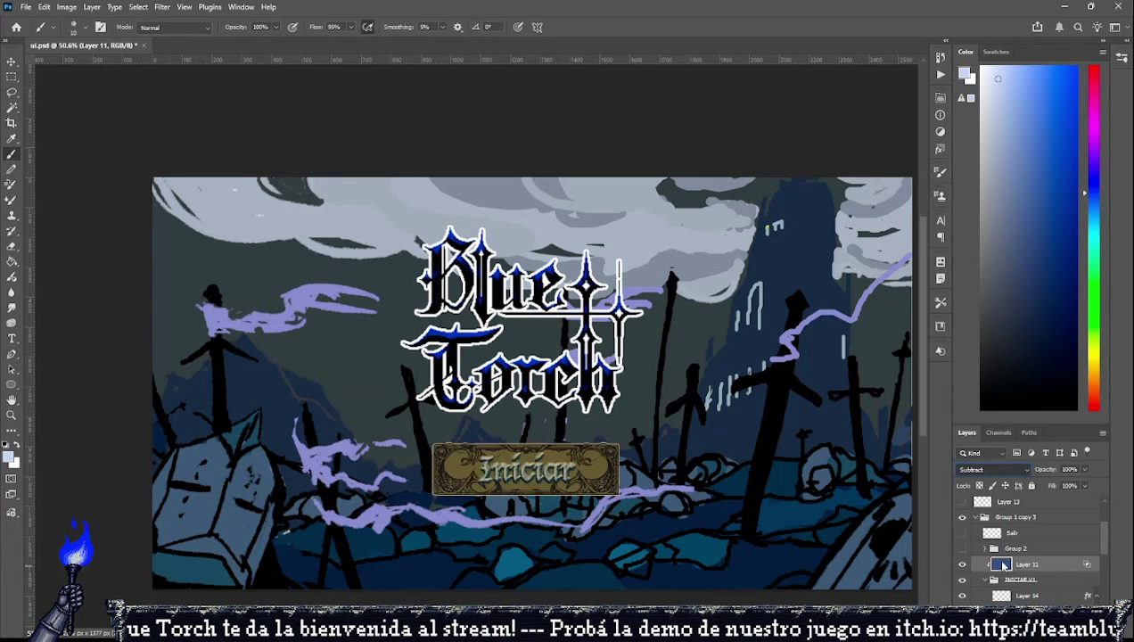
{"action": "key", "text": "Up"}
{"action": "key", "text": "Up"}
{"action": "key", "text": "Up"}
{"action": "key", "text": "Up"}
{"action": "key", "text": "Up"}
{"action": "key", "text": "Up"}
{"action": "key", "text": "Up"}
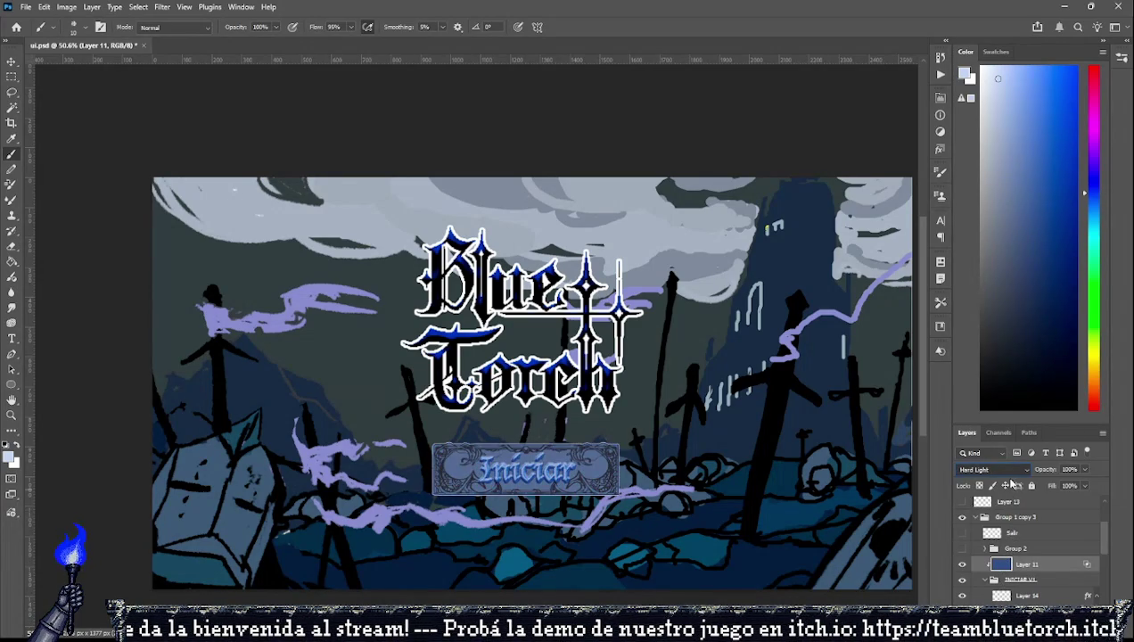
{"action": "key", "text": "Up"}
{"action": "key", "text": "Up"}
{"action": "key", "text": "Up"}
{"action": "key", "text": "Up"}
{"action": "key", "text": "Up"}
{"action": "key", "text": "Up"}
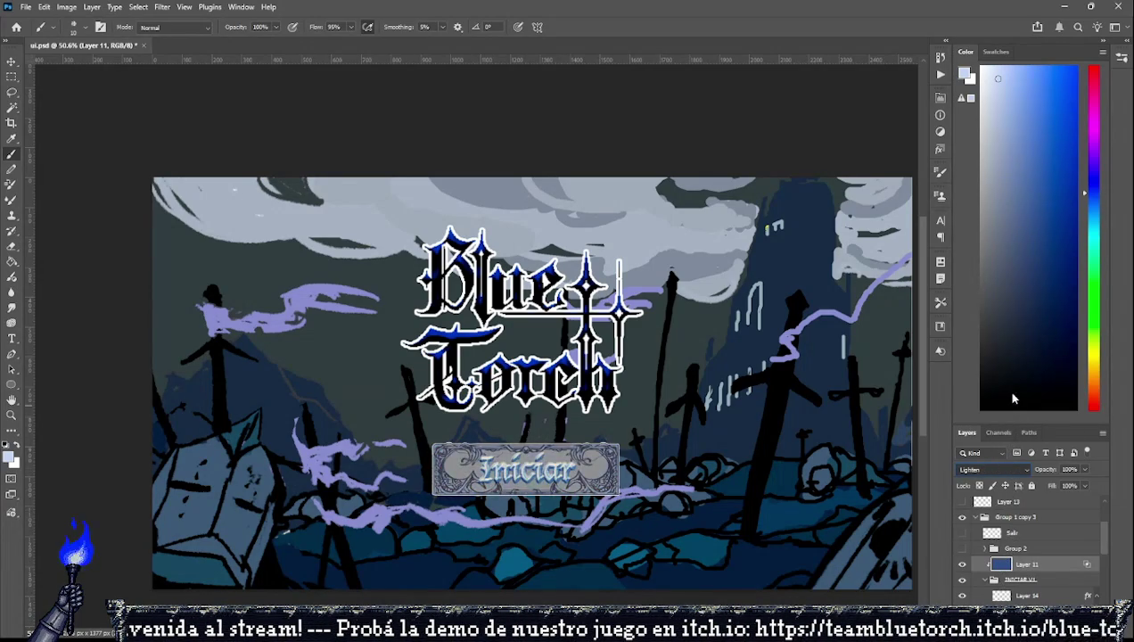
{"action": "key", "text": "Up"}
{"action": "key", "text": "Up"}
{"action": "key", "text": "Up"}
{"action": "key", "text": "Up"}
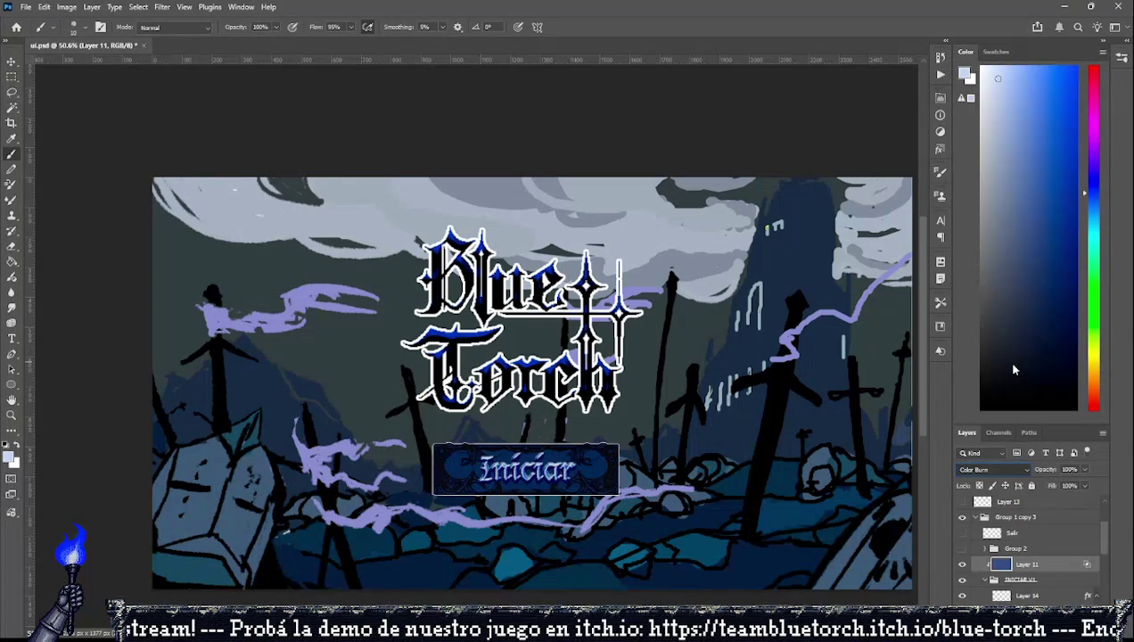
Set Layer 11's opacity to 55% and collapse the Group 1 copy 3 group.
{"action": "left_click", "coordinate": [1068, 468]}
{"action": "type", "text": "55"}
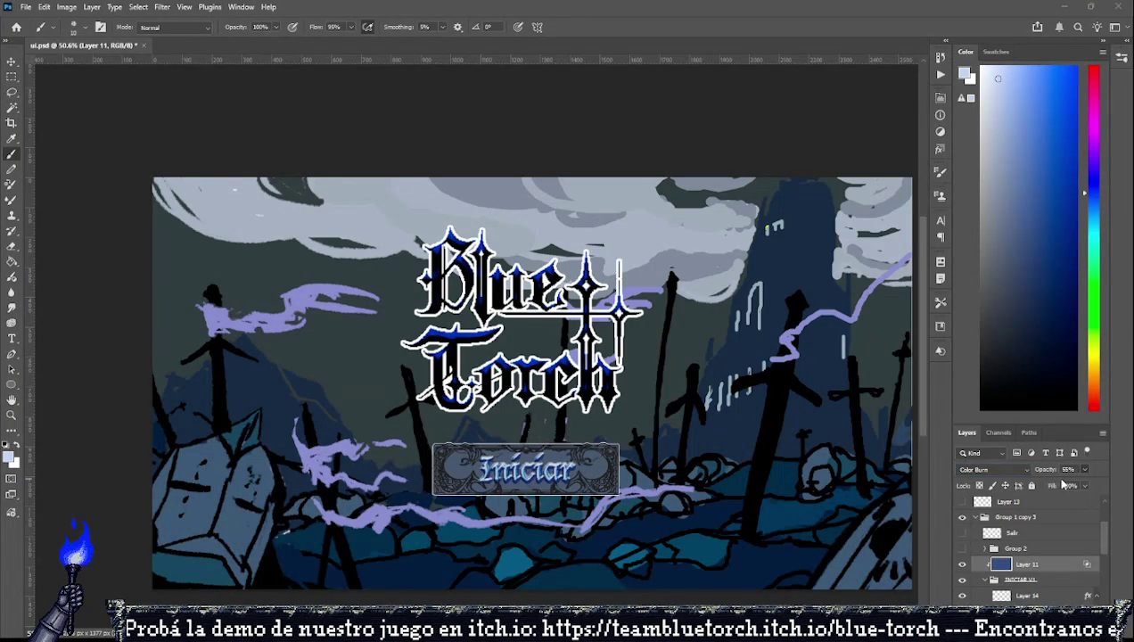
{"action": "scroll", "coordinate": [500, 481], "scroll_direction": "up", "scroll_amount": 1}
{"action": "scroll", "coordinate": [500, 482], "scroll_direction": "up", "scroll_amount": 3}
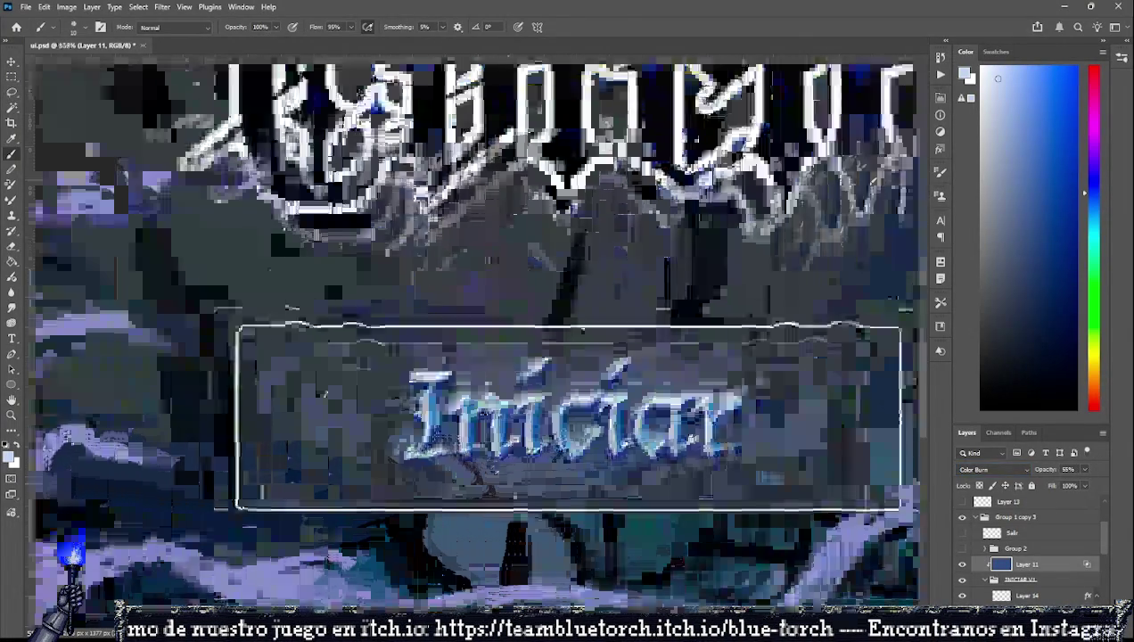
{"action": "scroll", "coordinate": [500, 481], "scroll_direction": "up", "scroll_amount": 2}
{"action": "scroll", "coordinate": [500, 481], "scroll_direction": "up", "scroll_amount": 1}
{"action": "scroll", "coordinate": [402, 506], "scroll_direction": "down", "scroll_amount": 3}
{"action": "scroll", "coordinate": [406, 507], "scroll_direction": "down", "scroll_amount": 3}
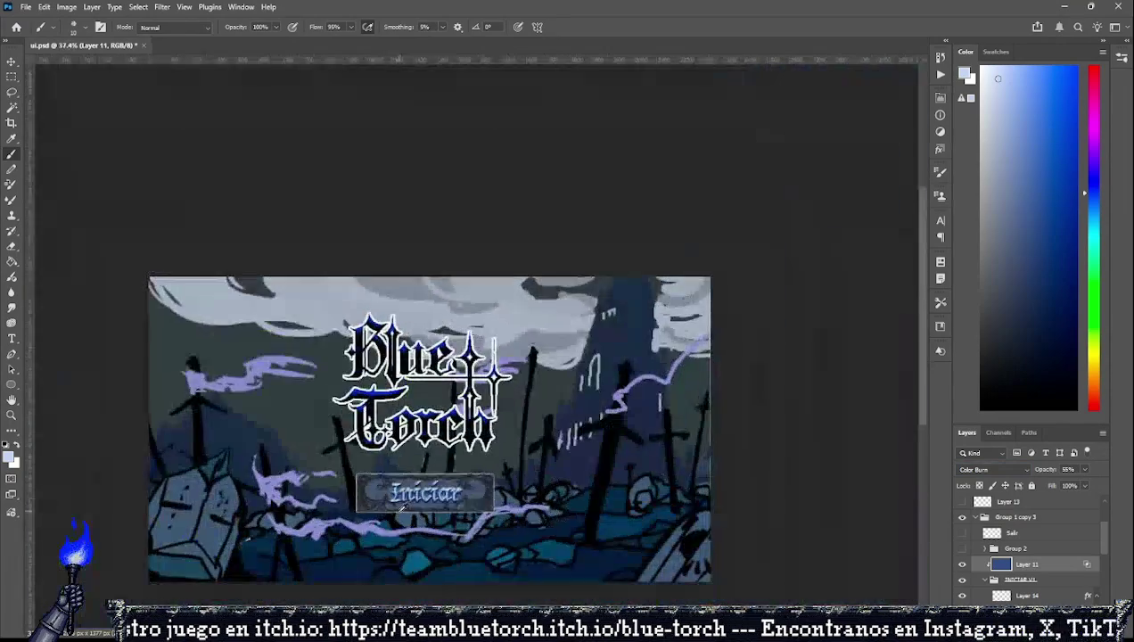
{"action": "scroll", "coordinate": [408, 506], "scroll_direction": "up", "scroll_amount": 1}
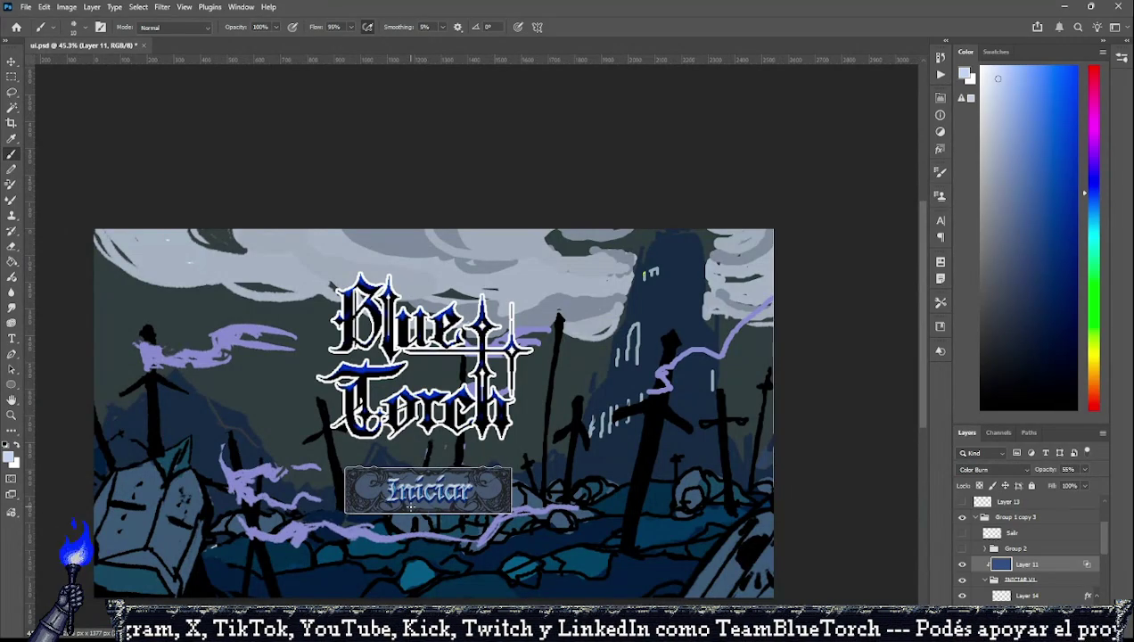
{"action": "scroll", "coordinate": [492, 477], "scroll_direction": "down", "scroll_amount": 1}
{"action": "scroll", "coordinate": [420, 507], "scroll_direction": "up", "scroll_amount": 1}
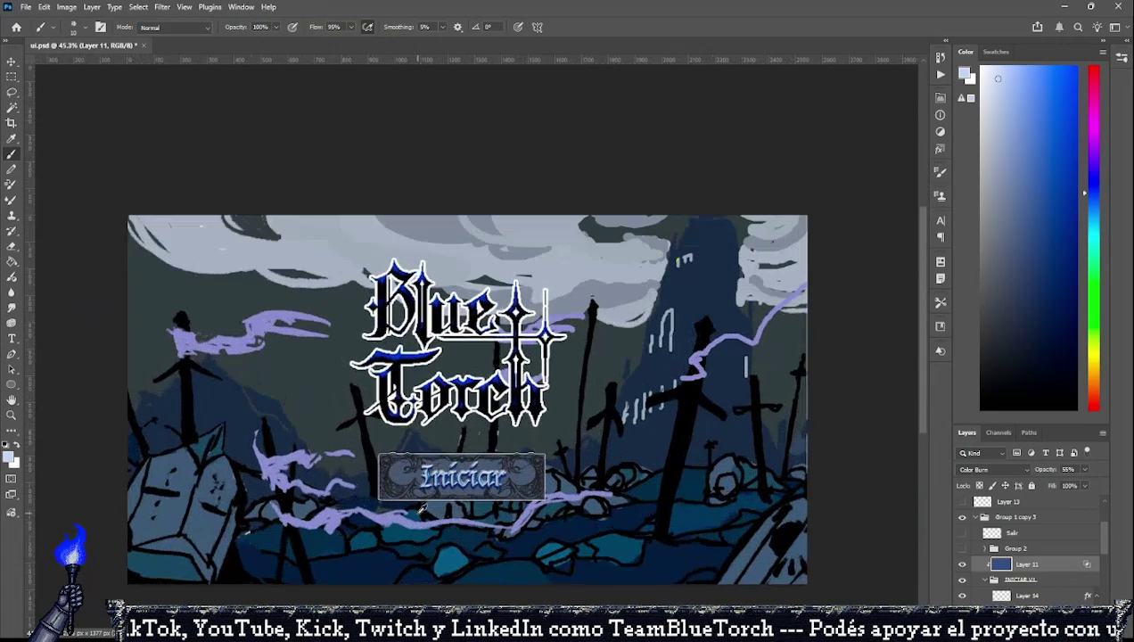
{"action": "left_click", "coordinate": [975, 517]}
Toggle visibility of Group 1 copy 3 and graveyard Layer 2 to check their contents.
{"action": "left_click", "coordinate": [962, 552]}
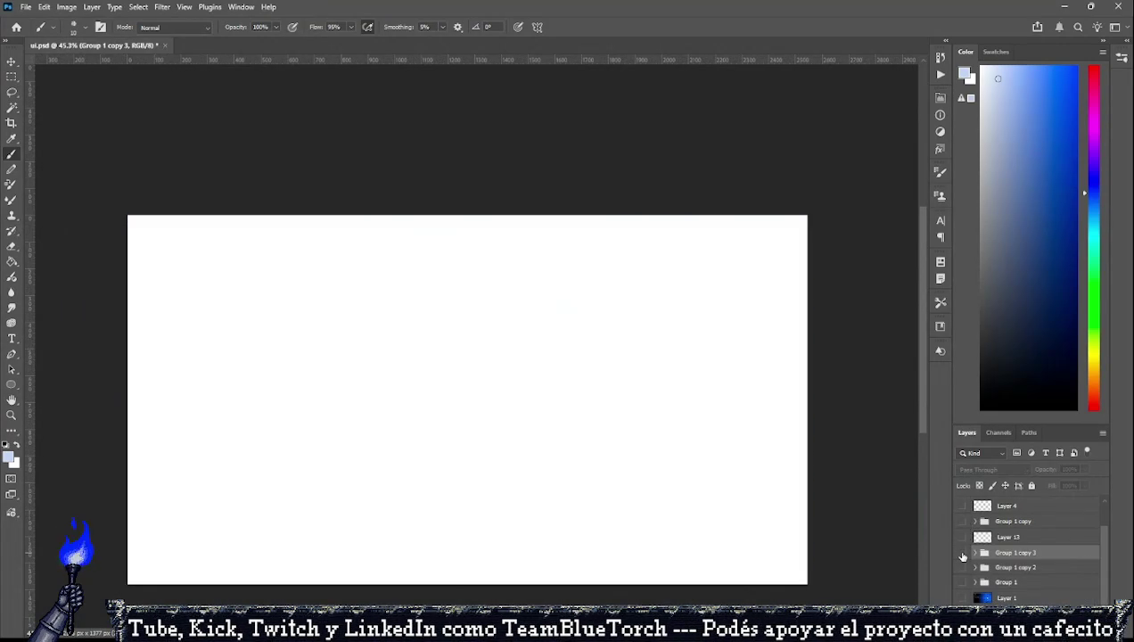
{"action": "left_click", "coordinate": [962, 553]}
{"action": "scroll", "coordinate": [1003, 570], "scroll_direction": "down", "scroll_amount": 2}
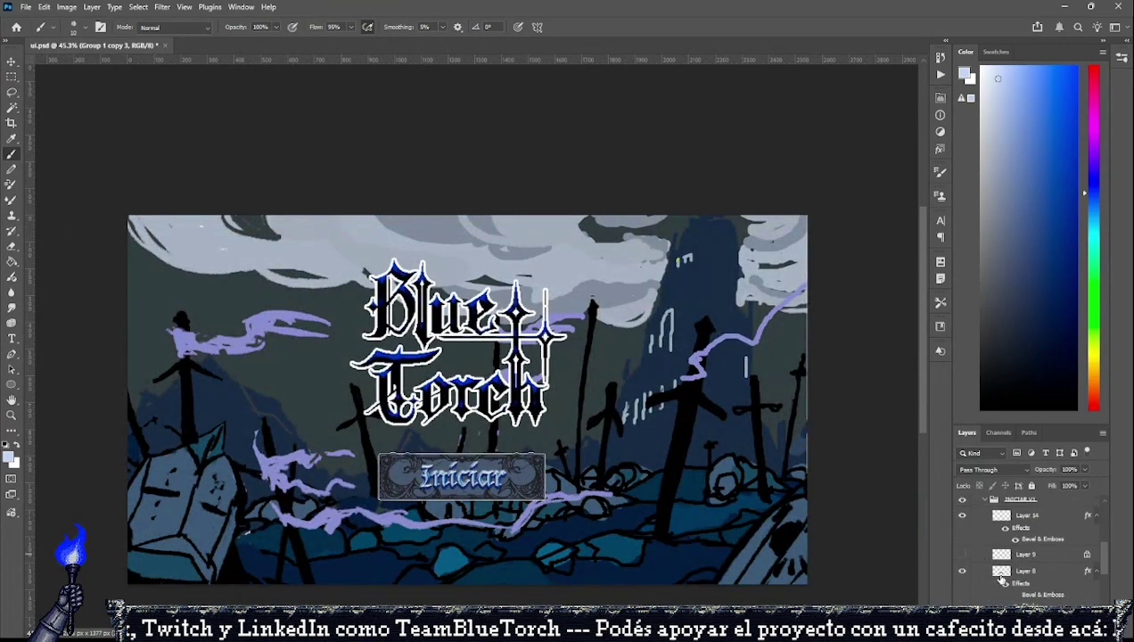
{"action": "scroll", "coordinate": [1002, 570], "scroll_direction": "down", "scroll_amount": 3}
{"action": "left_click", "coordinate": [1016, 552]}
{"action": "left_click", "coordinate": [961, 552]}
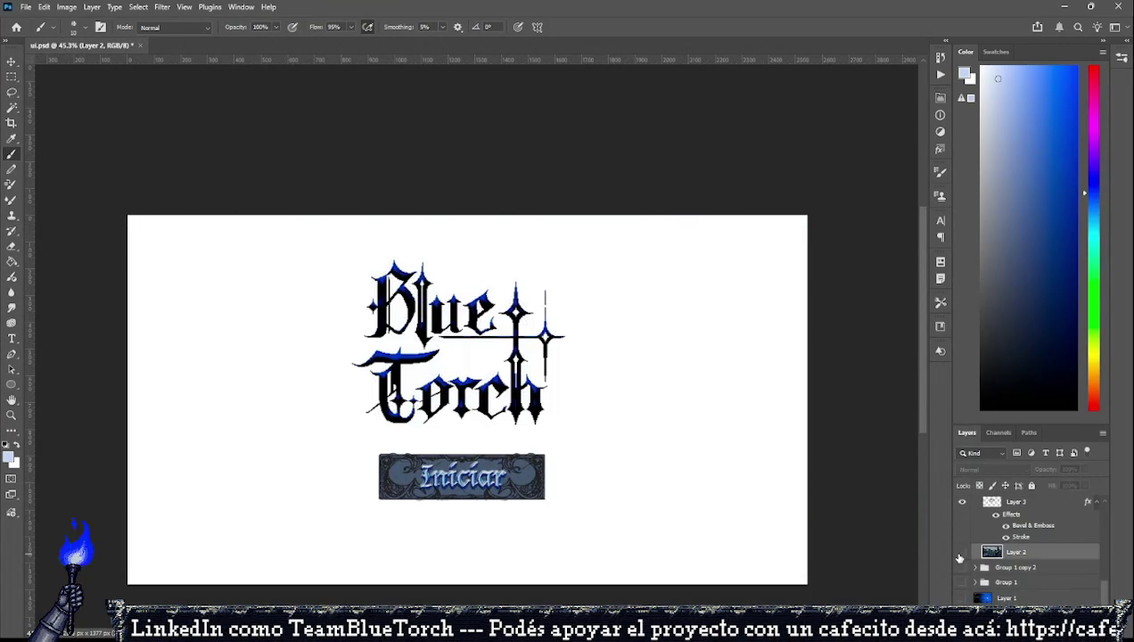
{"action": "left_click", "coordinate": [960, 553]}
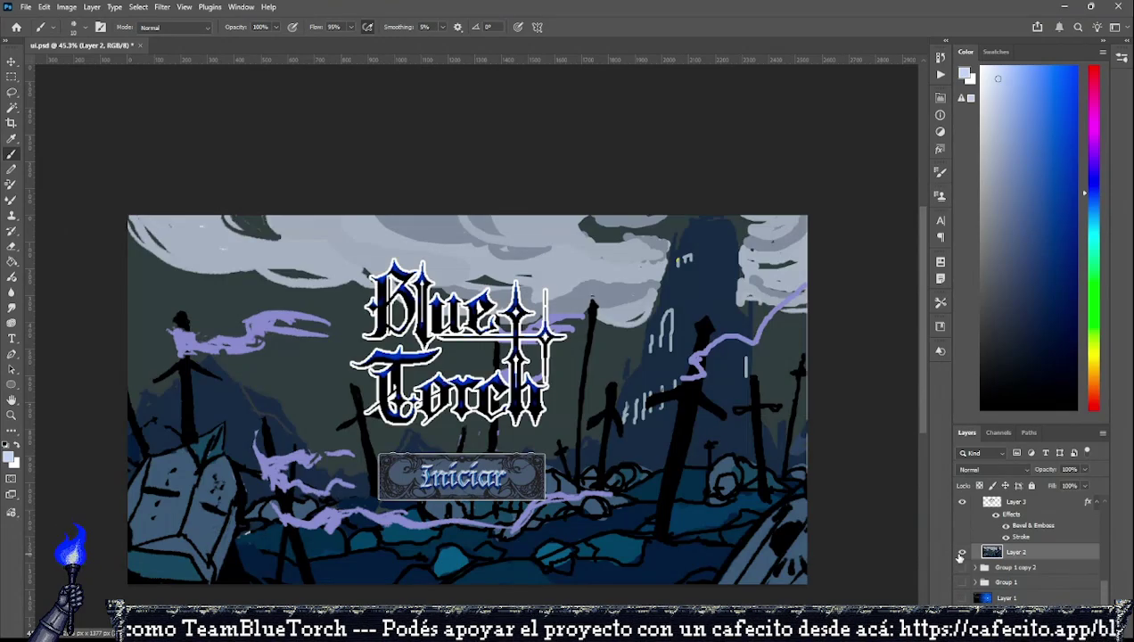
{"action": "scroll", "coordinate": [978, 551], "scroll_direction": "up", "scroll_amount": 3}
{"action": "scroll", "coordinate": [990, 553], "scroll_direction": "up", "scroll_amount": 2}
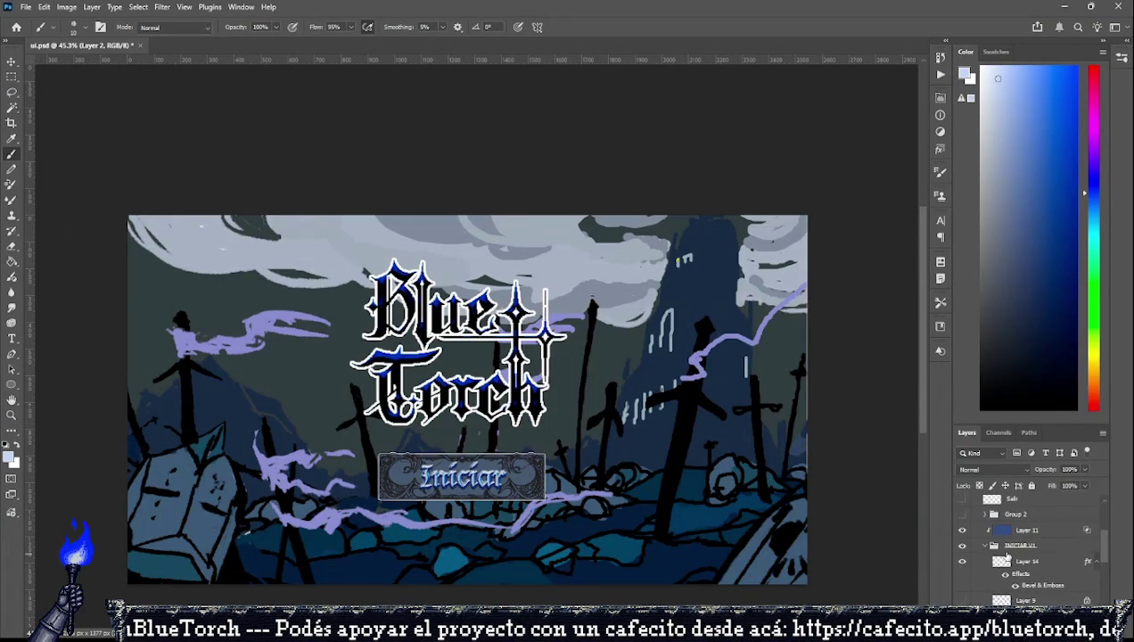
Group Layer 11 through Layer 3 into Group 3 and begin renaming it.
{"action": "left_click", "coordinate": [1025, 528]}
{"action": "scroll", "coordinate": [1020, 535], "scroll_direction": "down", "scroll_amount": 2}
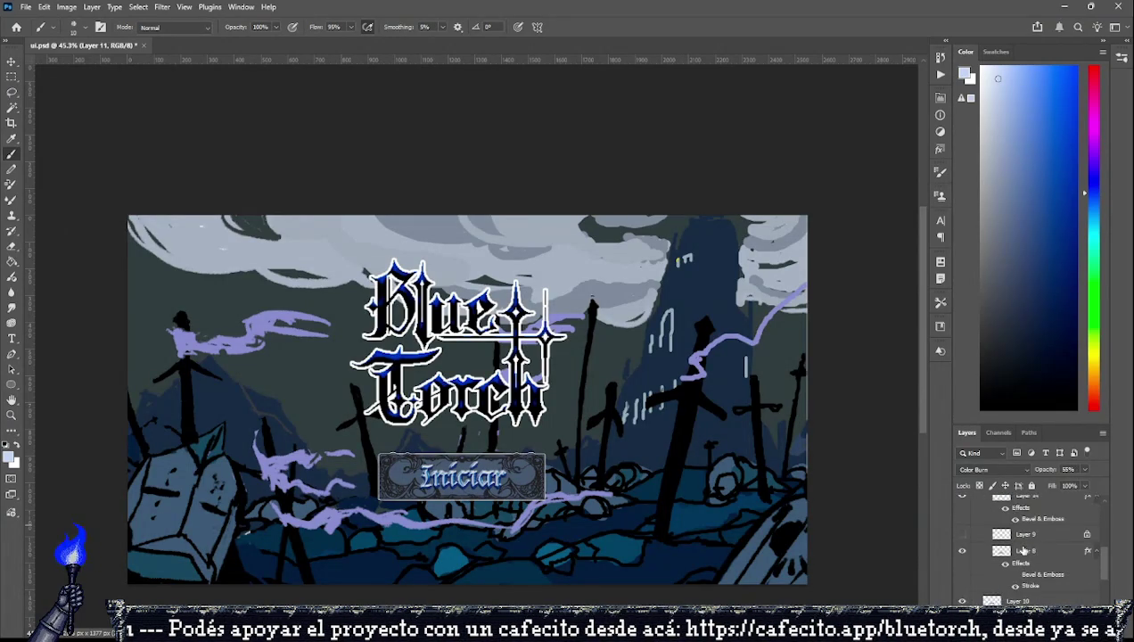
{"action": "scroll", "coordinate": [1022, 546], "scroll_direction": "down", "scroll_amount": 1}
{"action": "scroll", "coordinate": [1022, 548], "scroll_direction": "down", "scroll_amount": 1}
{"action": "scroll", "coordinate": [1025, 539], "scroll_direction": "down", "scroll_amount": 1}
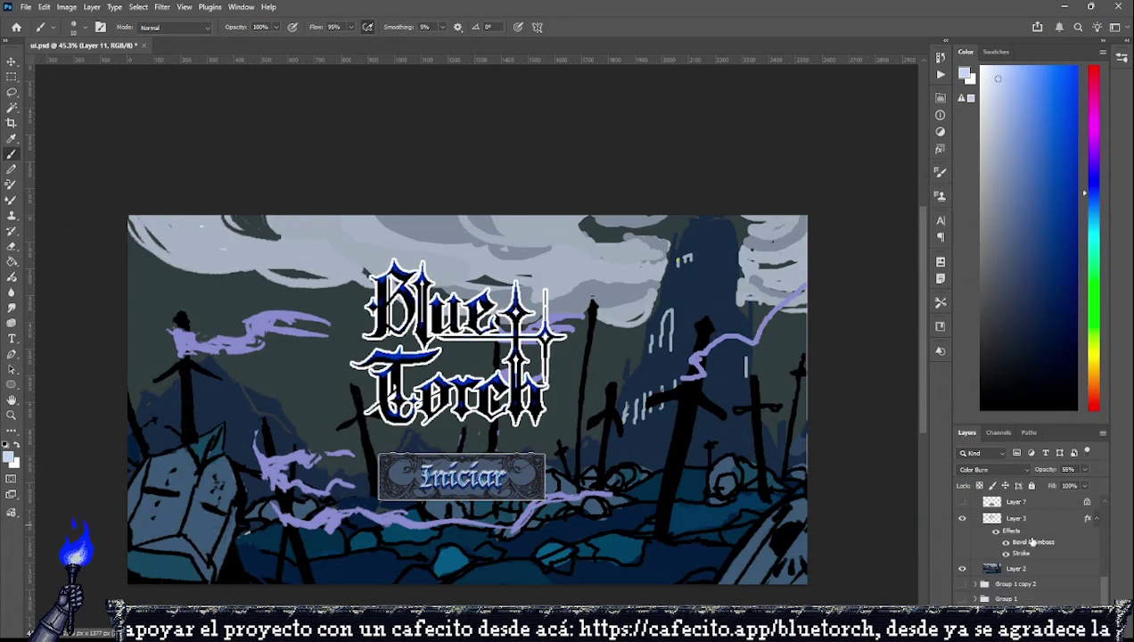
{"action": "left_click", "coordinate": [1041, 521], "text": "shift"}
{"action": "key", "text": "ctrl+g"}
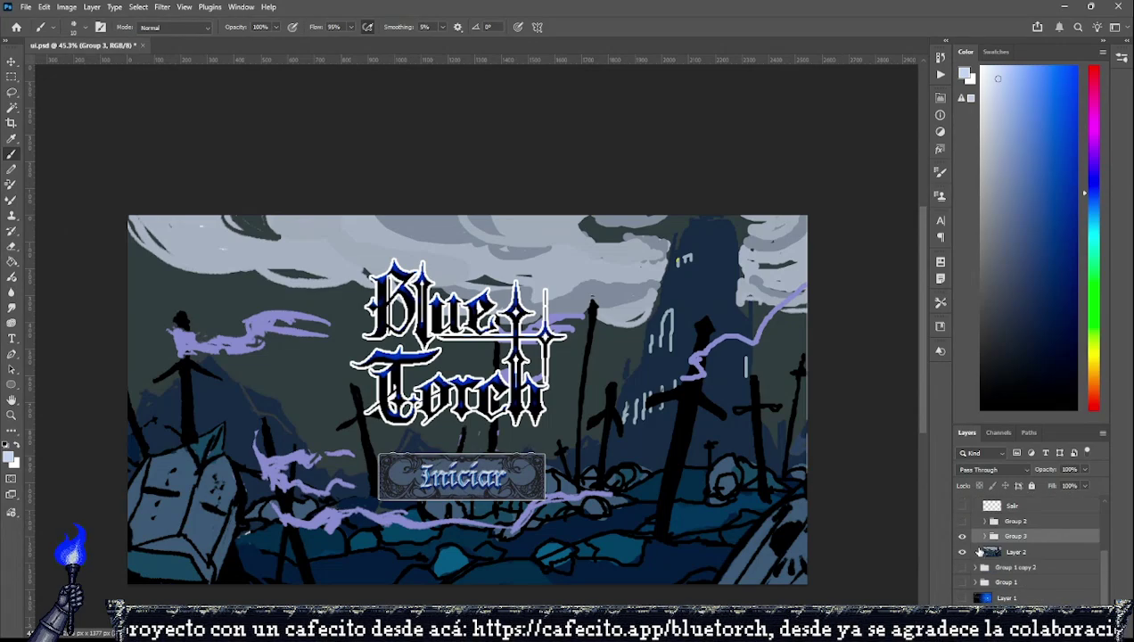
{"action": "left_click", "coordinate": [961, 536]}
{"action": "left_click", "coordinate": [962, 535]}
{"action": "double_click", "coordinate": [1016, 535]}
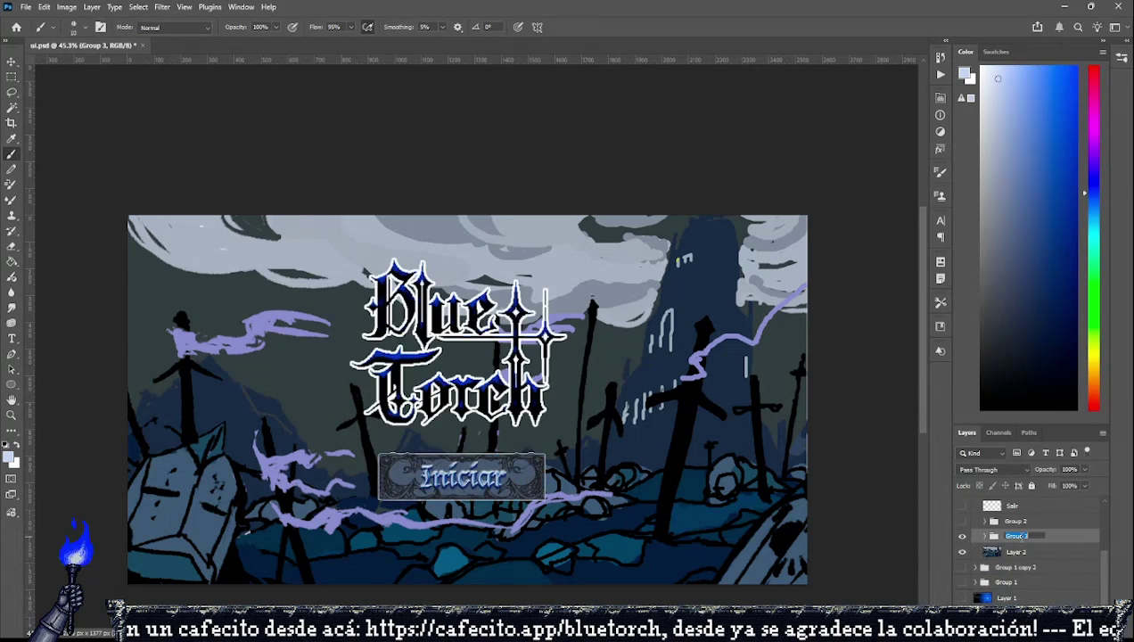
Rename Group 3 to 'cosas sobre fondo' and hide it.
{"action": "type", "text": "con"}
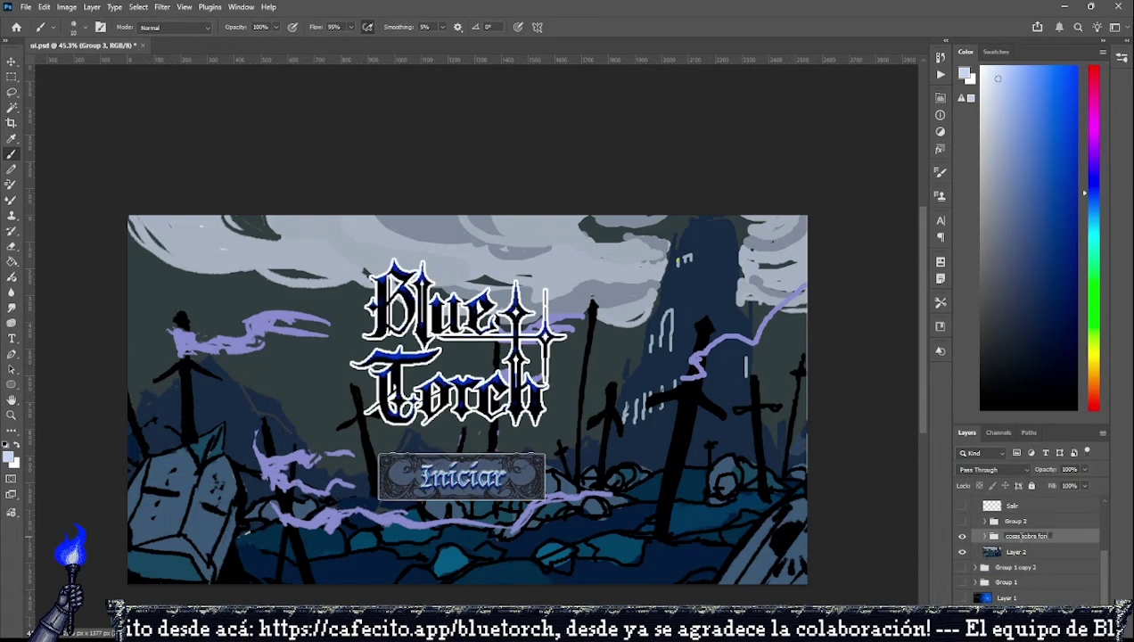
{"action": "type", "text": "do"}
{"action": "key", "text": "Return"}
{"action": "left_click", "coordinate": [962, 536]}
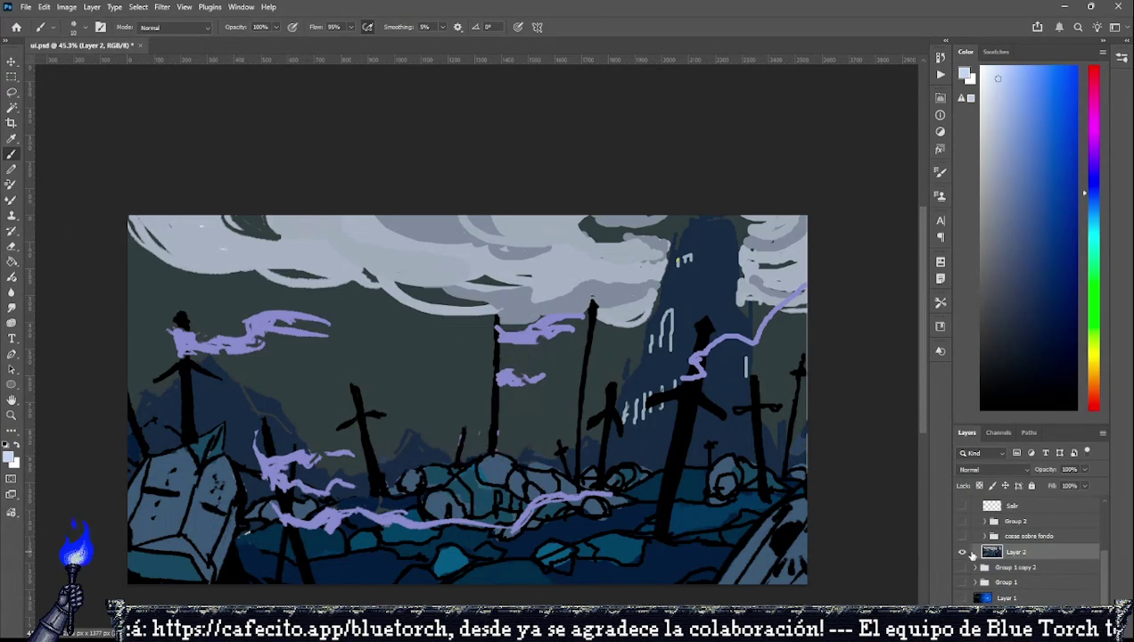
Set graveyard Layer 2 to 39% opacity, add new Layer 20, and reset default colours.
{"action": "left_click", "coordinate": [1069, 468]}
{"action": "type", "text": "39"}
{"action": "key", "text": "Return"}
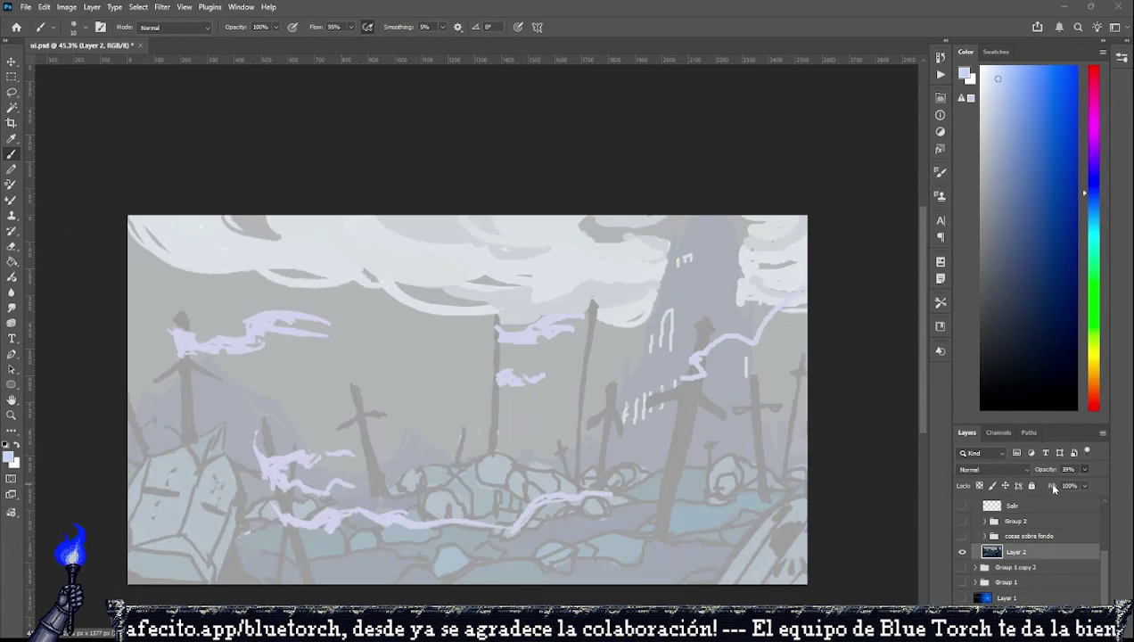
{"action": "key", "text": "ctrl+shift+alt+n"}
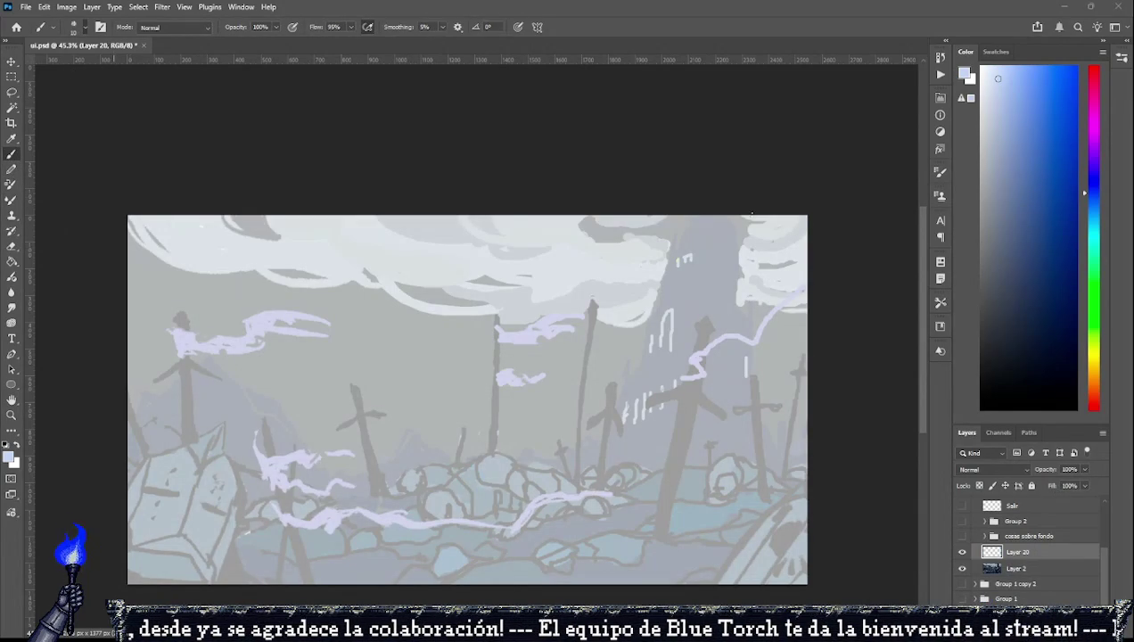
{"action": "key", "text": "d"}
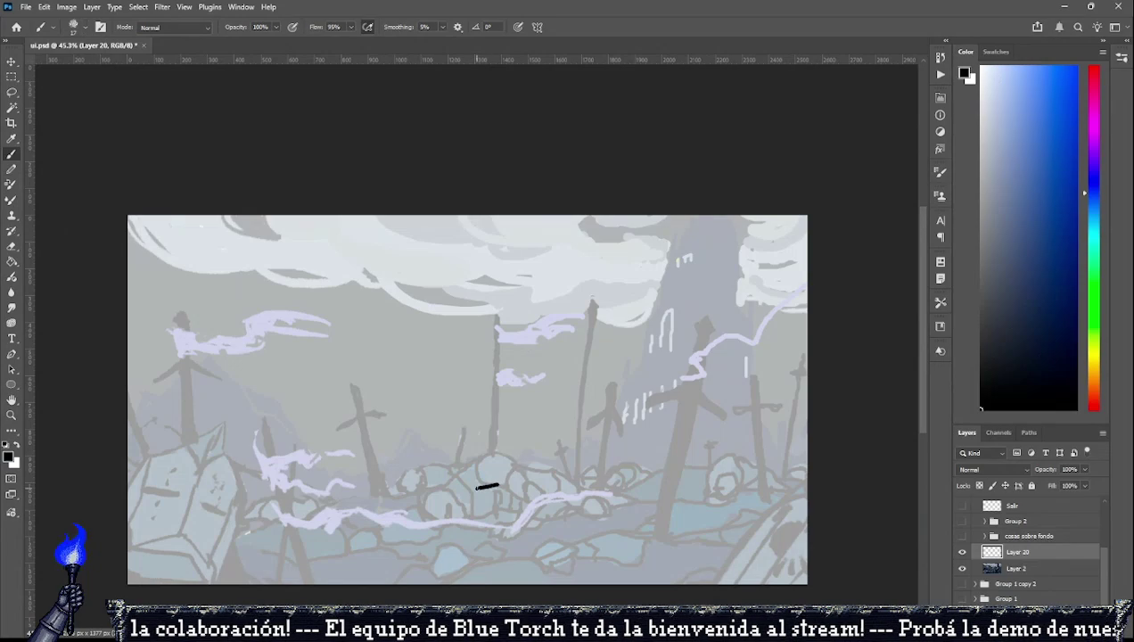
{"action": "scroll", "coordinate": [499, 481], "scroll_direction": "up", "scroll_amount": 2}
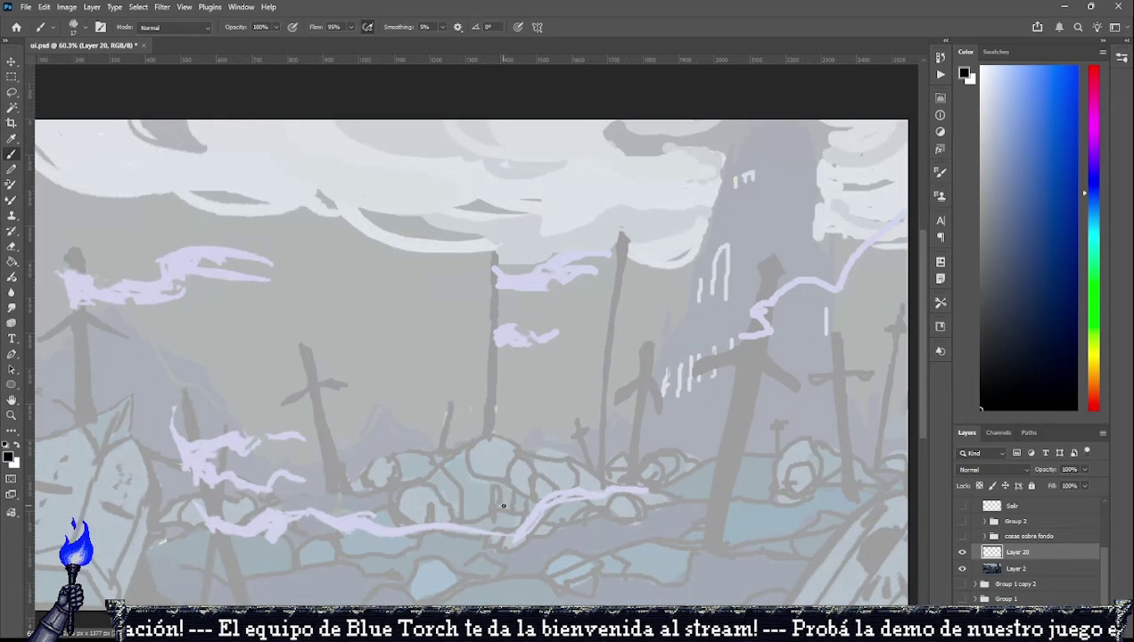
Raise graveyard Layer 2 to 67% opacity and return to Layer 20.
{"action": "left_click", "coordinate": [1016, 568]}
{"action": "left_click_drag", "start_coordinate": [1079, 486], "coordinate": [1057, 517]}
{"action": "left_click", "coordinate": [1041, 553]}
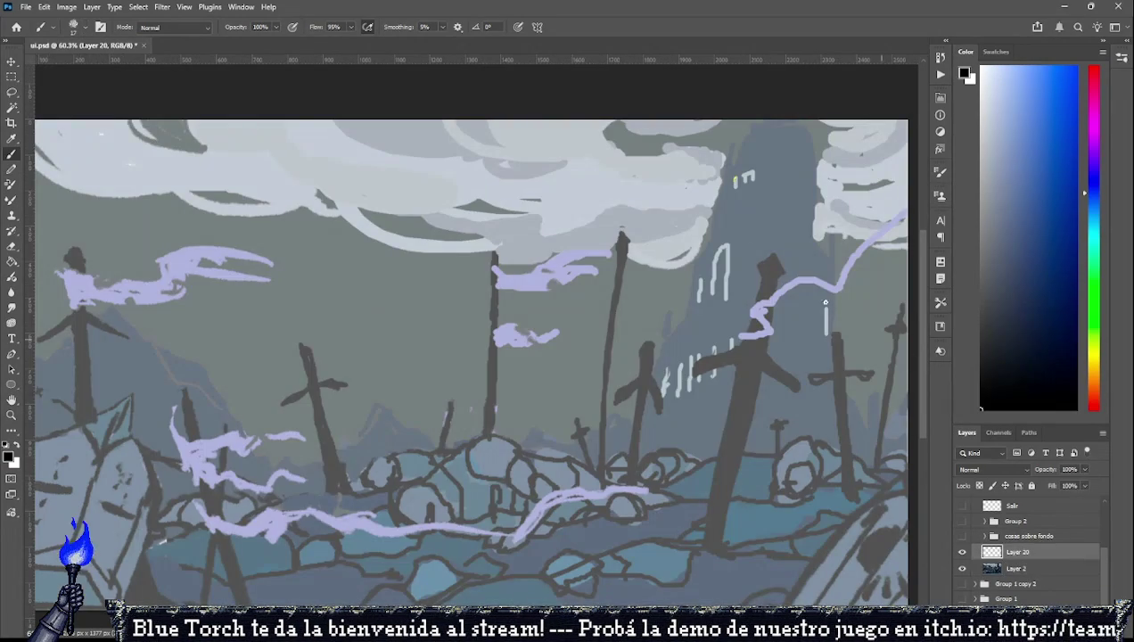
Brush a black half-sword outline over the central cross and lasso around it.
{"action": "left_click_drag", "start_coordinate": [734, 142], "coordinate": [705, 282]}
{"action": "key", "text": "ctrl+z"}
{"action": "left_click_drag", "start_coordinate": [730, 141], "coordinate": [727, 168]}
{"action": "key", "text": "ctrl+z"}
{"action": "key", "text": "ctrl+z"}
{"action": "mouse_move", "coordinate": [774, 252]}
{"action": "left_mouse_down"}
{"action": "mouse_move", "coordinate": [754, 272]}
{"action": "mouse_move", "coordinate": [758, 261]}
{"action": "mouse_move", "coordinate": [750, 326]}
{"action": "mouse_move", "coordinate": [678, 367]}
{"action": "left_mouse_up"}
{"action": "key", "text": "ctrl+z"}
{"action": "key", "text": "ctrl+z"}
{"action": "key", "text": "ctrl+z"}
{"action": "key", "text": "ctrl+z"}
{"action": "key", "text": "ctrl+z"}
{"action": "key", "text": "ctrl+z"}
{"action": "mouse_move", "coordinate": [745, 339]}
{"action": "left_mouse_down"}
{"action": "mouse_move", "coordinate": [688, 357]}
{"action": "mouse_move", "coordinate": [682, 385]}
{"action": "mouse_move", "coordinate": [718, 371]}
{"action": "left_mouse_up"}
{"action": "key", "text": "ctrl+z"}
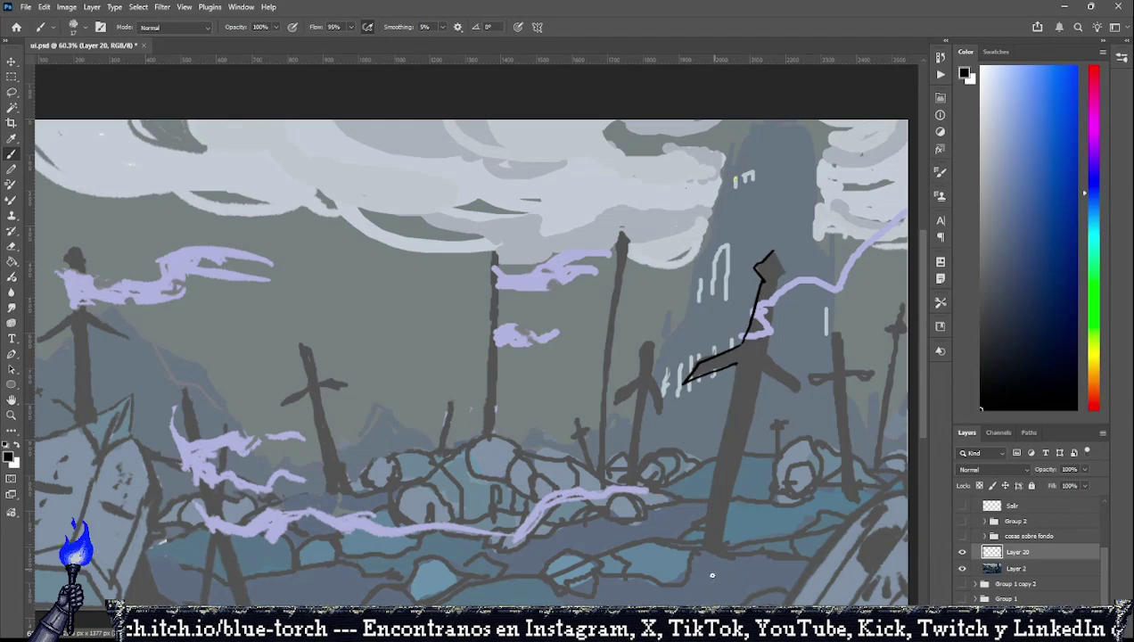
{"action": "left_click", "coordinate": [697, 547], "text": "shift"}
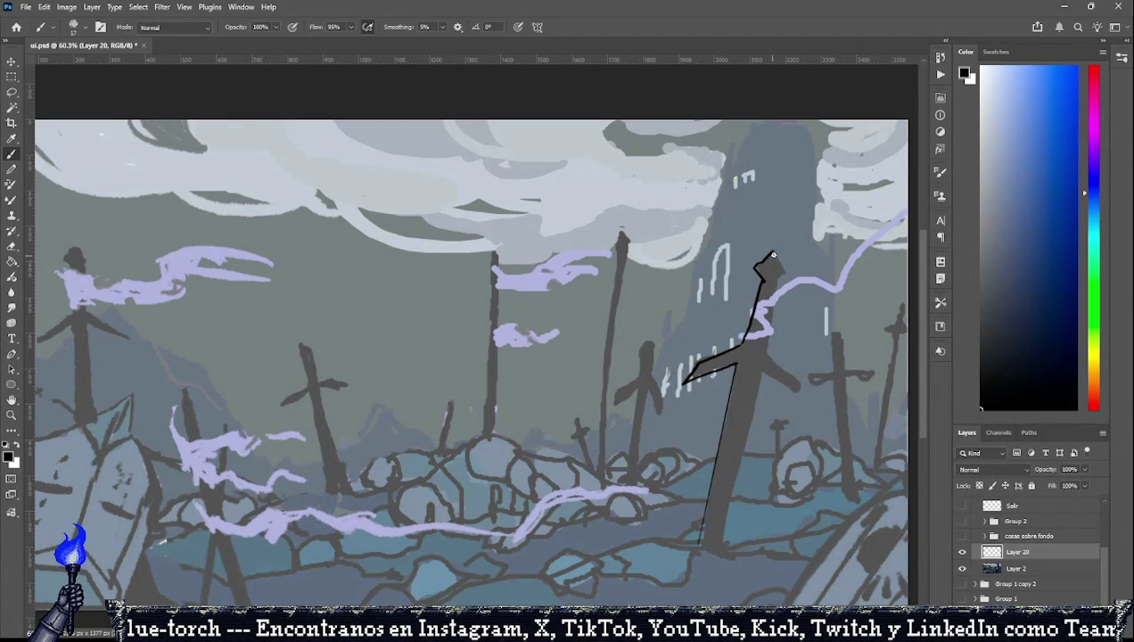
{"action": "left_click", "coordinate": [13, 92]}
{"action": "left_click_drag", "start_coordinate": [712, 223], "coordinate": [709, 243]}
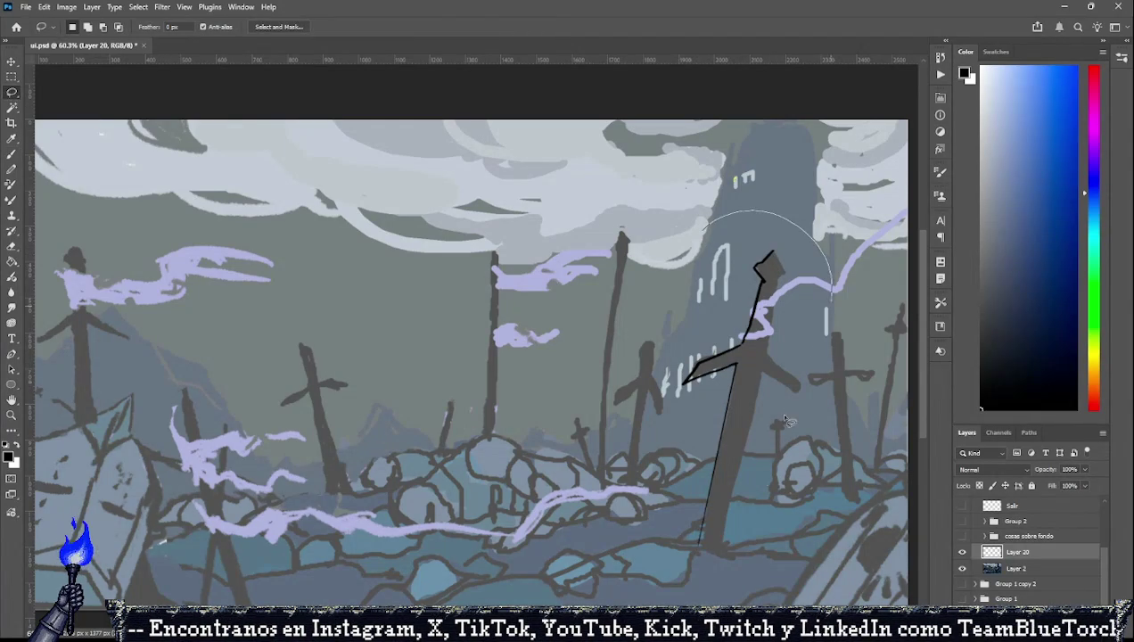
Copy the half-sword to Layer 21, then flip, rotate about 2.5° and align it as the mirrored half.
{"action": "key", "text": "ctrl+j"}
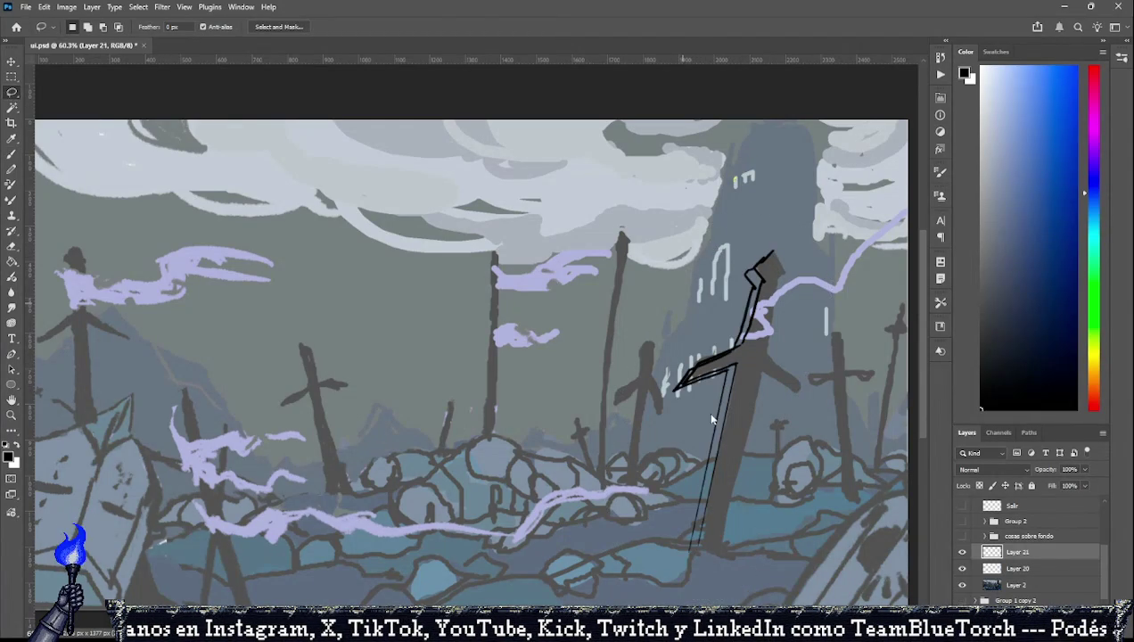
{"action": "key", "text": "ctrl+t"}
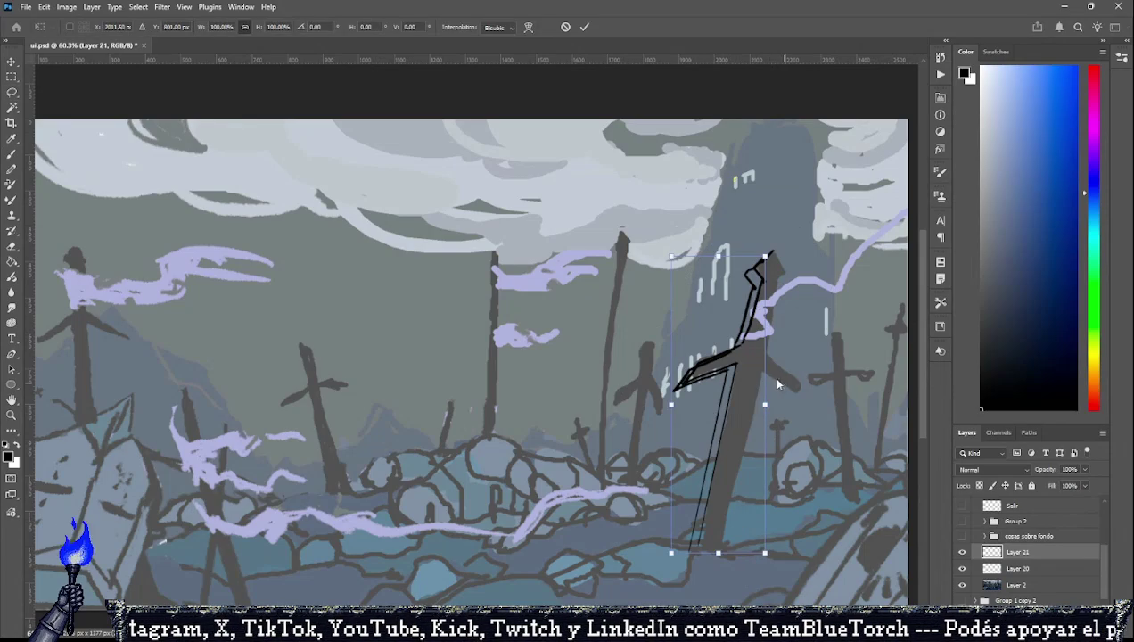
{"action": "mouse_move", "coordinate": [776, 399]}
{"action": "left_mouse_down"}
{"action": "mouse_move", "coordinate": [833, 390]}
{"action": "mouse_move", "coordinate": [794, 346]}
{"action": "left_mouse_up"}
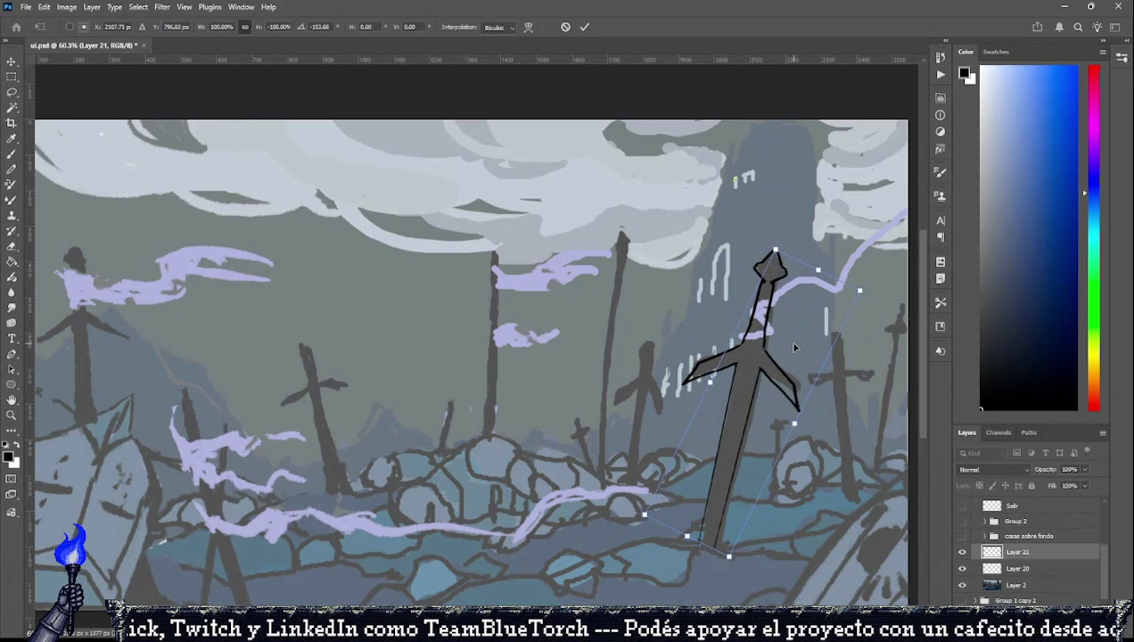
{"action": "left_click_drag", "start_coordinate": [794, 347], "coordinate": [779, 380]}
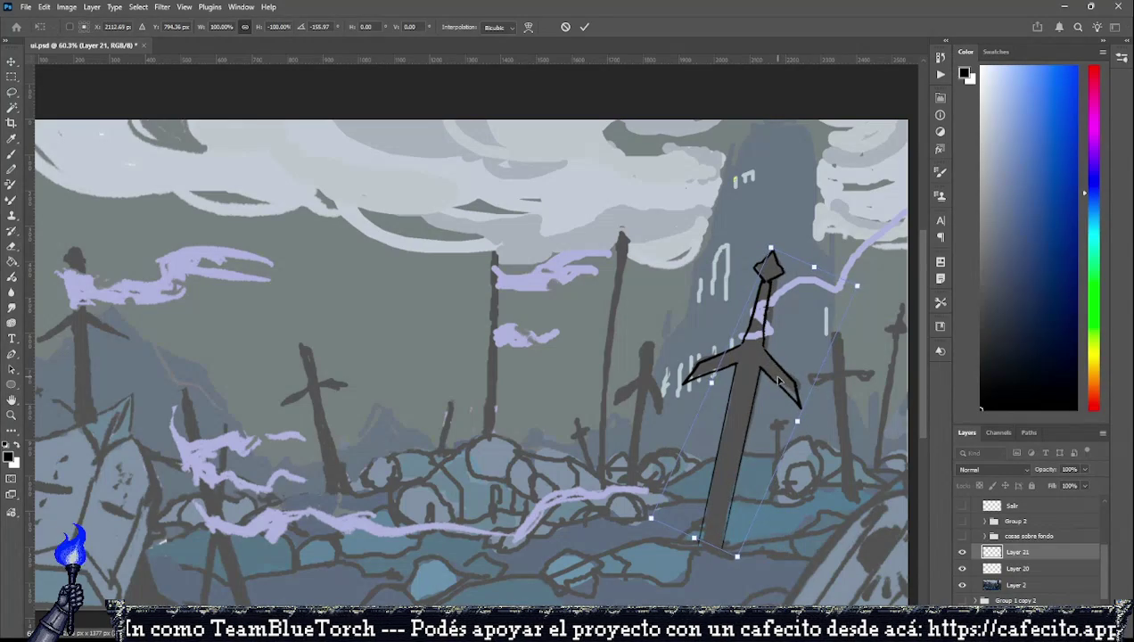
{"action": "left_click_drag", "start_coordinate": [778, 380], "coordinate": [781, 383]}
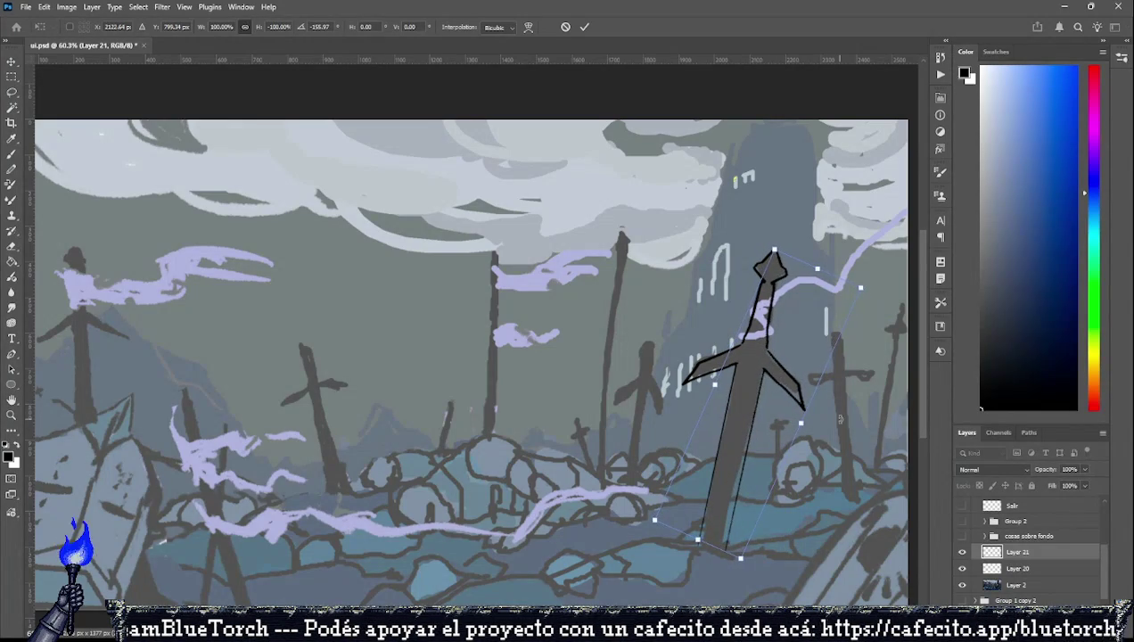
{"action": "left_click_drag", "start_coordinate": [839, 418], "coordinate": [835, 420]}
{"action": "mouse_move", "coordinate": [805, 384]}
{"action": "left_mouse_down"}
{"action": "mouse_move", "coordinate": [784, 382]}
{"action": "mouse_move", "coordinate": [807, 387]}
{"action": "left_mouse_up"}
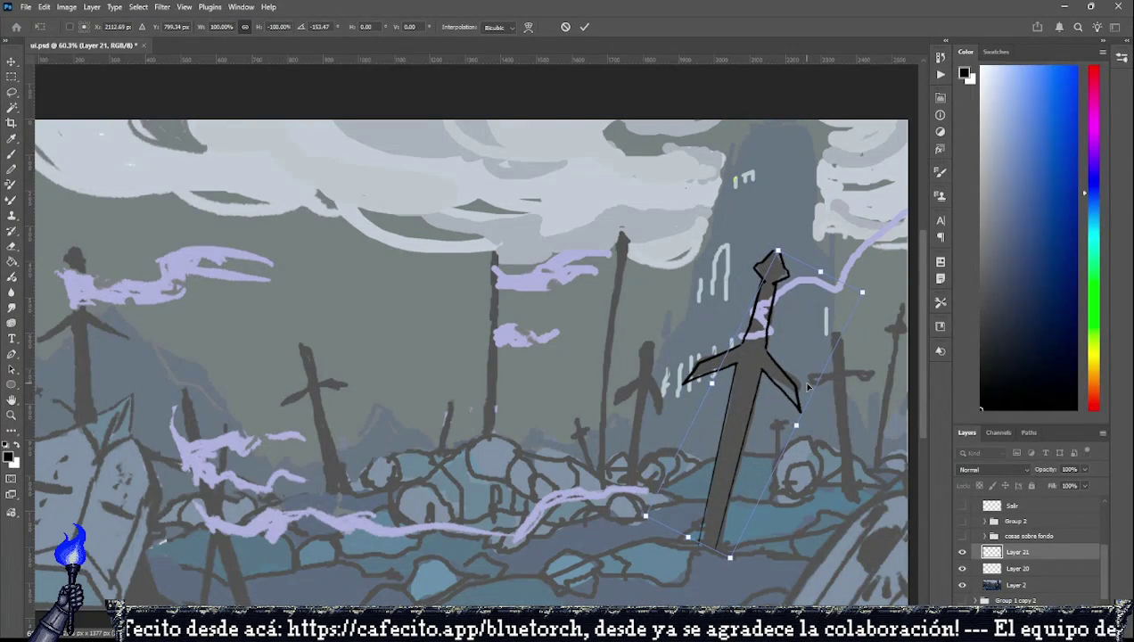
{"action": "left_click", "coordinate": [12, 93]}
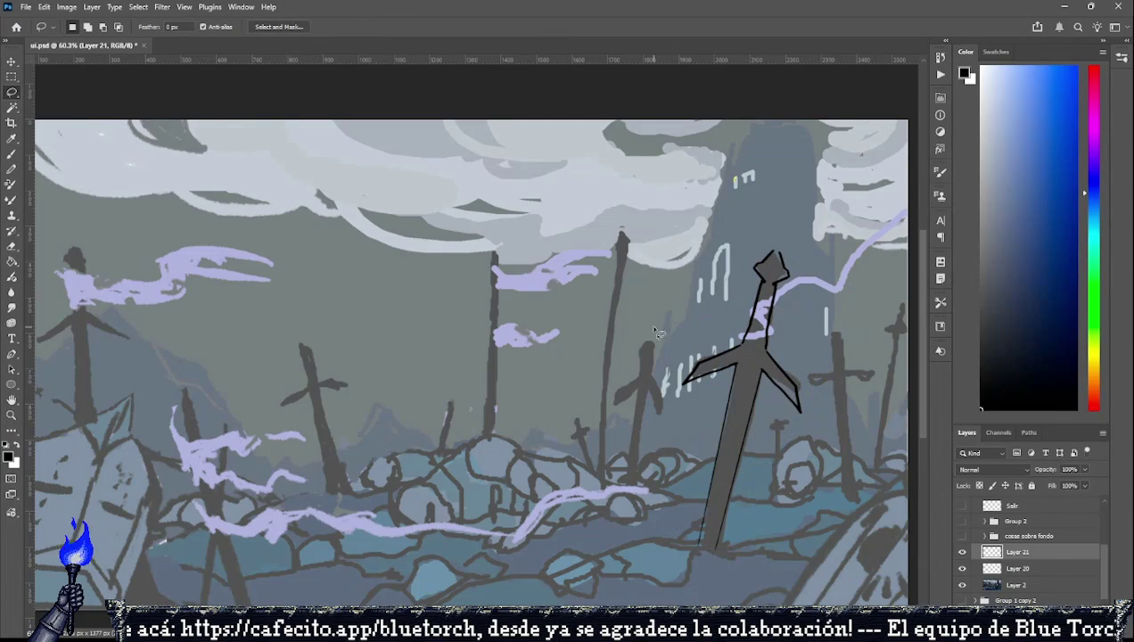
Merge the sword's Layer 21 down into Layer 20.
{"action": "scroll", "coordinate": [798, 378], "scroll_direction": "up", "scroll_amount": 1}
{"action": "scroll", "coordinate": [798, 378], "scroll_direction": "up", "scroll_amount": 5}
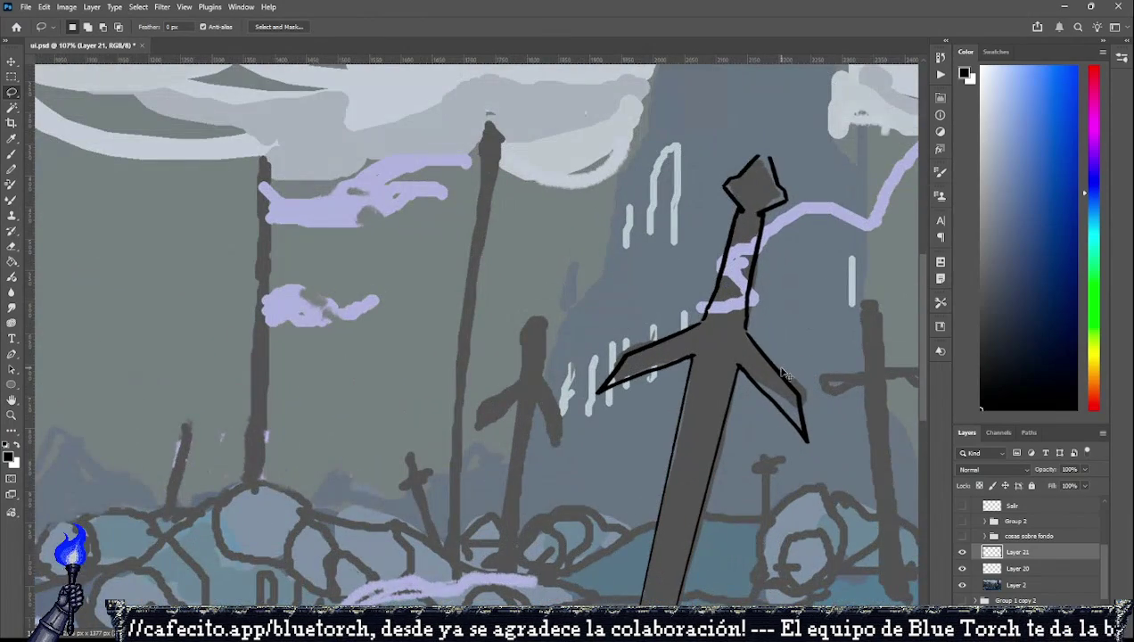
{"action": "scroll", "coordinate": [782, 374], "scroll_direction": "down", "scroll_amount": 1}
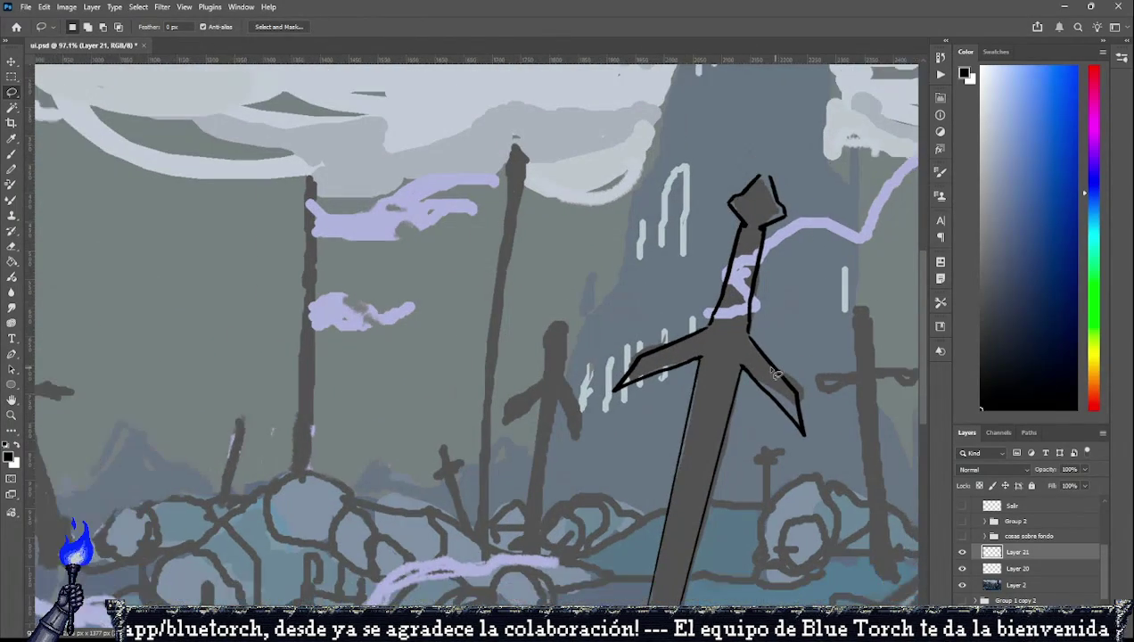
{"action": "scroll", "coordinate": [782, 374], "scroll_direction": "down", "scroll_amount": 3}
{"action": "scroll", "coordinate": [781, 374], "scroll_direction": "down", "scroll_amount": 8}
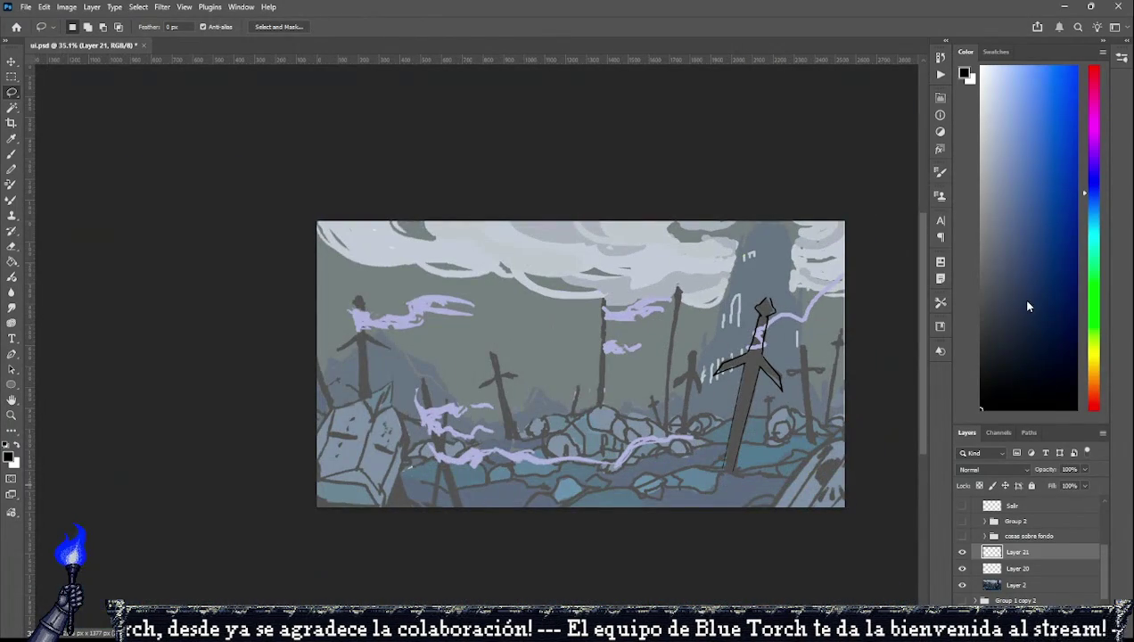
{"action": "key", "text": "Delete"}
{"action": "scroll", "coordinate": [688, 348], "scroll_direction": "up", "scroll_amount": 2}
{"action": "scroll", "coordinate": [790, 310], "scroll_direction": "up", "scroll_amount": 3}
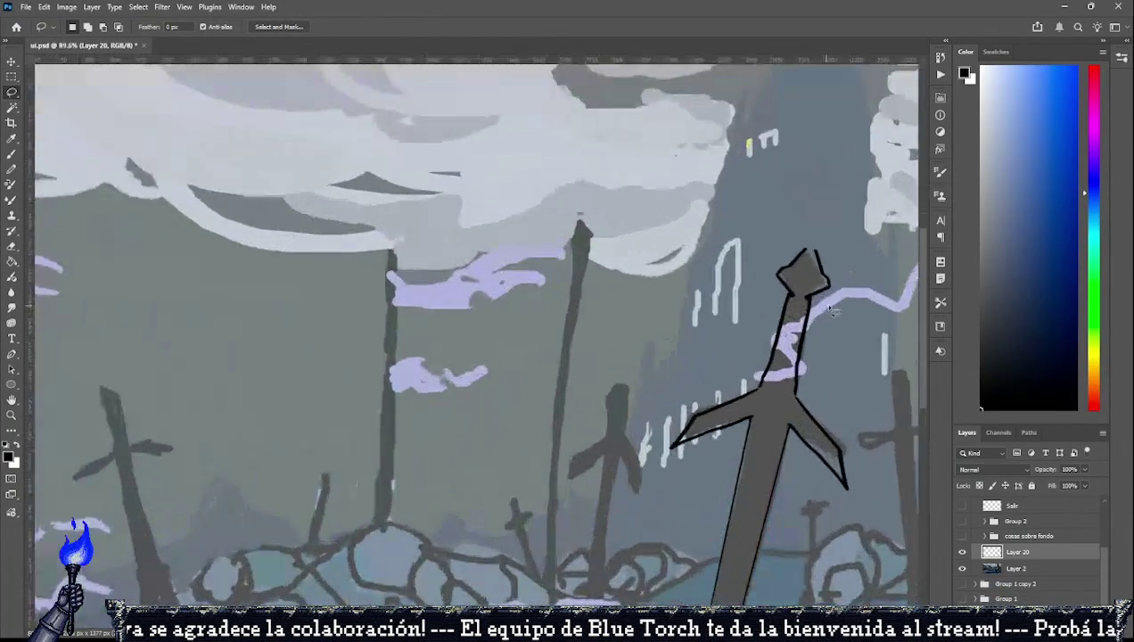
{"action": "scroll", "coordinate": [790, 309], "scroll_direction": "up", "scroll_amount": 2}
Erase the old pommel outline and redraw it as a squarer black-outlined shape.
{"action": "key", "text": "e"}
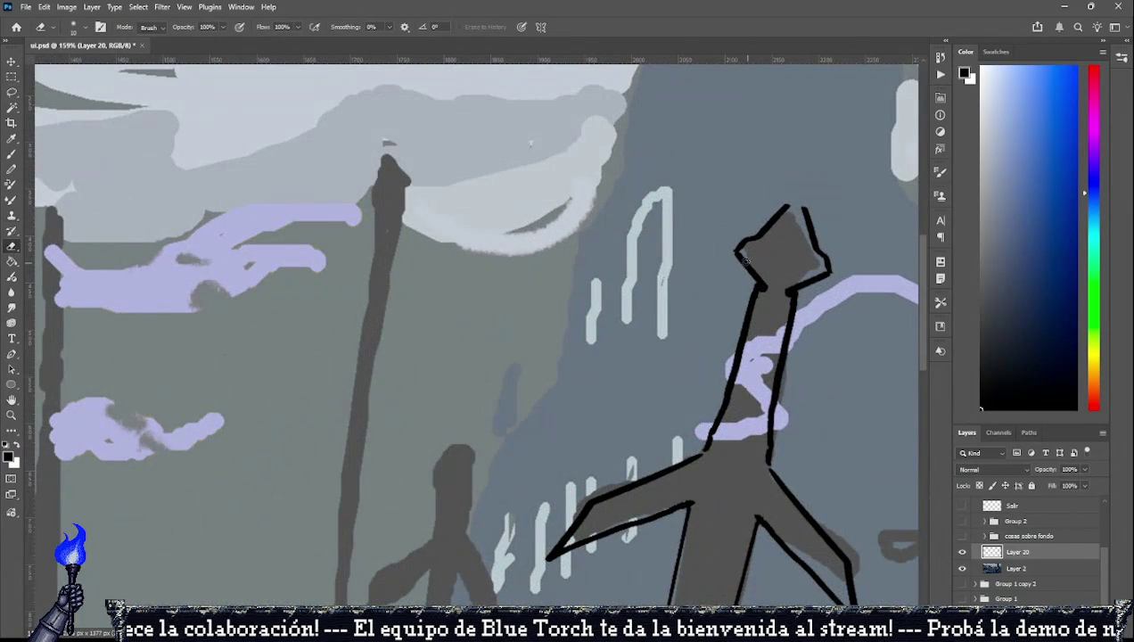
{"action": "left_click_drag", "start_coordinate": [747, 272], "coordinate": [733, 248]}
{"action": "left_click_drag", "start_coordinate": [823, 284], "coordinate": [838, 263]}
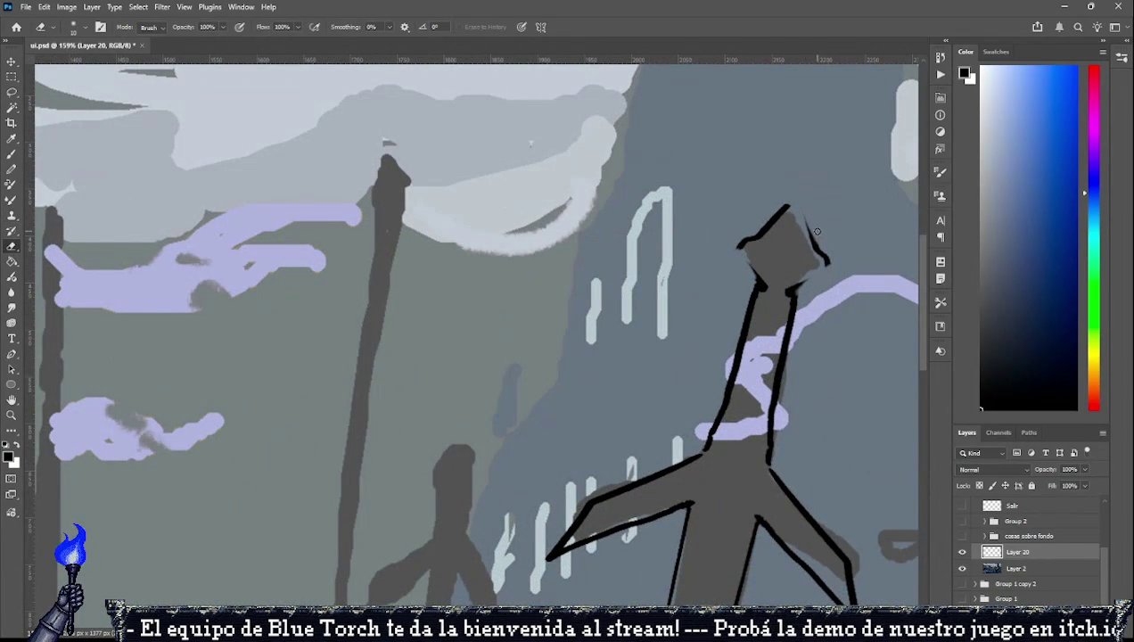
{"action": "left_click", "coordinate": [10, 155]}
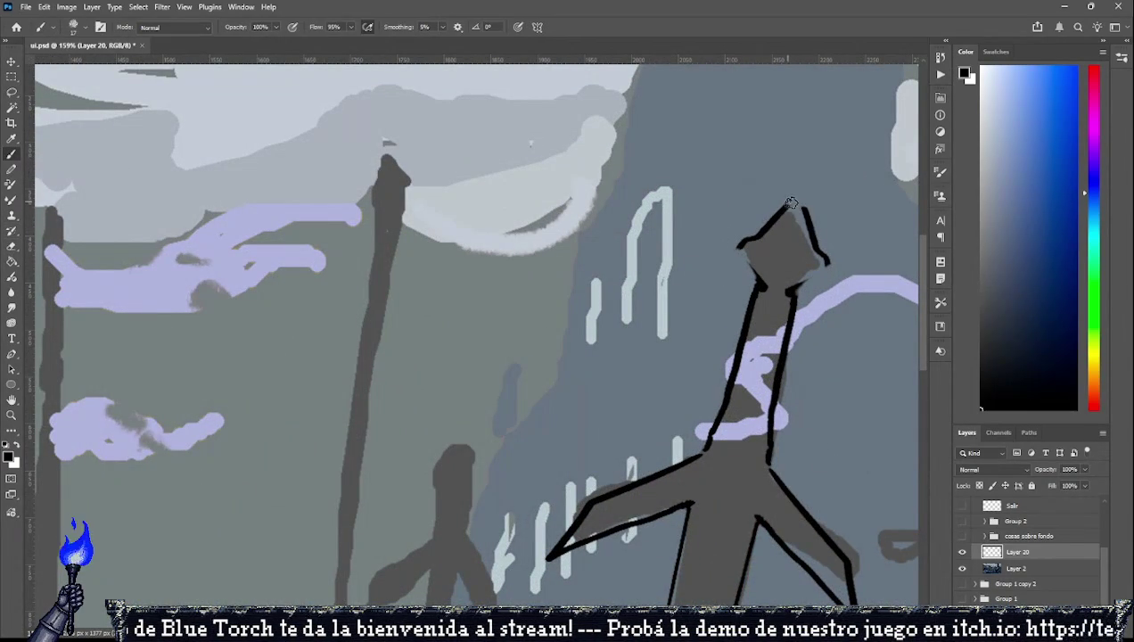
{"action": "left_click_drag", "start_coordinate": [793, 206], "coordinate": [757, 289]}
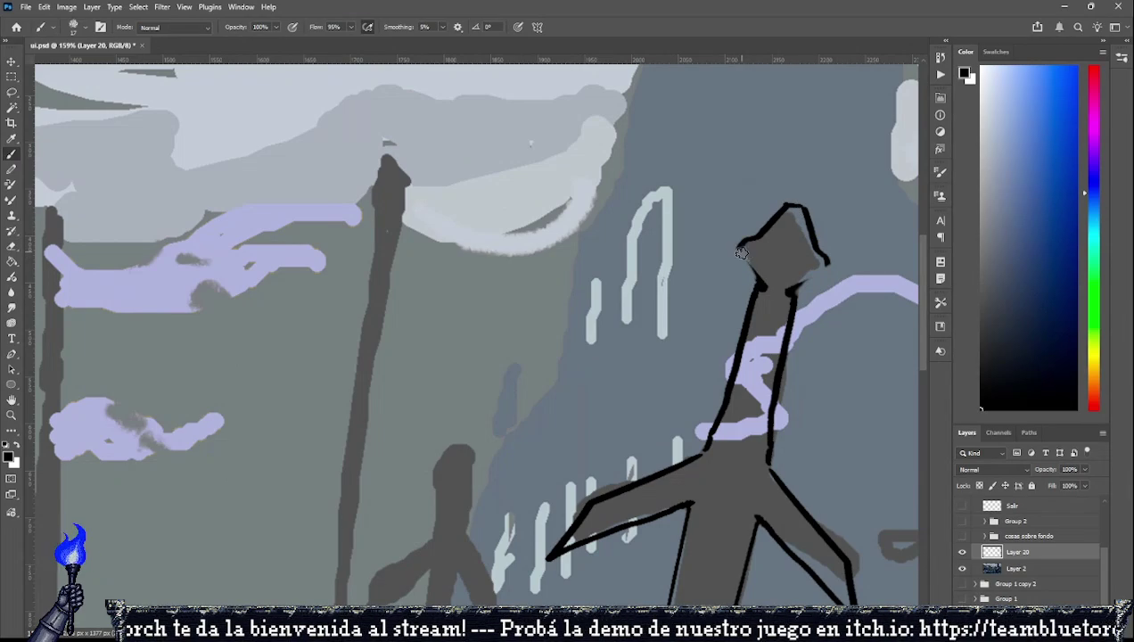
{"action": "mouse_move", "coordinate": [829, 268]}
{"action": "left_mouse_down"}
{"action": "mouse_move", "coordinate": [786, 290]}
{"action": "mouse_move", "coordinate": [709, 443]}
{"action": "left_mouse_up"}
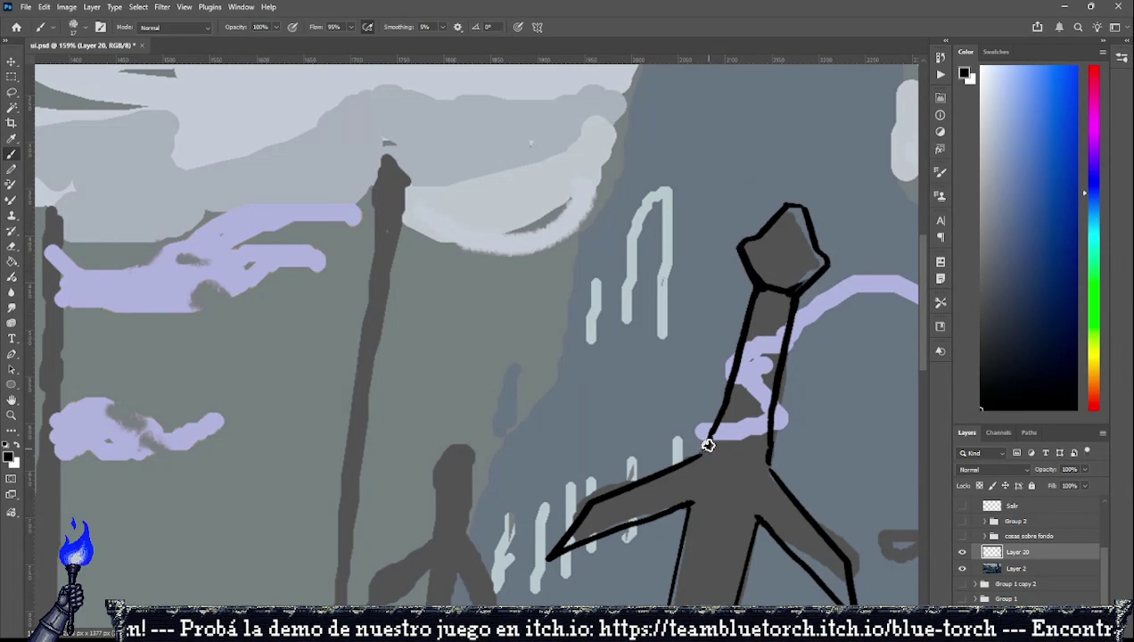
Briefly hide Layer 2 to check the redrawn sword.
{"action": "scroll", "coordinate": [706, 447], "scroll_direction": "down", "scroll_amount": 8}
{"action": "scroll", "coordinate": [705, 444], "scroll_direction": "down", "scroll_amount": 5}
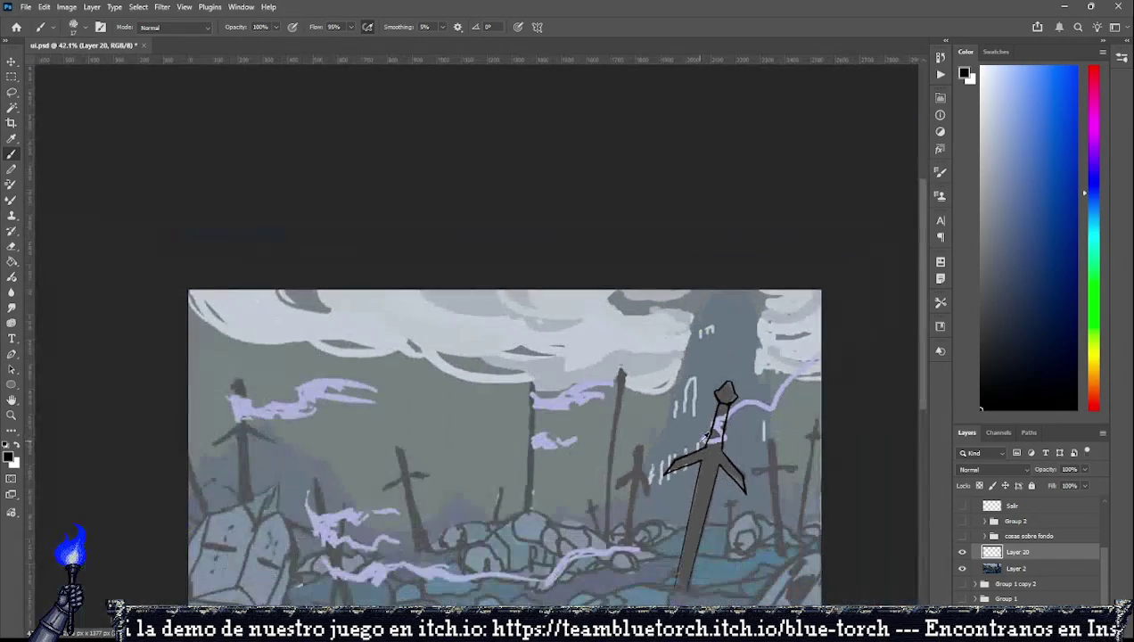
{"action": "scroll", "coordinate": [699, 352], "scroll_direction": "down", "scroll_amount": 1}
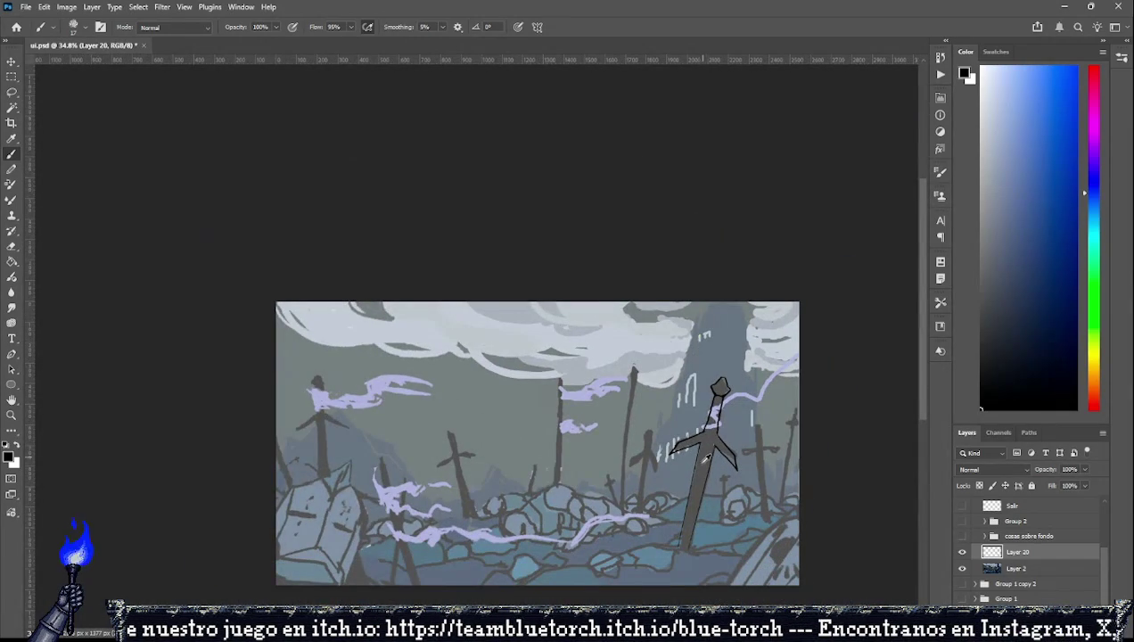
{"action": "left_click", "coordinate": [961, 568]}
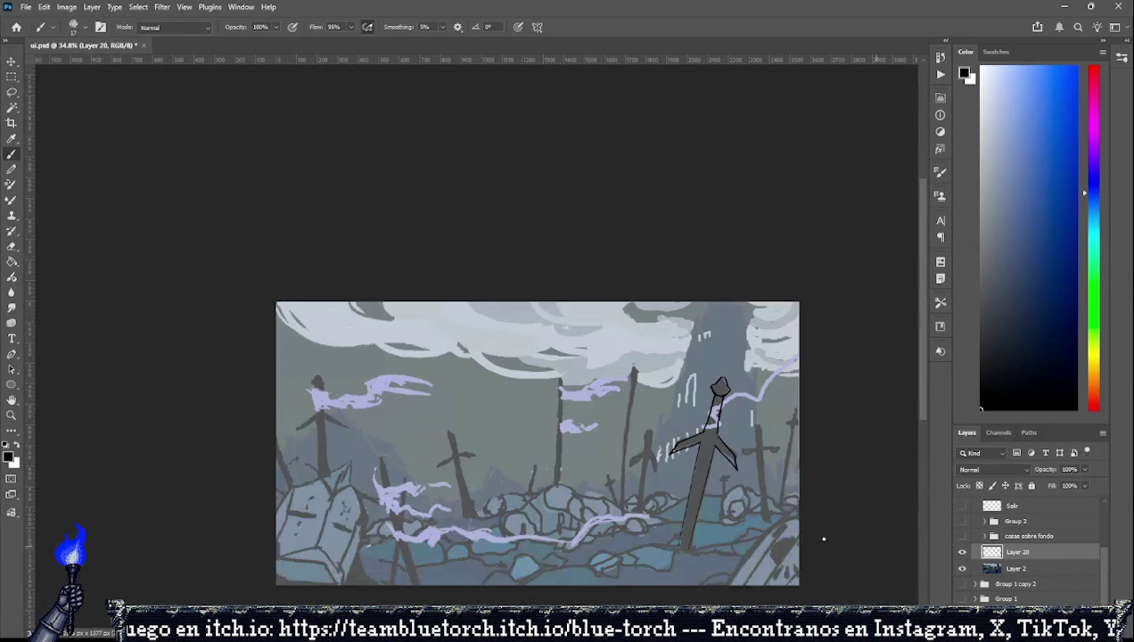
{"action": "scroll", "coordinate": [822, 536], "scroll_direction": "up", "scroll_amount": 2}
{"action": "scroll", "coordinate": [751, 537], "scroll_direction": "up", "scroll_amount": 3}
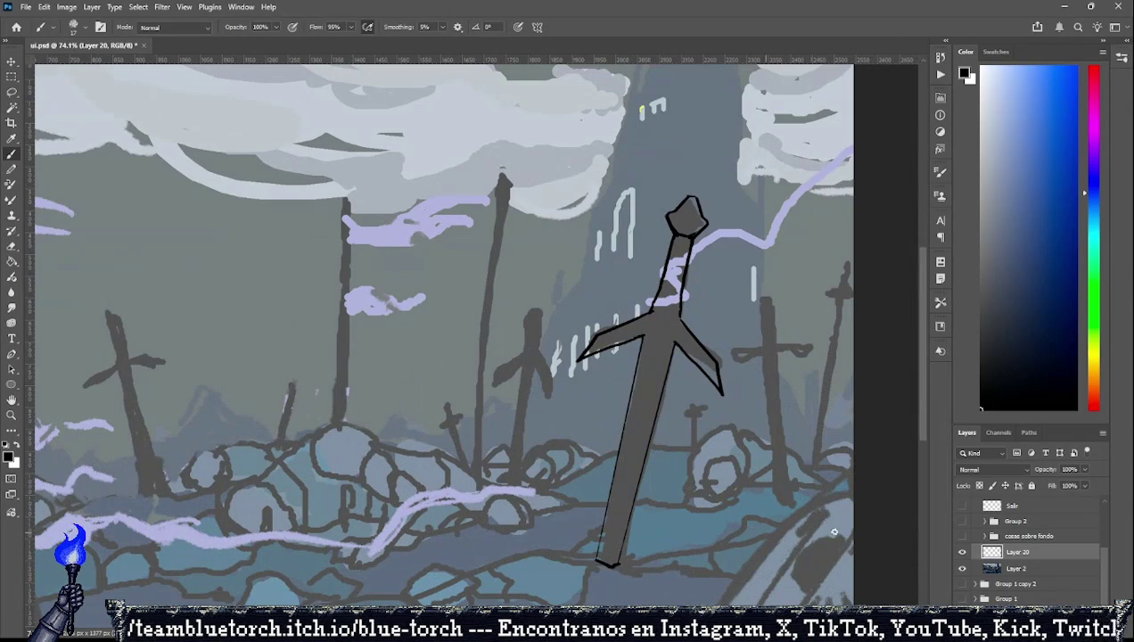
With Layer 2 hidden, set the Paint Bucket to Contiguous and All Layers and fill the pommel black.
{"action": "left_click", "coordinate": [962, 569]}
{"action": "left_click", "coordinate": [13, 261]}
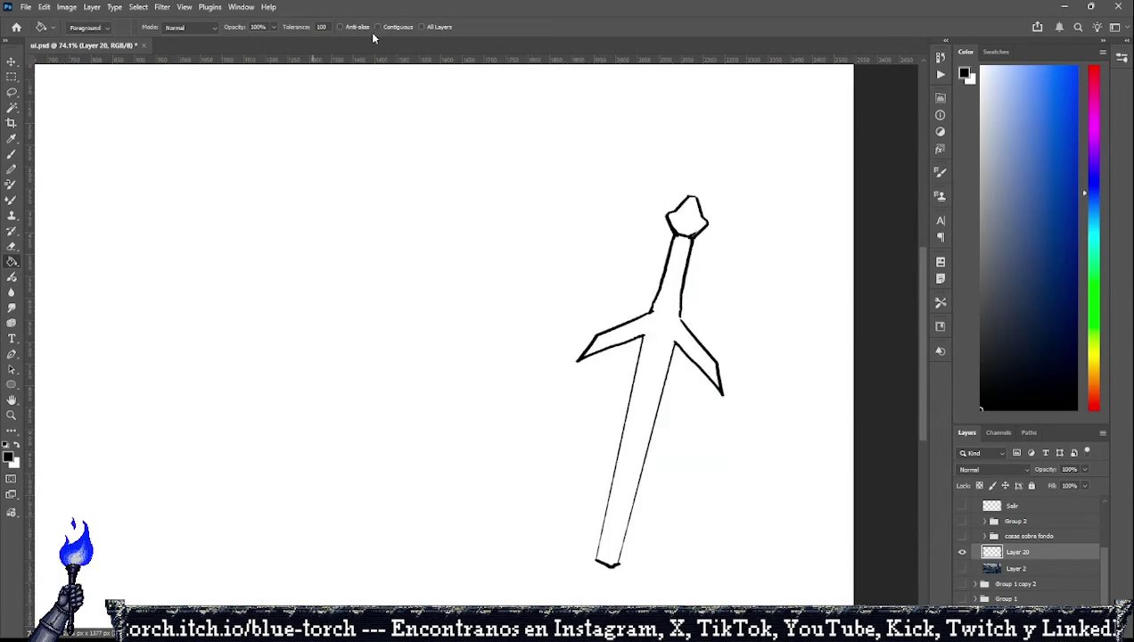
{"action": "left_click", "coordinate": [401, 28]}
{"action": "left_click", "coordinate": [421, 27]}
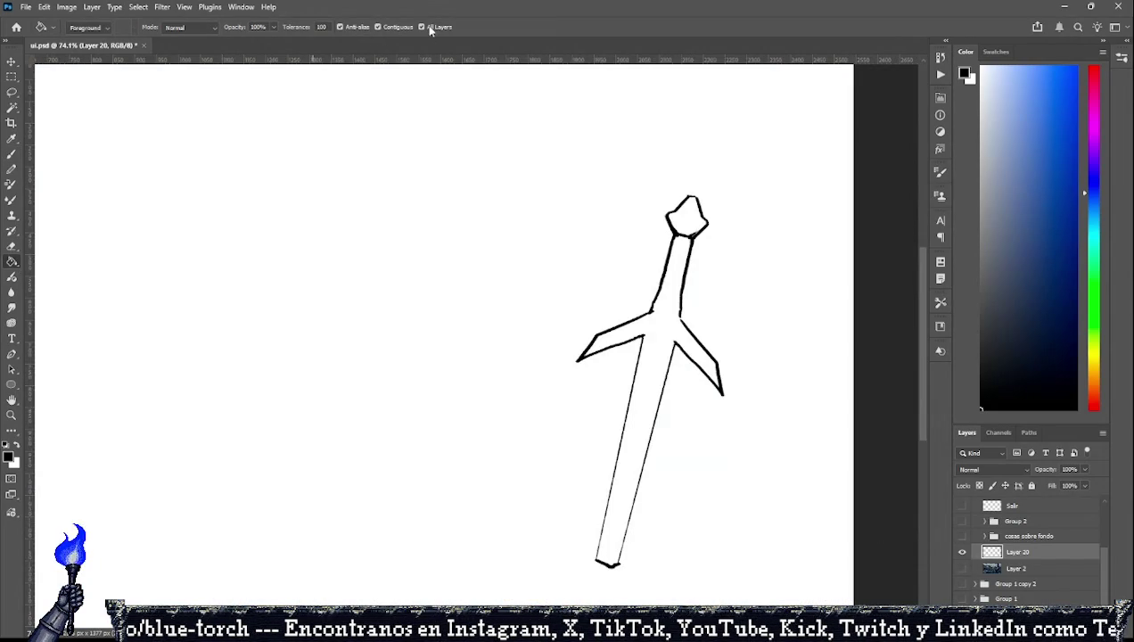
{"action": "left_click", "coordinate": [660, 347]}
{"action": "key", "text": "ctrl+z"}
{"action": "left_click", "coordinate": [700, 227]}
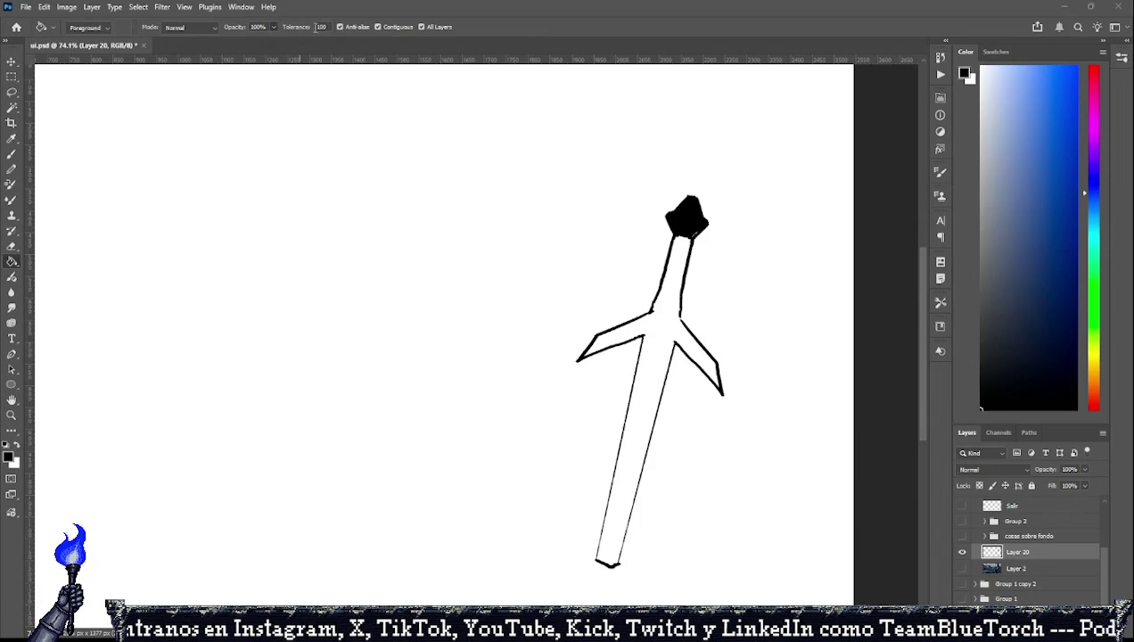
Show Layer 2 again and brush a dark stroke along the lower blade.
{"action": "left_click", "coordinate": [12, 154]}
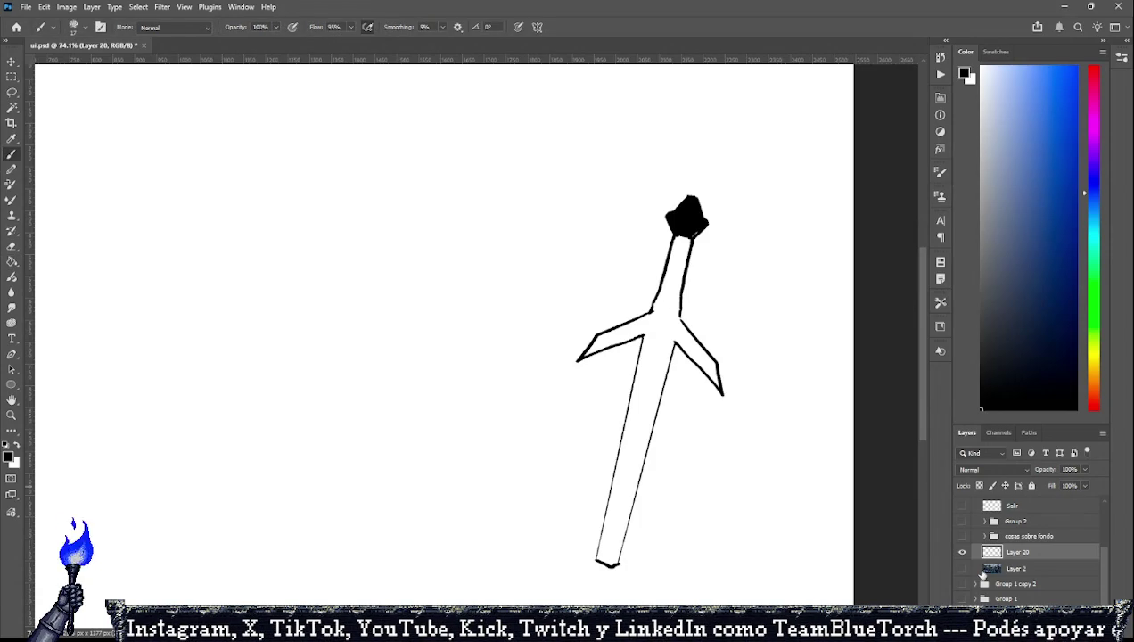
{"action": "left_click", "coordinate": [957, 569]}
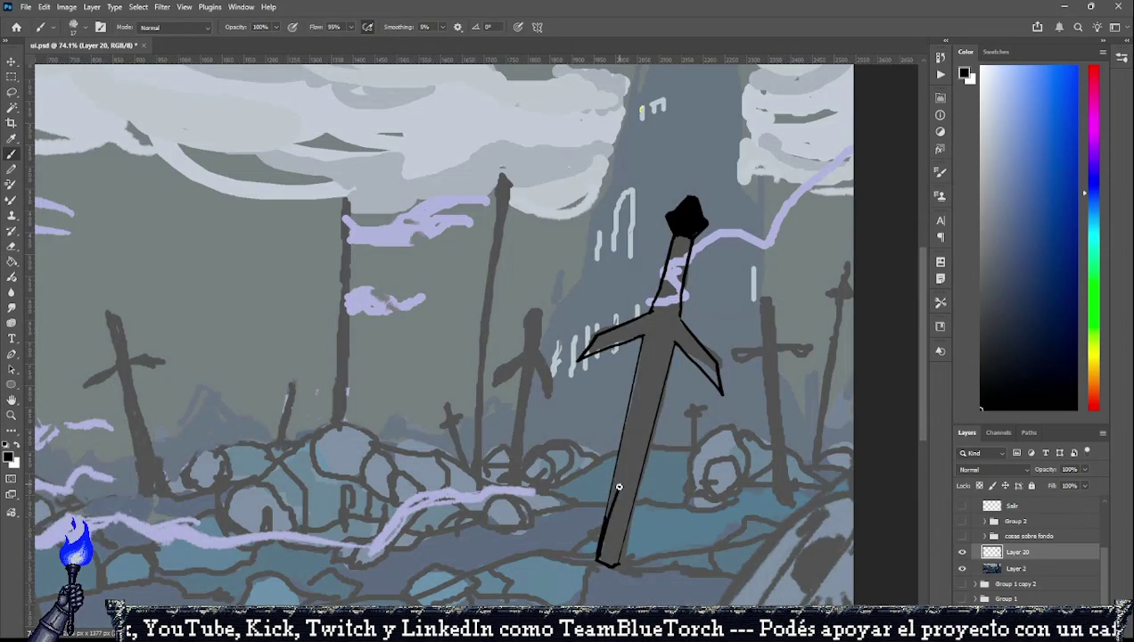
{"action": "left_click_drag", "start_coordinate": [615, 484], "coordinate": [608, 512]}
Undo the overflowing sword fills and set the Paint Bucket tolerance to 30.
{"action": "left_click", "coordinate": [11, 262]}
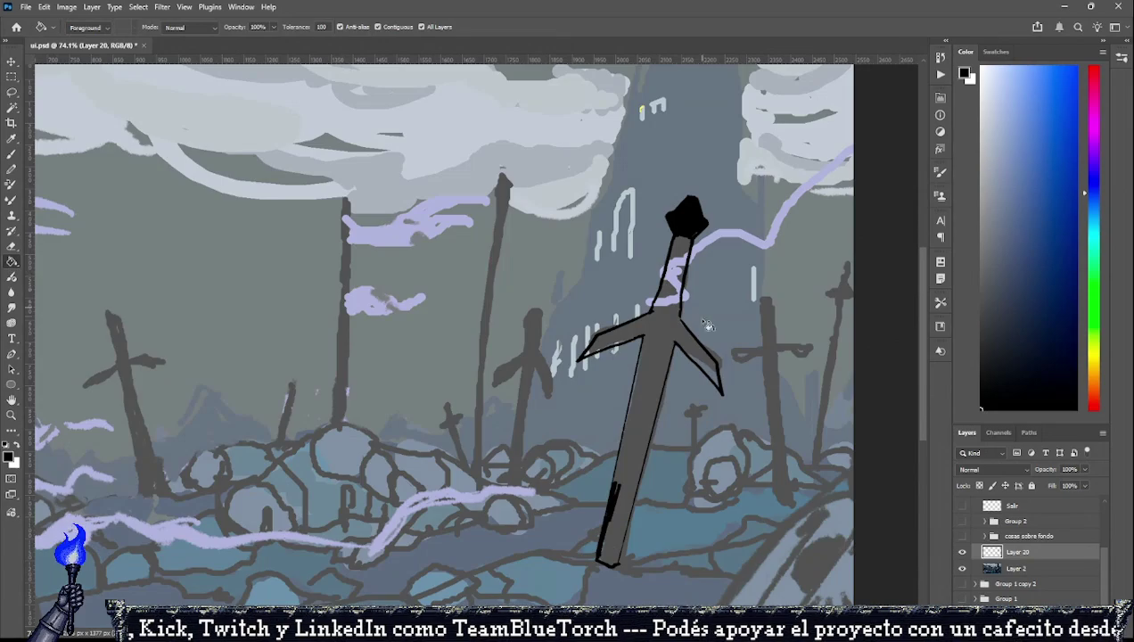
{"action": "left_click", "coordinate": [664, 345]}
{"action": "key", "text": "ctrl+z"}
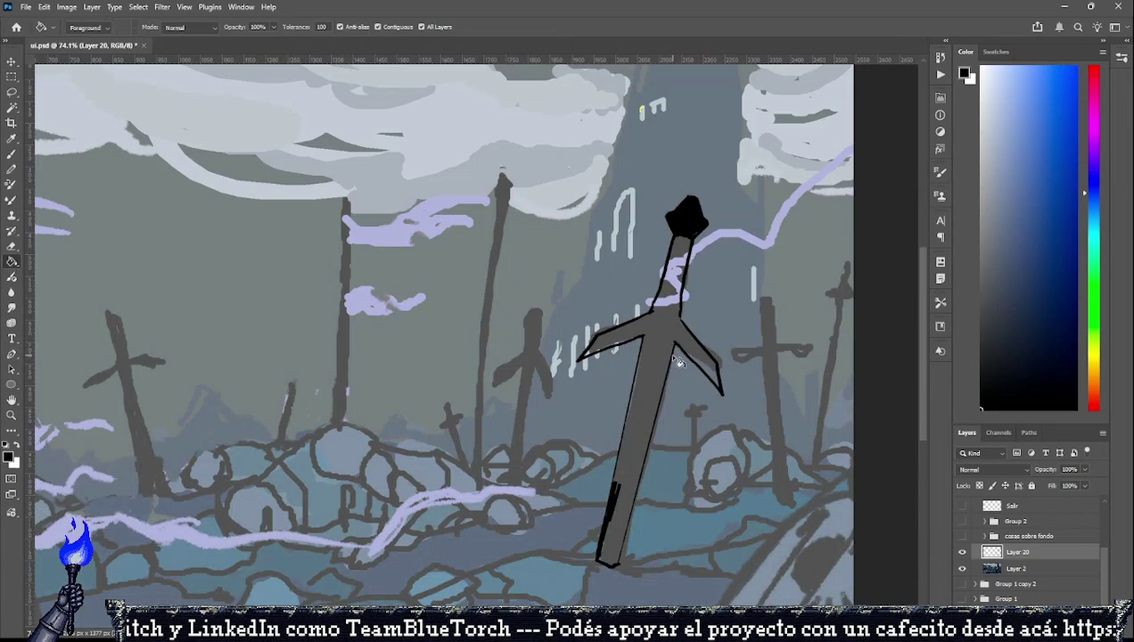
{"action": "left_click", "coordinate": [653, 372]}
{"action": "key", "text": "ctrl+z"}
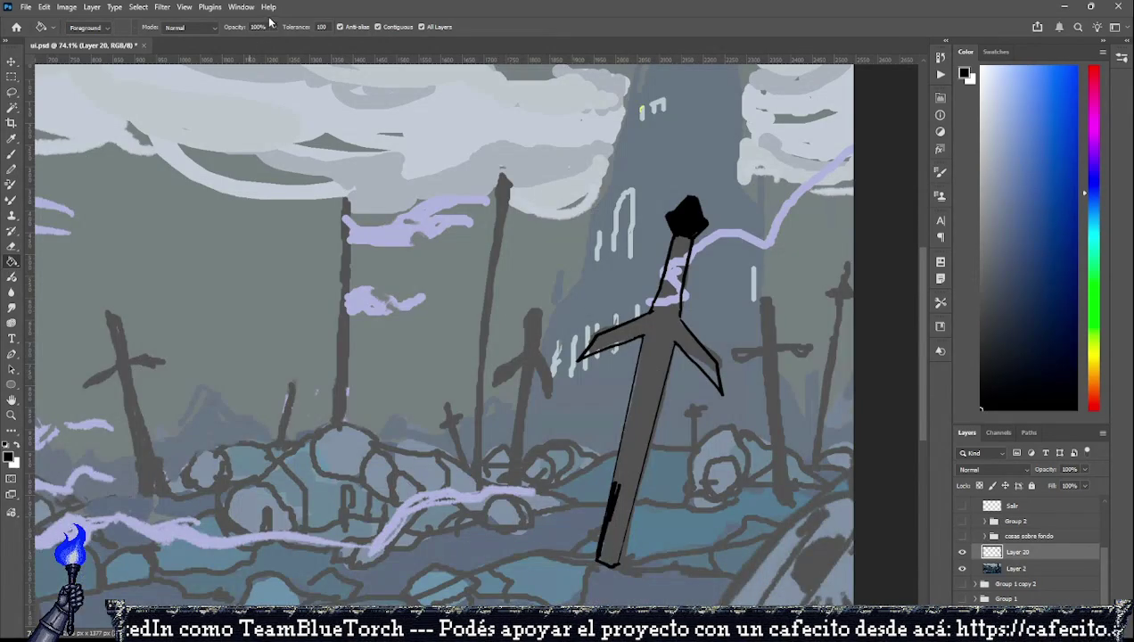
{"action": "left_click", "coordinate": [283, 29]}
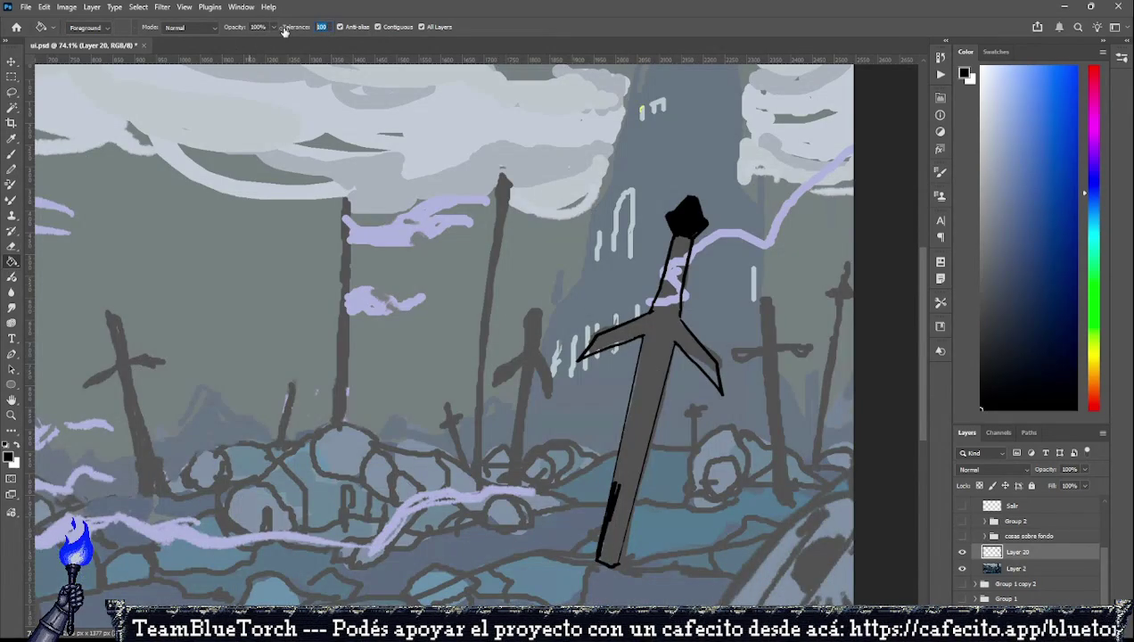
{"action": "left_click", "coordinate": [681, 325]}
{"action": "key", "text": "ctrl+z"}
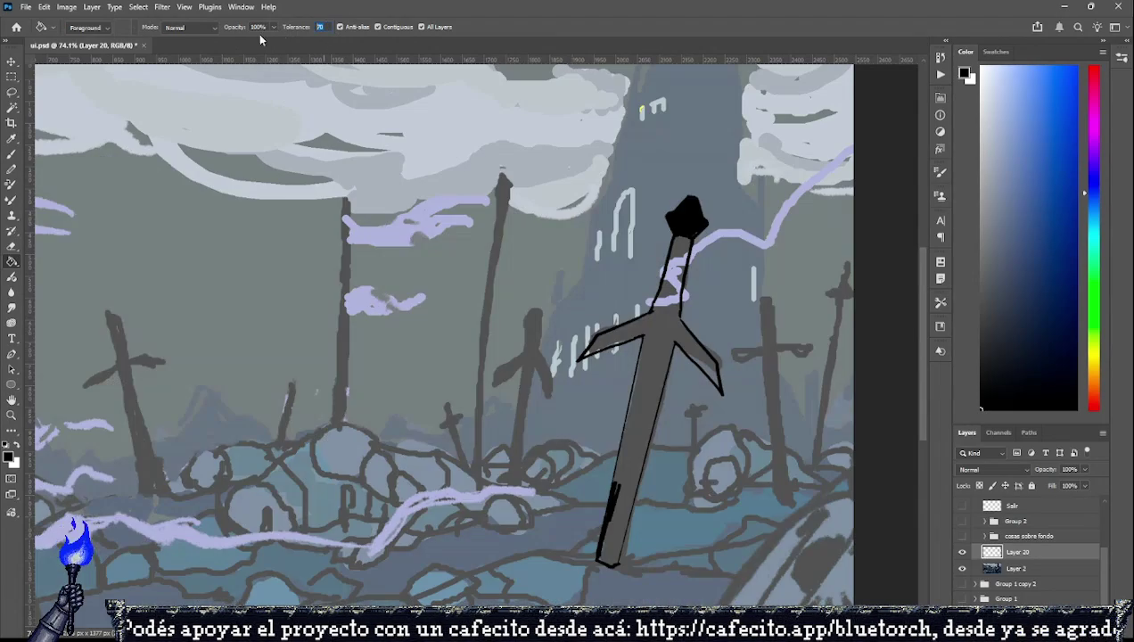
{"action": "type", "text": "30"}
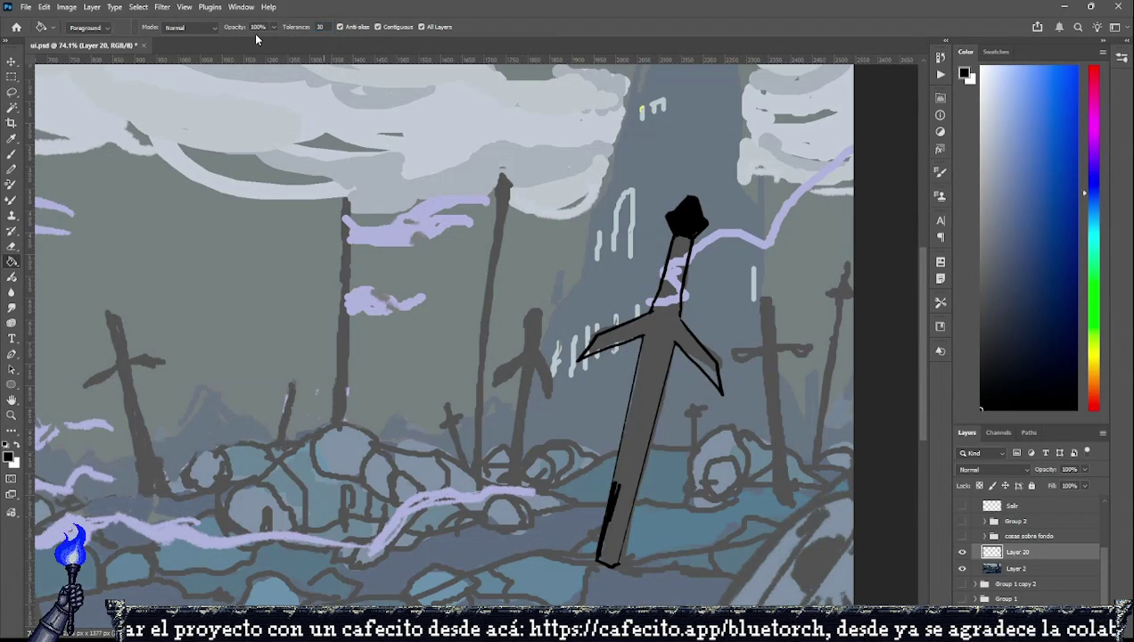
Fill the grey sword and leftover grip patches black, then brush over remaining grey specks.
{"action": "left_click", "coordinate": [660, 370]}
{"action": "left_click", "coordinate": [666, 285]}
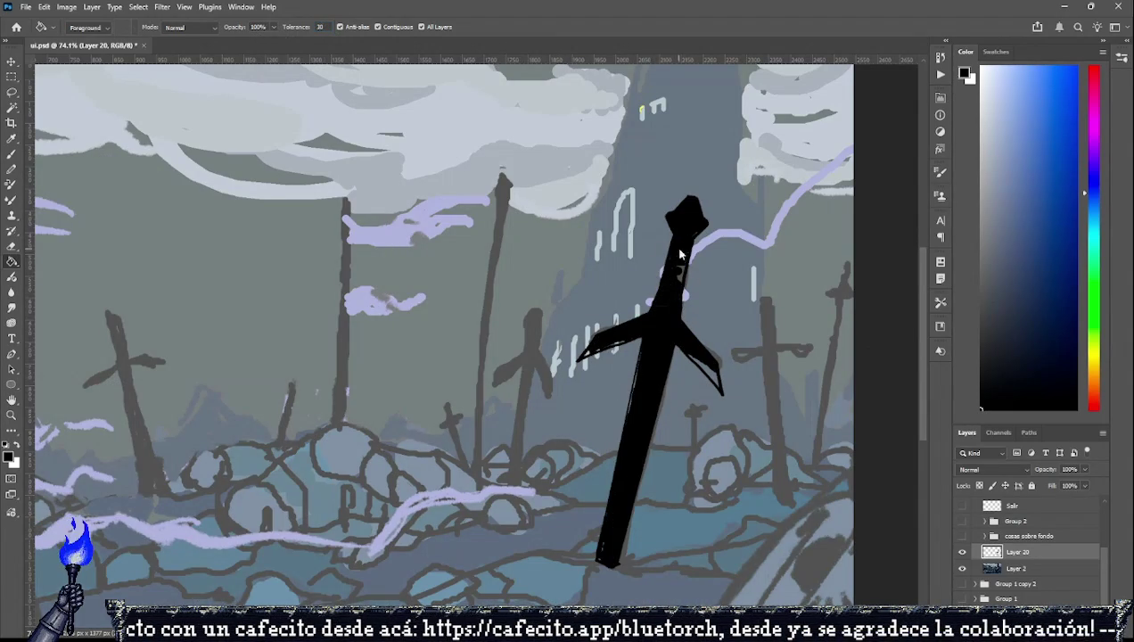
{"action": "left_click", "coordinate": [11, 153]}
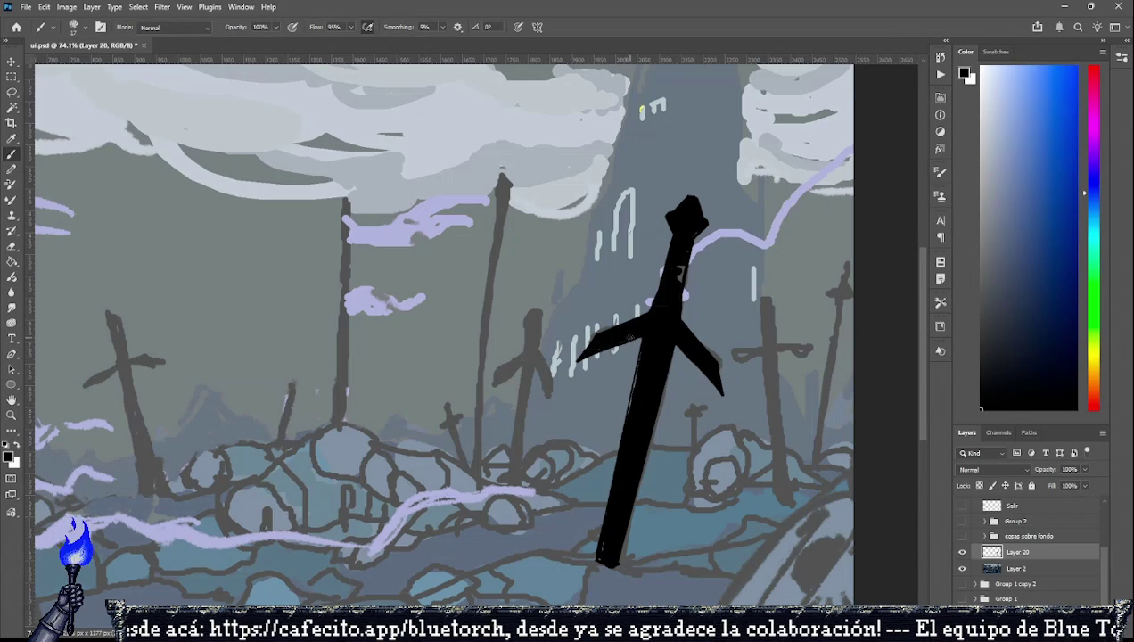
{"action": "left_click_drag", "start_coordinate": [668, 294], "coordinate": [692, 227]}
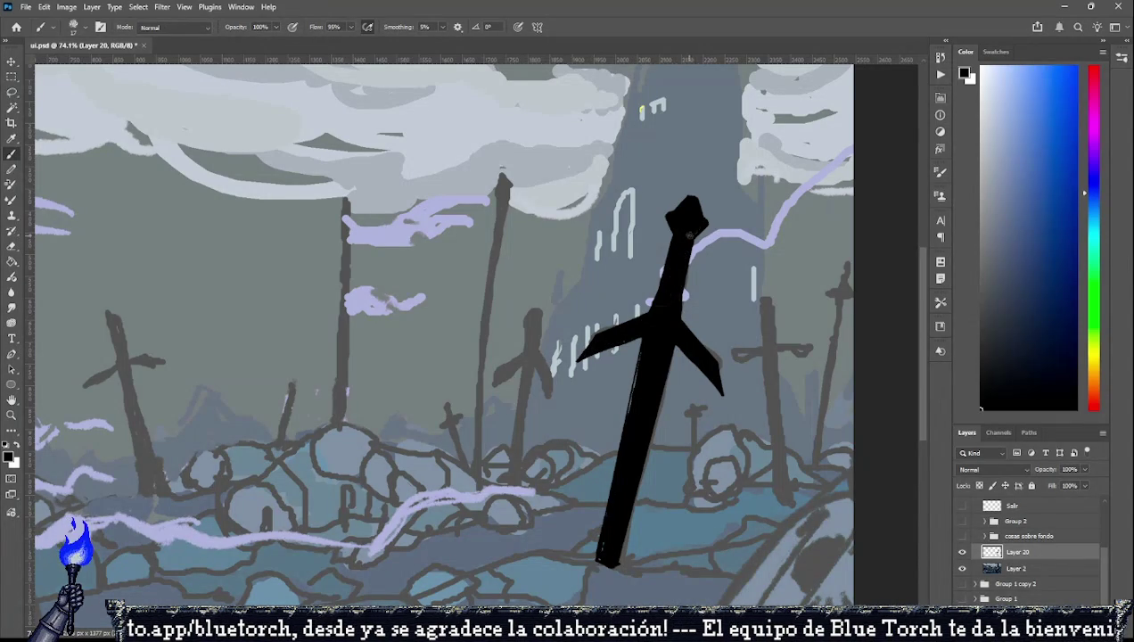
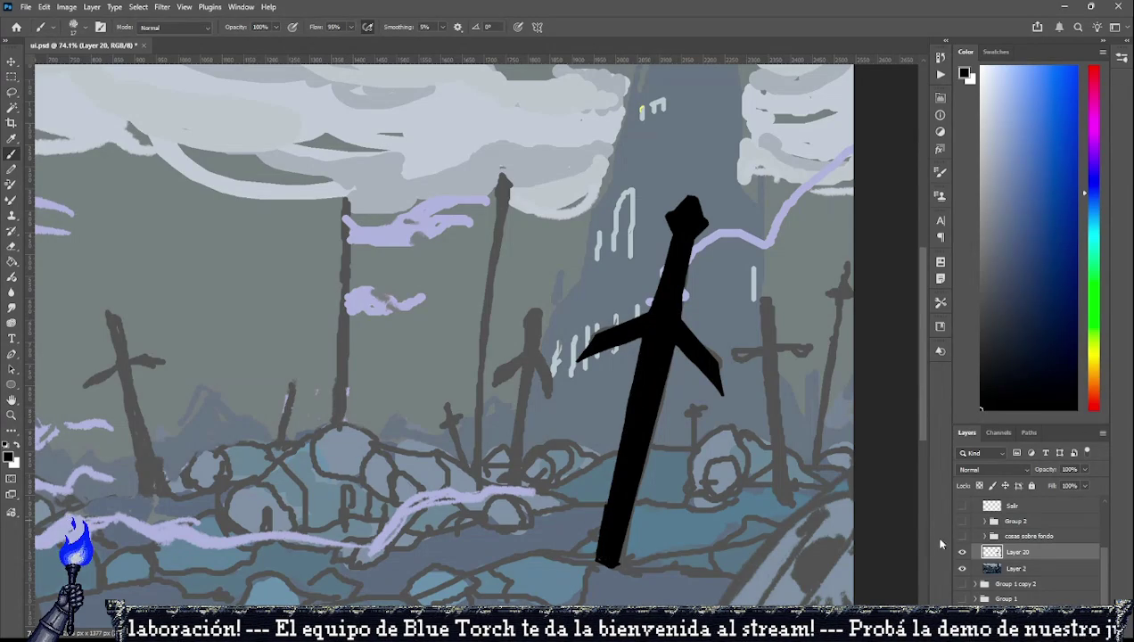
Erase the black sword's lower-left edge and both crossguard tips on Layer 20.
{"action": "left_click", "coordinate": [960, 551]}
{"action": "left_click", "coordinate": [961, 552]}
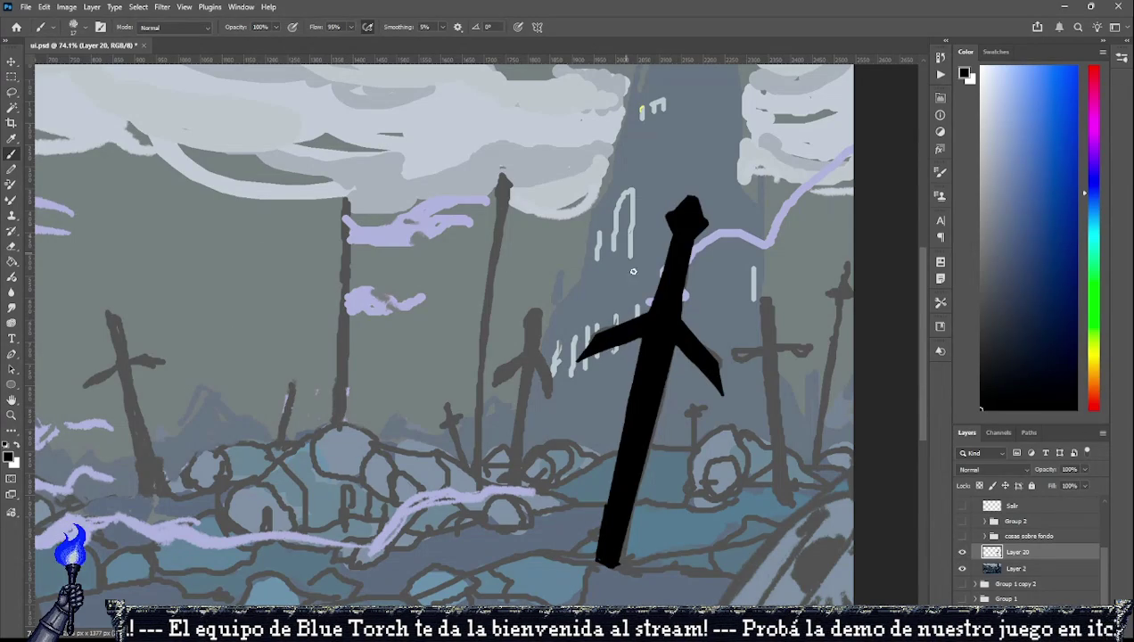
{"action": "left_click", "coordinate": [11, 247]}
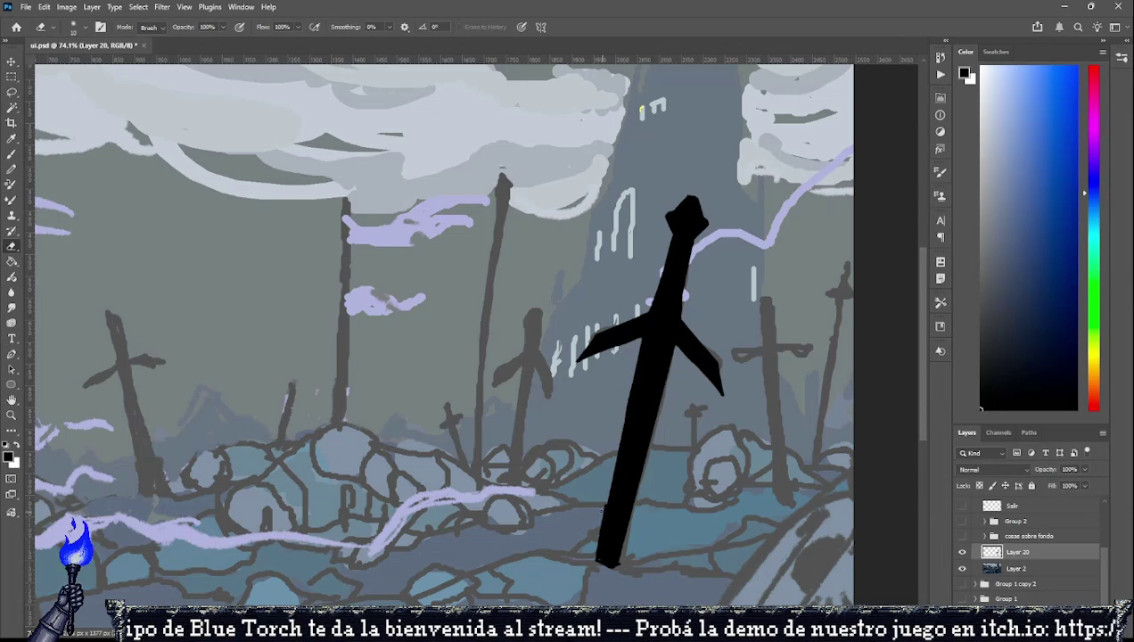
{"action": "left_click_drag", "start_coordinate": [601, 504], "coordinate": [596, 558]}
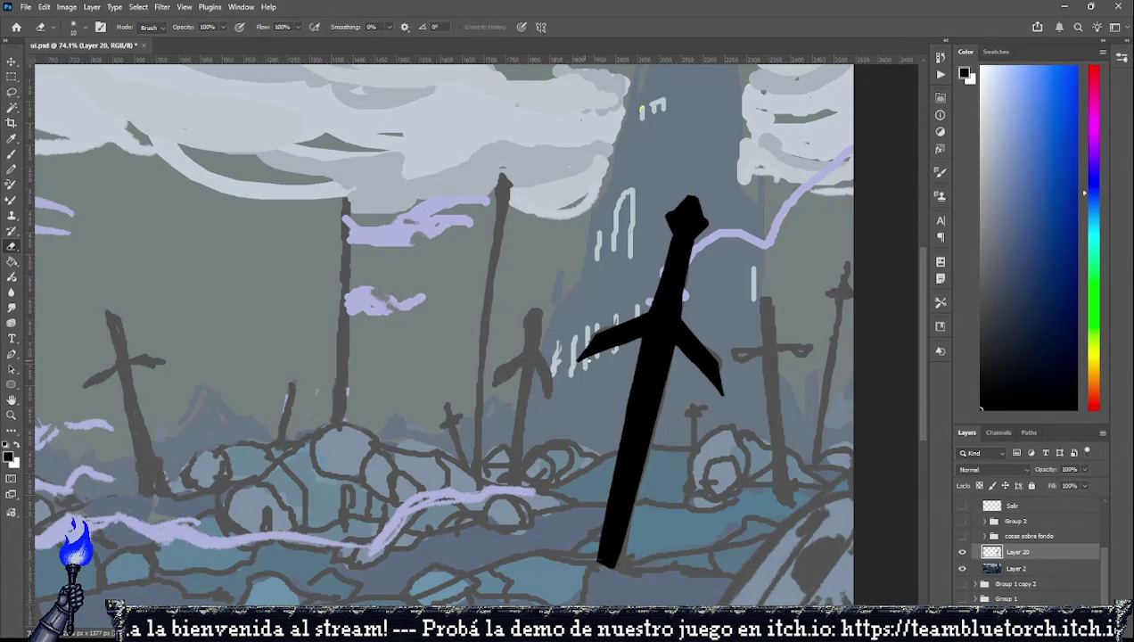
{"action": "left_click_drag", "start_coordinate": [596, 334], "coordinate": [576, 358]}
{"action": "left_click_drag", "start_coordinate": [721, 390], "coordinate": [714, 358]}
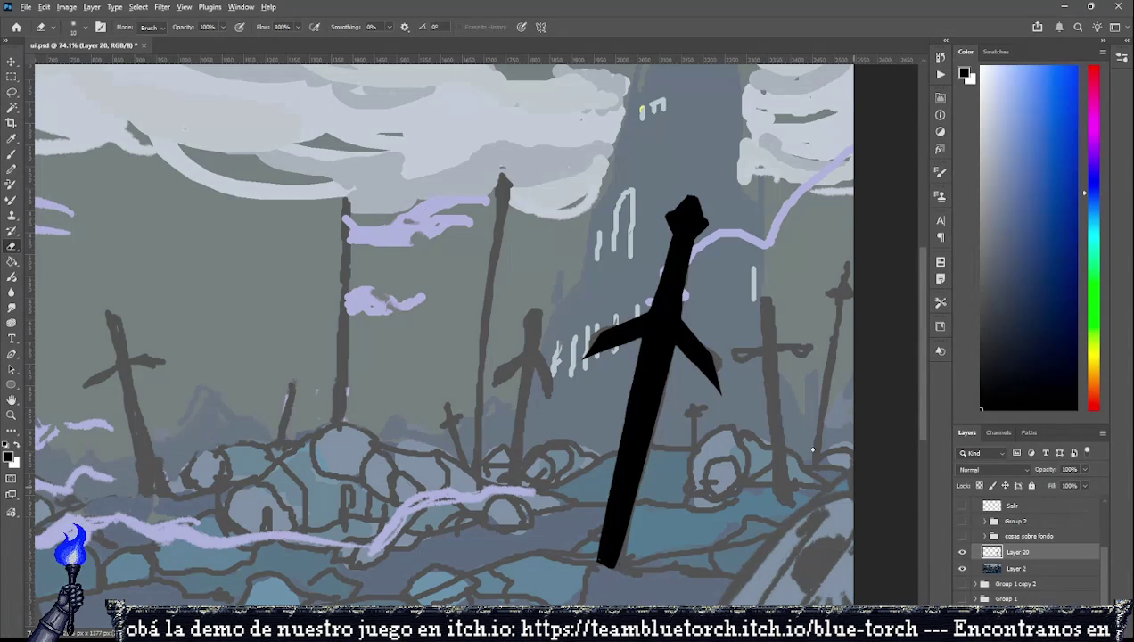
Hide the background painting to check the trimmed sword, then return to the Brush.
{"action": "scroll", "coordinate": [811, 448], "scroll_direction": "down", "scroll_amount": 5}
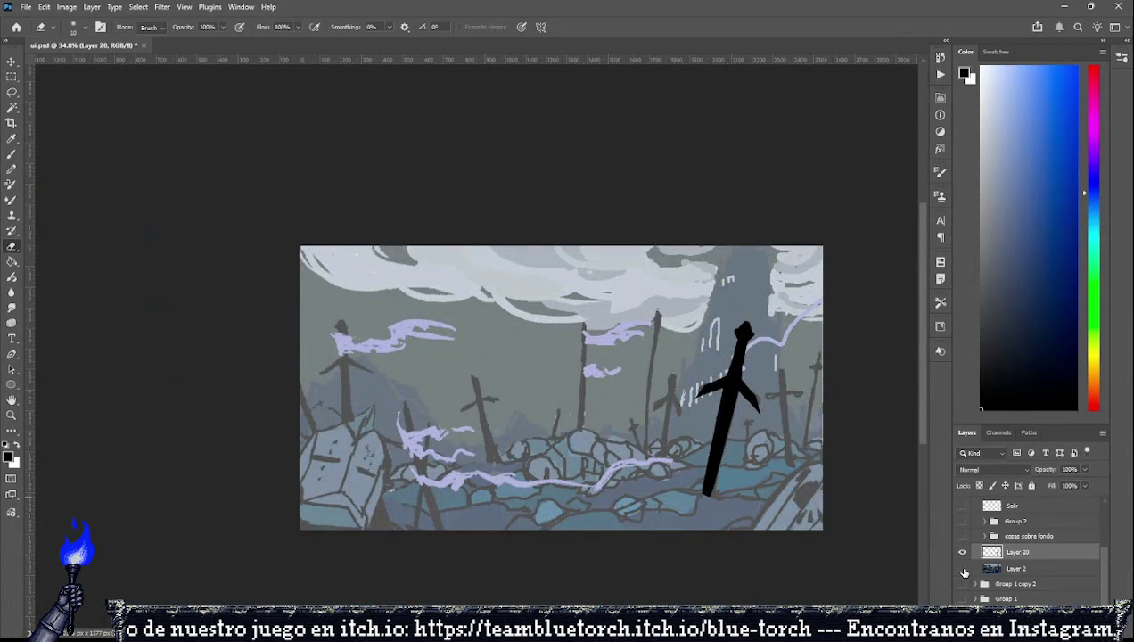
{"action": "left_click", "coordinate": [962, 571]}
{"action": "left_click", "coordinate": [12, 139]}
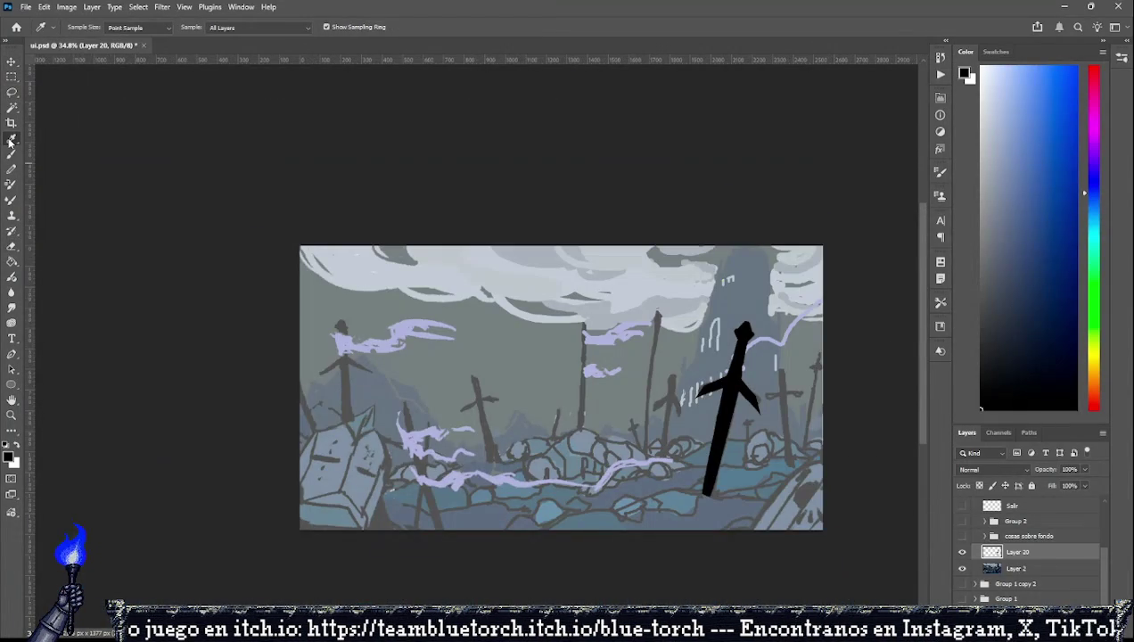
{"action": "left_click", "coordinate": [11, 170]}
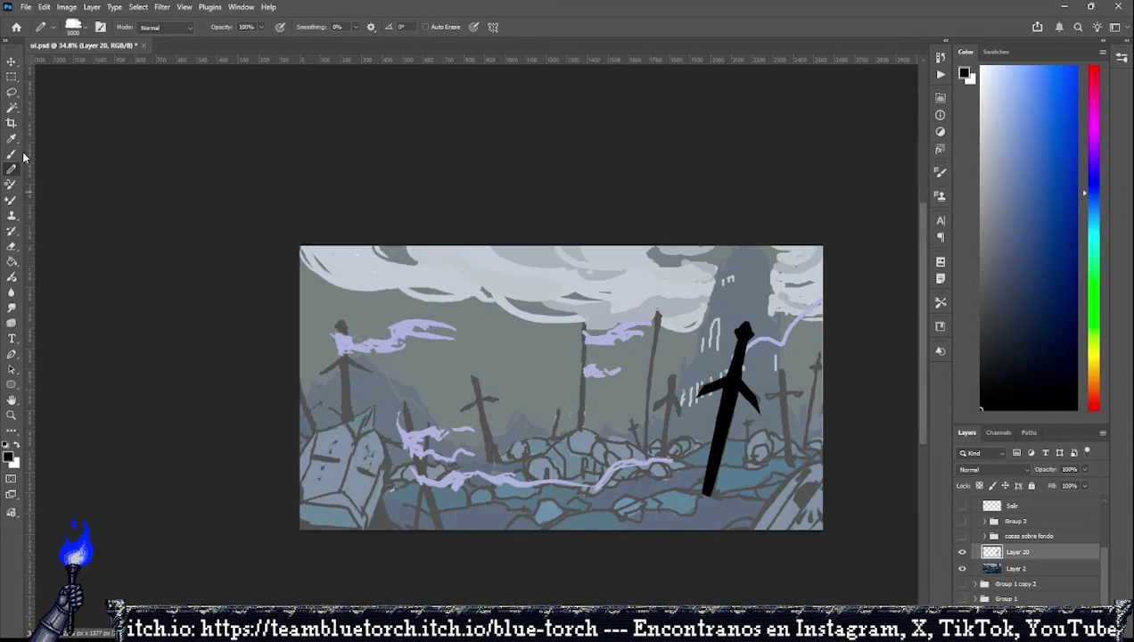
{"action": "left_click", "coordinate": [12, 155]}
{"action": "scroll", "coordinate": [670, 361], "scroll_direction": "up", "scroll_amount": 2}
{"action": "scroll", "coordinate": [670, 361], "scroll_direction": "up", "scroll_amount": 3}
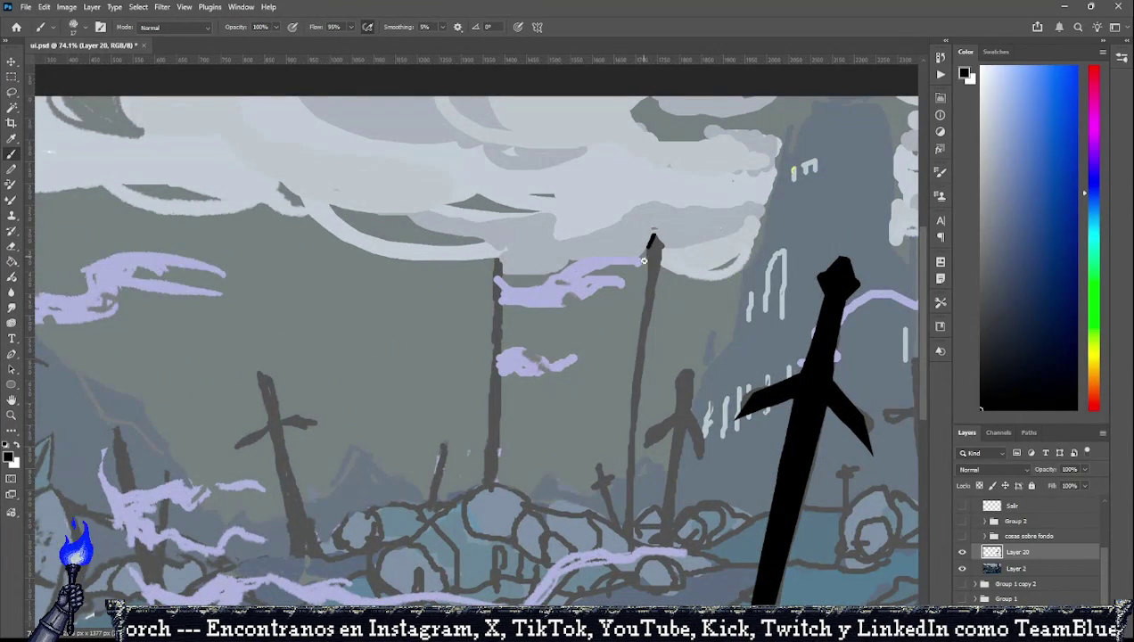
Draw a straight black line along the grey flagpole right of centre.
{"action": "left_click", "coordinate": [648, 245], "text": "shift"}
{"action": "key", "text": "ctrl+z"}
{"action": "left_click", "coordinate": [646, 249], "text": "shift"}
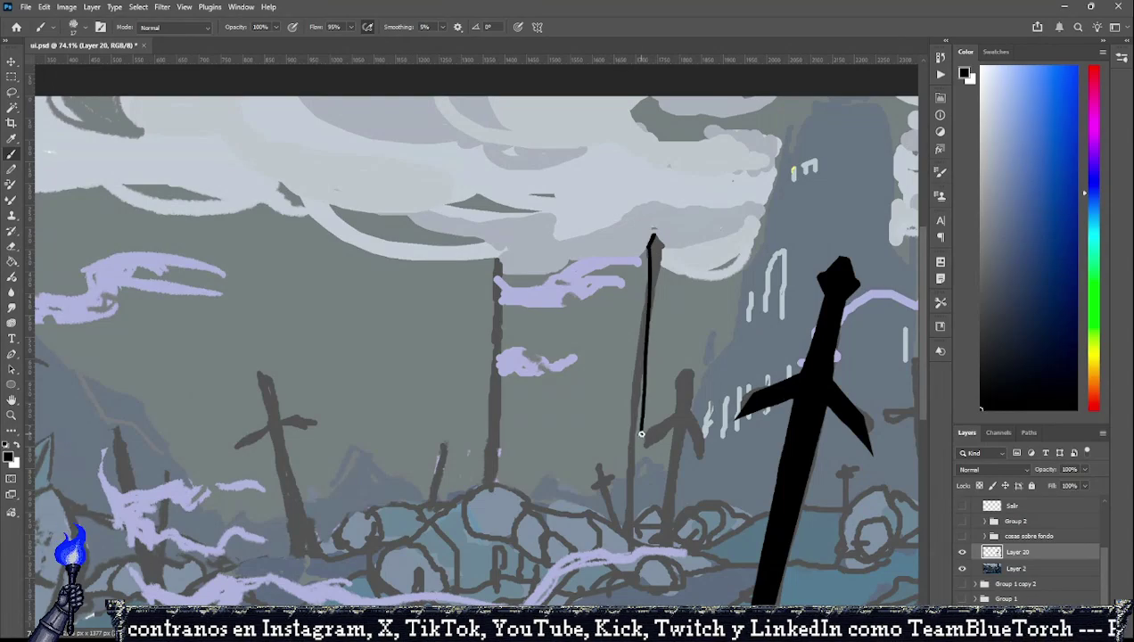
{"action": "key", "text": "ctrl+z"}
{"action": "left_click", "coordinate": [649, 242], "text": "shift"}
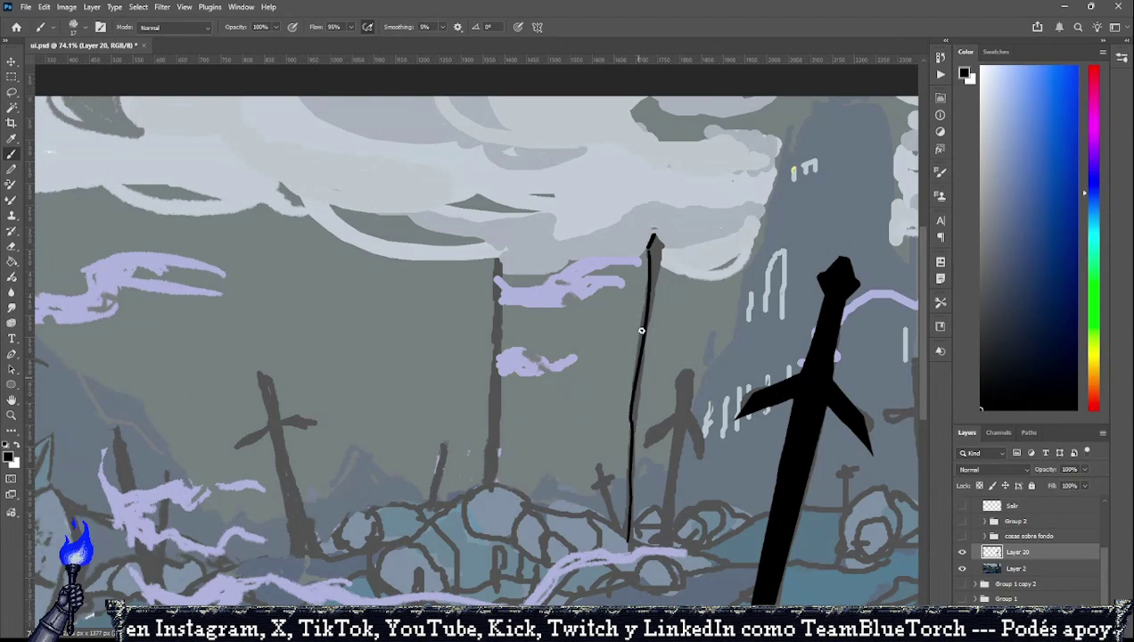
{"action": "key", "text": "ctrl+z"}
{"action": "left_click", "coordinate": [651, 239], "text": "shift"}
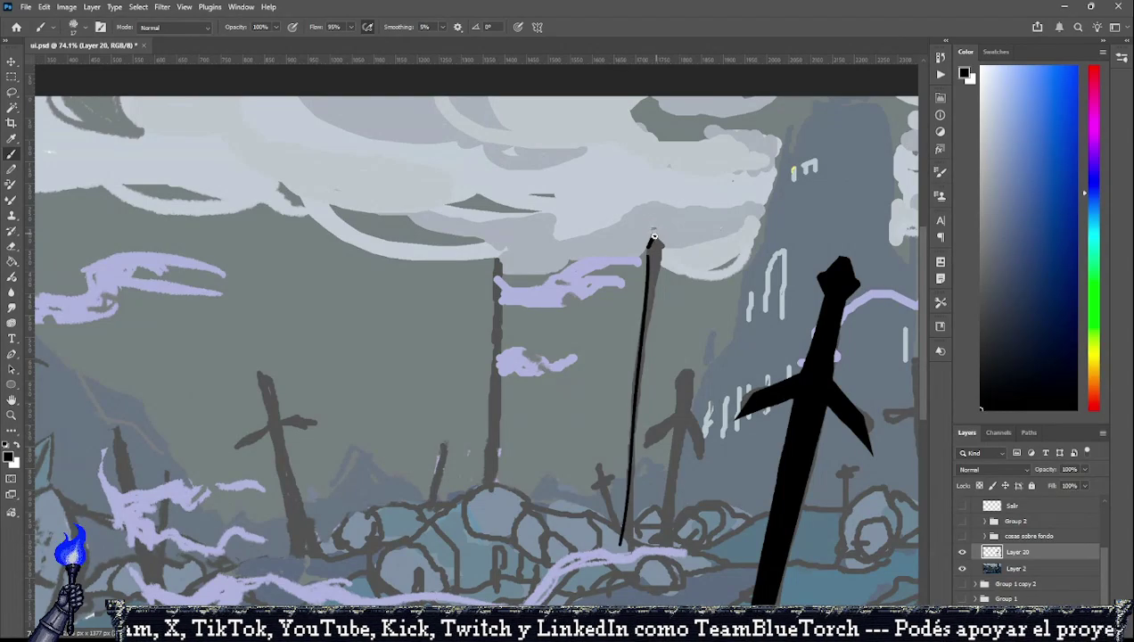
Thicken the black pole toward its base and add a small chevron stroke near the bottom.
{"action": "left_click_drag", "start_coordinate": [653, 237], "coordinate": [635, 389]}
{"action": "key", "text": "ctrl+z"}
{"action": "left_click_drag", "start_coordinate": [650, 308], "coordinate": [628, 465]}
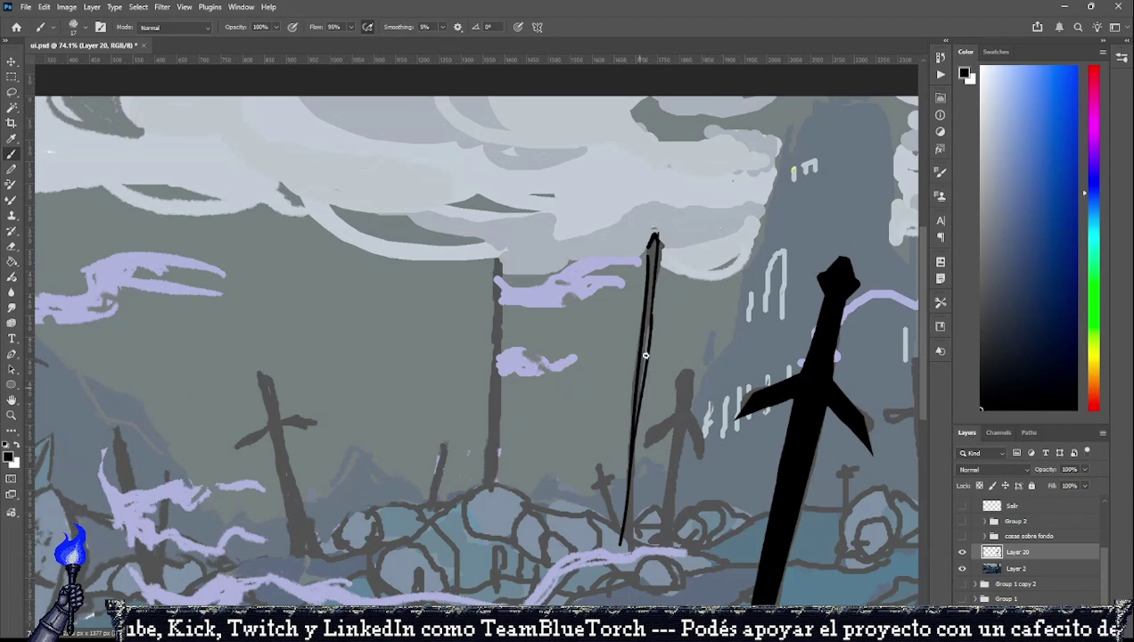
{"action": "key", "text": "ctrl+z"}
{"action": "left_click_drag", "start_coordinate": [650, 309], "coordinate": [629, 543]}
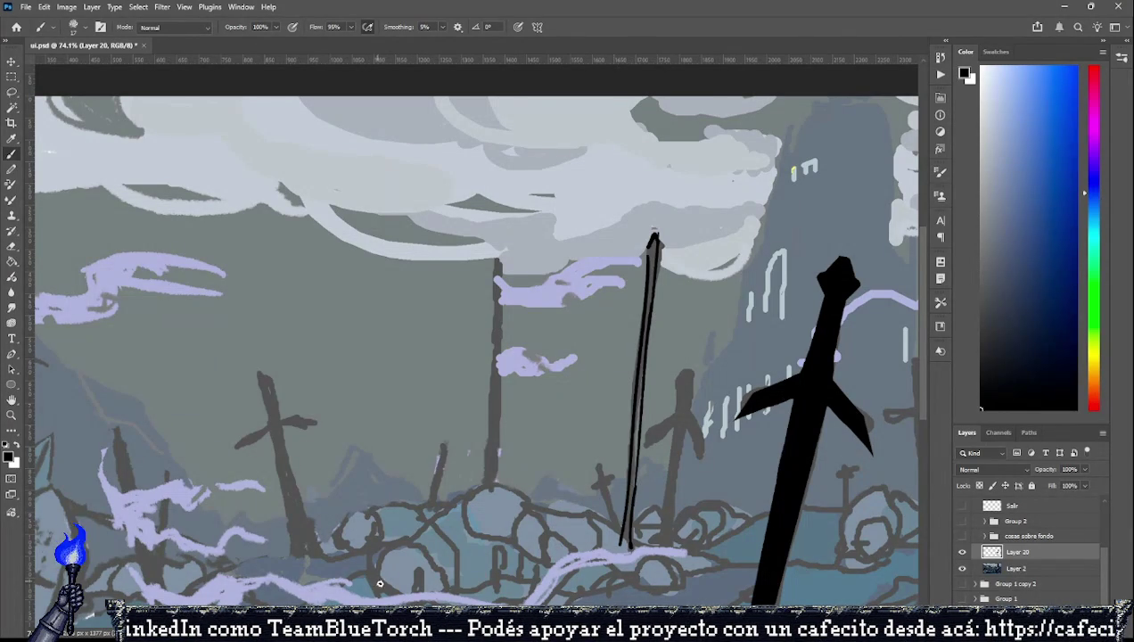
{"action": "mouse_move", "coordinate": [394, 543]}
{"action": "left_mouse_down"}
{"action": "mouse_move", "coordinate": [379, 581]}
{"action": "mouse_move", "coordinate": [417, 565]}
{"action": "mouse_move", "coordinate": [419, 590]}
{"action": "left_mouse_up"}
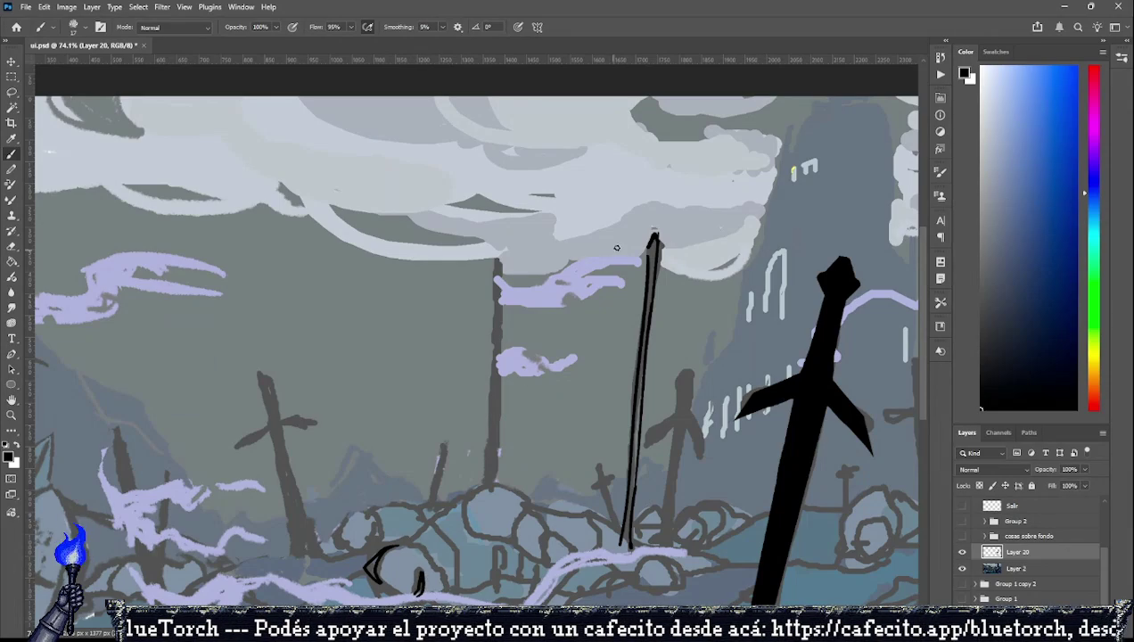
Darken the pole from top to base, then check it against the hidden background.
{"action": "left_click_drag", "start_coordinate": [653, 243], "coordinate": [642, 321]}
{"action": "left_click_drag", "start_coordinate": [648, 278], "coordinate": [626, 512]}
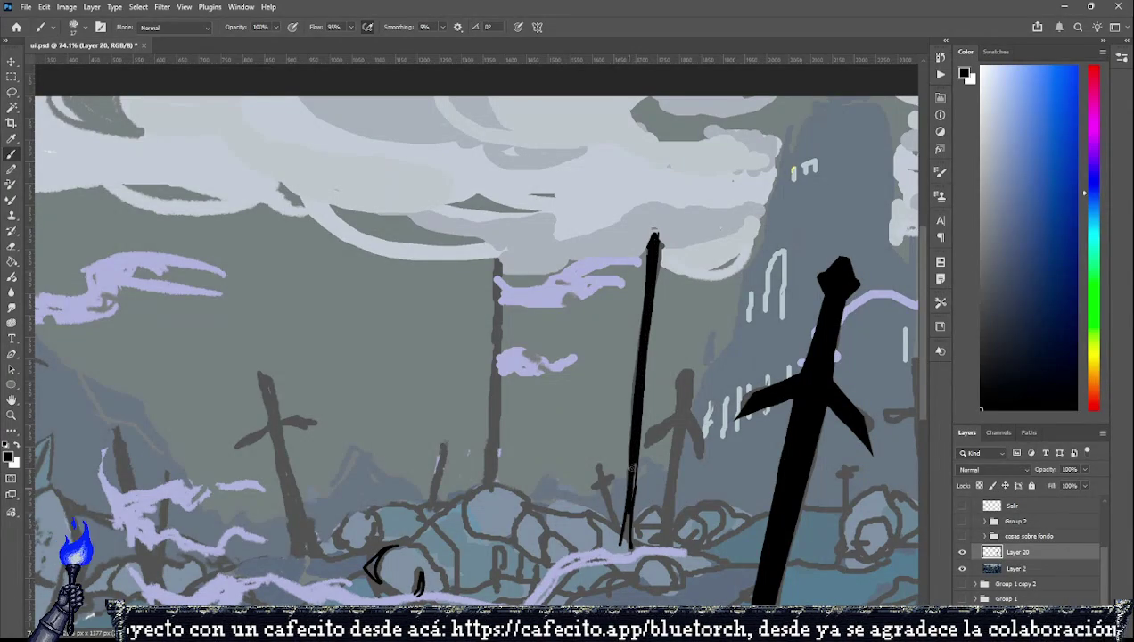
{"action": "mouse_move", "coordinate": [630, 460]}
{"action": "left_mouse_down"}
{"action": "mouse_move", "coordinate": [621, 542]}
{"action": "mouse_move", "coordinate": [633, 549]}
{"action": "left_mouse_up"}
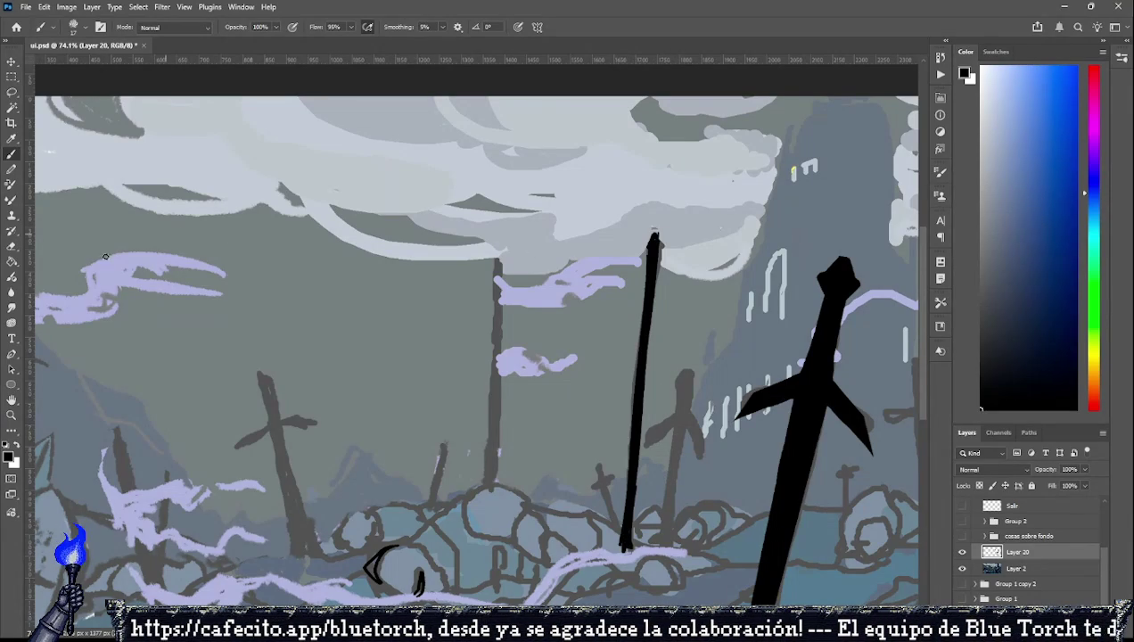
{"action": "left_click", "coordinate": [11, 246]}
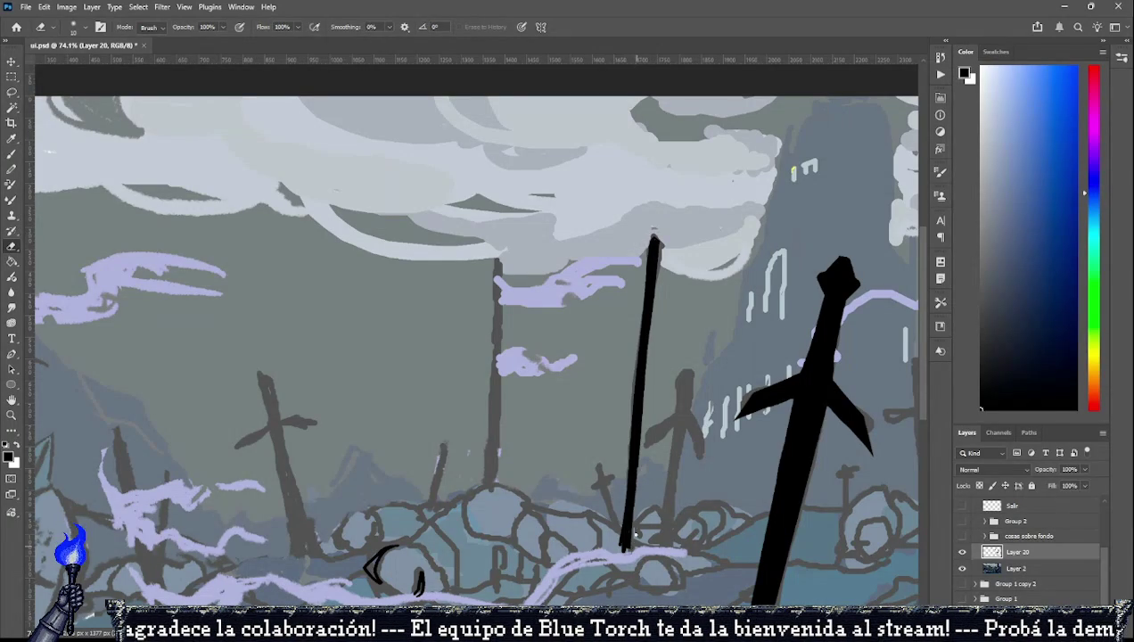
{"action": "left_click", "coordinate": [961, 567]}
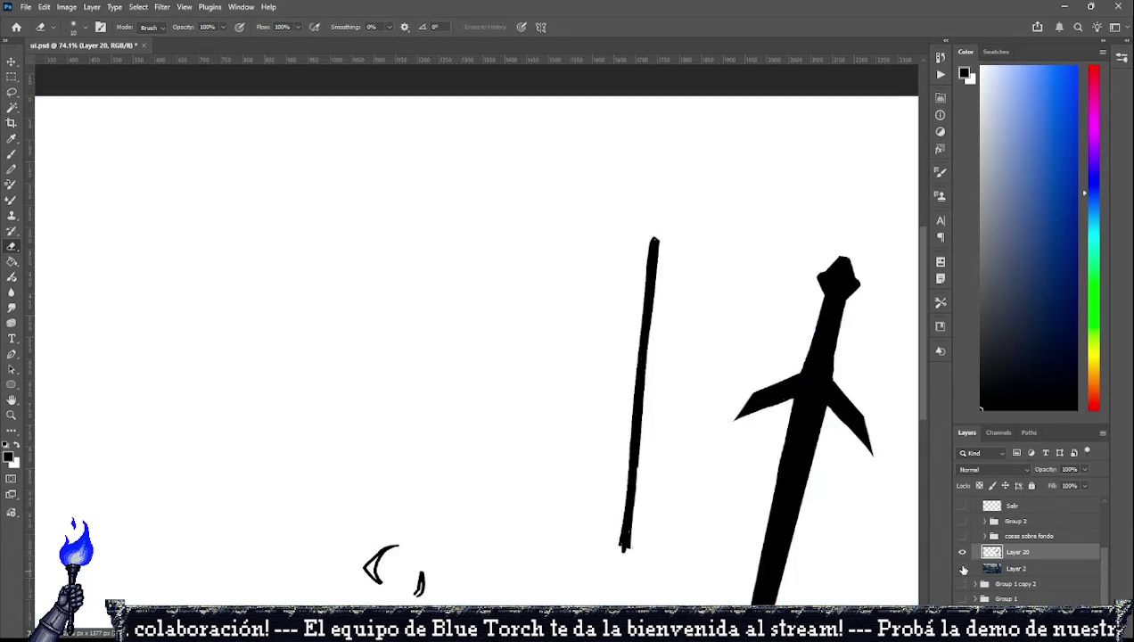
{"action": "left_click", "coordinate": [960, 567]}
{"action": "left_click", "coordinate": [12, 158]}
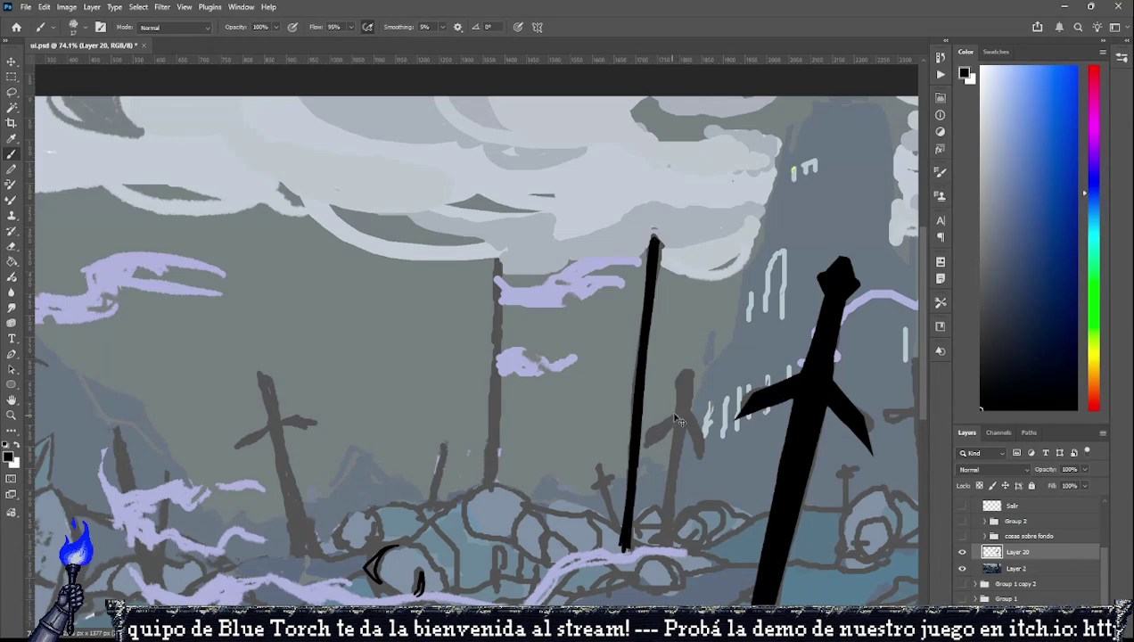
Ink the grey flagpole left of the central pole as a thick solid black line.
{"action": "left_click_drag", "start_coordinate": [678, 410], "coordinate": [649, 434]}
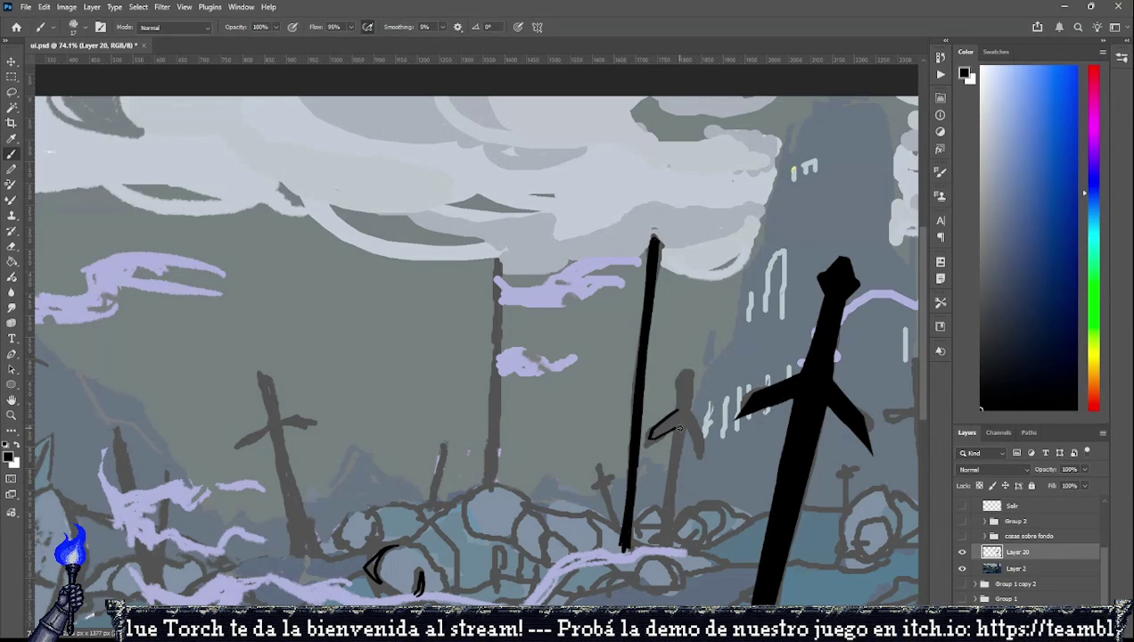
{"action": "key", "text": "ctrl+z"}
{"action": "left_click_drag", "start_coordinate": [257, 371], "coordinate": [266, 426]}
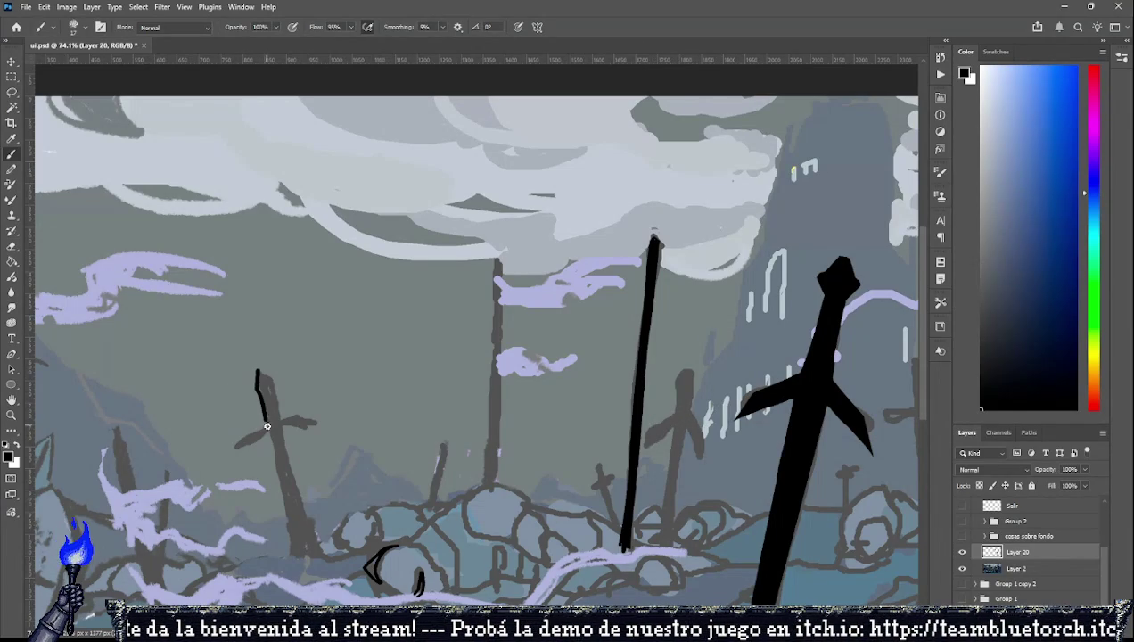
{"action": "key", "text": "ctrl+z"}
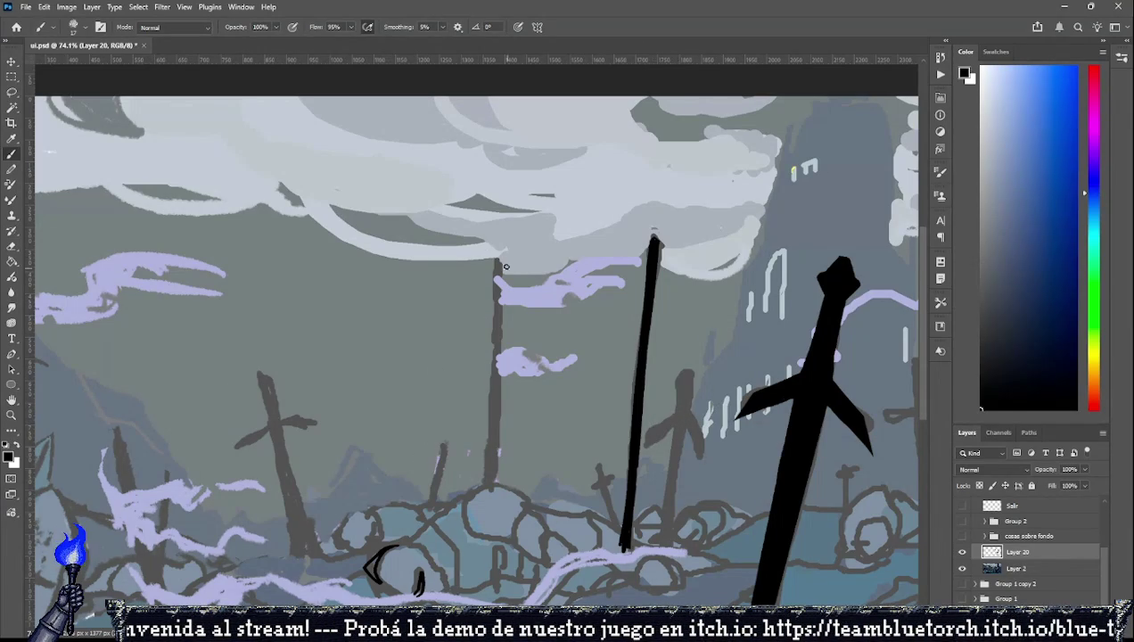
{"action": "left_click", "coordinate": [484, 483], "text": "shift"}
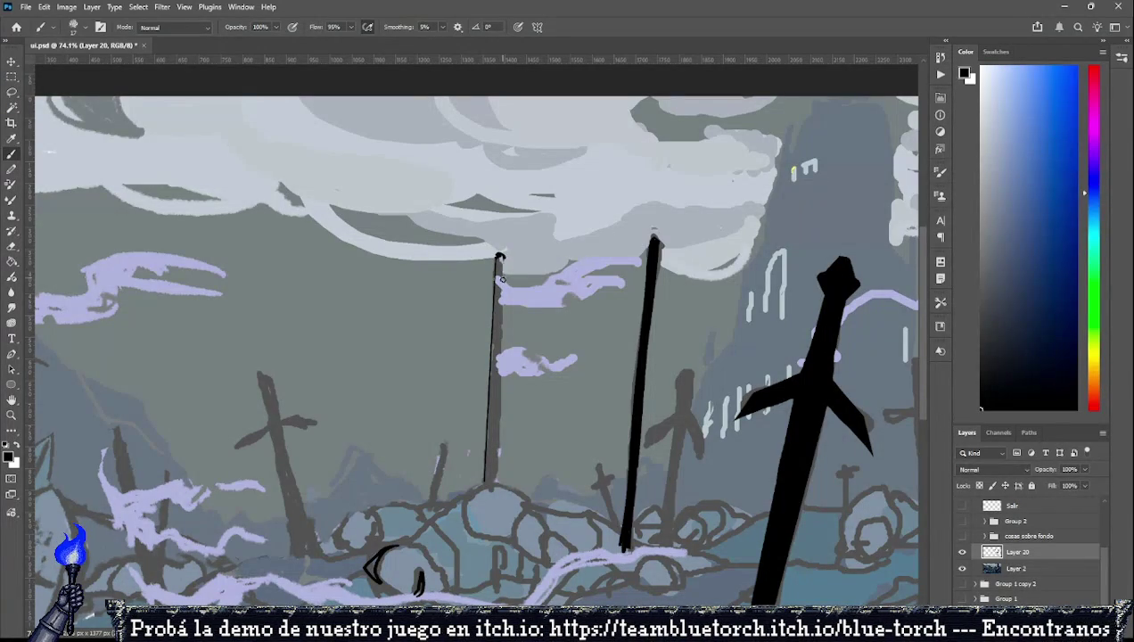
{"action": "left_click_drag", "start_coordinate": [491, 470], "coordinate": [495, 328]}
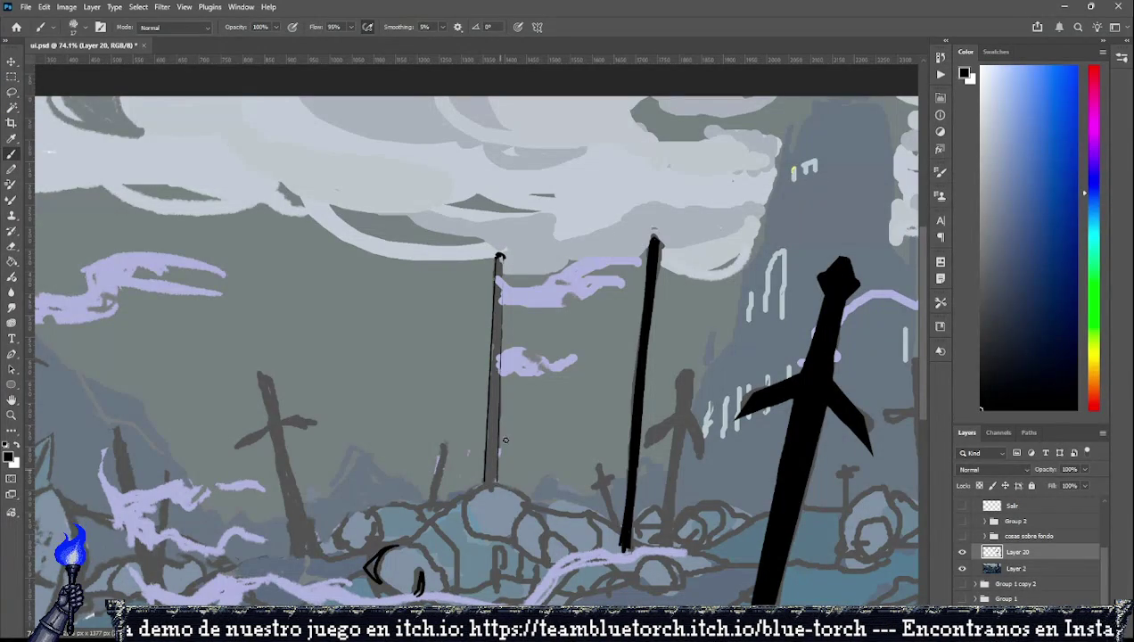
{"action": "left_click", "coordinate": [499, 256], "text": "shift"}
{"action": "left_click", "coordinate": [496, 455], "text": "shift"}
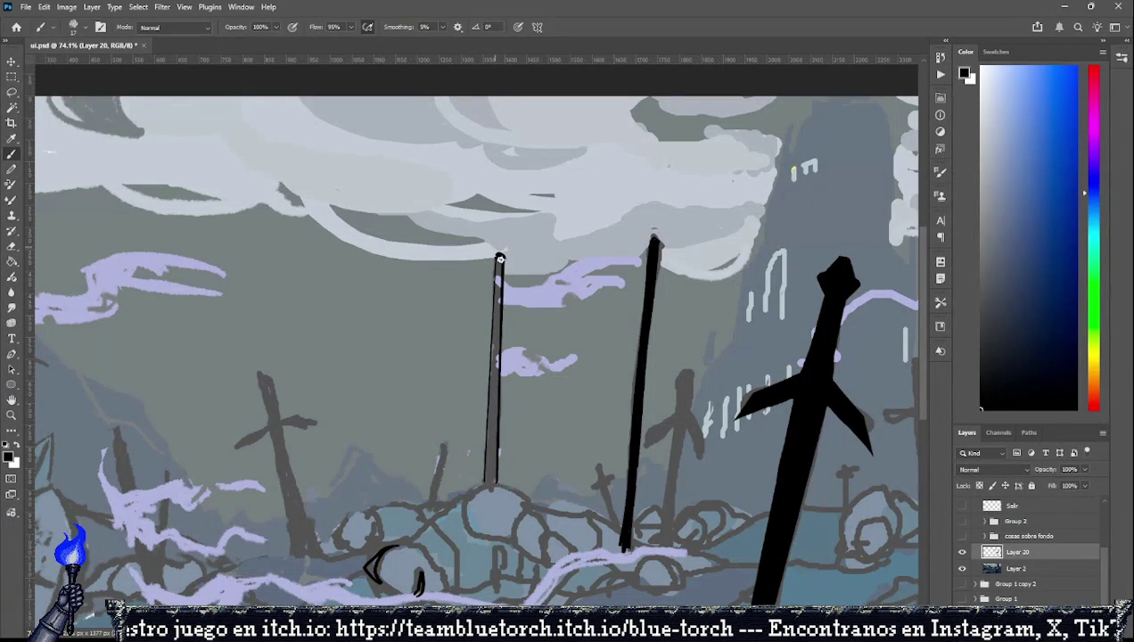
{"action": "mouse_move", "coordinate": [499, 259]}
{"action": "left_mouse_down"}
{"action": "mouse_move", "coordinate": [487, 477]}
{"action": "mouse_move", "coordinate": [492, 426]}
{"action": "left_mouse_up"}
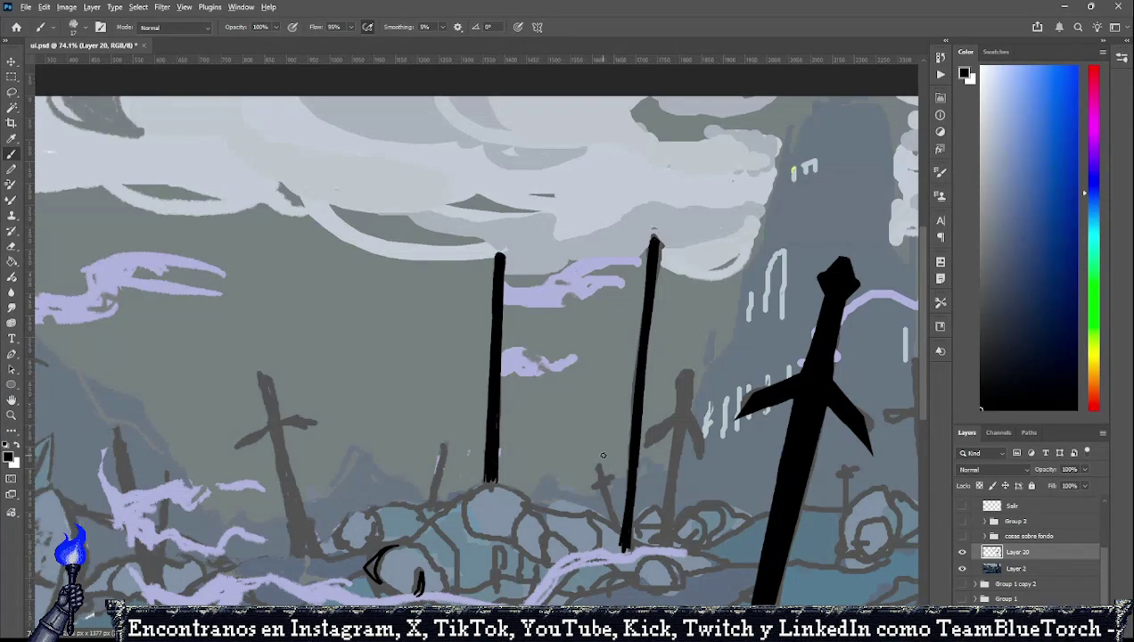
{"action": "scroll", "coordinate": [603, 455], "scroll_direction": "down", "scroll_amount": 3}
{"action": "scroll", "coordinate": [602, 455], "scroll_direction": "down", "scroll_amount": 2}
Draw black lines down both edges of the leftmost sword's blade and a diagonal from its top.
{"action": "scroll", "coordinate": [310, 443], "scroll_direction": "up", "scroll_amount": 3}
{"action": "scroll", "coordinate": [310, 443], "scroll_direction": "up", "scroll_amount": 2}
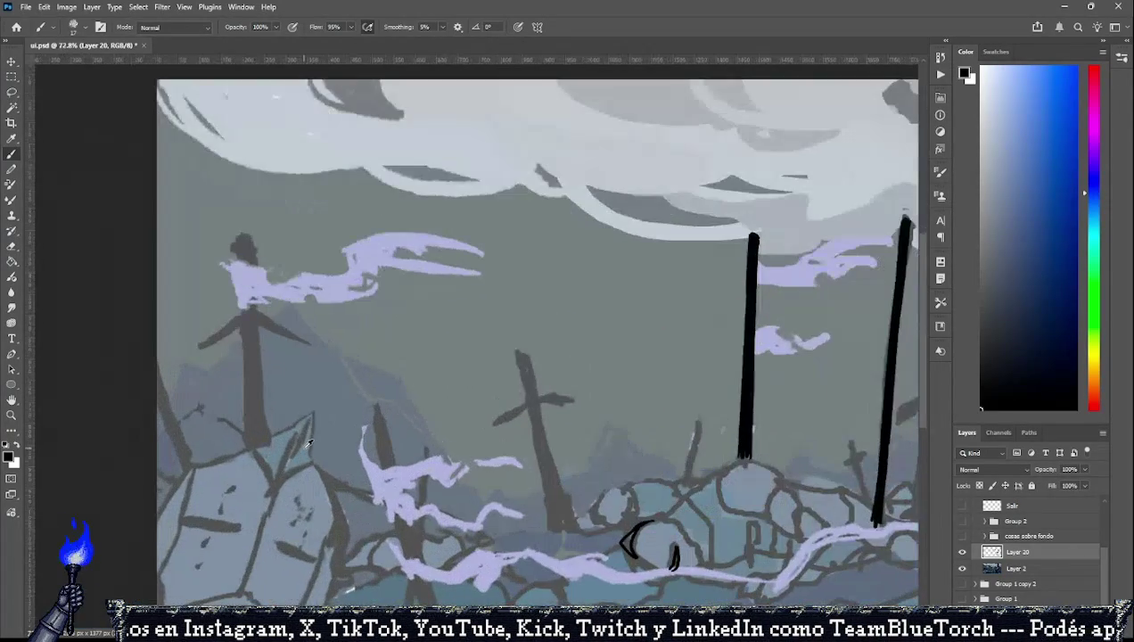
{"action": "left_click_drag", "start_coordinate": [237, 234], "coordinate": [233, 262]}
{"action": "key", "text": "ctrl+z"}
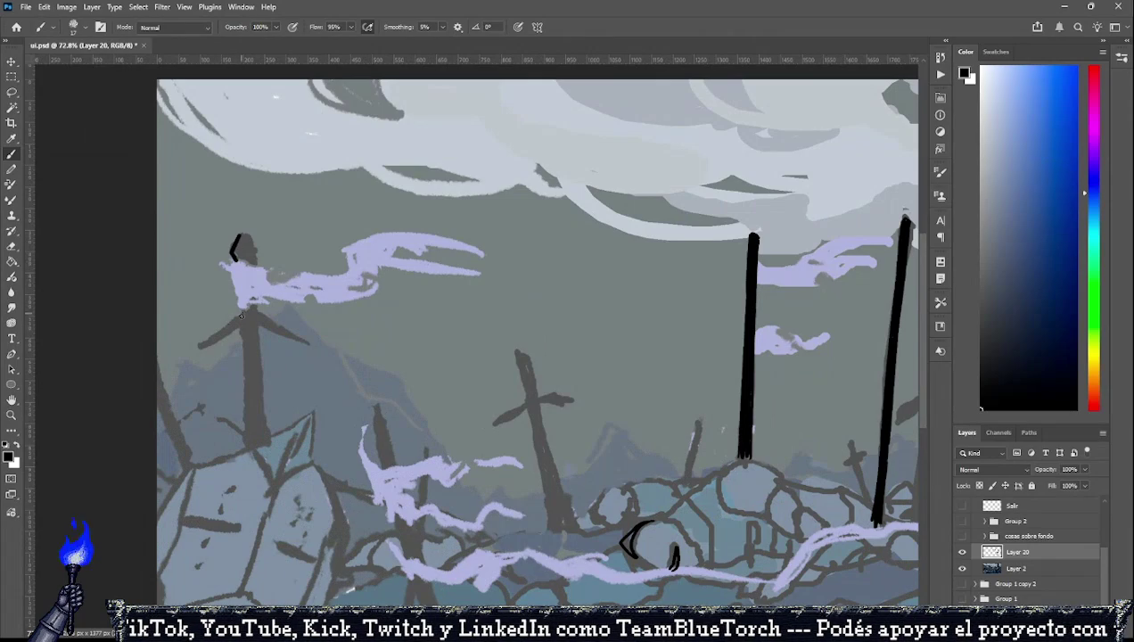
{"action": "left_click_drag", "start_coordinate": [239, 309], "coordinate": [204, 344]}
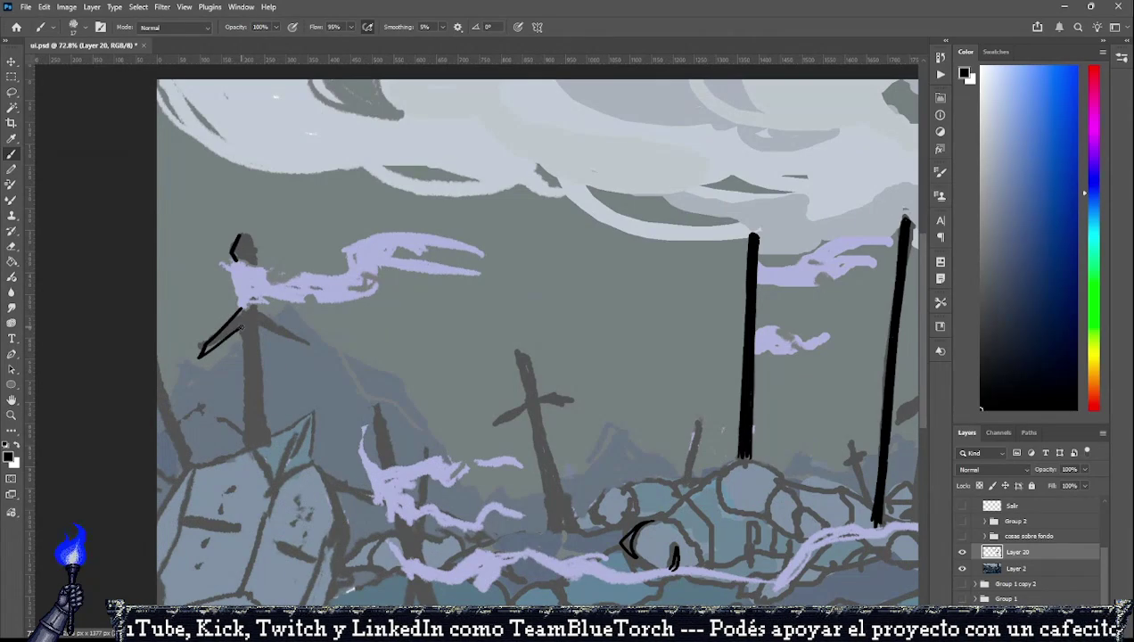
{"action": "left_click", "coordinate": [248, 445], "text": "shift"}
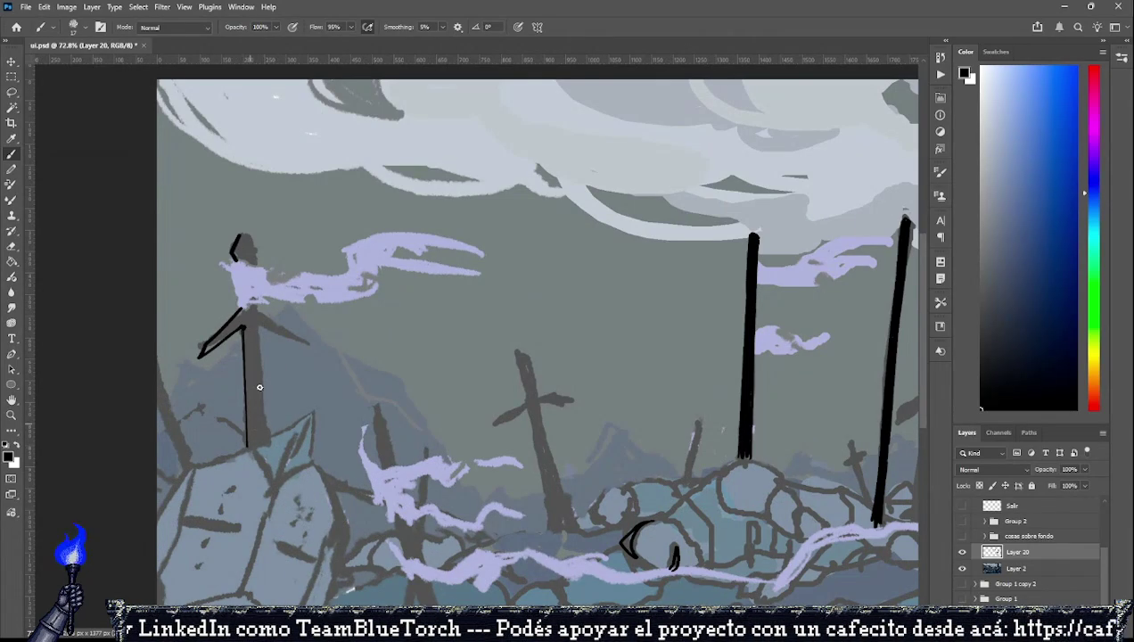
{"action": "key", "text": "ctrl+z"}
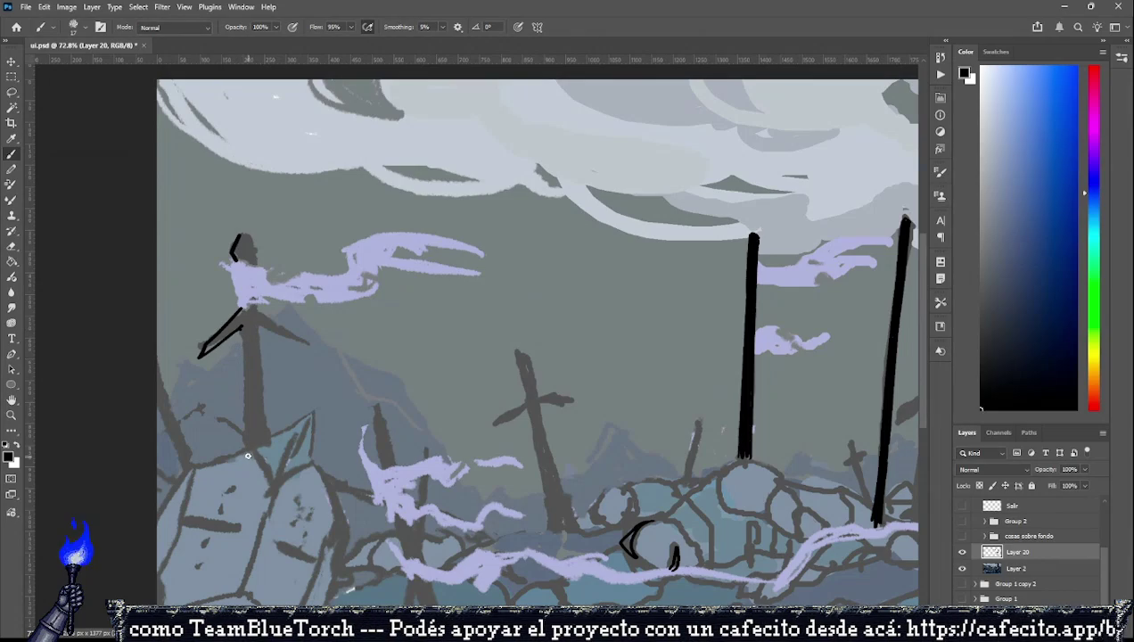
{"action": "left_click", "coordinate": [246, 446], "text": "shift"}
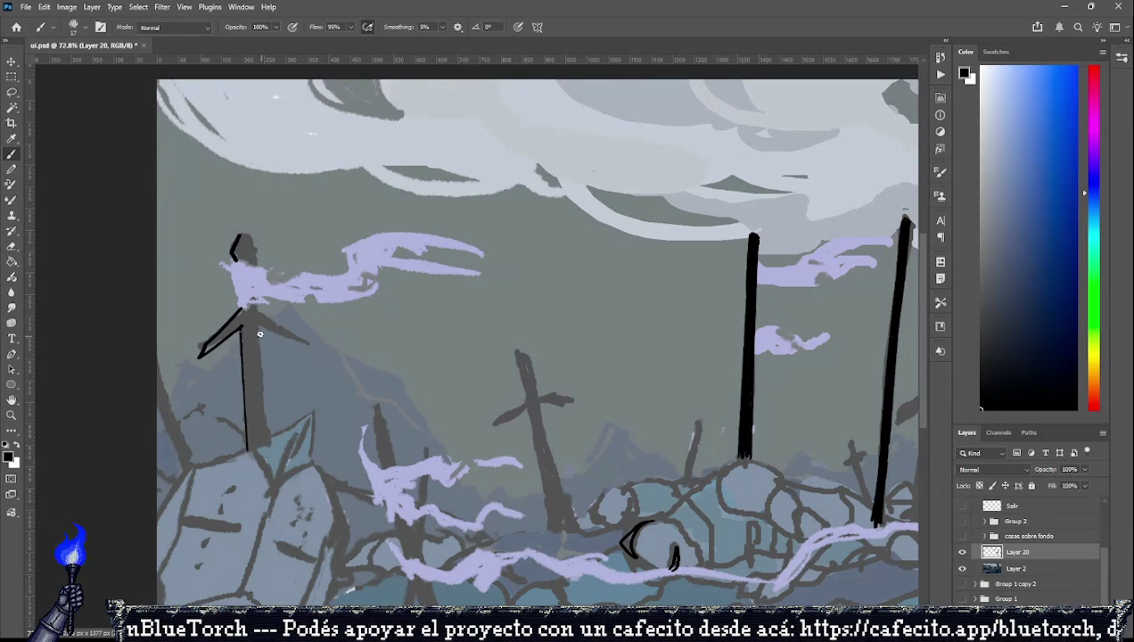
{"action": "left_click", "coordinate": [270, 433], "text": "shift"}
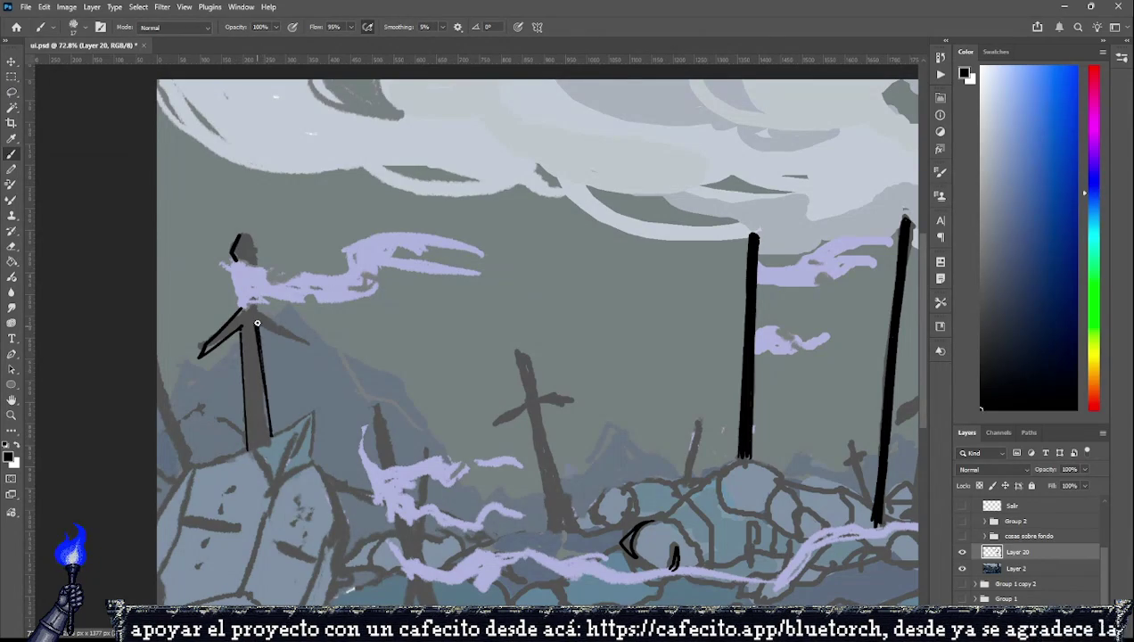
Undo the attempted peaked-top outlines and add a thin black stroke on the small centre-right post.
{"action": "mouse_move", "coordinate": [248, 240]}
{"action": "left_mouse_down"}
{"action": "mouse_move", "coordinate": [259, 266]}
{"action": "mouse_move", "coordinate": [239, 313]}
{"action": "left_mouse_up"}
{"action": "key", "text": "ctrl+z"}
{"action": "key", "text": "ctrl+z"}
{"action": "mouse_move", "coordinate": [234, 258]}
{"action": "left_mouse_down"}
{"action": "mouse_move", "coordinate": [237, 316]}
{"action": "mouse_move", "coordinate": [251, 288]}
{"action": "mouse_move", "coordinate": [259, 316]}
{"action": "left_mouse_up"}
{"action": "key", "text": "ctrl+z"}
{"action": "key", "text": "ctrl+z"}
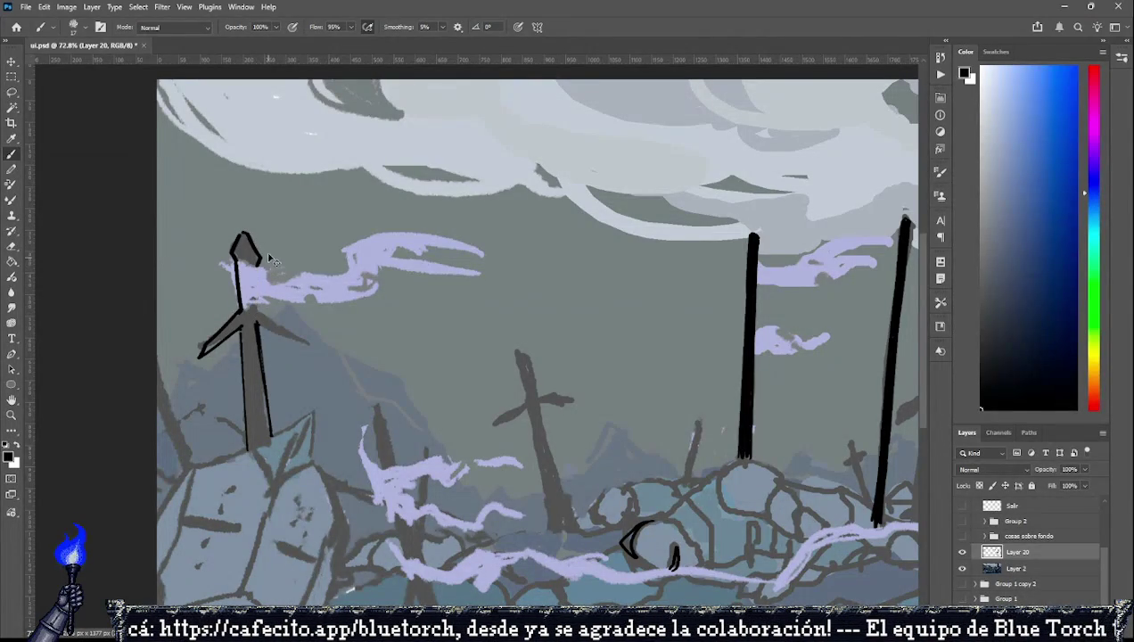
{"action": "key", "text": "ctrl+z"}
{"action": "key", "text": "ctrl+z"}
{"action": "key", "text": "ctrl+z"}
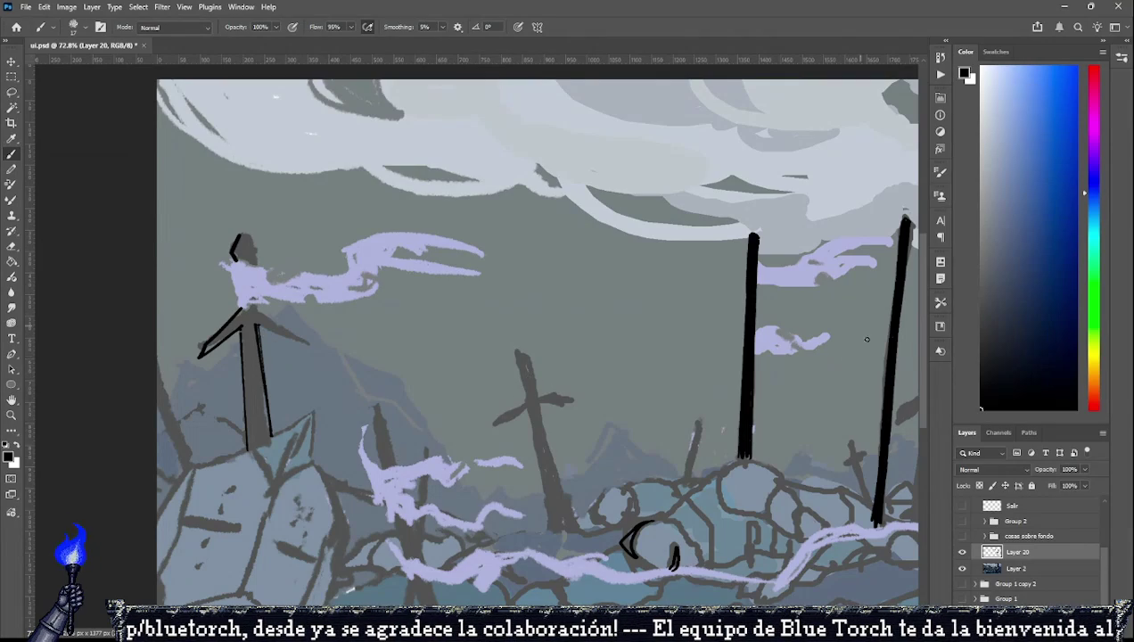
{"action": "left_click_drag", "start_coordinate": [699, 419], "coordinate": [688, 472]}
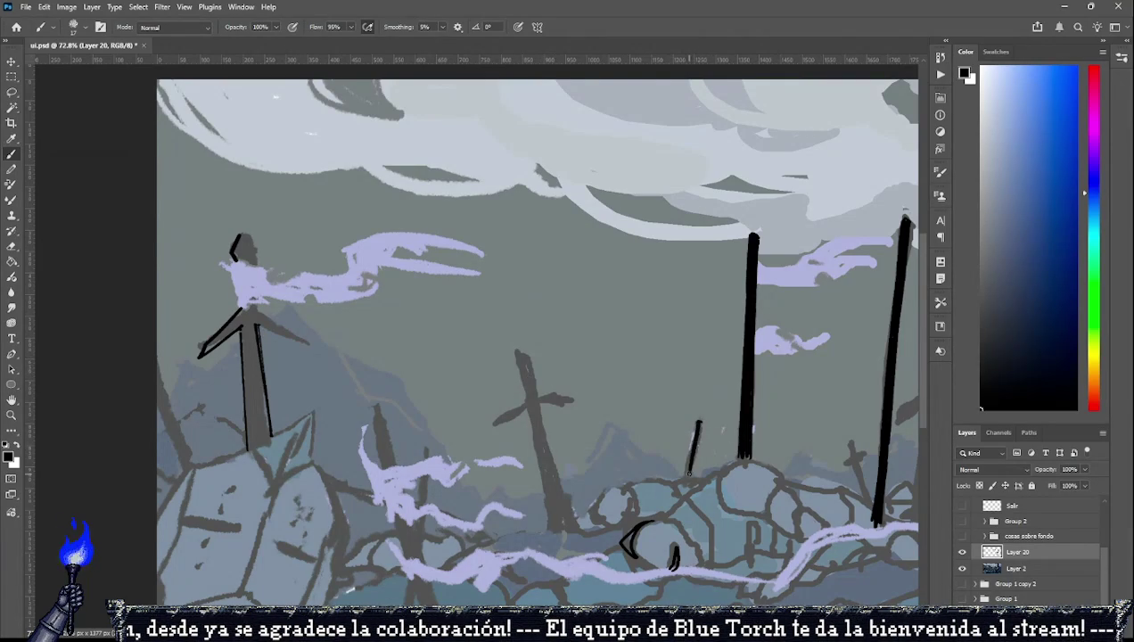
{"action": "left_click_drag", "start_coordinate": [698, 417], "coordinate": [684, 475]}
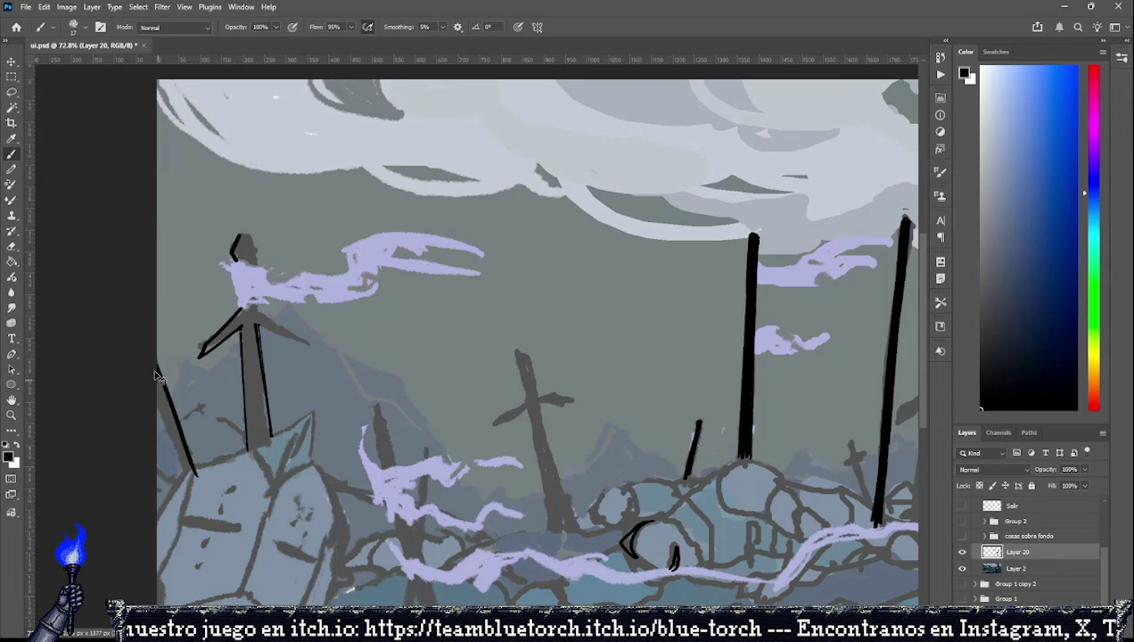
Ink a diagonal line along the far-left sword with a short crossguard branching from it.
{"action": "left_click_drag", "start_coordinate": [158, 369], "coordinate": [192, 465]}
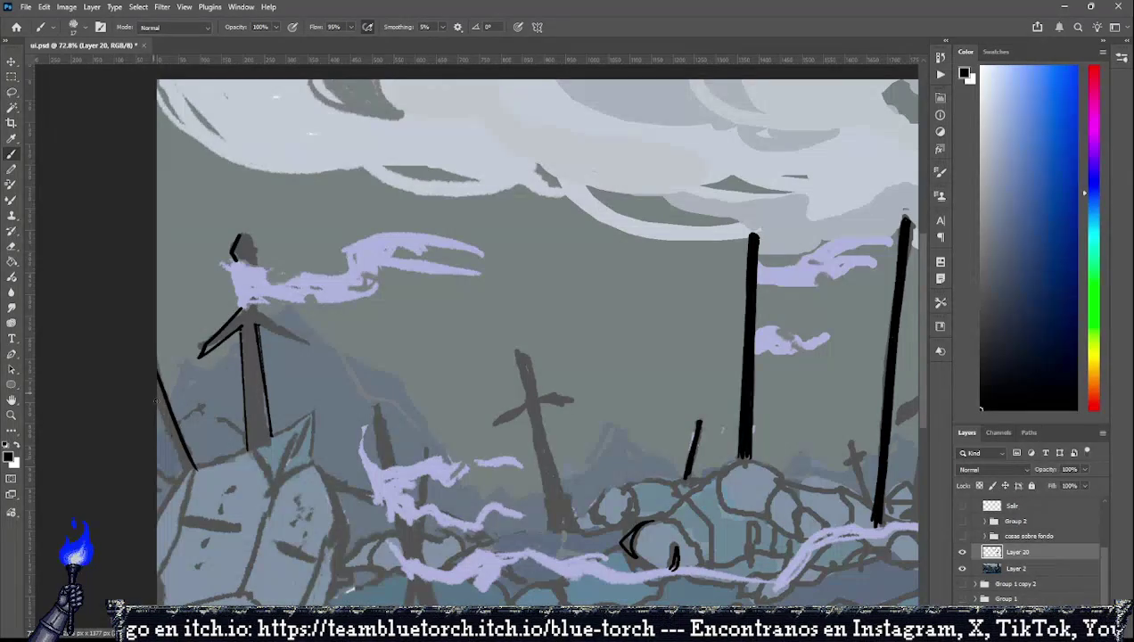
{"action": "key", "text": "ctrl+z"}
{"action": "left_click_drag", "start_coordinate": [156, 392], "coordinate": [192, 481]}
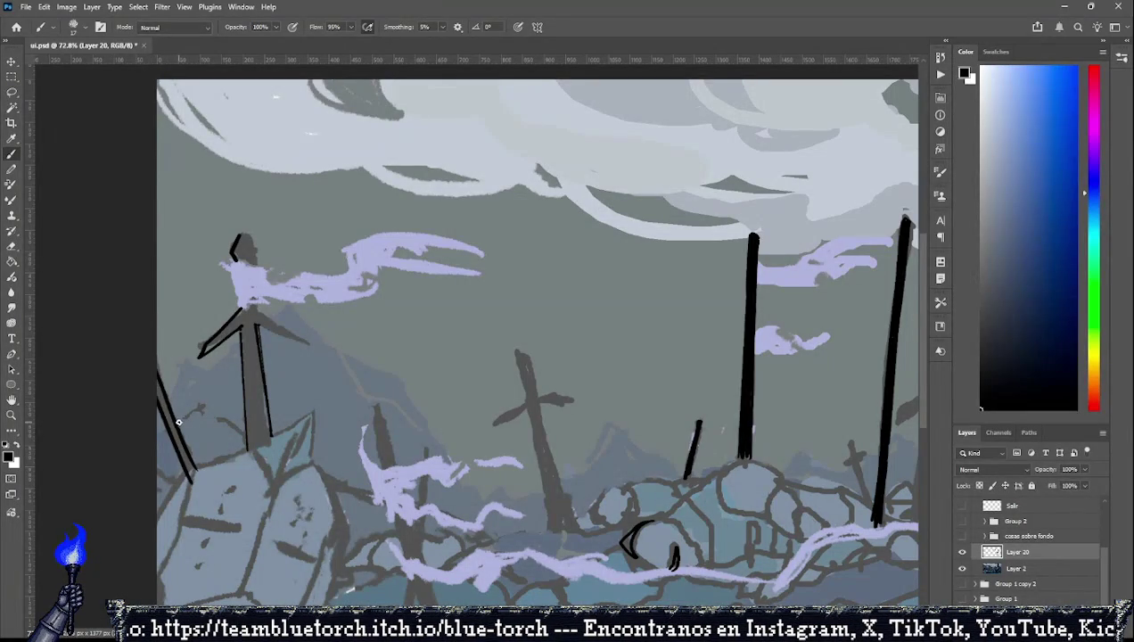
{"action": "mouse_move", "coordinate": [179, 421]}
{"action": "left_mouse_down"}
{"action": "mouse_move", "coordinate": [202, 406]}
{"action": "mouse_move", "coordinate": [157, 435]}
{"action": "left_mouse_up"}
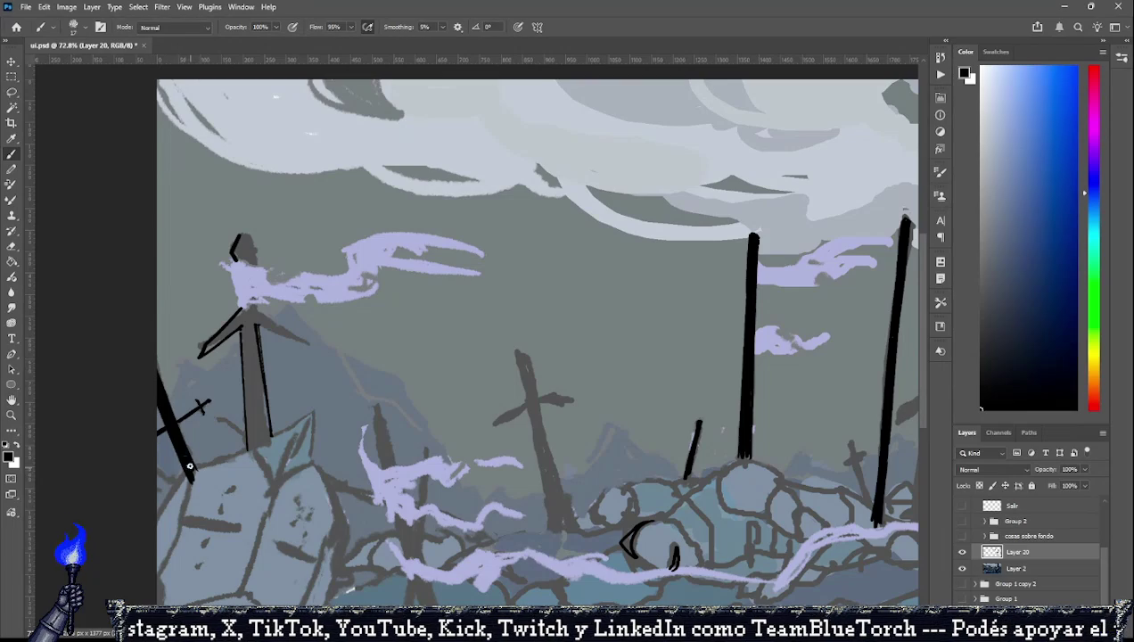
{"action": "key", "text": "ctrl+z"}
{"action": "key", "text": "ctrl+z"}
{"action": "key", "text": "ctrl+z"}
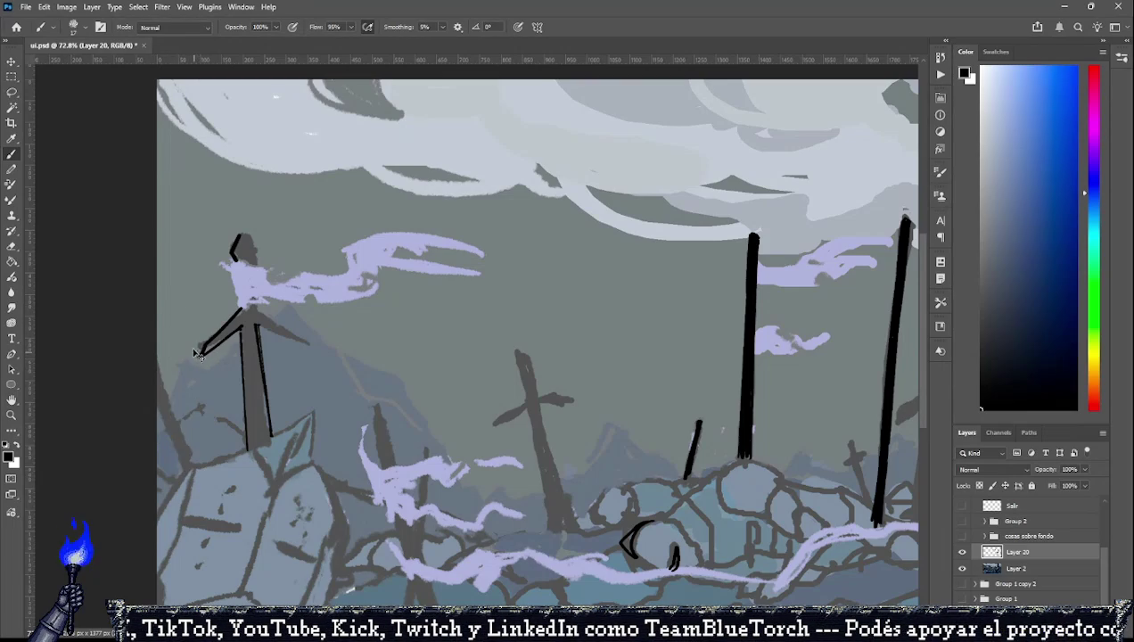
{"action": "key", "text": "ctrl+shift+z"}
{"action": "key", "text": "ctrl+shift+z"}
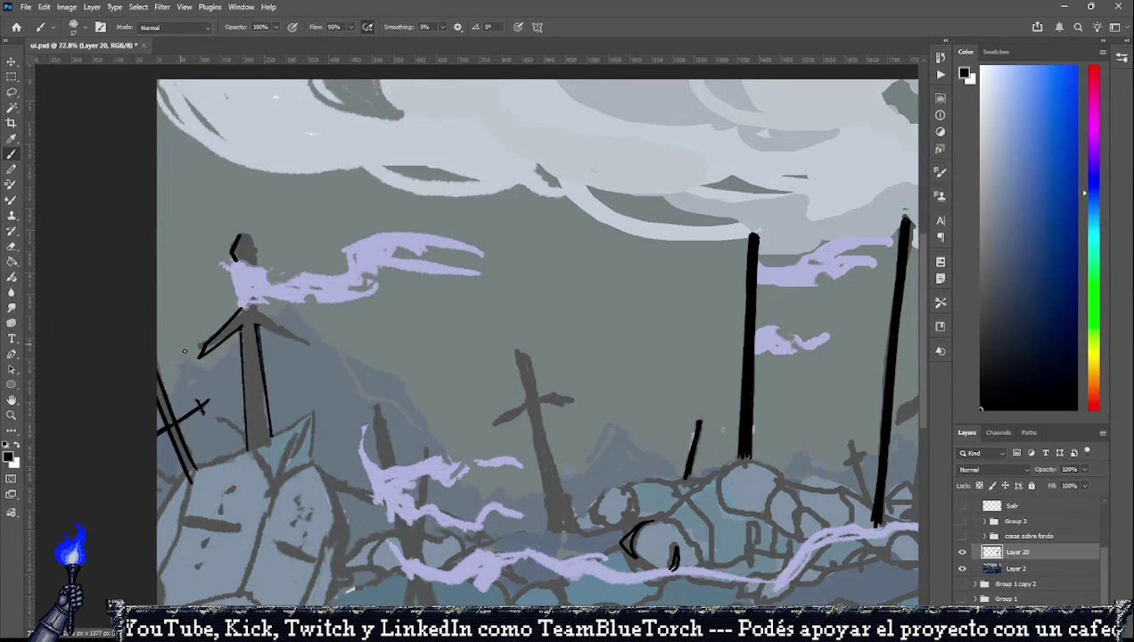
{"action": "key", "text": "ctrl+z"}
{"action": "key", "text": "ctrl+shift+z"}
{"action": "key", "text": "ctrl+shift+z"}
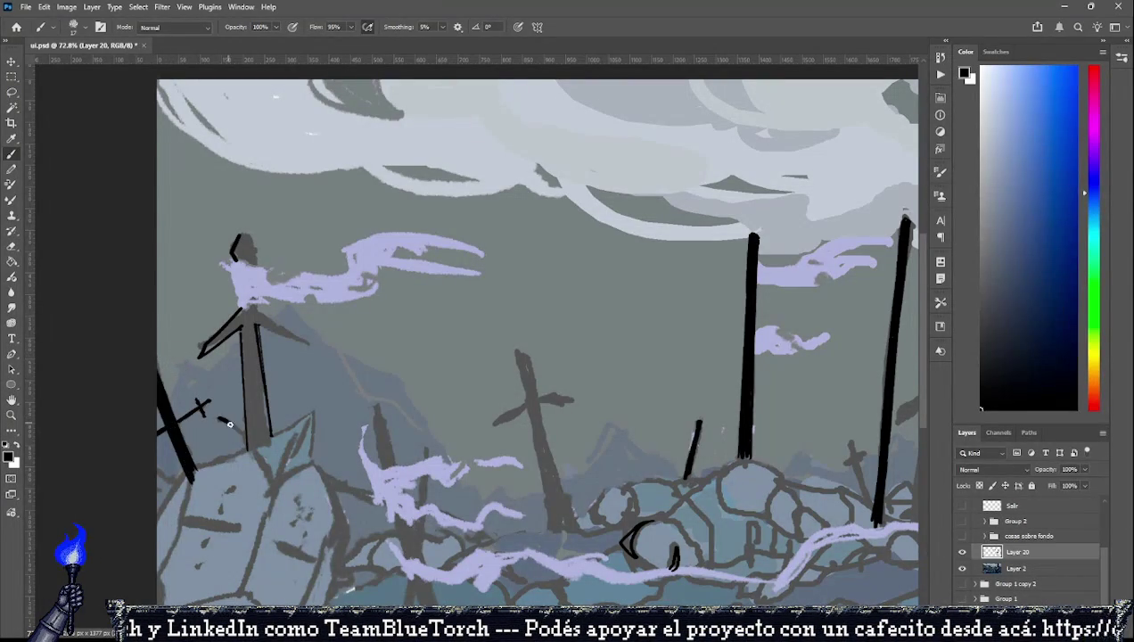
Compare with Layer 20 hidden, then try and undo extra short strokes at the left edge.
{"action": "left_click", "coordinate": [962, 552]}
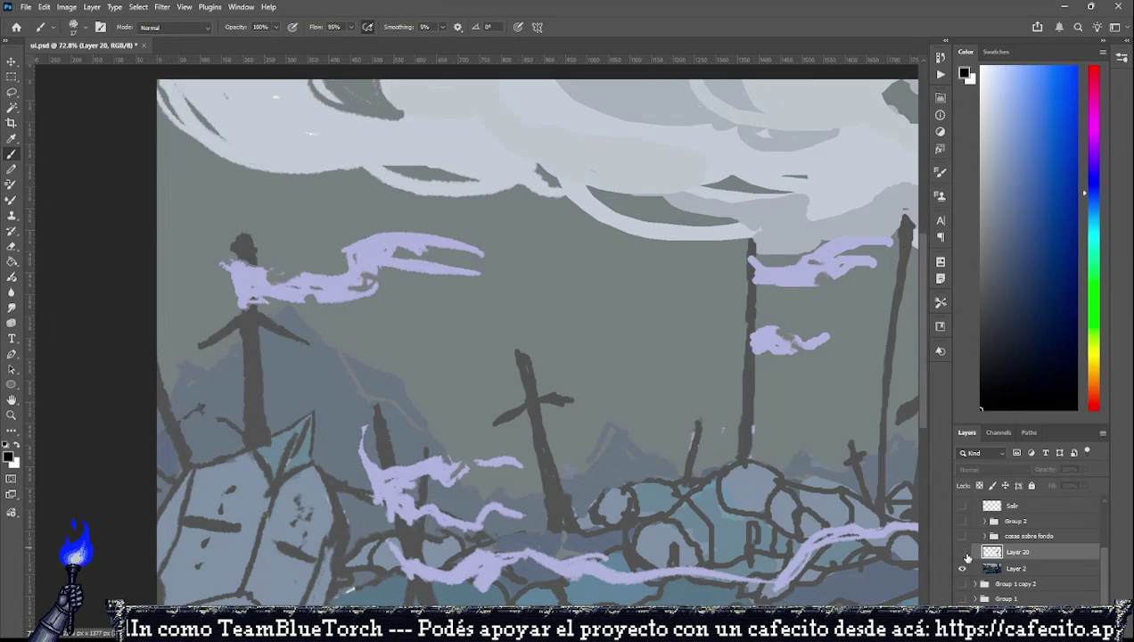
{"action": "left_click", "coordinate": [963, 553]}
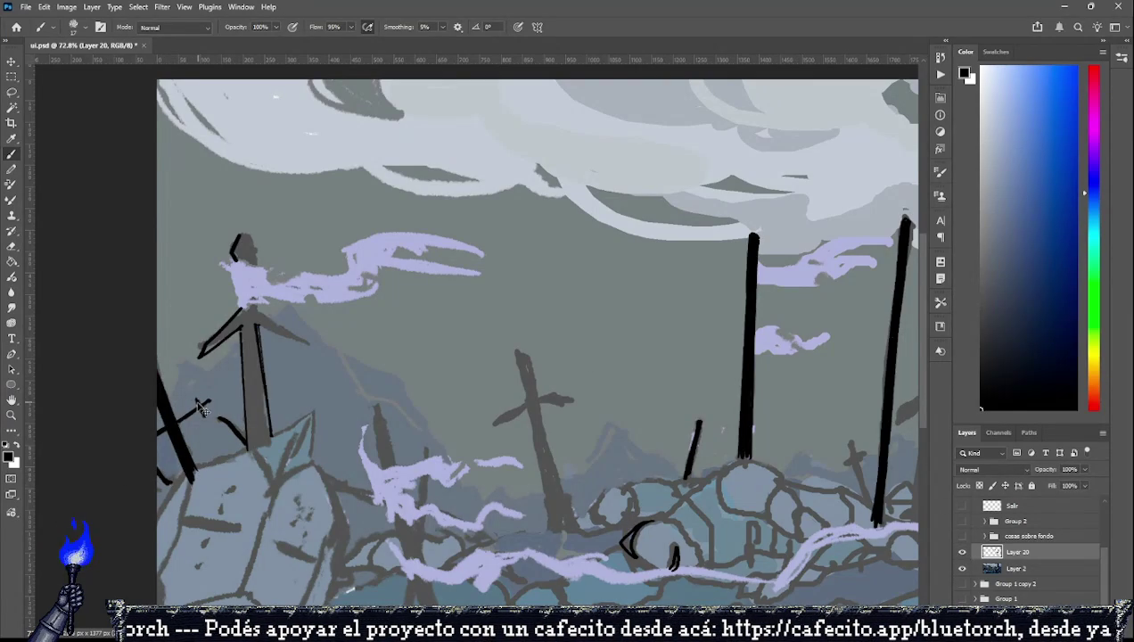
{"action": "left_click_drag", "start_coordinate": [196, 401], "coordinate": [205, 412]}
{"action": "key", "text": "ctrl+z"}
{"action": "key", "text": "ctrl+z"}
{"action": "key", "text": "ctrl+z"}
{"action": "key", "text": "ctrl+z"}
{"action": "key", "text": "ctrl+z"}
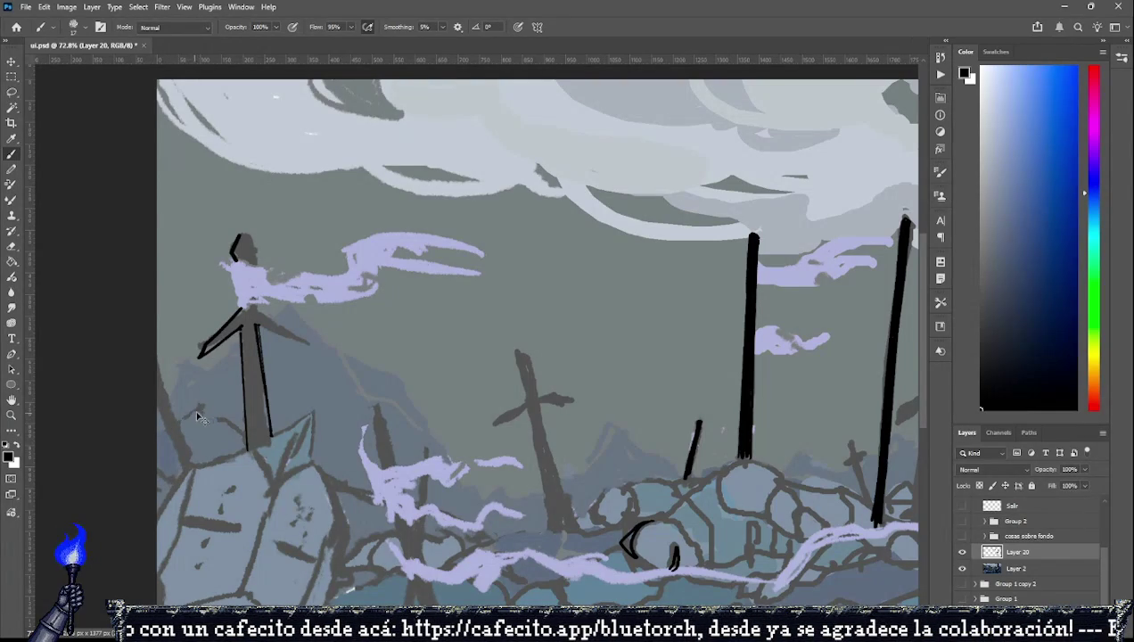
{"action": "left_click_drag", "start_coordinate": [157, 436], "coordinate": [197, 409]}
{"action": "key", "text": "ctrl+z"}
{"action": "key", "text": "ctrl+z"}
{"action": "key", "text": "ctrl+z"}
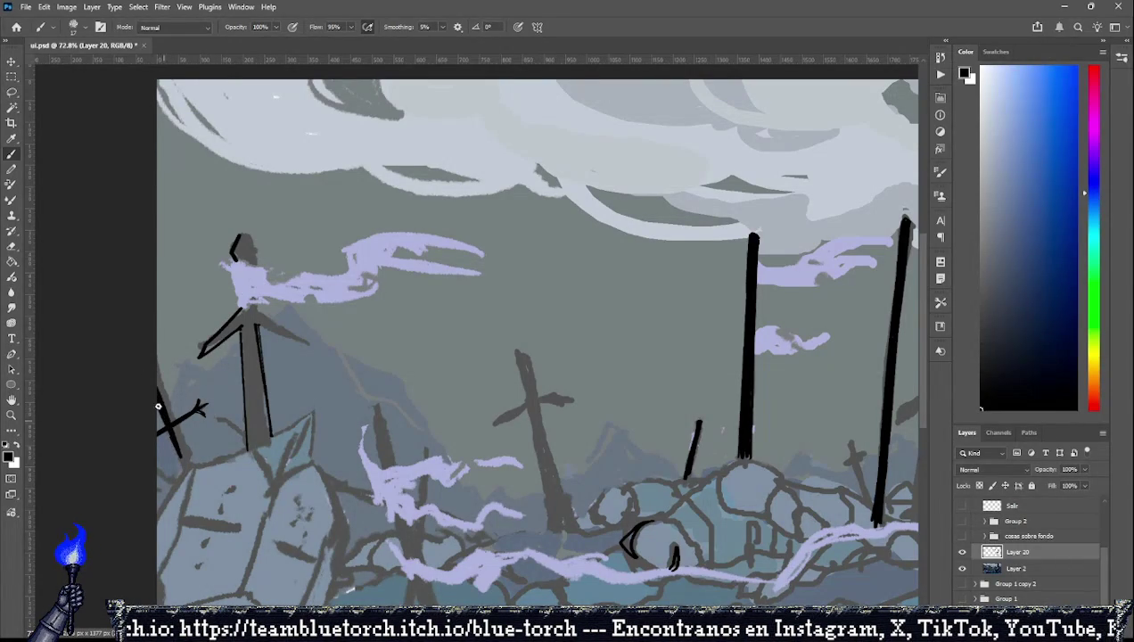
Check the linework and draw a long black line down the middle cross post.
{"action": "mouse_move", "coordinate": [159, 393]}
{"action": "left_mouse_down"}
{"action": "mouse_move", "coordinate": [184, 461]}
{"action": "mouse_move", "coordinate": [158, 403]}
{"action": "left_mouse_up"}
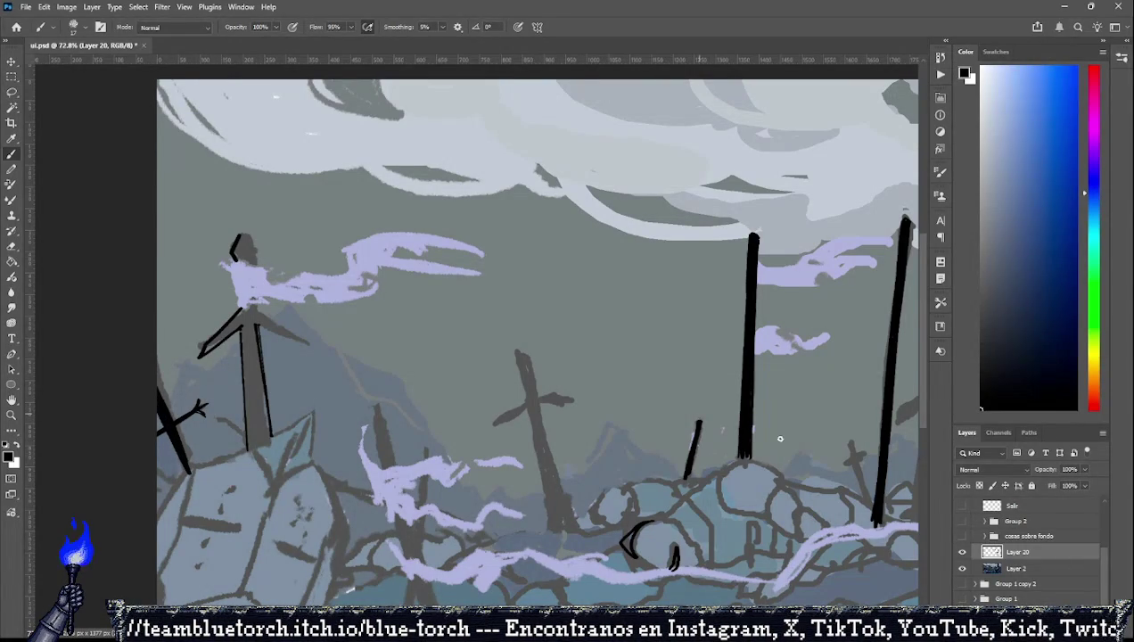
{"action": "left_click", "coordinate": [962, 568]}
{"action": "left_click", "coordinate": [961, 567]}
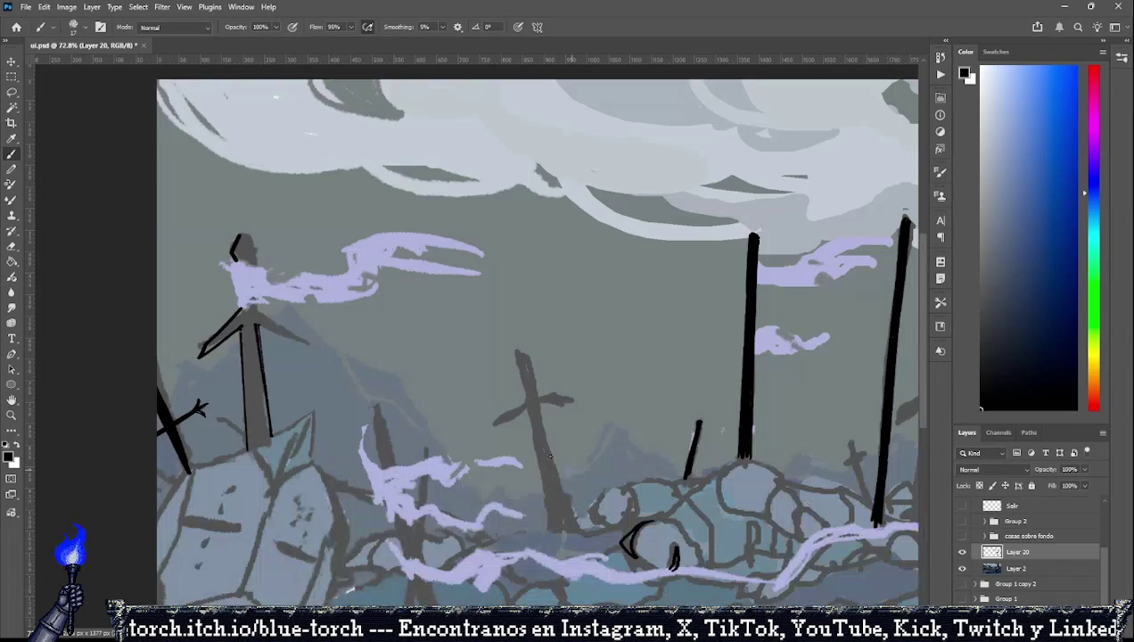
{"action": "left_click_drag", "start_coordinate": [515, 346], "coordinate": [526, 381]}
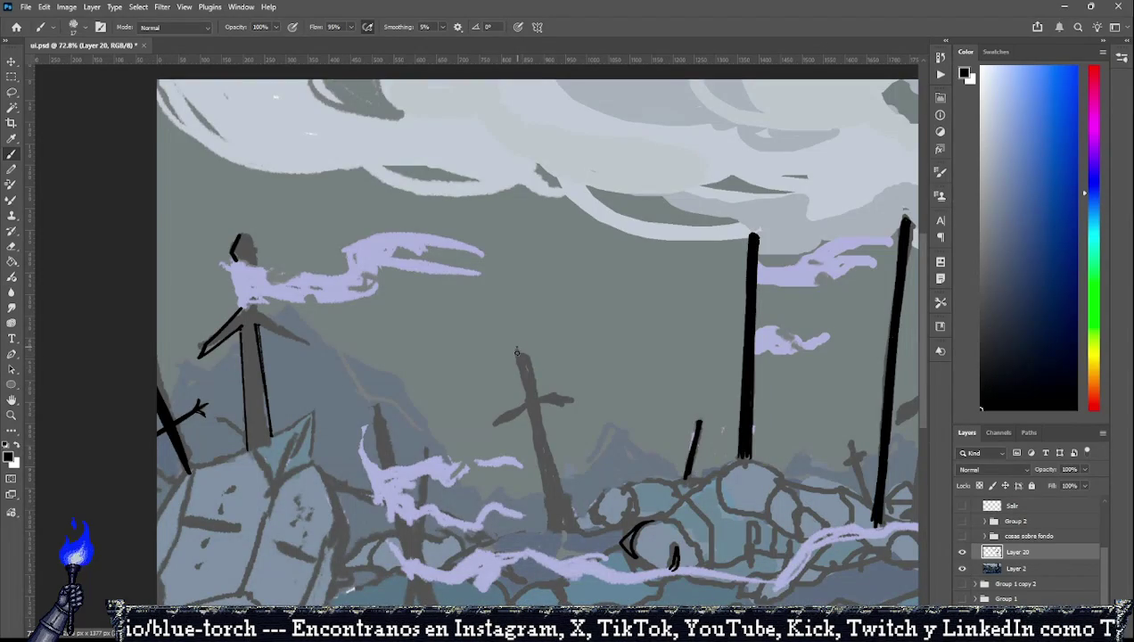
{"action": "key", "text": "ctrl+z"}
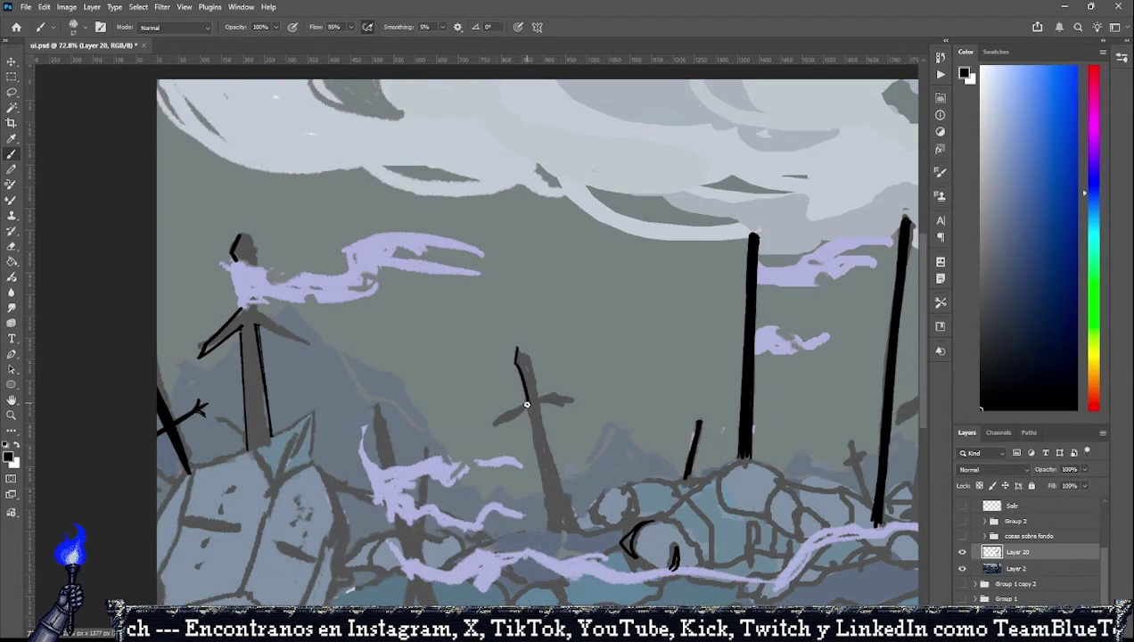
{"action": "left_click_drag", "start_coordinate": [516, 347], "coordinate": [561, 511]}
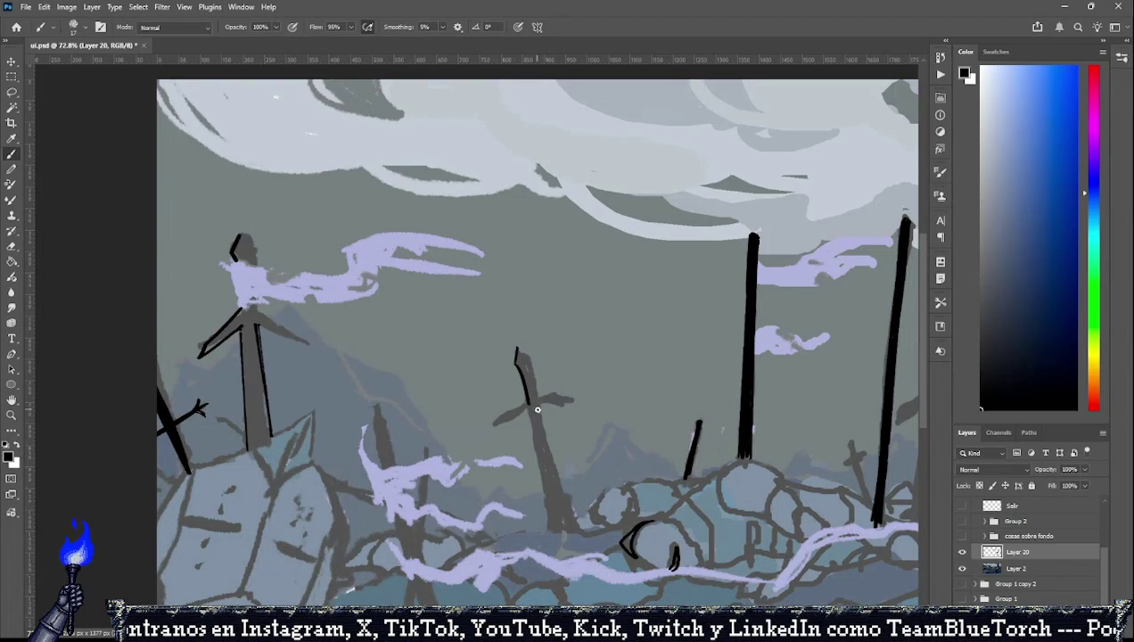
{"action": "key", "text": "ctrl+z"}
{"action": "left_click_drag", "start_coordinate": [524, 399], "coordinate": [554, 542]}
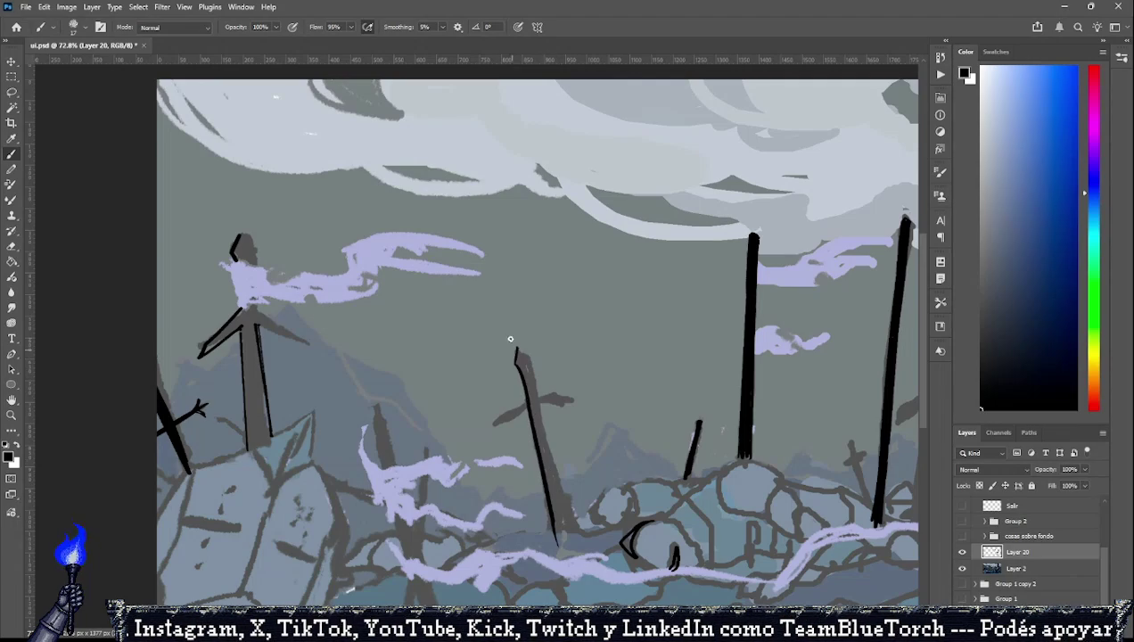
Outline and fill the cross's left crossbar black, erasing its lower edge clean.
{"action": "left_click_drag", "start_coordinate": [524, 408], "coordinate": [505, 417]}
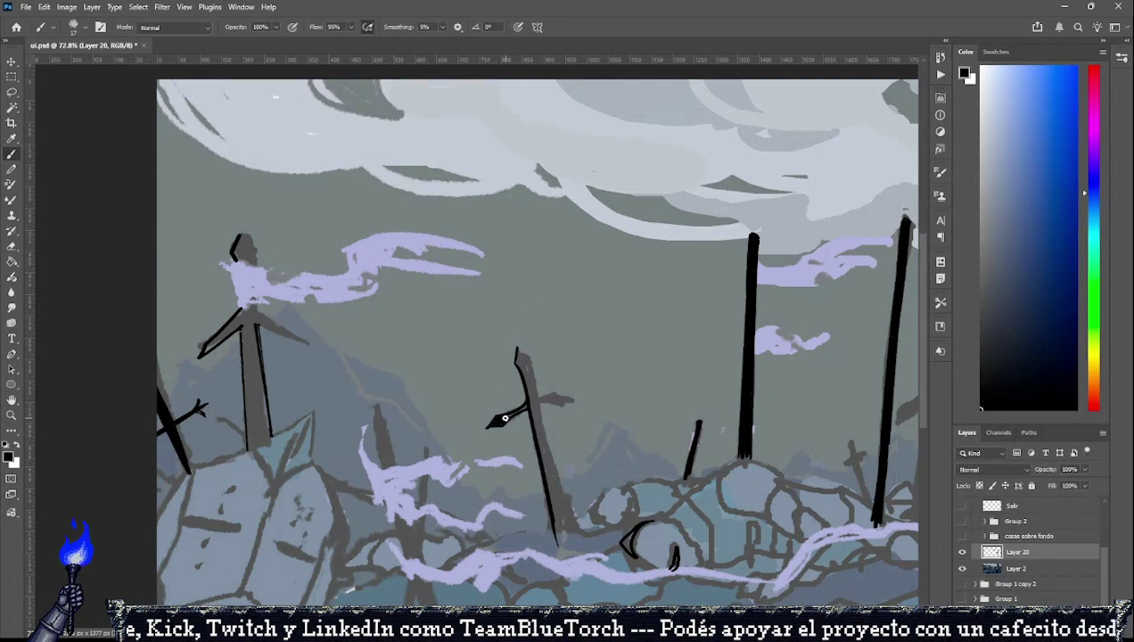
{"action": "left_click_drag", "start_coordinate": [506, 417], "coordinate": [532, 405]}
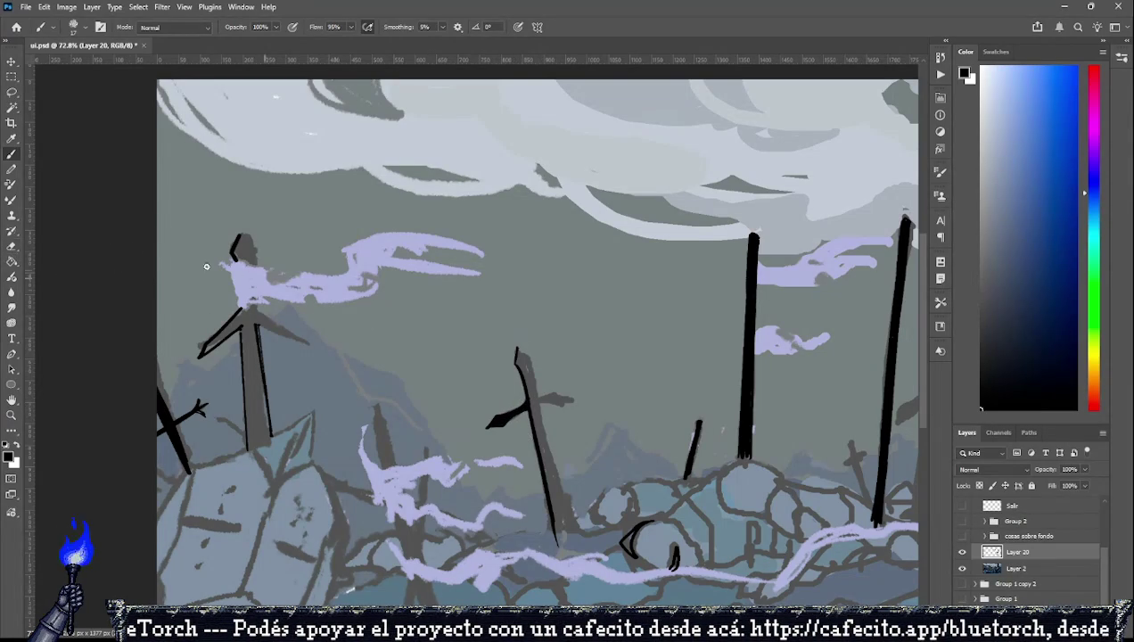
{"action": "left_click", "coordinate": [12, 246]}
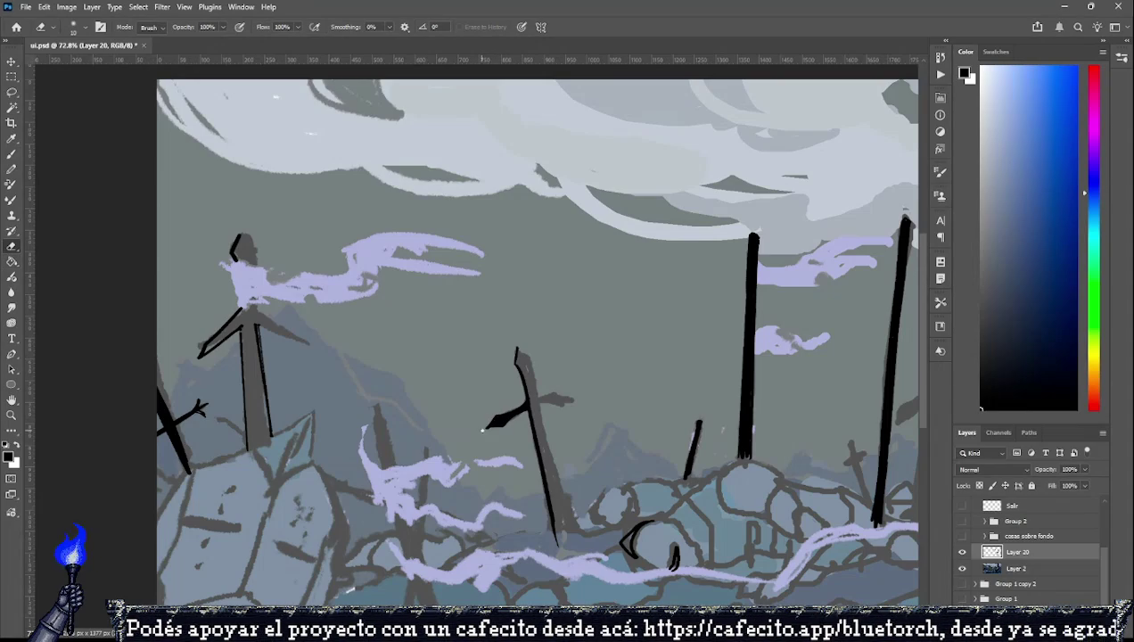
{"action": "left_click_drag", "start_coordinate": [485, 429], "coordinate": [512, 411]}
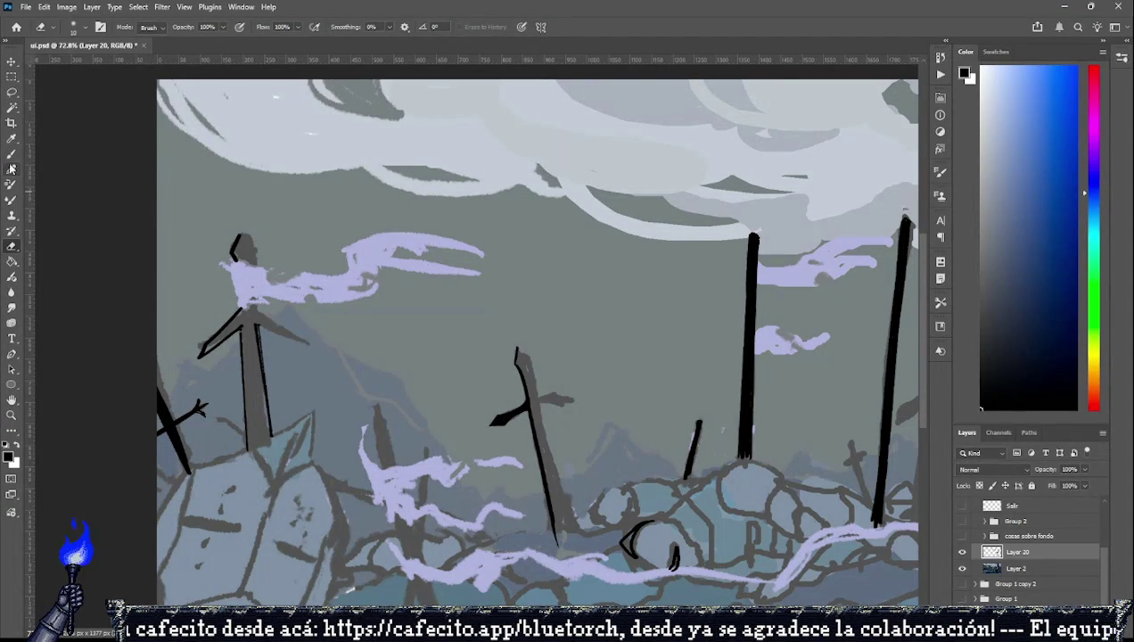
{"action": "key", "text": "b"}
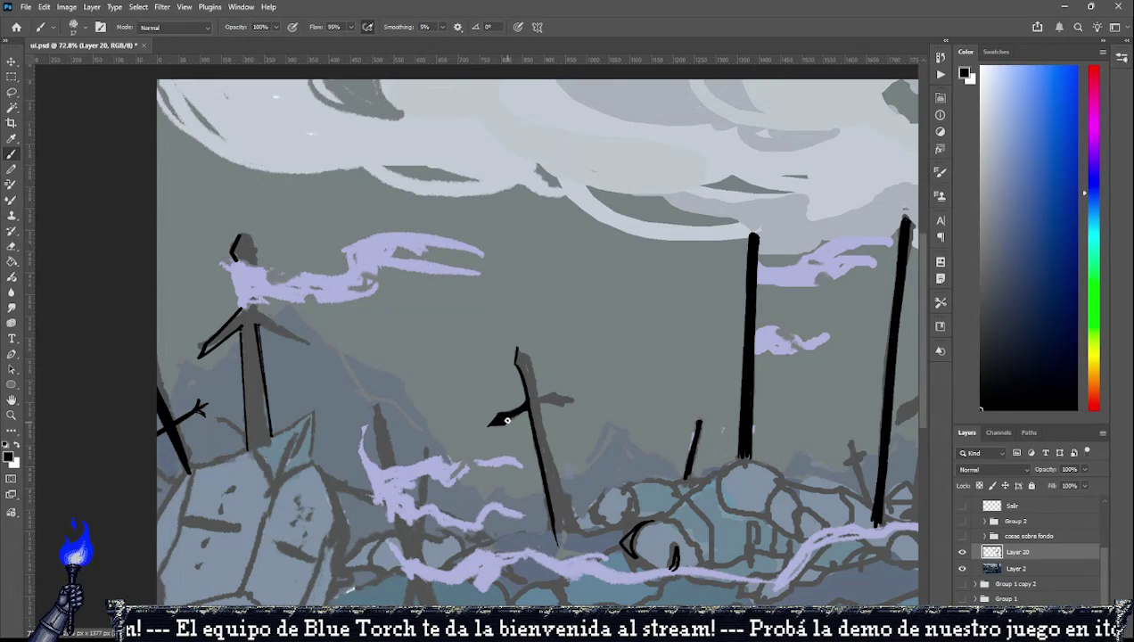
Thicken the middle sword's outline and extend it upward along its left edge.
{"action": "left_click_drag", "start_coordinate": [500, 419], "coordinate": [527, 403]}
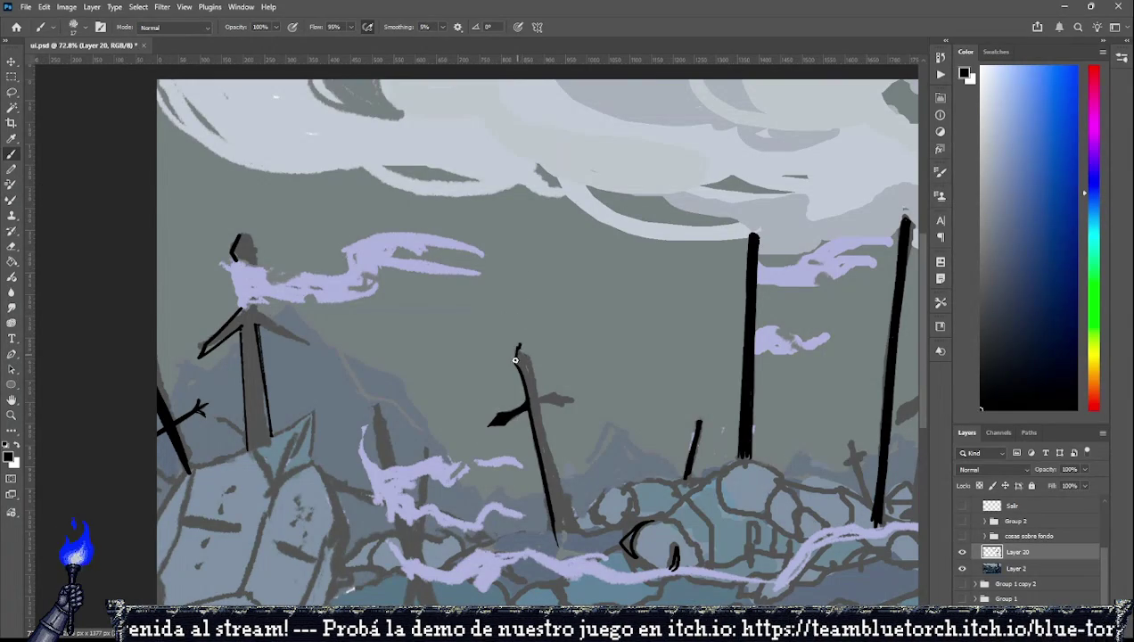
{"action": "left_click_drag", "start_coordinate": [518, 340], "coordinate": [517, 353]}
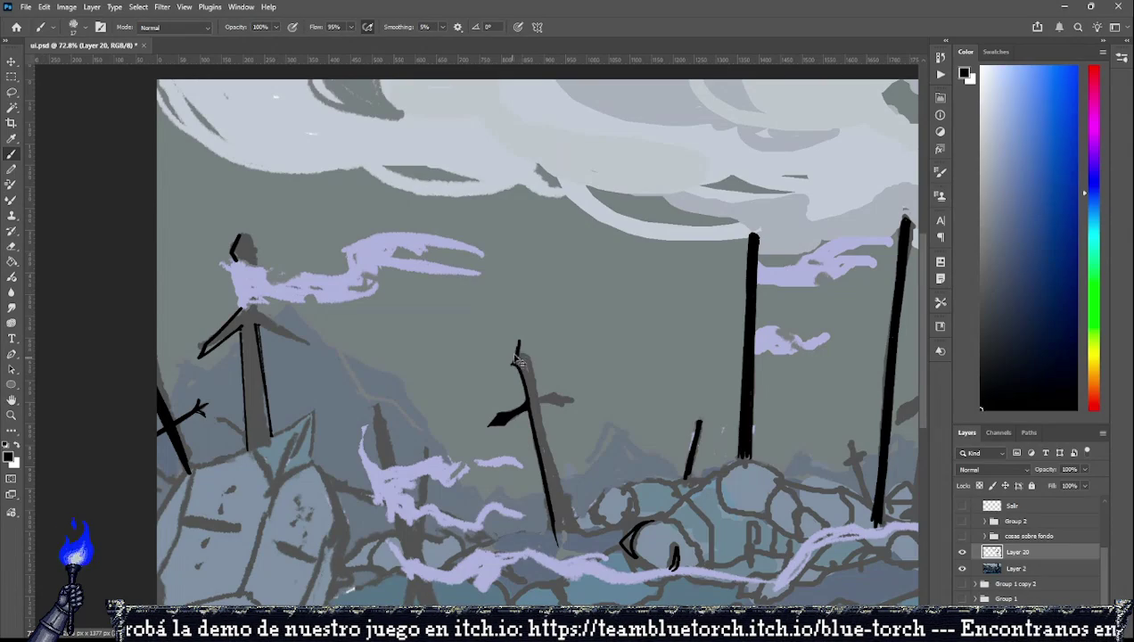
{"action": "left_click_drag", "start_coordinate": [511, 363], "coordinate": [524, 392]}
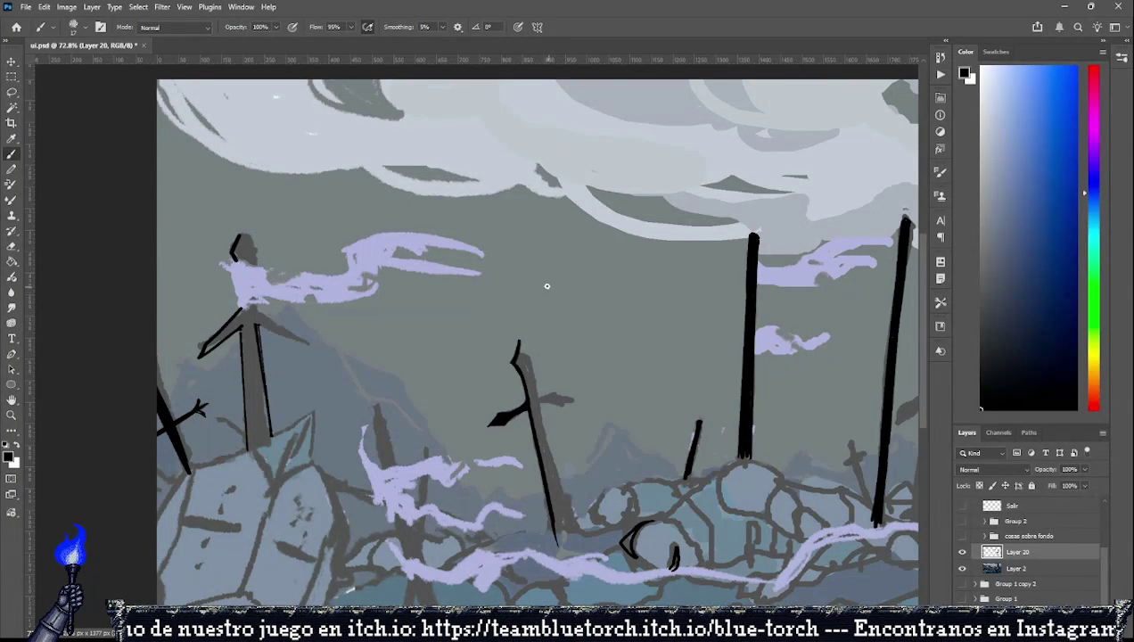
{"action": "left_click", "coordinate": [11, 107]}
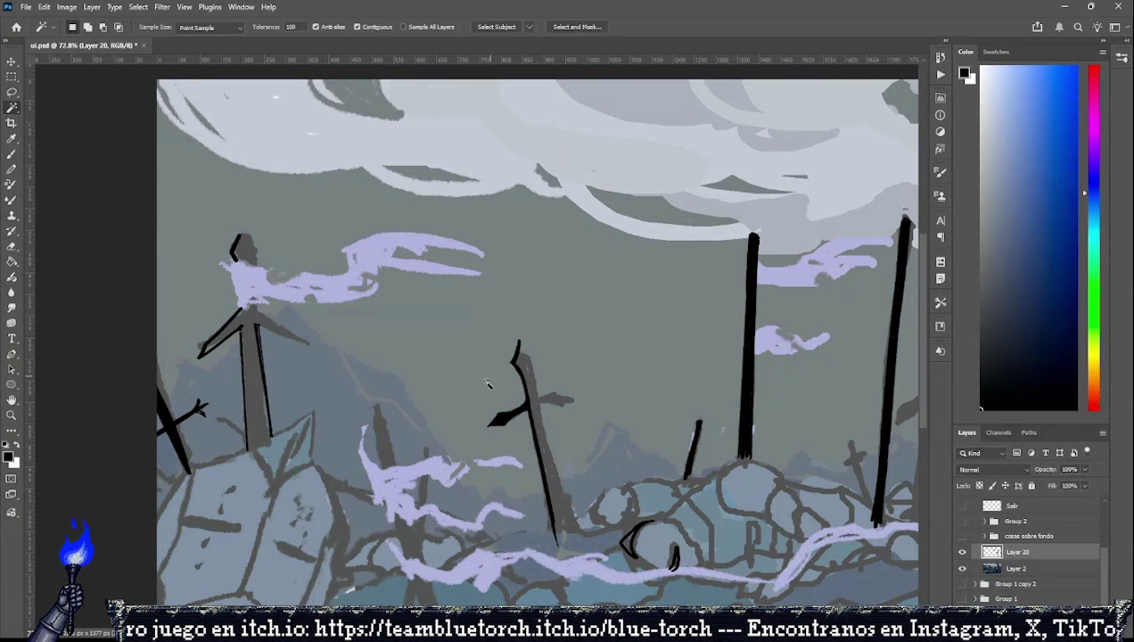
Lasso half the middle sword, copy it to a new layer, then flip, rotate and position it.
{"action": "left_click", "coordinate": [11, 92]}
{"action": "mouse_move", "coordinate": [460, 341]}
{"action": "left_mouse_down"}
{"action": "mouse_move", "coordinate": [515, 541]}
{"action": "mouse_move", "coordinate": [455, 352]}
{"action": "left_mouse_up"}
{"action": "key", "text": "ctrl+j"}
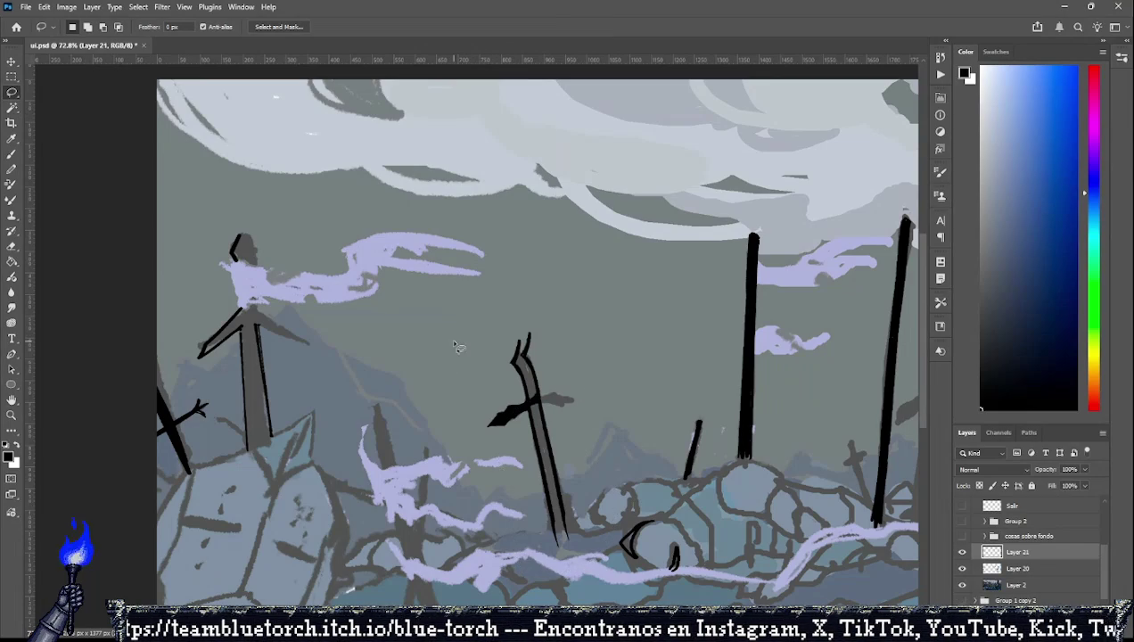
{"action": "key", "text": "ctrl+t"}
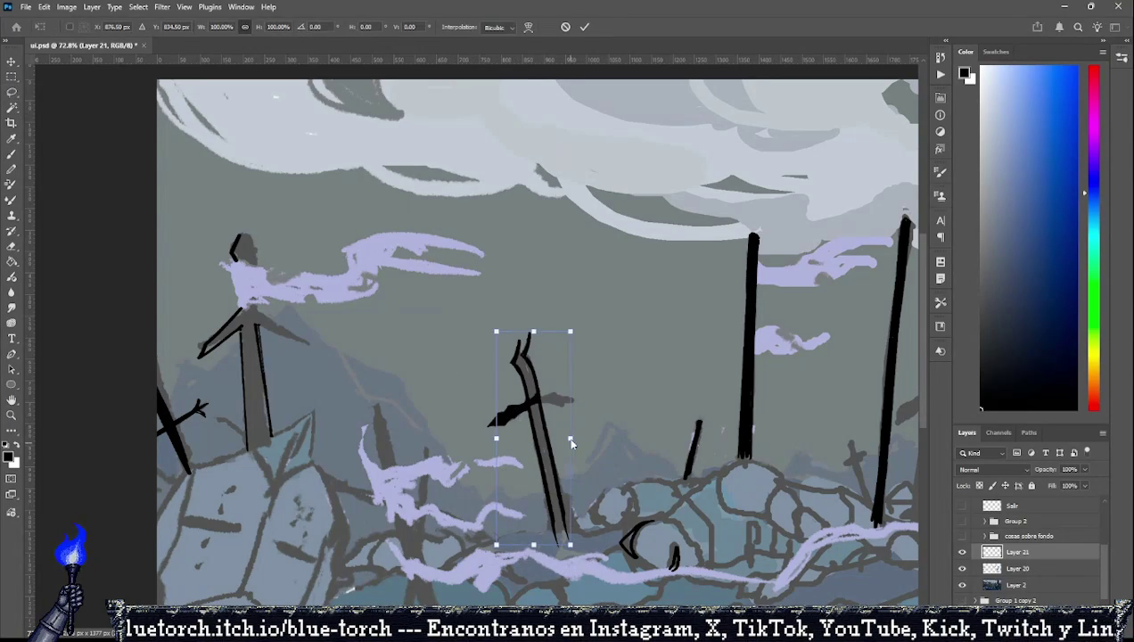
{"action": "mouse_move", "coordinate": [488, 436]}
{"action": "left_mouse_down"}
{"action": "mouse_move", "coordinate": [604, 330]}
{"action": "mouse_move", "coordinate": [490, 379]}
{"action": "mouse_move", "coordinate": [611, 398]}
{"action": "left_mouse_up"}
{"action": "mouse_move", "coordinate": [565, 412]}
{"action": "left_mouse_down"}
{"action": "mouse_move", "coordinate": [633, 396]}
{"action": "mouse_move", "coordinate": [636, 417]}
{"action": "left_mouse_up"}
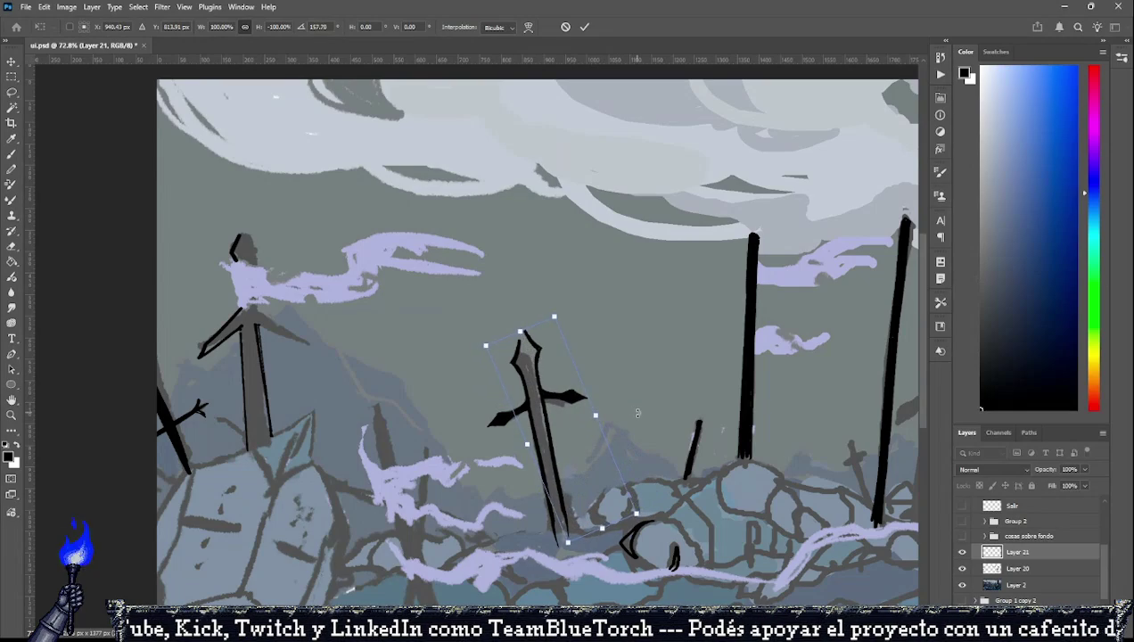
{"action": "left_click_drag", "start_coordinate": [563, 422], "coordinate": [564, 439]}
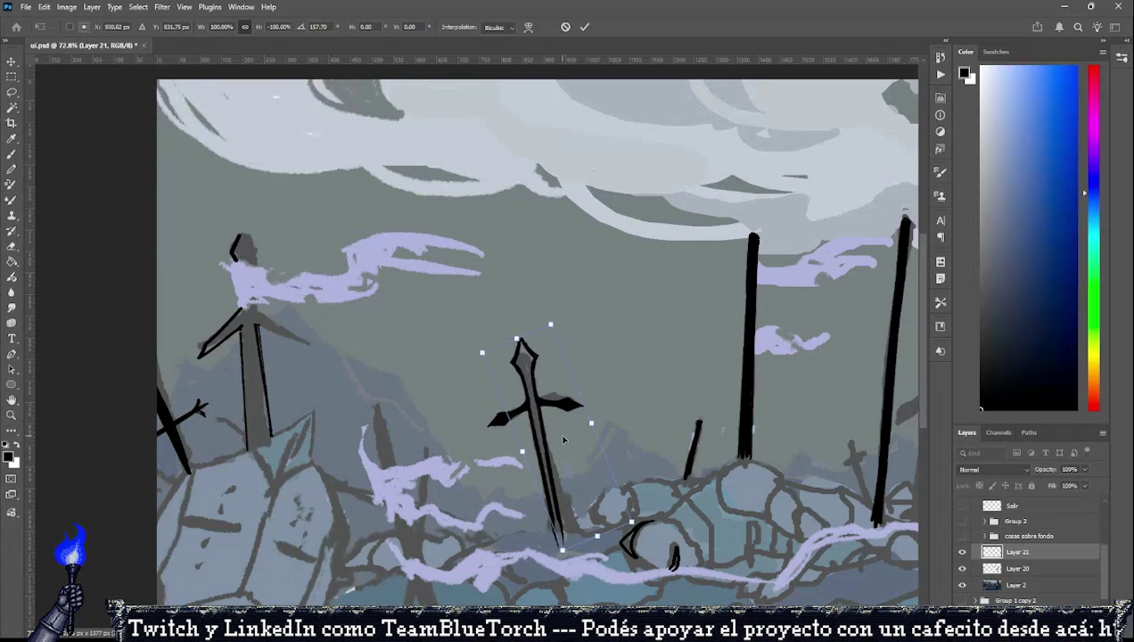
{"action": "left_click_drag", "start_coordinate": [613, 409], "coordinate": [572, 433]}
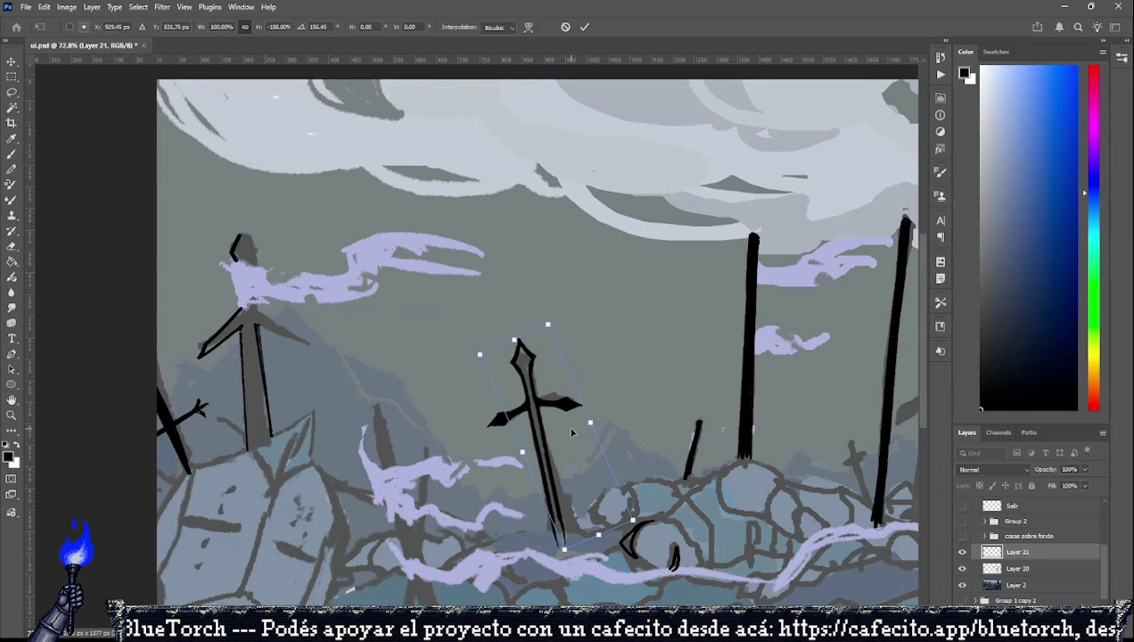
{"action": "left_click", "coordinate": [11, 92]}
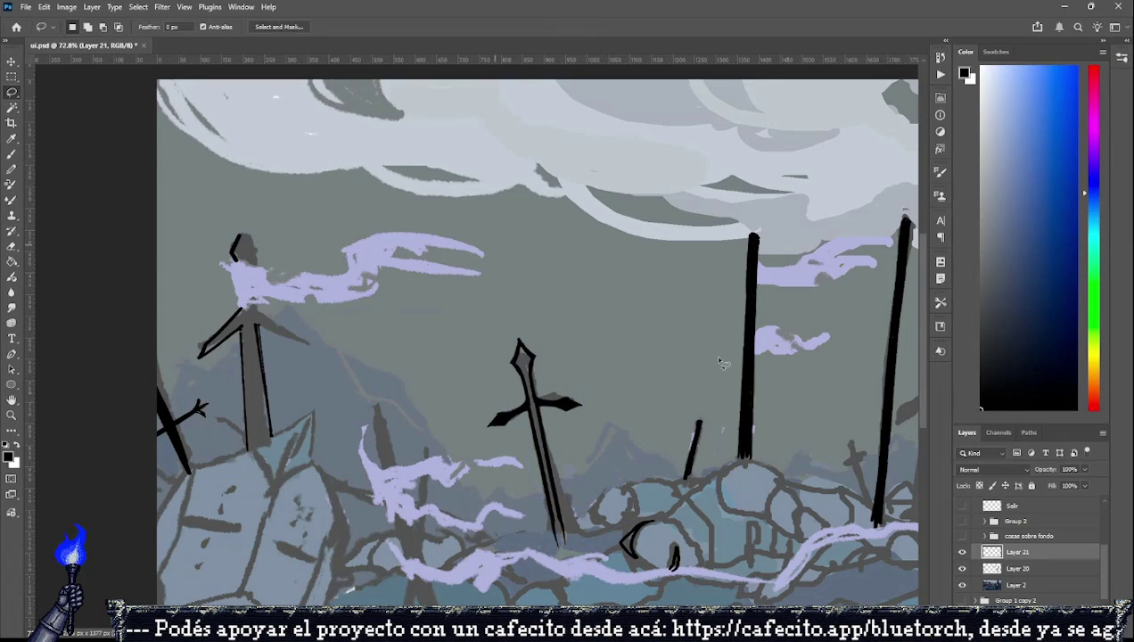
Merge the mirrored half into Layer 20 and paint the middle sword solid black.
{"action": "key", "text": "ctrl+e"}
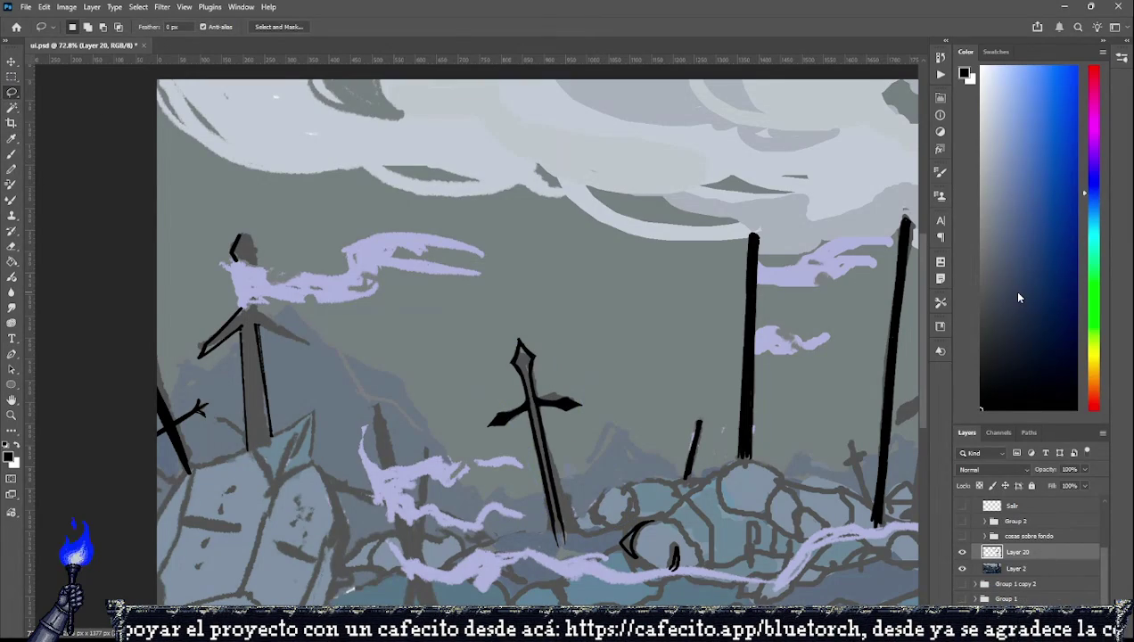
{"action": "left_click", "coordinate": [12, 154]}
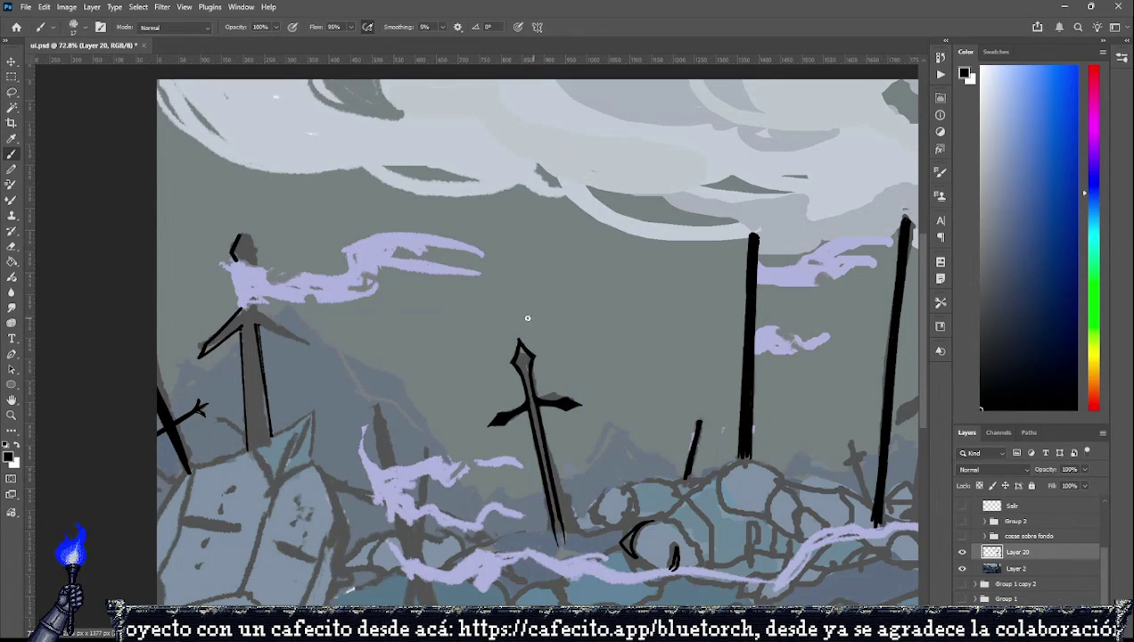
{"action": "mouse_move", "coordinate": [521, 359]}
{"action": "left_mouse_down"}
{"action": "mouse_move", "coordinate": [516, 349]}
{"action": "mouse_move", "coordinate": [529, 359]}
{"action": "mouse_move", "coordinate": [530, 419]}
{"action": "mouse_move", "coordinate": [558, 529]}
{"action": "left_mouse_up"}
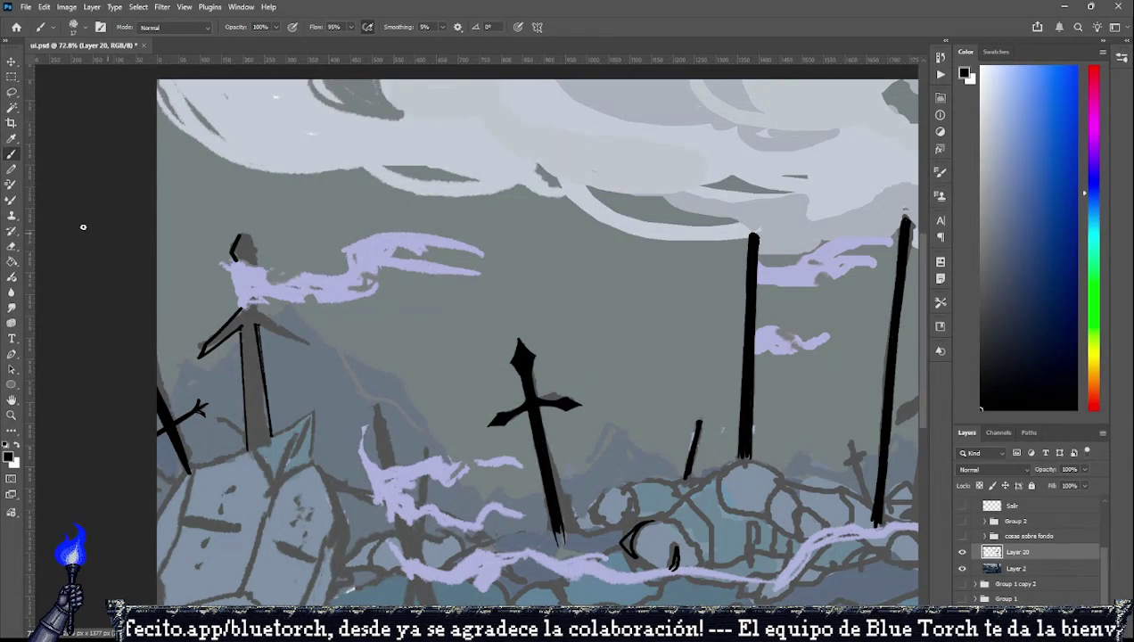
Touch up with the Eraser and brush a black stroke along the left sword's upper edge.
{"action": "left_click", "coordinate": [12, 246]}
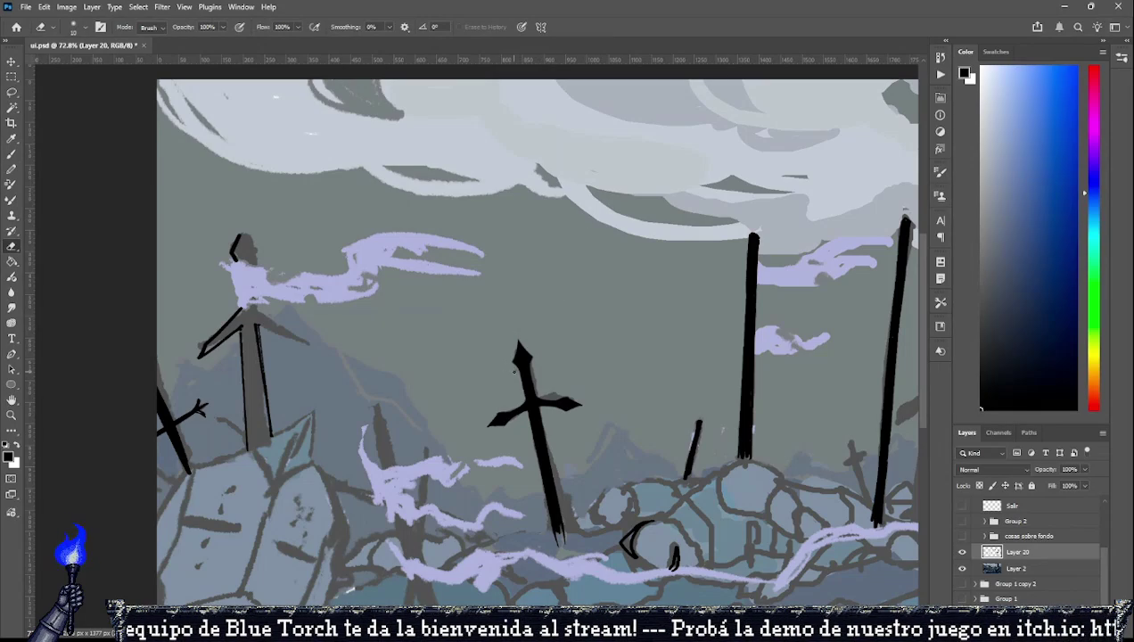
{"action": "left_click", "coordinate": [11, 155]}
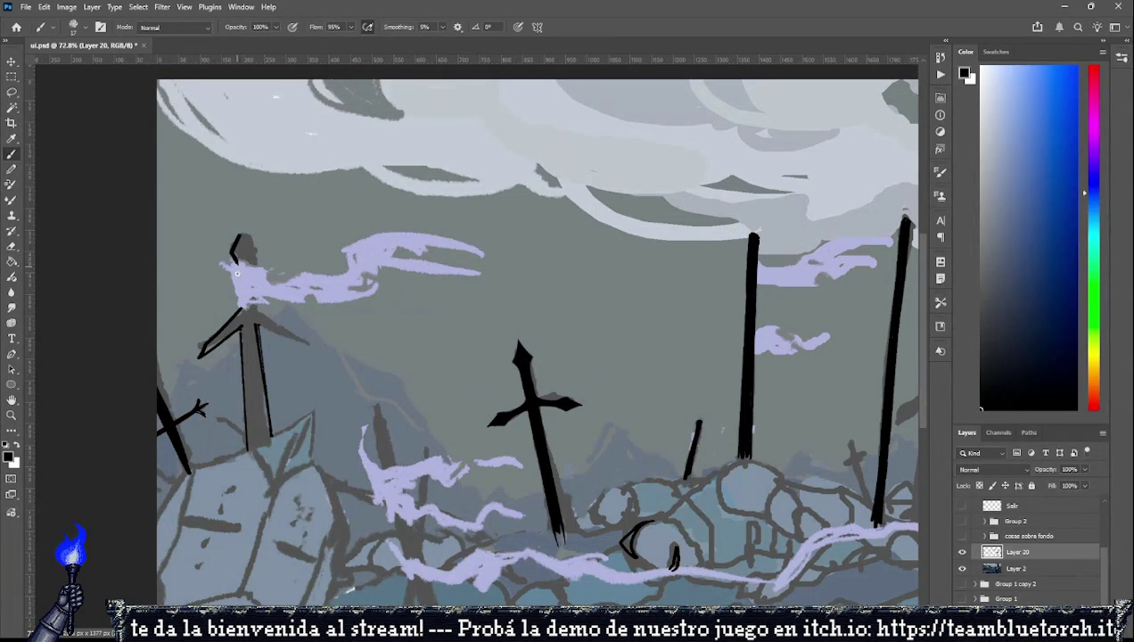
{"action": "left_click_drag", "start_coordinate": [233, 255], "coordinate": [241, 310]}
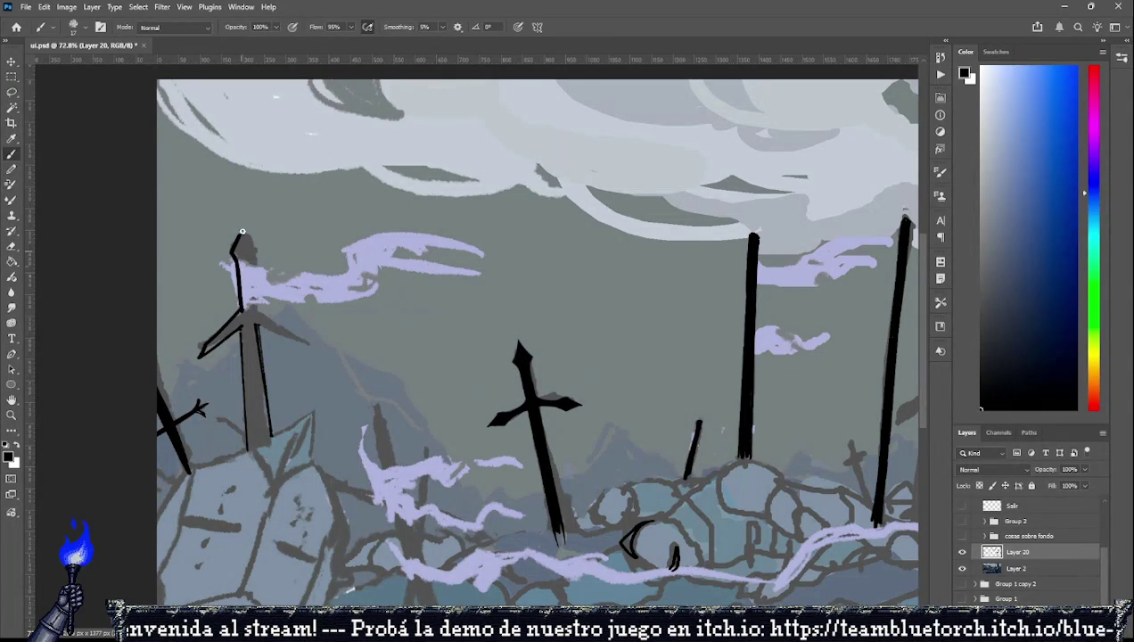
Lasso the left sword's outlined half, copy, mirror and rotate it, then merge into Layer 20.
{"action": "key", "text": "l"}
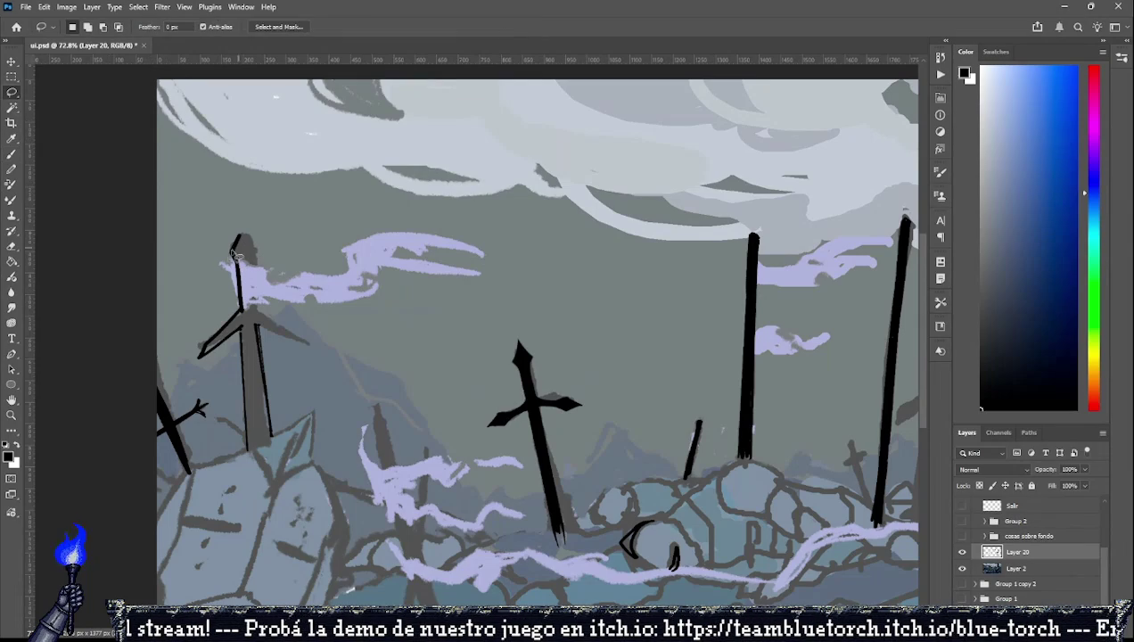
{"action": "mouse_move", "coordinate": [222, 252]}
{"action": "left_mouse_down"}
{"action": "mouse_move", "coordinate": [254, 326]}
{"action": "mouse_move", "coordinate": [214, 241]}
{"action": "left_mouse_up"}
{"action": "key", "text": "ctrl+j"}
{"action": "key", "text": "ctrl+shift+Left"}
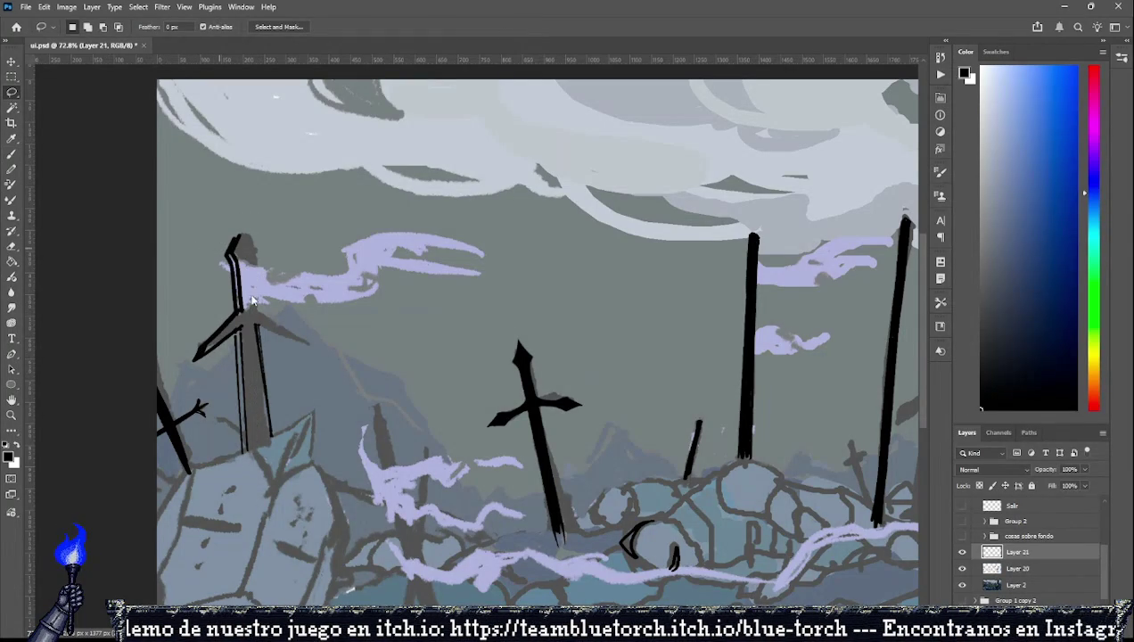
{"action": "key", "text": "ctrl+t"}
{"action": "left_click_drag", "start_coordinate": [190, 344], "coordinate": [293, 341]}
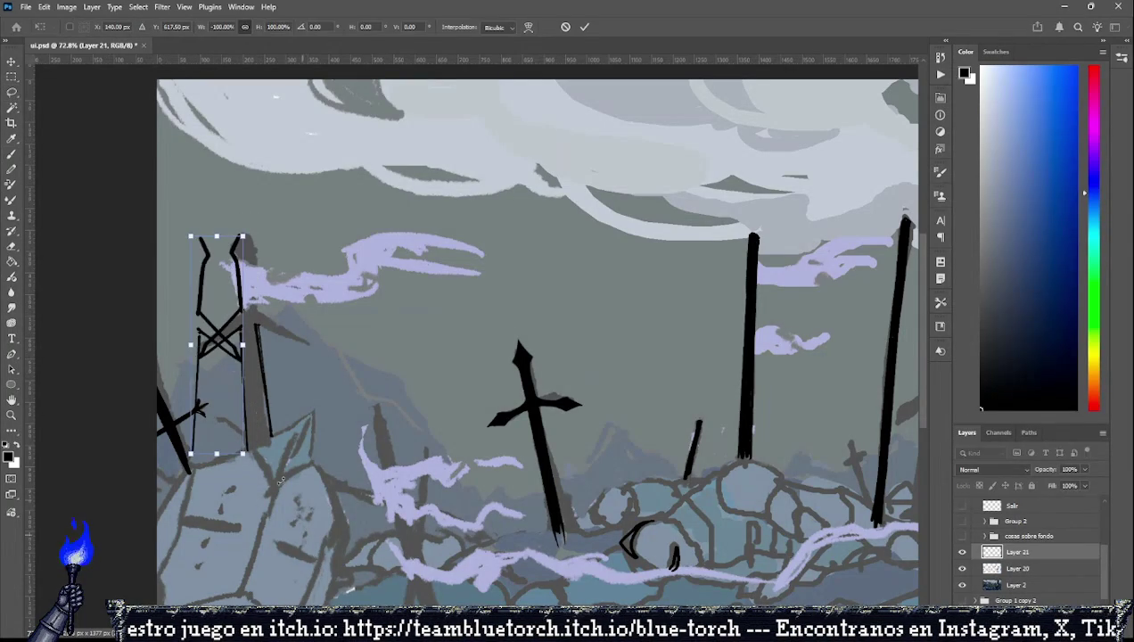
{"action": "left_click_drag", "start_coordinate": [343, 307], "coordinate": [259, 325]}
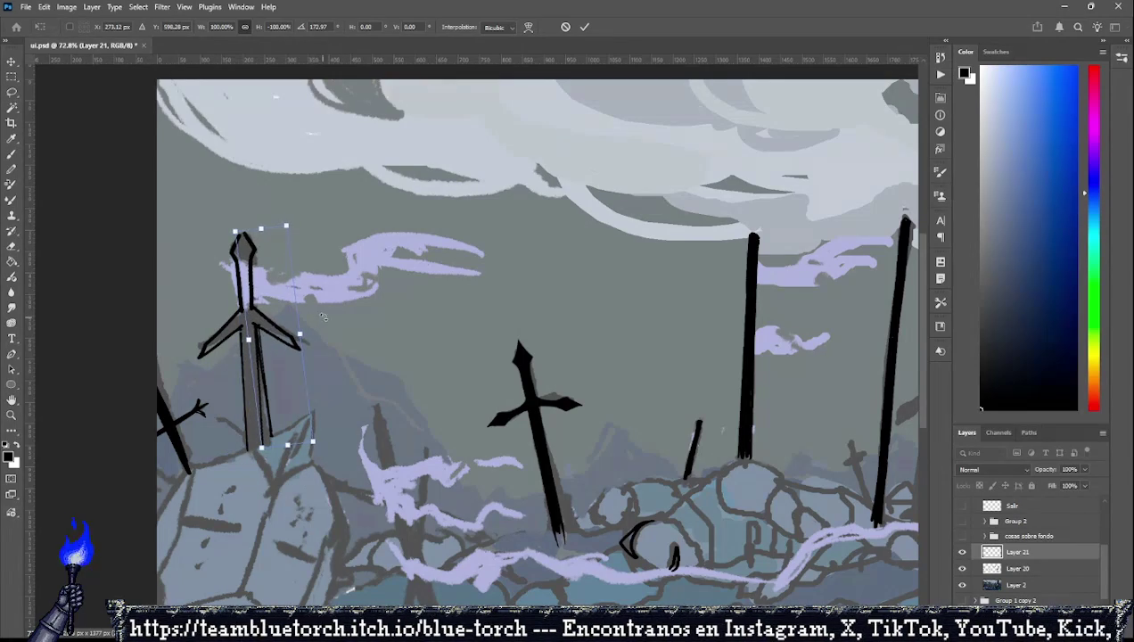
{"action": "left_click_drag", "start_coordinate": [319, 313], "coordinate": [273, 323]}
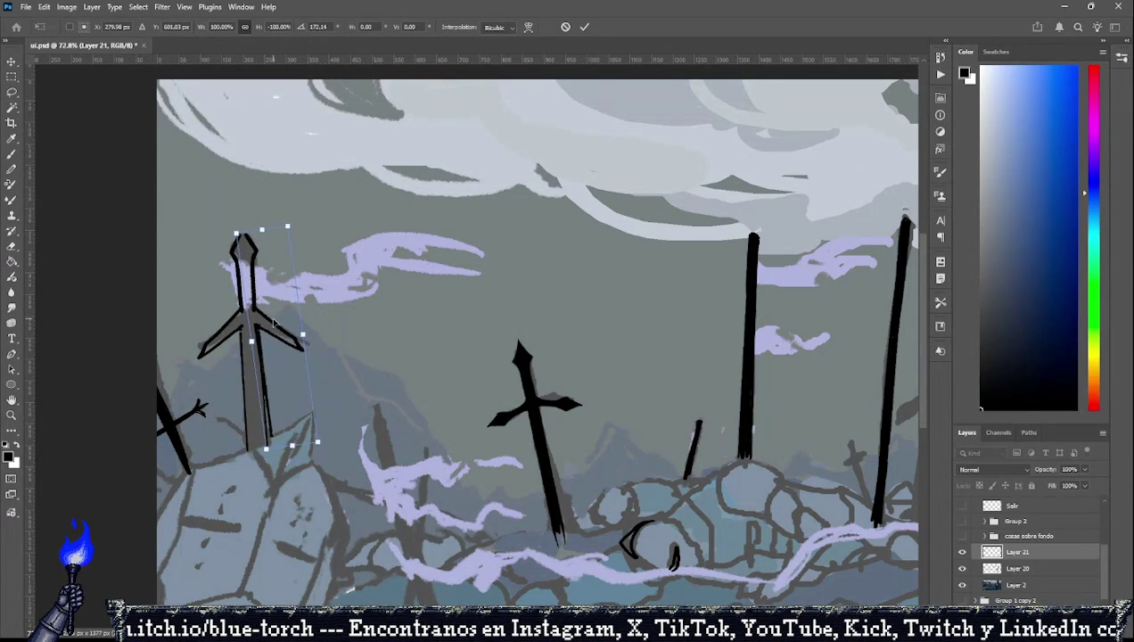
{"action": "key", "text": "Return"}
{"action": "key", "text": "l"}
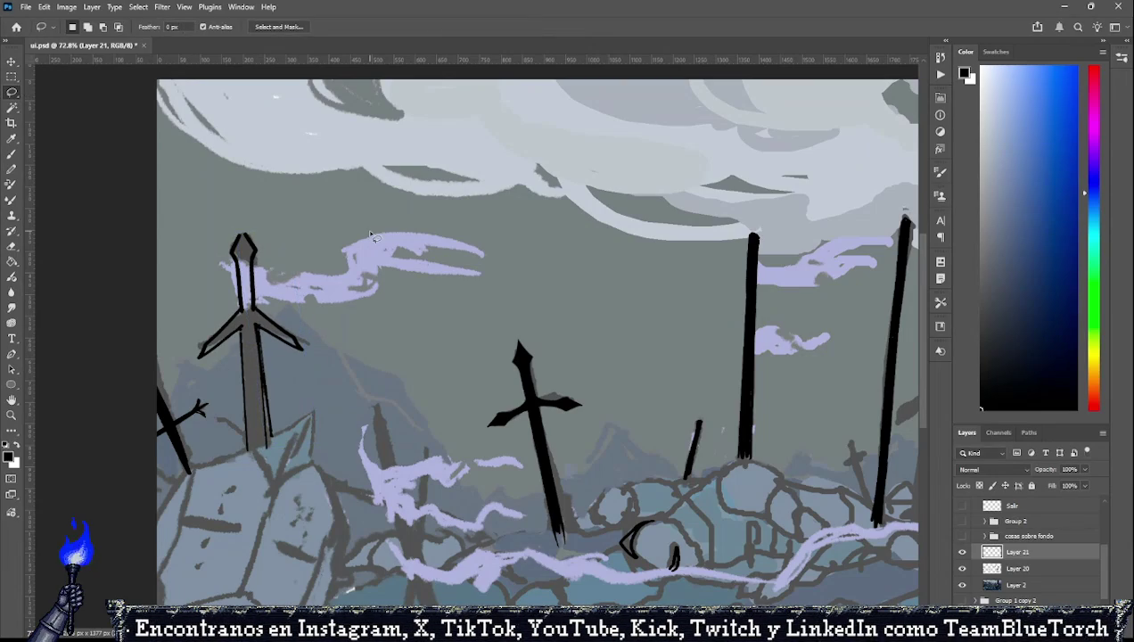
{"action": "key", "text": "ctrl+e"}
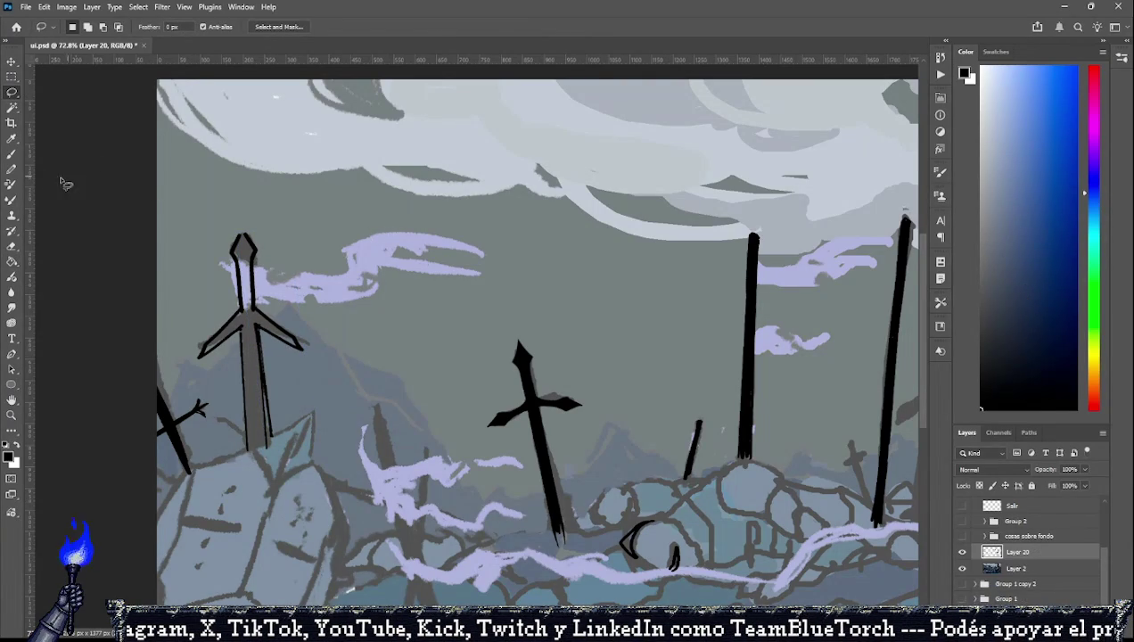
With the background hidden, darken the left sword's blade line and erase a faint grey stroke beside it.
{"action": "left_click", "coordinate": [12, 154]}
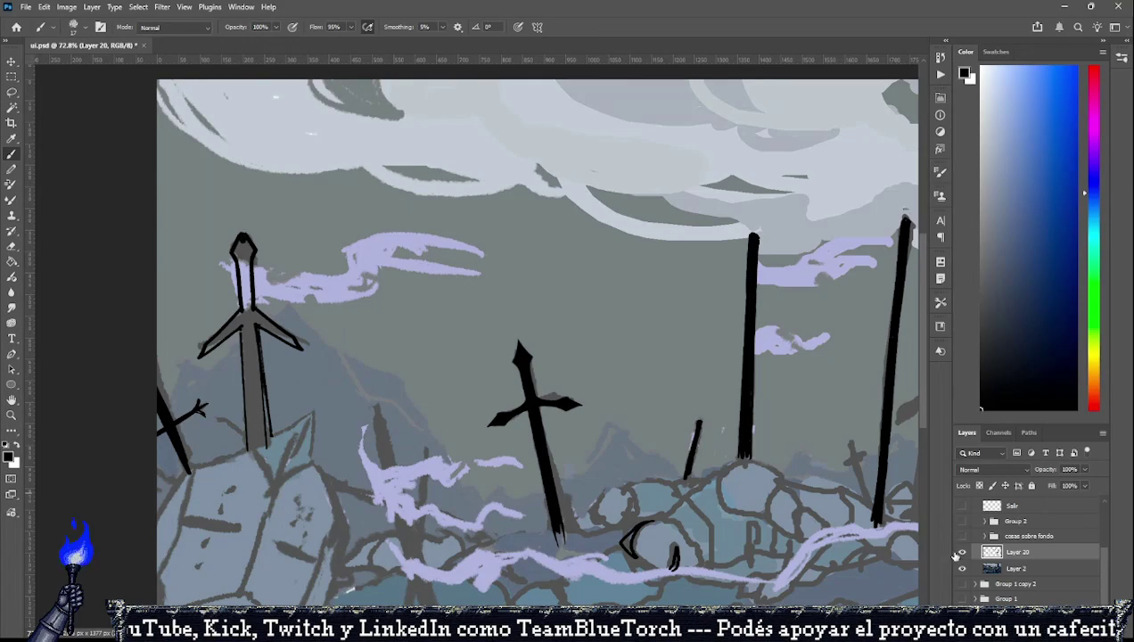
{"action": "left_click", "coordinate": [962, 568]}
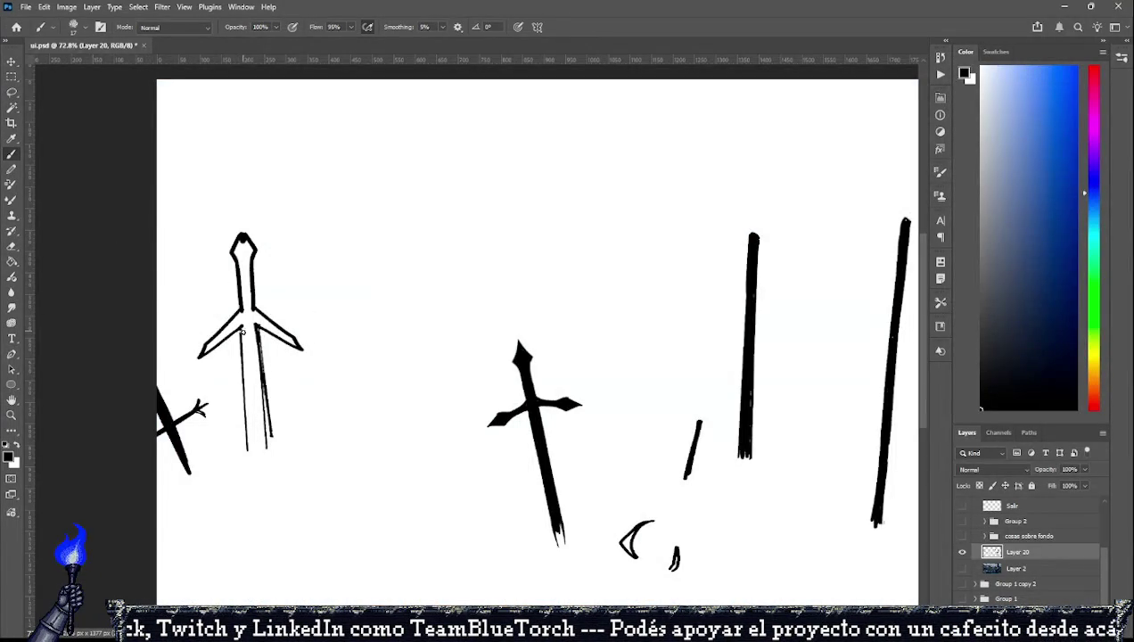
{"action": "left_click_drag", "start_coordinate": [240, 323], "coordinate": [242, 346]}
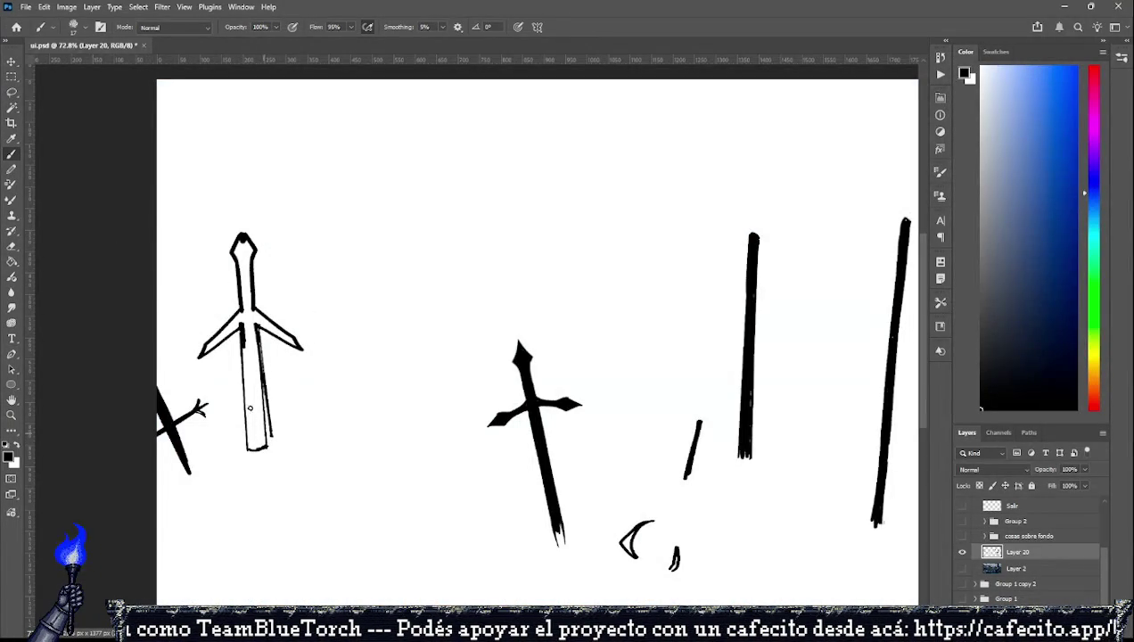
{"action": "key", "text": "e"}
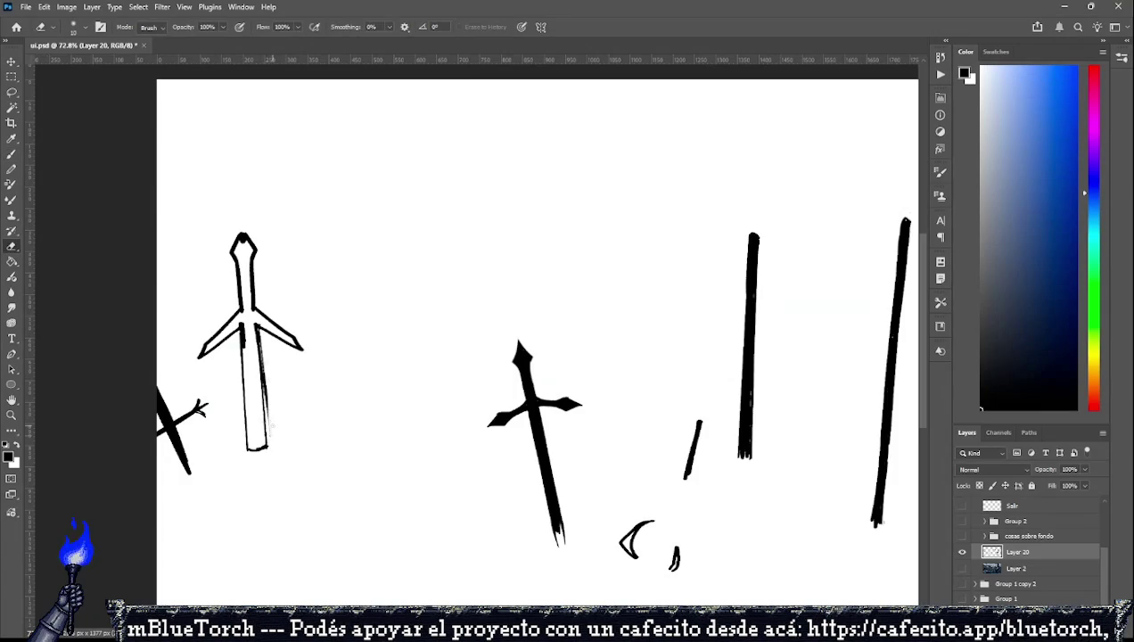
{"action": "mouse_move", "coordinate": [265, 354]}
{"action": "left_mouse_down"}
{"action": "mouse_move", "coordinate": [273, 446]}
{"action": "mouse_move", "coordinate": [259, 343]}
{"action": "left_mouse_up"}
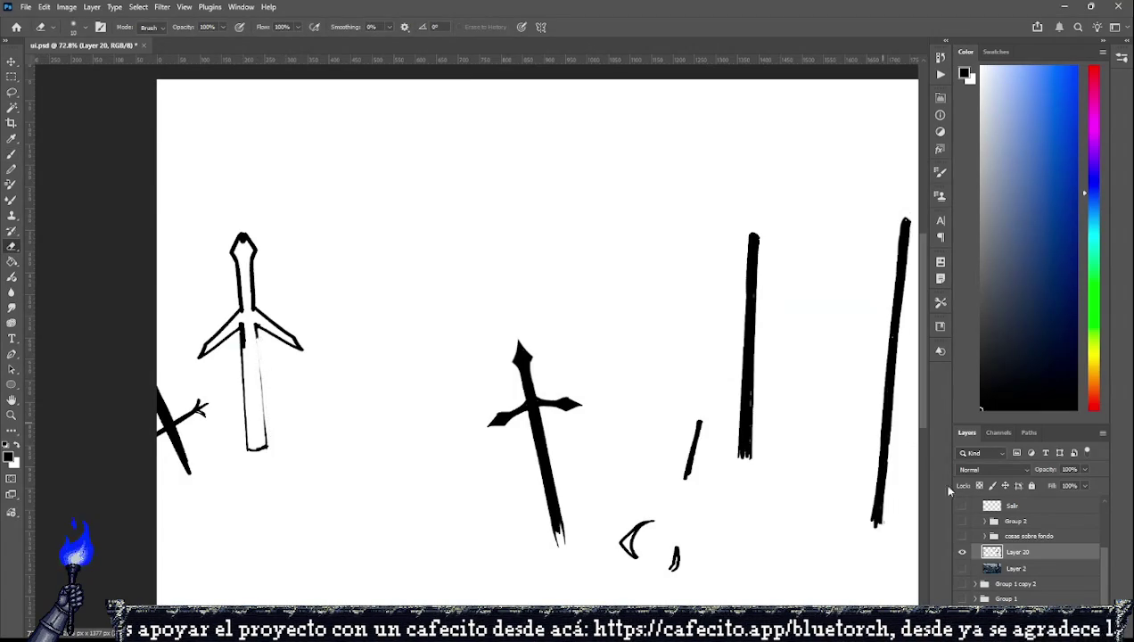
{"action": "left_click", "coordinate": [961, 568]}
Paint the left sword's pommel and blade black and bucket-fill its interior black.
{"action": "left_click", "coordinate": [12, 154]}
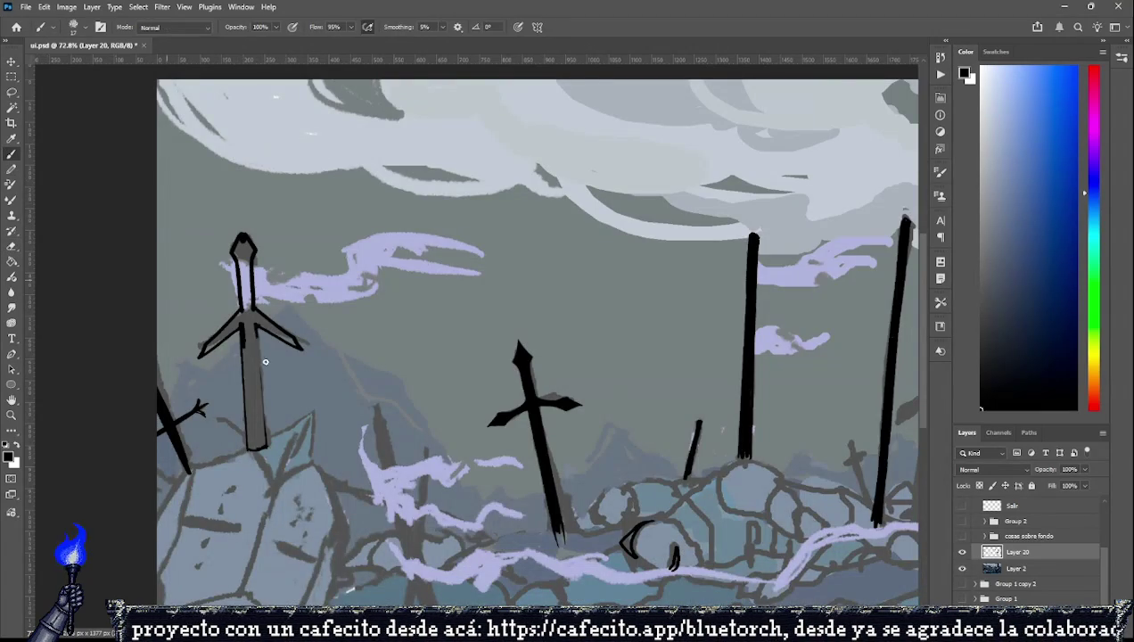
{"action": "left_click_drag", "start_coordinate": [239, 241], "coordinate": [258, 434]}
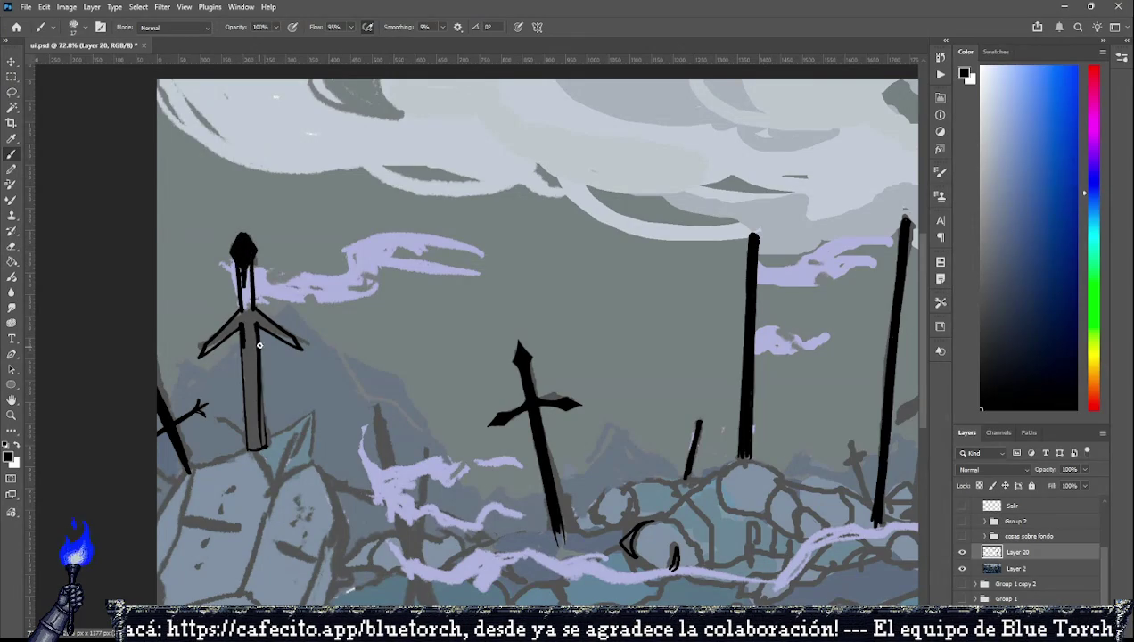
{"action": "left_click_drag", "start_coordinate": [260, 348], "coordinate": [260, 436]}
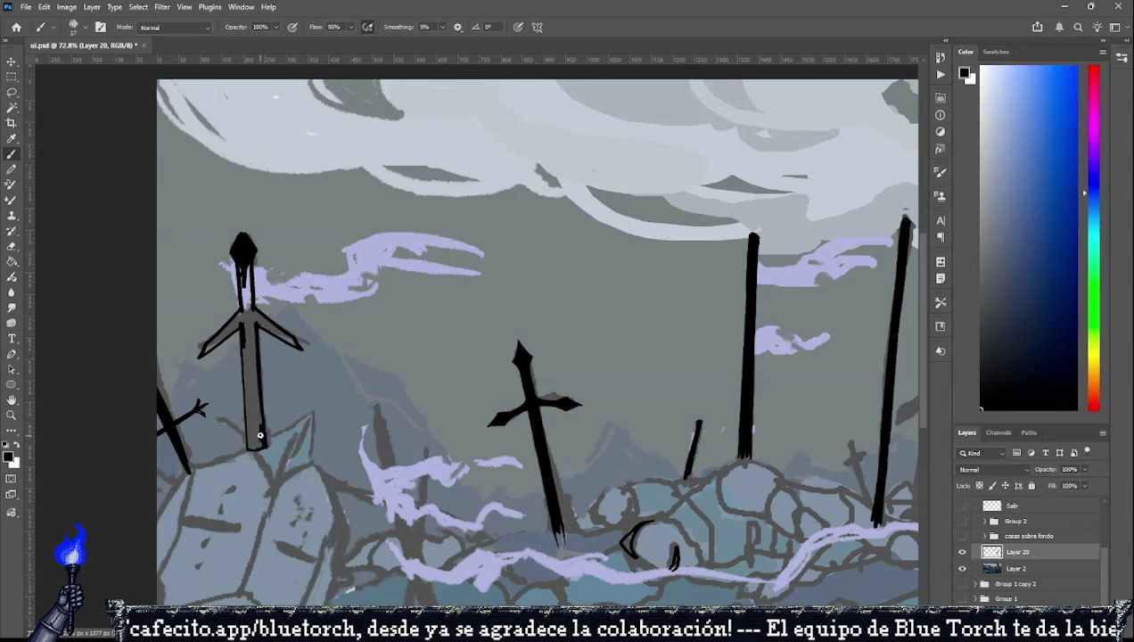
{"action": "left_click", "coordinate": [962, 568]}
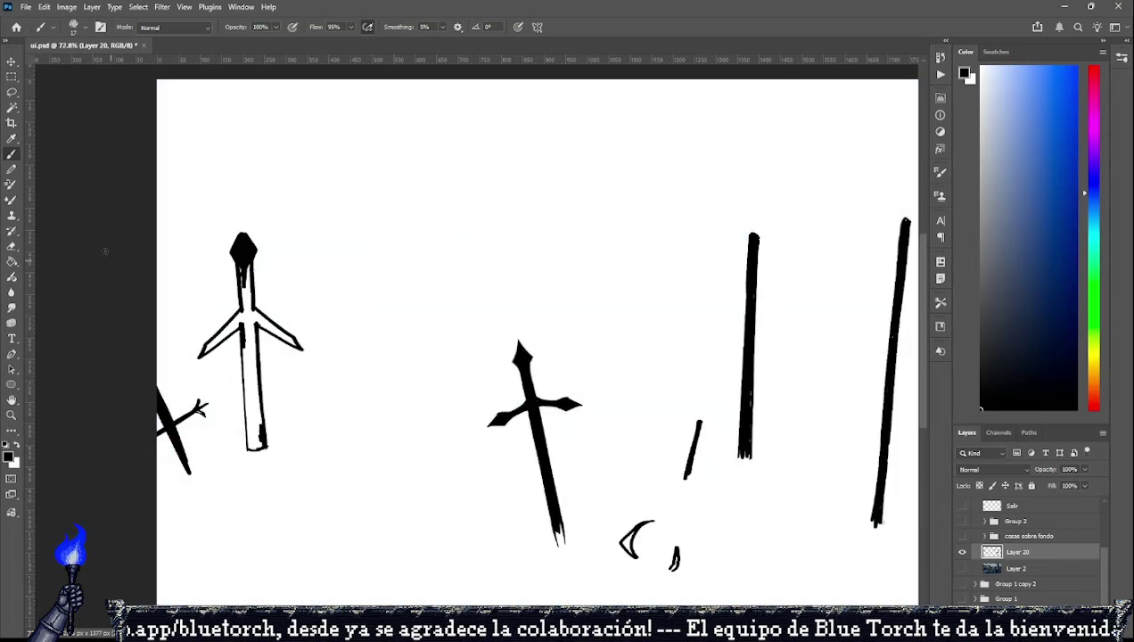
{"action": "left_click", "coordinate": [12, 261]}
{"action": "left_click", "coordinate": [249, 327]}
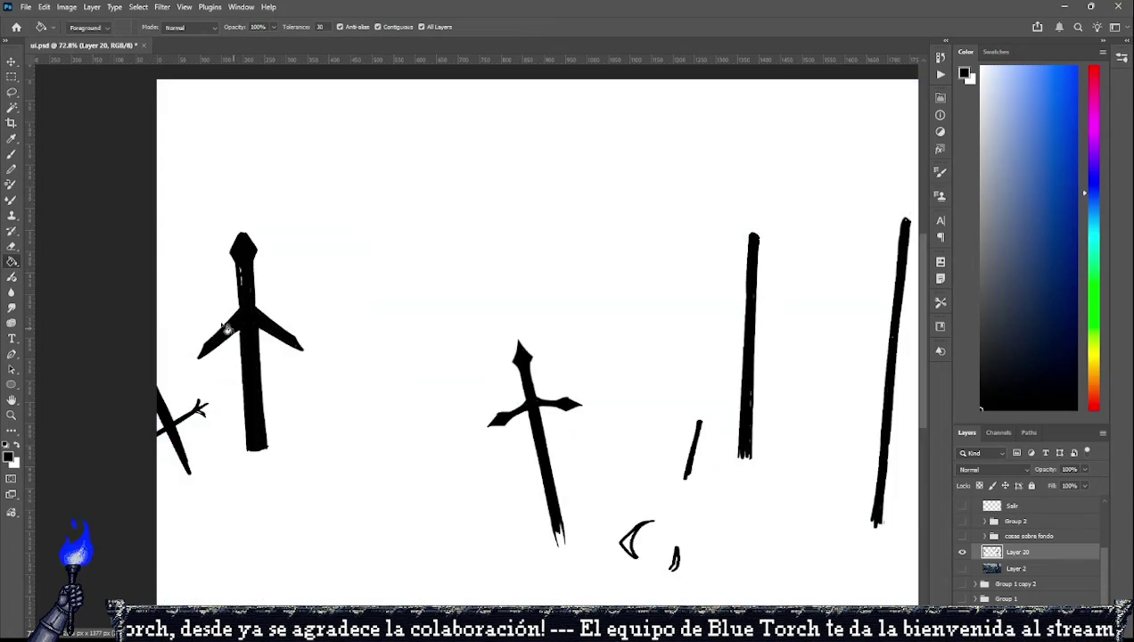
Tidy the left sword's tip with the Eraser and show the background painting again.
{"action": "left_click", "coordinate": [12, 170]}
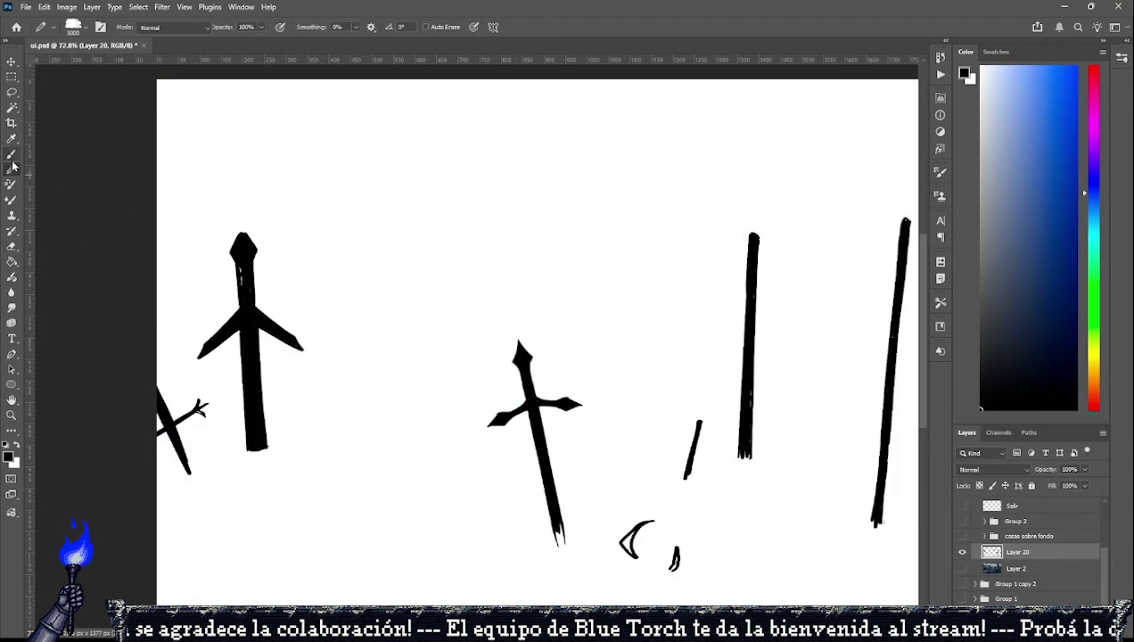
{"action": "left_click", "coordinate": [12, 159]}
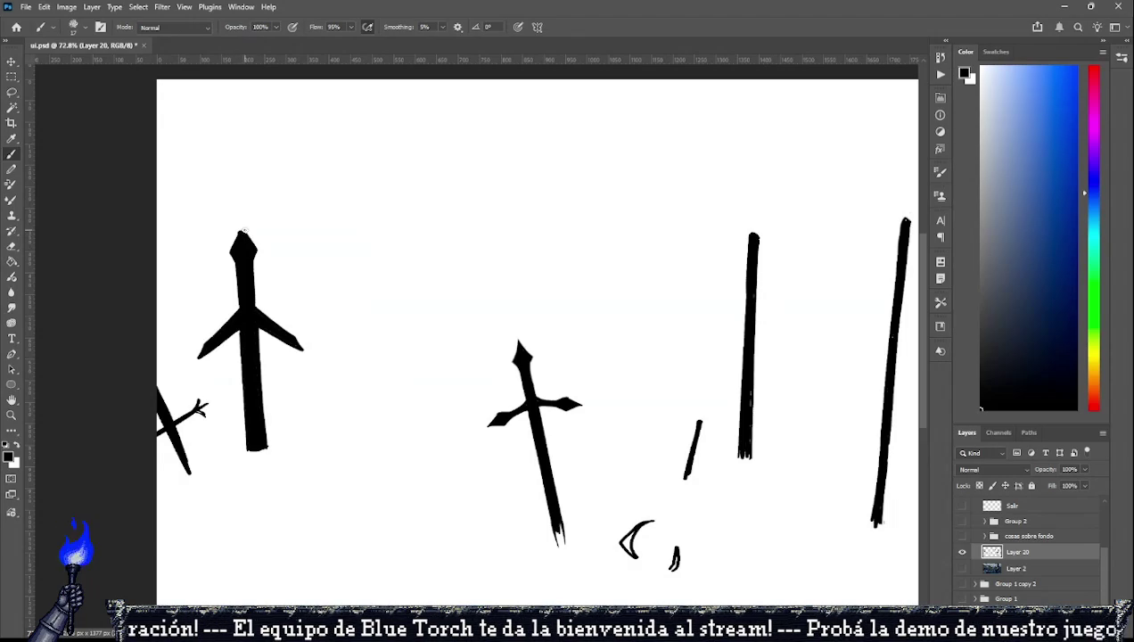
{"action": "left_click", "coordinate": [12, 247]}
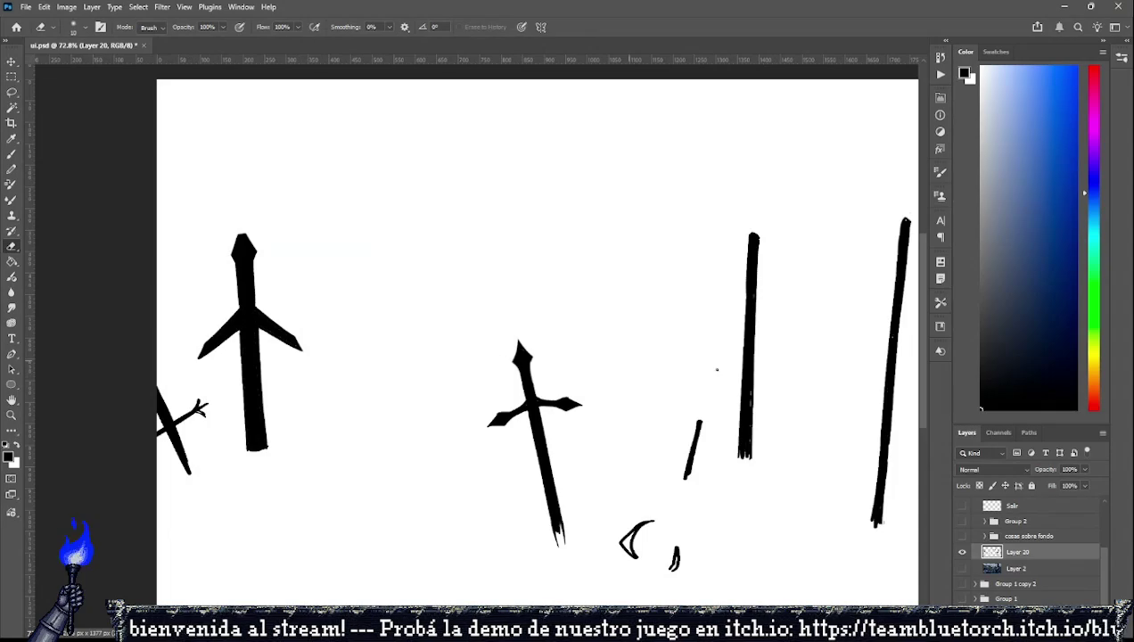
{"action": "left_click", "coordinate": [962, 567]}
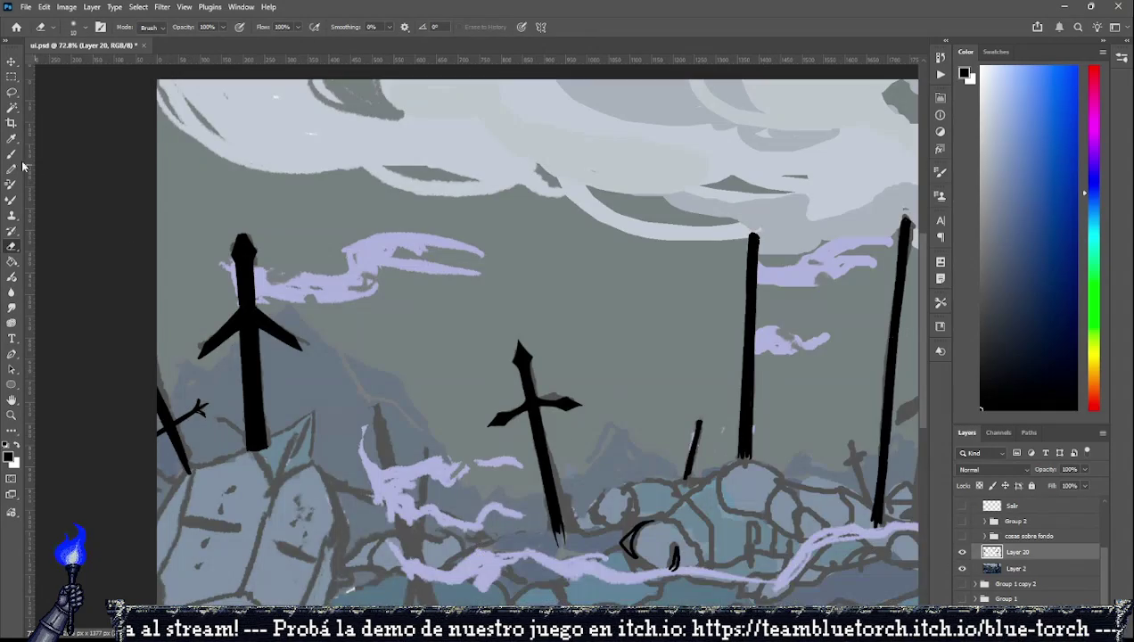
Brush a thin black sword on the right side, undoing the rejected blade and hook strokes.
{"action": "key", "text": "b"}
{"action": "scroll", "coordinate": [508, 252], "scroll_direction": "down", "scroll_amount": 1}
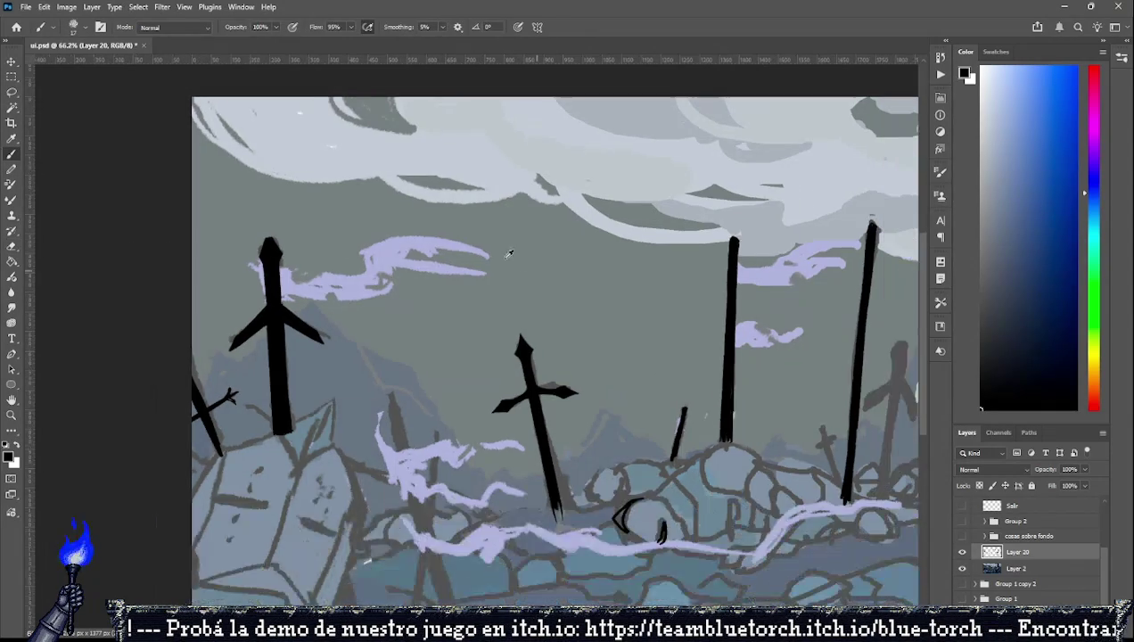
{"action": "scroll", "coordinate": [506, 253], "scroll_direction": "down", "scroll_amount": 5}
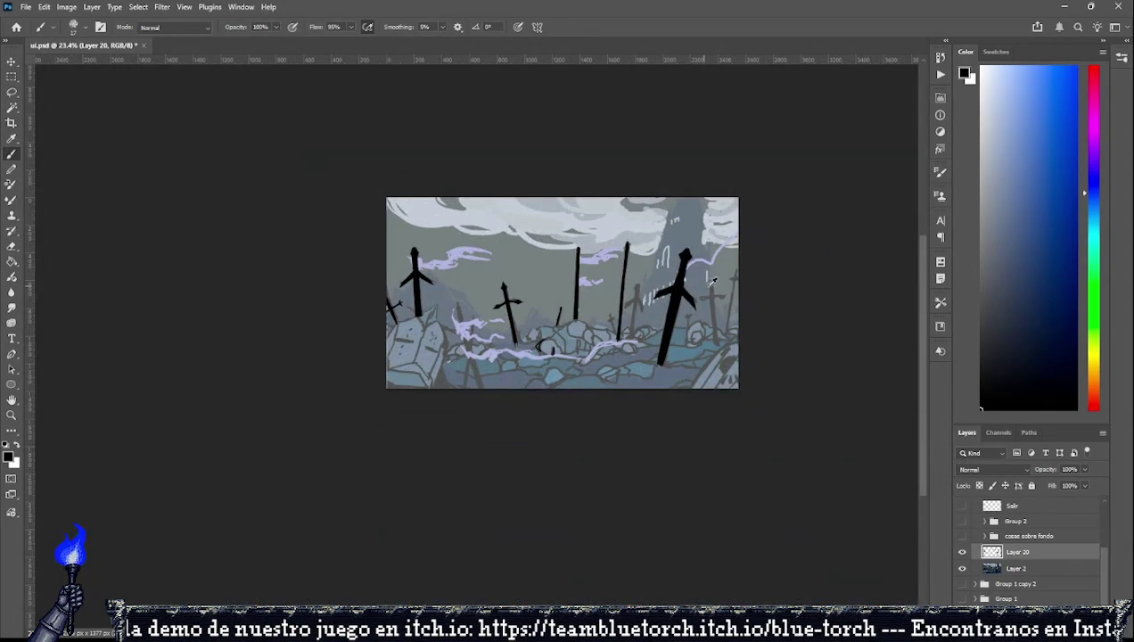
{"action": "scroll", "coordinate": [709, 282], "scroll_direction": "up", "scroll_amount": 2}
{"action": "scroll", "coordinate": [718, 282], "scroll_direction": "up", "scroll_amount": 3}
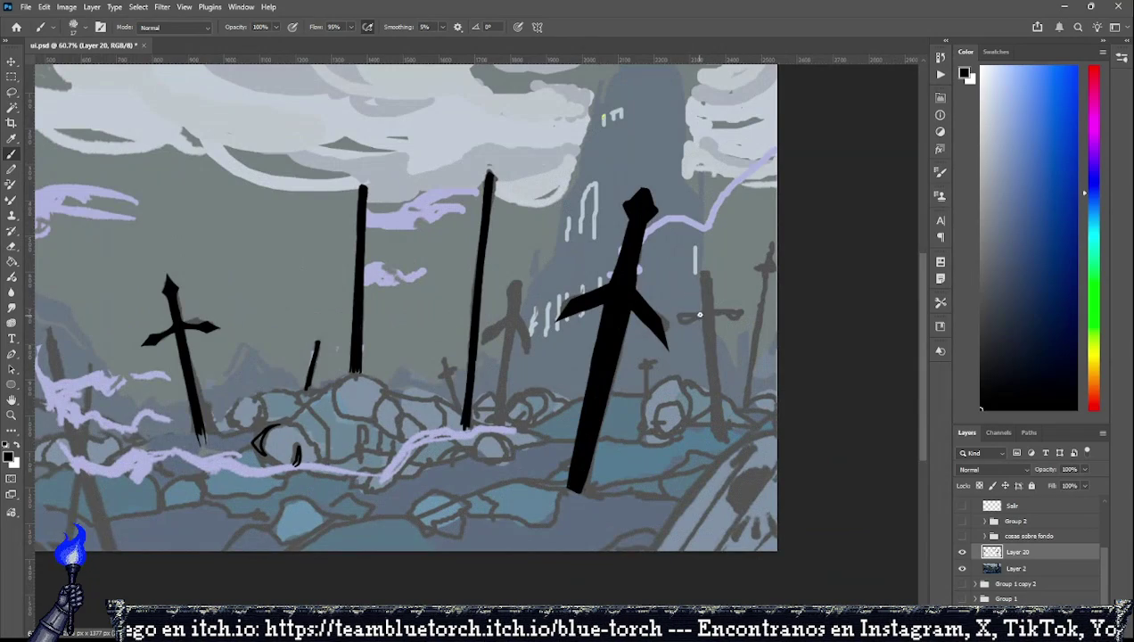
{"action": "mouse_move", "coordinate": [704, 312]}
{"action": "left_mouse_down"}
{"action": "mouse_move", "coordinate": [675, 315]}
{"action": "mouse_move", "coordinate": [701, 317]}
{"action": "mouse_move", "coordinate": [704, 269]}
{"action": "left_mouse_up"}
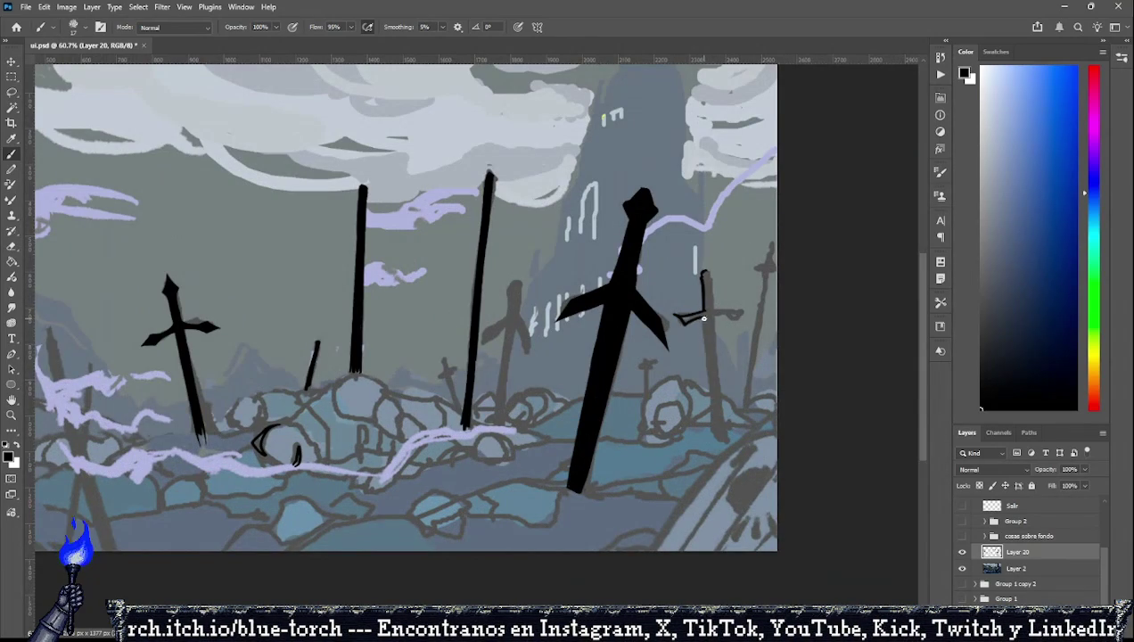
{"action": "left_click_drag", "start_coordinate": [700, 315], "coordinate": [713, 445]}
{"action": "key", "text": "ctrl+z"}
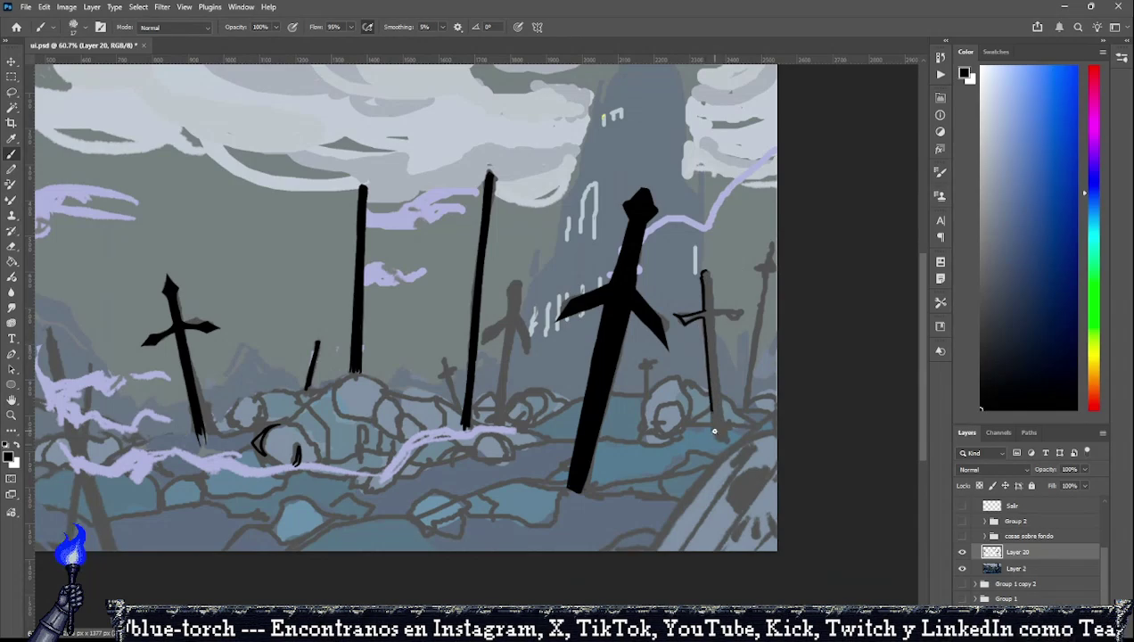
{"action": "left_click_drag", "start_coordinate": [700, 314], "coordinate": [721, 444]}
{"action": "key", "text": "ctrl+z"}
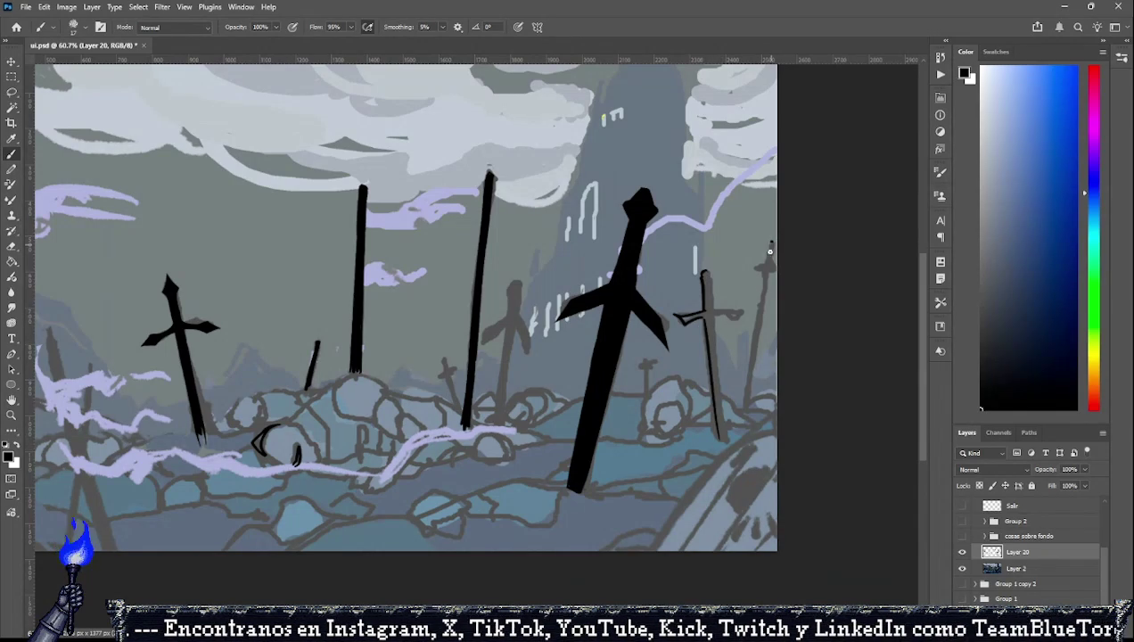
{"action": "mouse_move", "coordinate": [770, 252]}
{"action": "left_mouse_down"}
{"action": "mouse_move", "coordinate": [747, 267]}
{"action": "mouse_move", "coordinate": [770, 260]}
{"action": "mouse_move", "coordinate": [772, 277]}
{"action": "mouse_move", "coordinate": [753, 269]}
{"action": "left_mouse_up"}
{"action": "key", "text": "ctrl+z"}
{"action": "key", "text": "ctrl+z"}
{"action": "key", "text": "ctrl+z"}
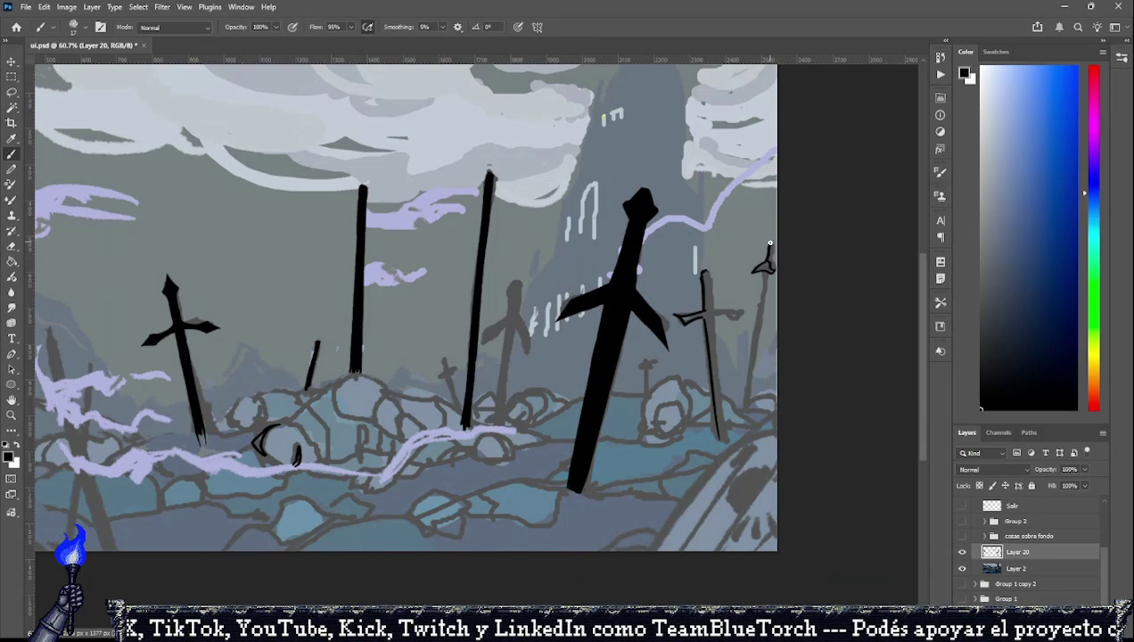
{"action": "key", "text": "ctrl+z"}
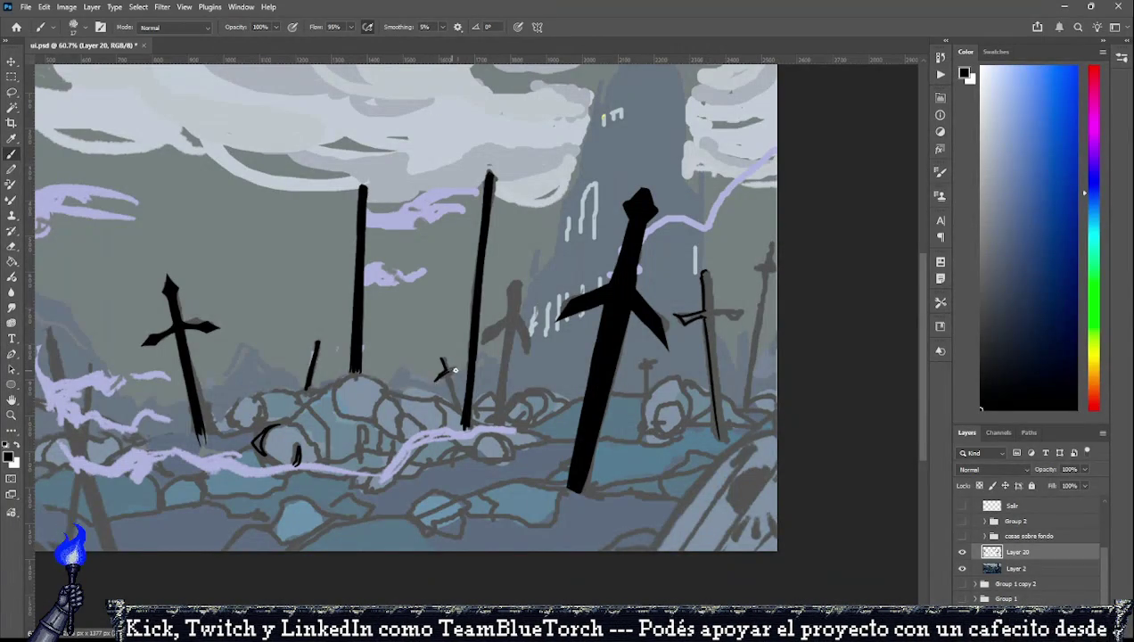
Paint and darken a small black sword stub in the middle distance.
{"action": "left_click_drag", "start_coordinate": [441, 358], "coordinate": [442, 378]}
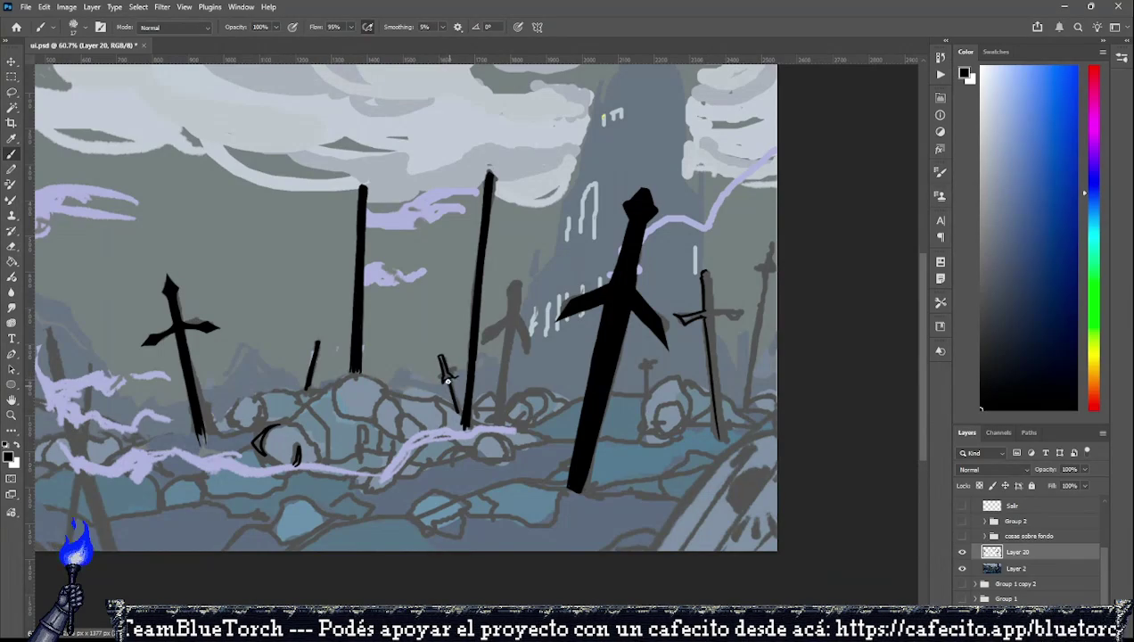
{"action": "left_click_drag", "start_coordinate": [449, 375], "coordinate": [441, 357]}
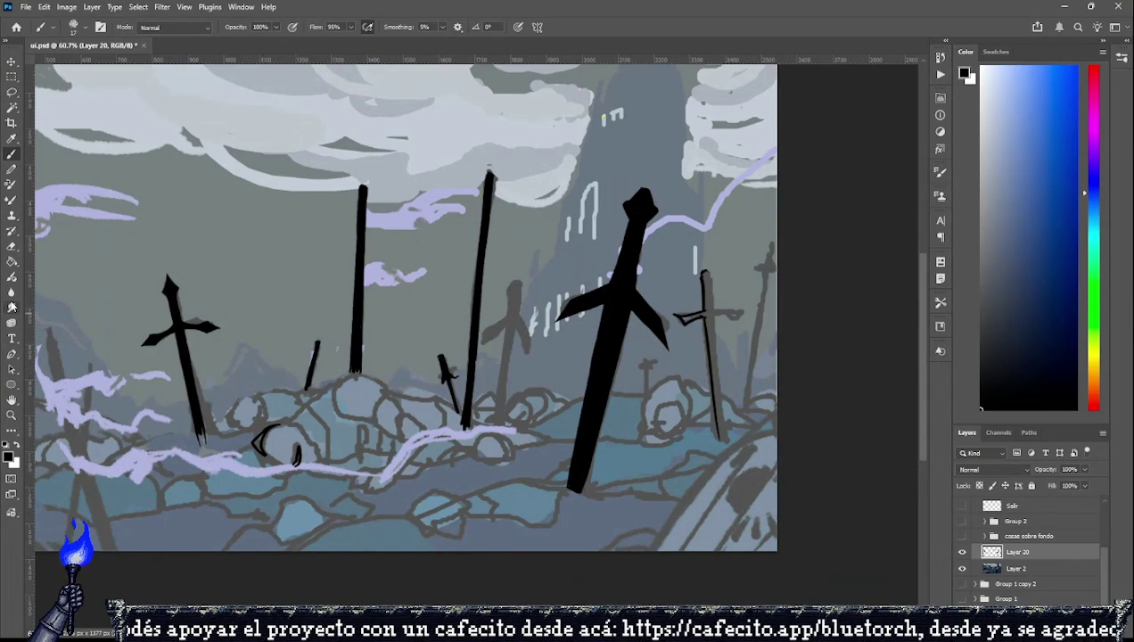
{"action": "left_click", "coordinate": [13, 246]}
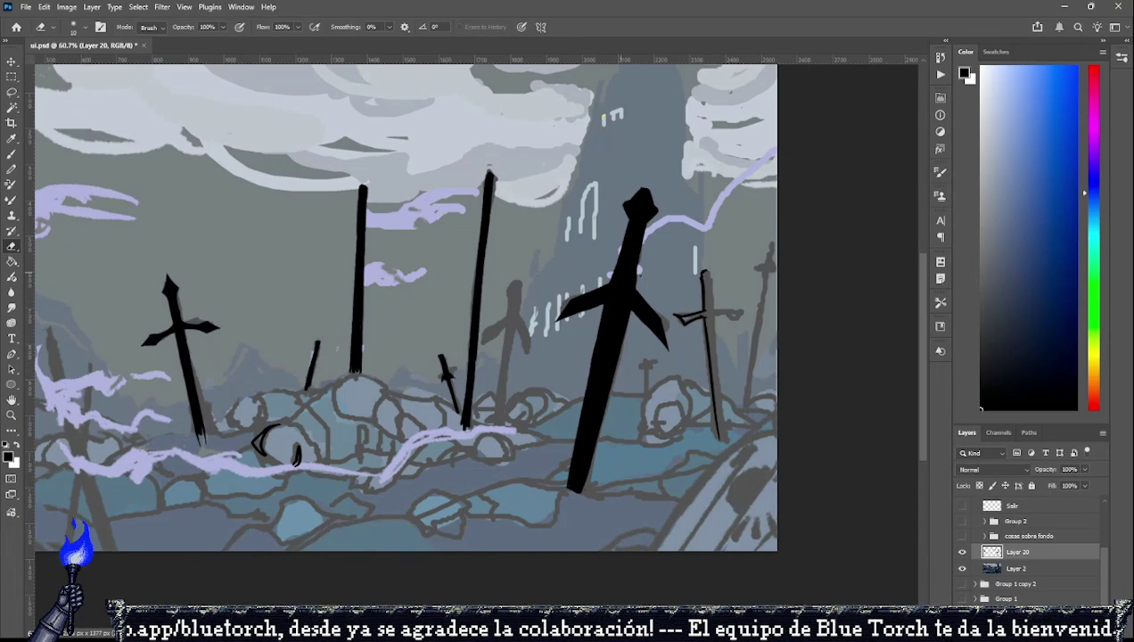
Lasso-copy the thin right sword, flip and rotate the copy, and merge it into Layer 20.
{"action": "left_click", "coordinate": [11, 93]}
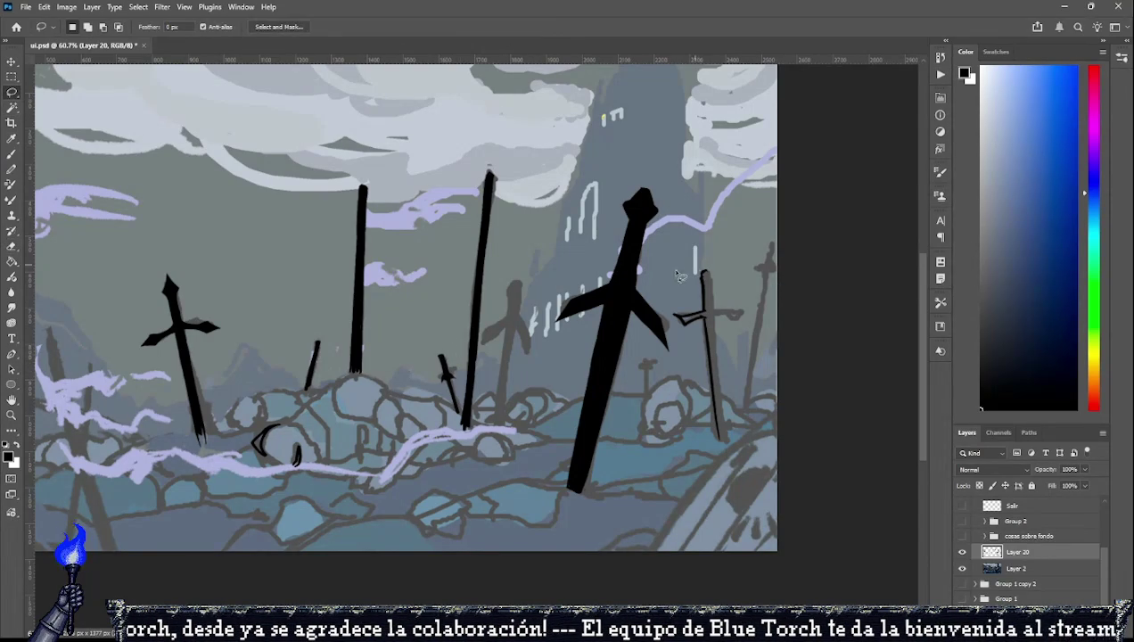
{"action": "left_click_drag", "start_coordinate": [676, 271], "coordinate": [690, 365]}
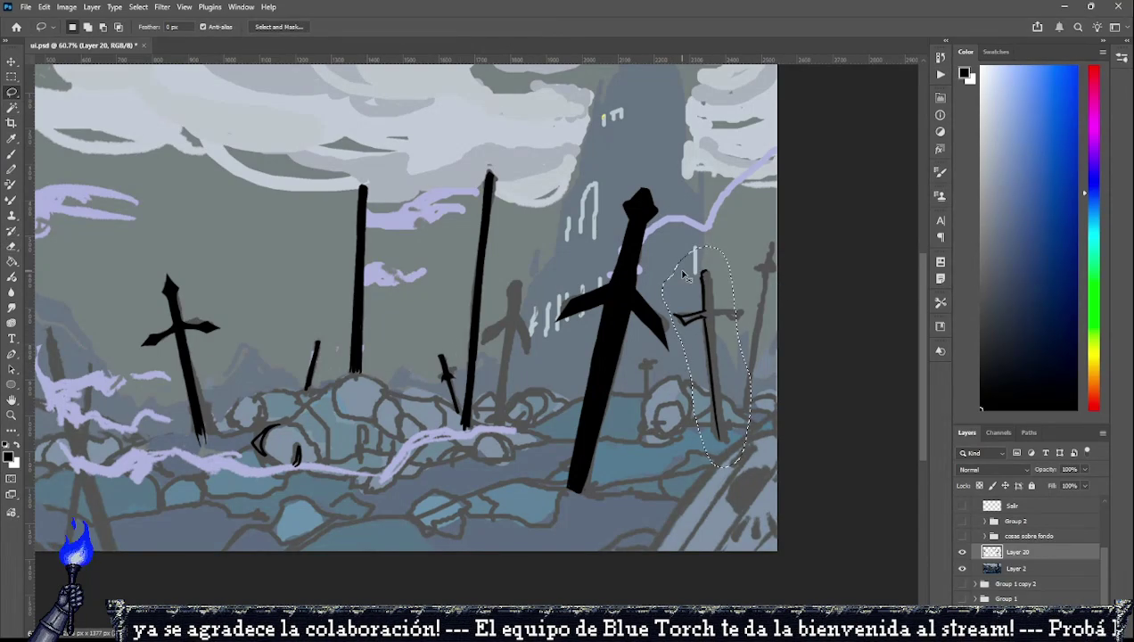
{"action": "key", "text": "ctrl+j"}
{"action": "key", "text": "ctrl+t"}
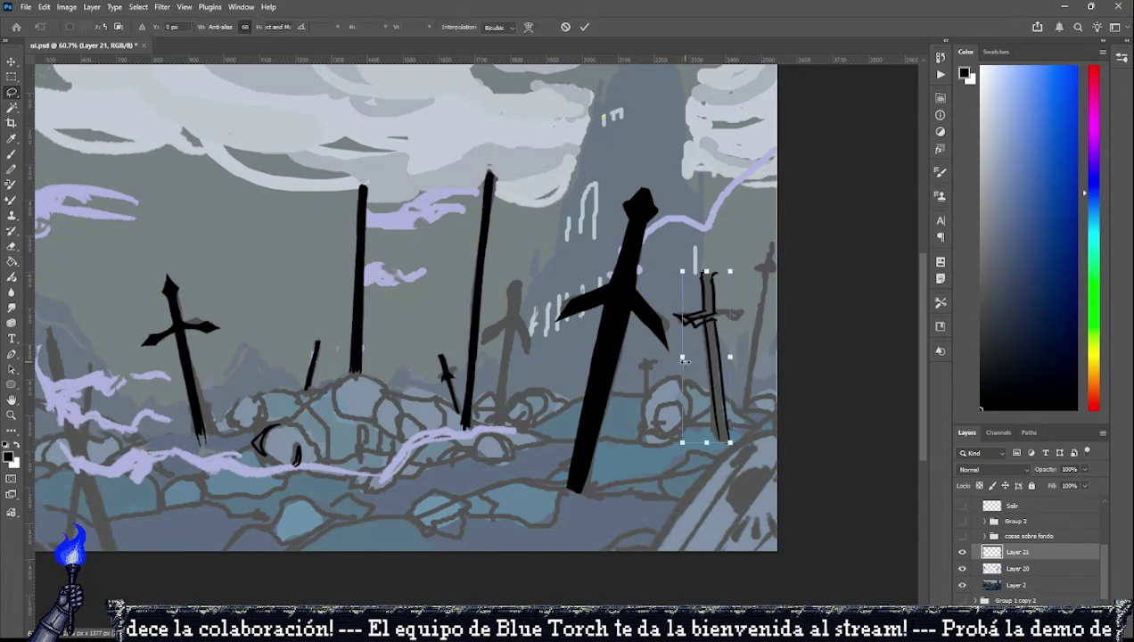
{"action": "mouse_move", "coordinate": [730, 357]}
{"action": "left_mouse_down"}
{"action": "mouse_move", "coordinate": [743, 355]}
{"action": "mouse_move", "coordinate": [729, 336]}
{"action": "left_mouse_up"}
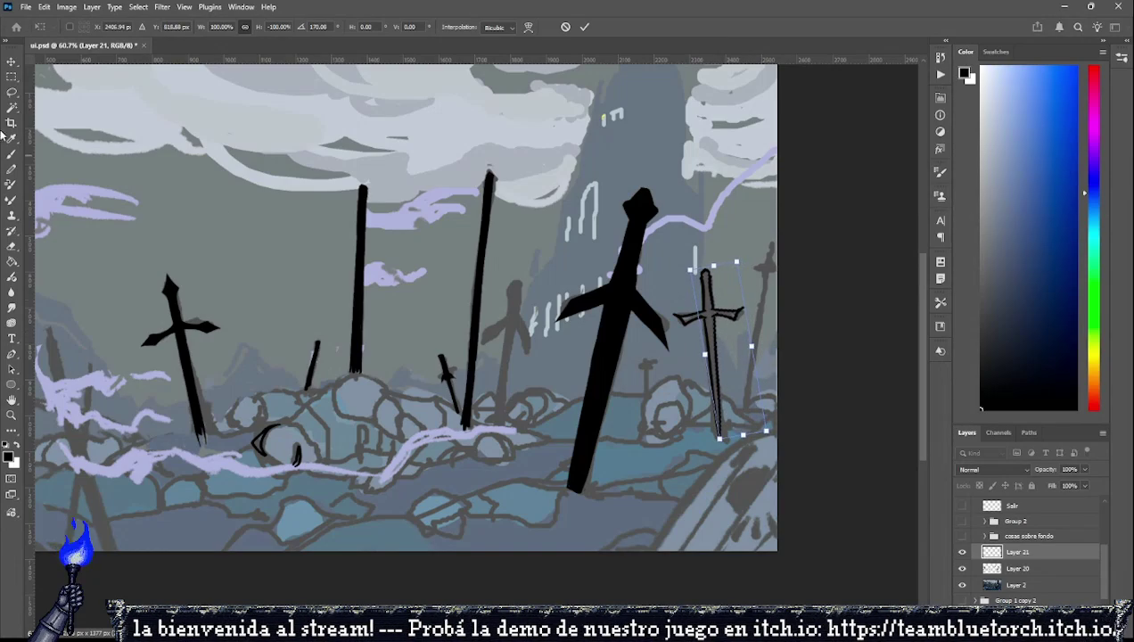
{"action": "left_click", "coordinate": [13, 93]}
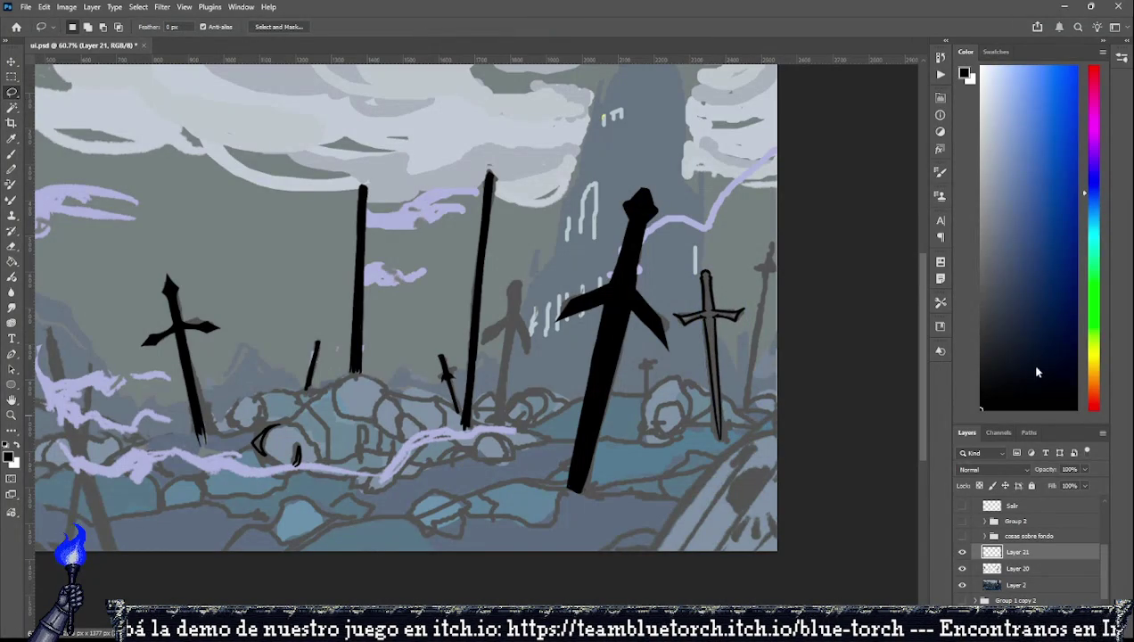
{"action": "key", "text": "ctrl+e"}
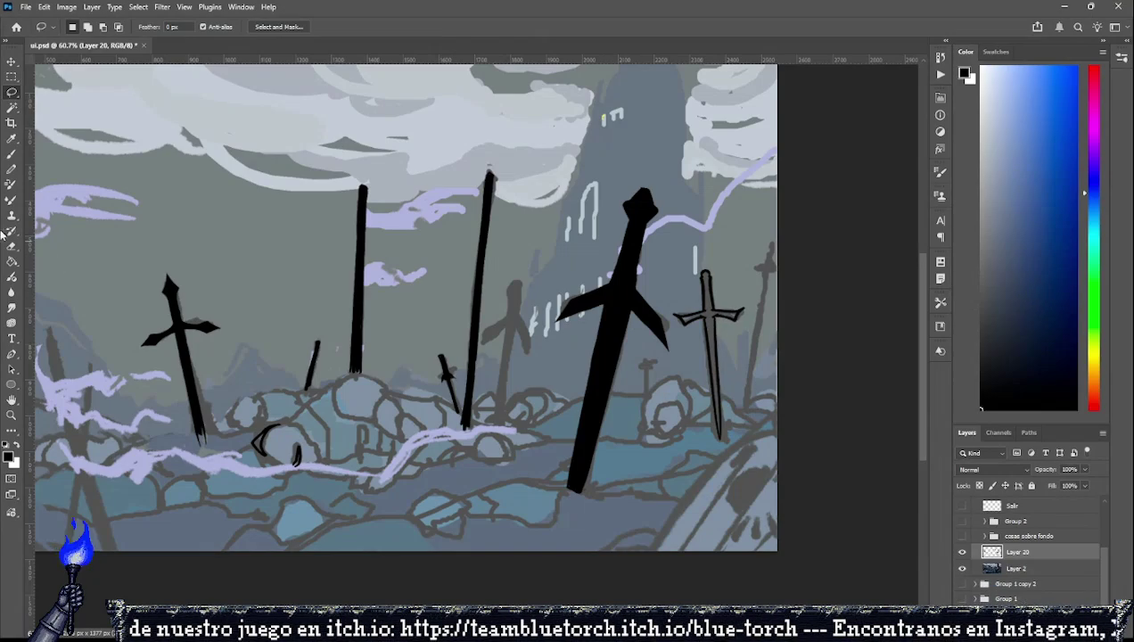
{"action": "left_click", "coordinate": [11, 154]}
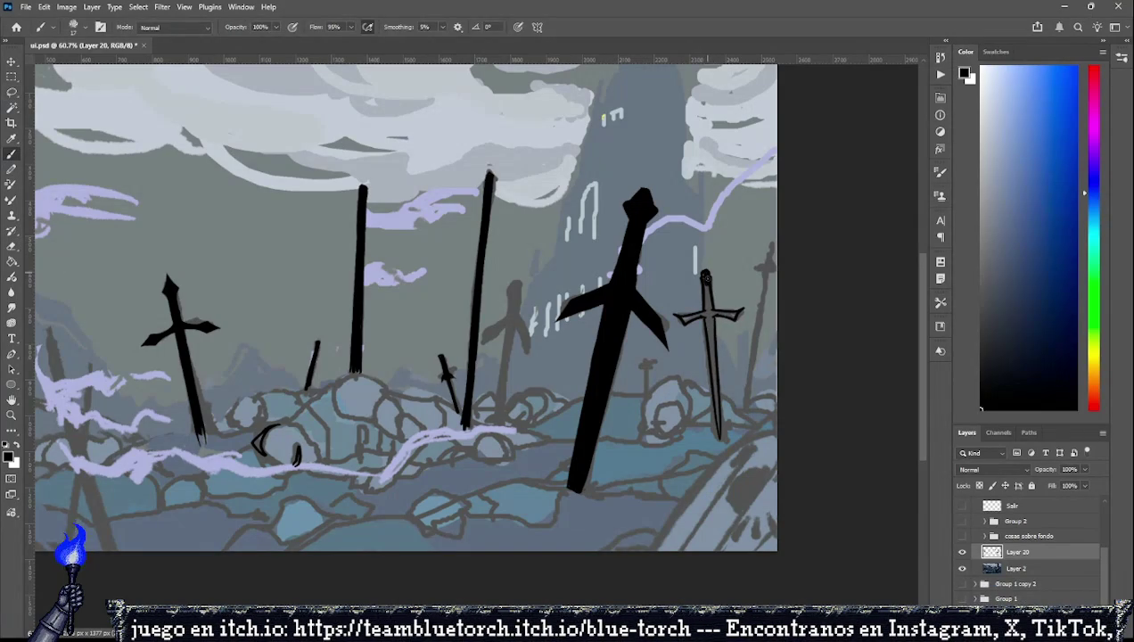
Thicken the right sword's blade near the hilt in solid black.
{"action": "left_click_drag", "start_coordinate": [705, 294], "coordinate": [713, 307]}
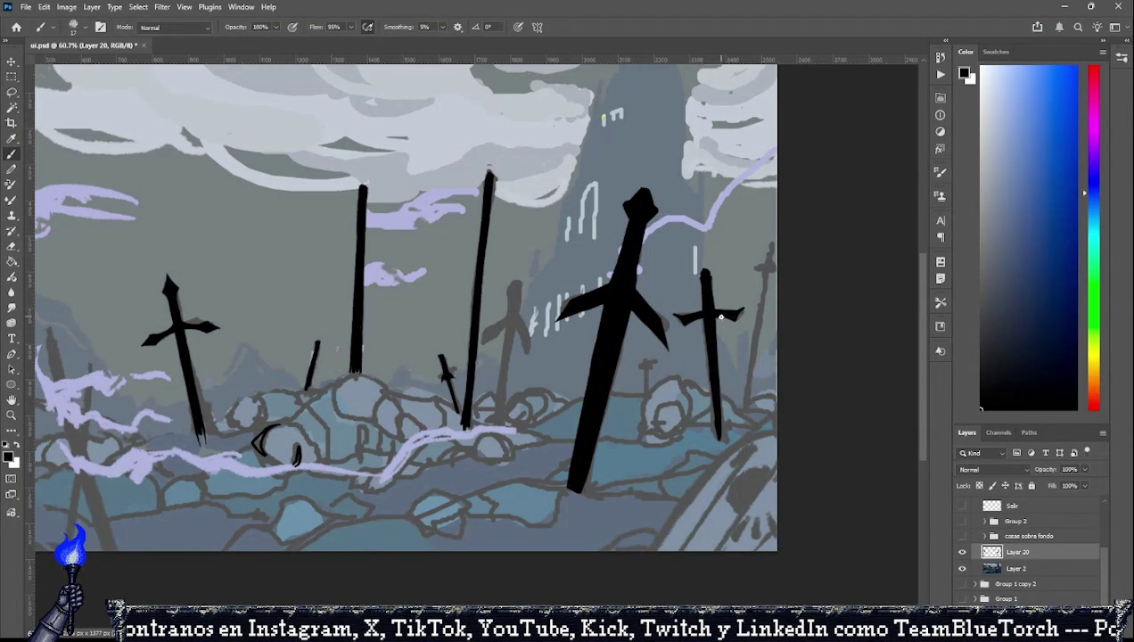
{"action": "key", "text": "e"}
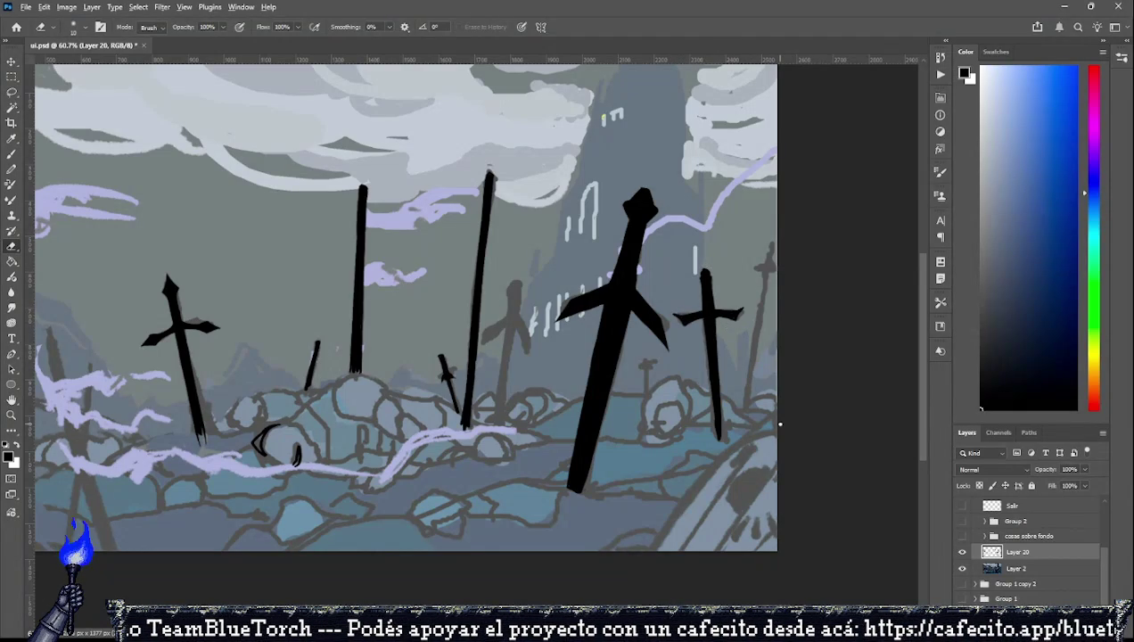
{"action": "scroll", "coordinate": [767, 428], "scroll_direction": "down", "scroll_amount": 2}
{"action": "scroll", "coordinate": [713, 445], "scroll_direction": "down", "scroll_amount": 3}
{"action": "scroll", "coordinate": [681, 460], "scroll_direction": "up", "scroll_amount": 2}
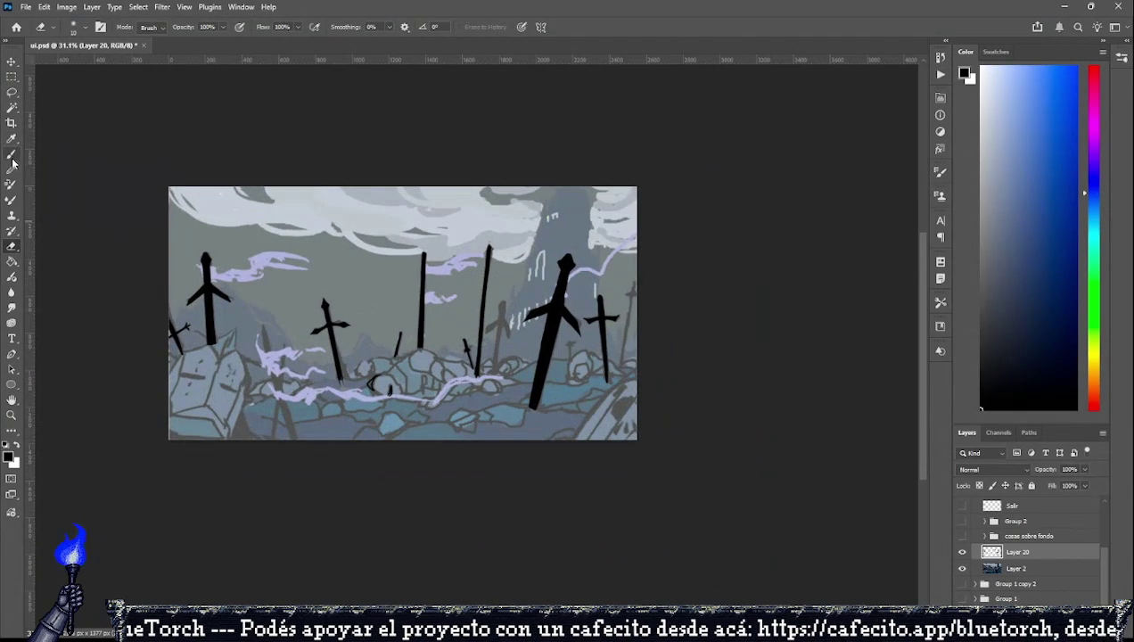
{"action": "left_click", "coordinate": [12, 157]}
{"action": "left_click", "coordinate": [961, 569]}
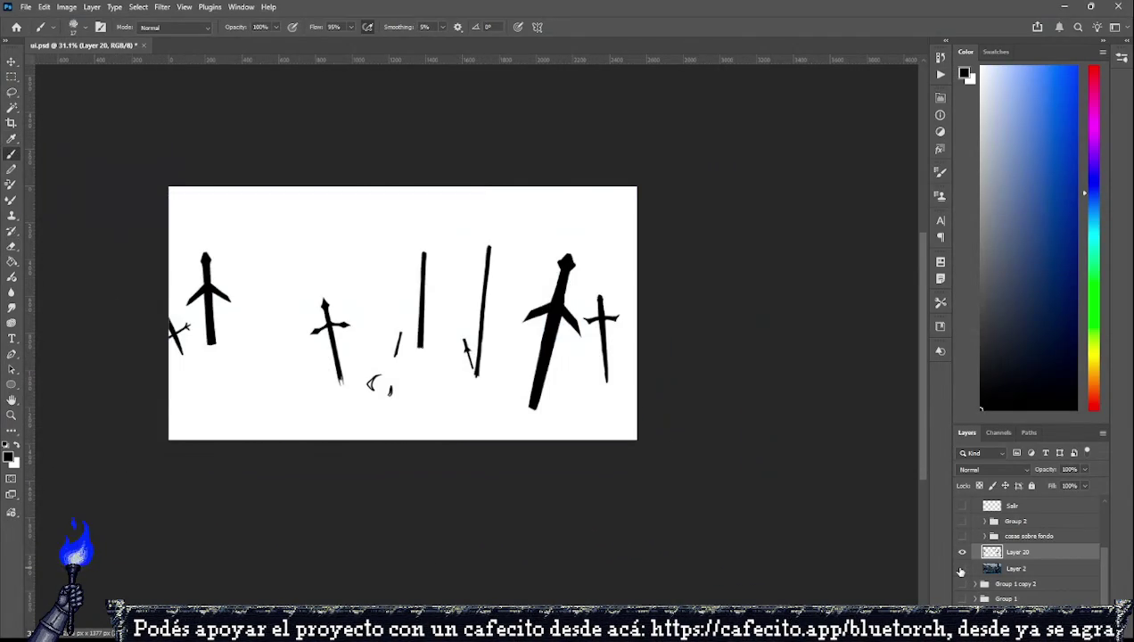
{"action": "left_click", "coordinate": [961, 568]}
{"action": "scroll", "coordinate": [389, 351], "scroll_direction": "up", "scroll_amount": 3}
{"action": "scroll", "coordinate": [541, 308], "scroll_direction": "up", "scroll_amount": 1}
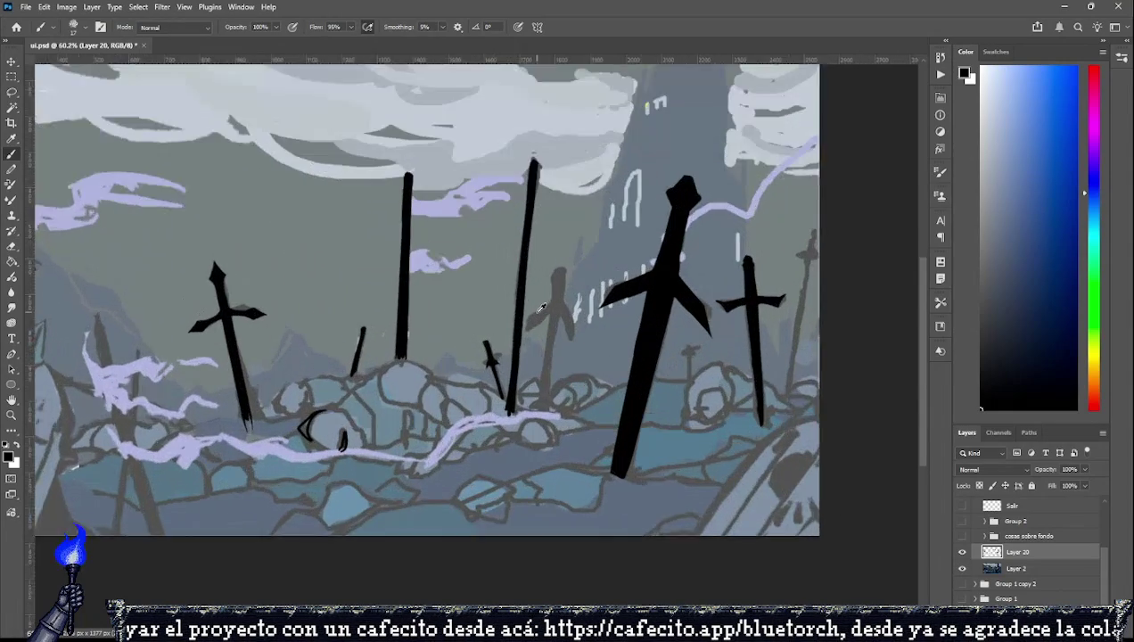
{"action": "scroll", "coordinate": [541, 307], "scroll_direction": "up", "scroll_amount": 1}
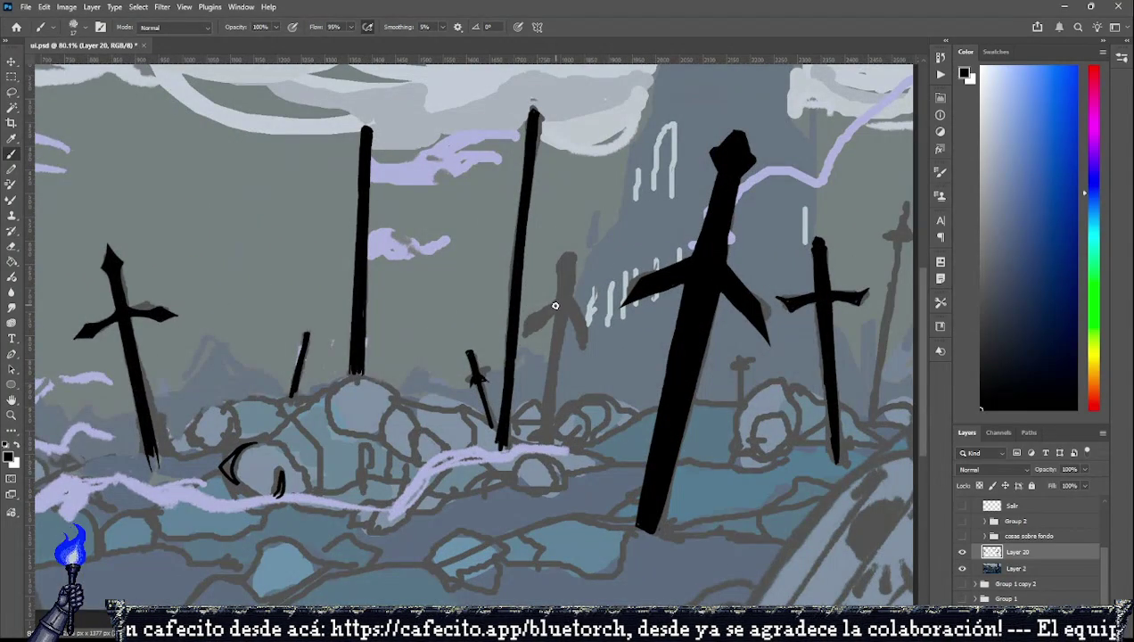
{"action": "left_click_drag", "start_coordinate": [555, 305], "coordinate": [602, 315]}
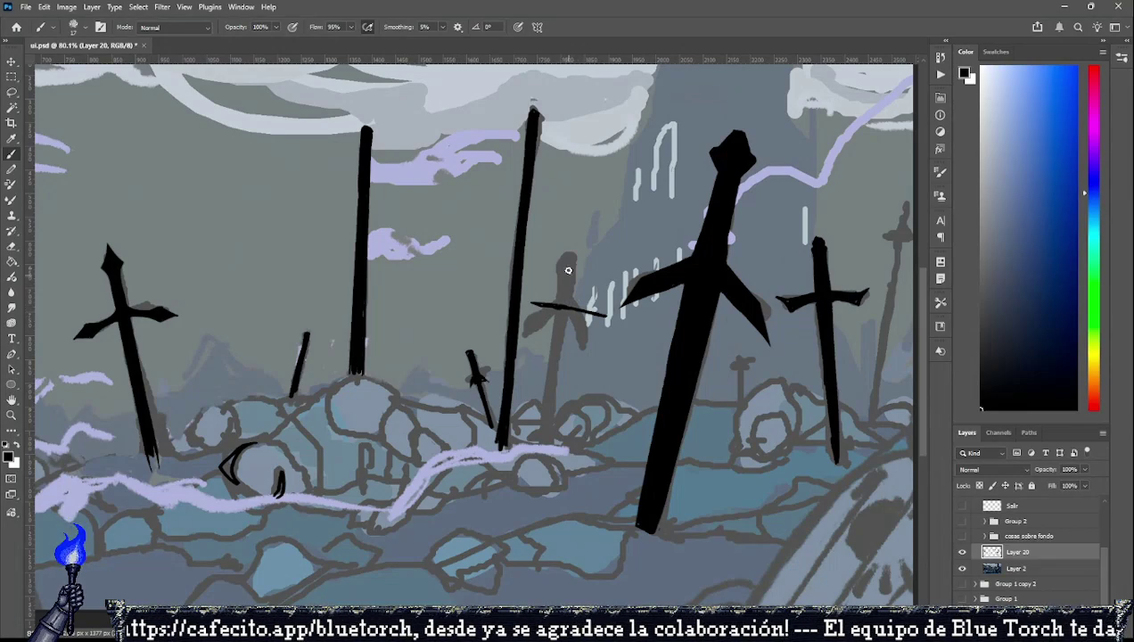
{"action": "mouse_move", "coordinate": [562, 303]}
{"action": "left_mouse_down"}
{"action": "mouse_move", "coordinate": [586, 269]}
{"action": "mouse_move", "coordinate": [561, 310]}
{"action": "mouse_move", "coordinate": [533, 446]}
{"action": "left_mouse_up"}
{"action": "key", "text": "ctrl+z"}
{"action": "key", "text": "ctrl+z"}
{"action": "key", "text": "ctrl+z"}
{"action": "key", "text": "ctrl+z"}
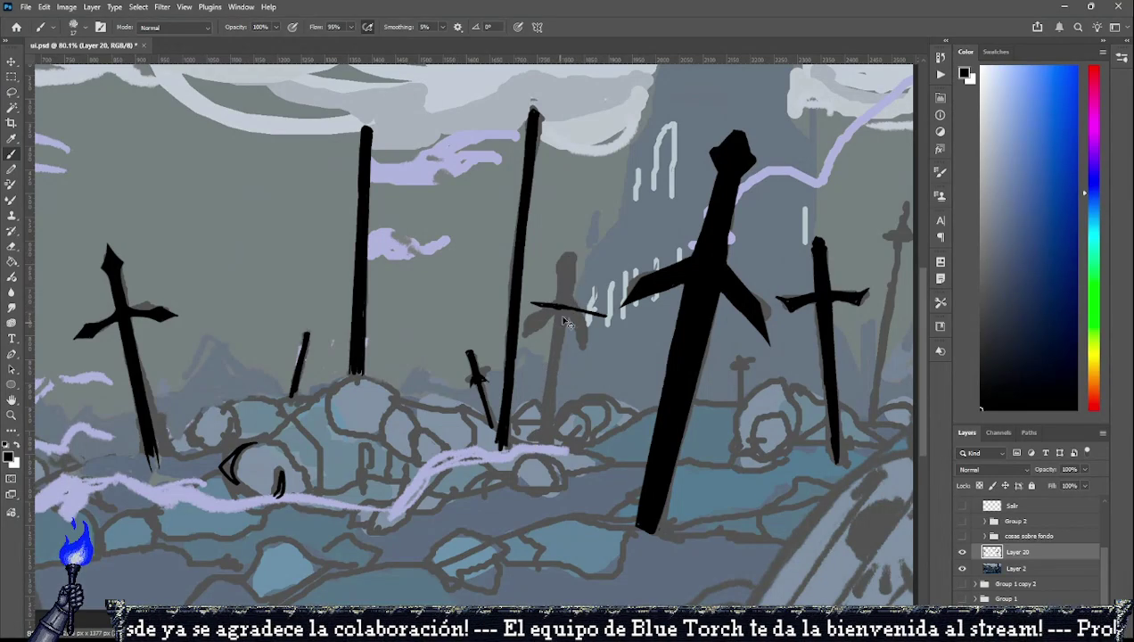
{"action": "key", "text": "ctrl+z"}
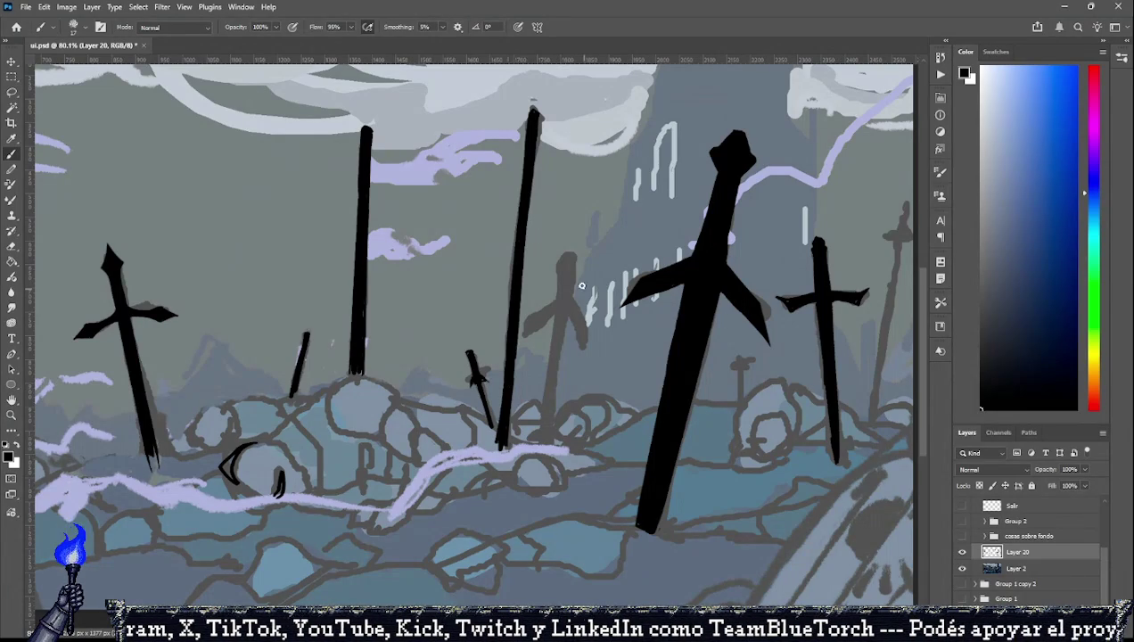
{"action": "scroll", "coordinate": [559, 320], "scroll_direction": "down", "scroll_amount": 3}
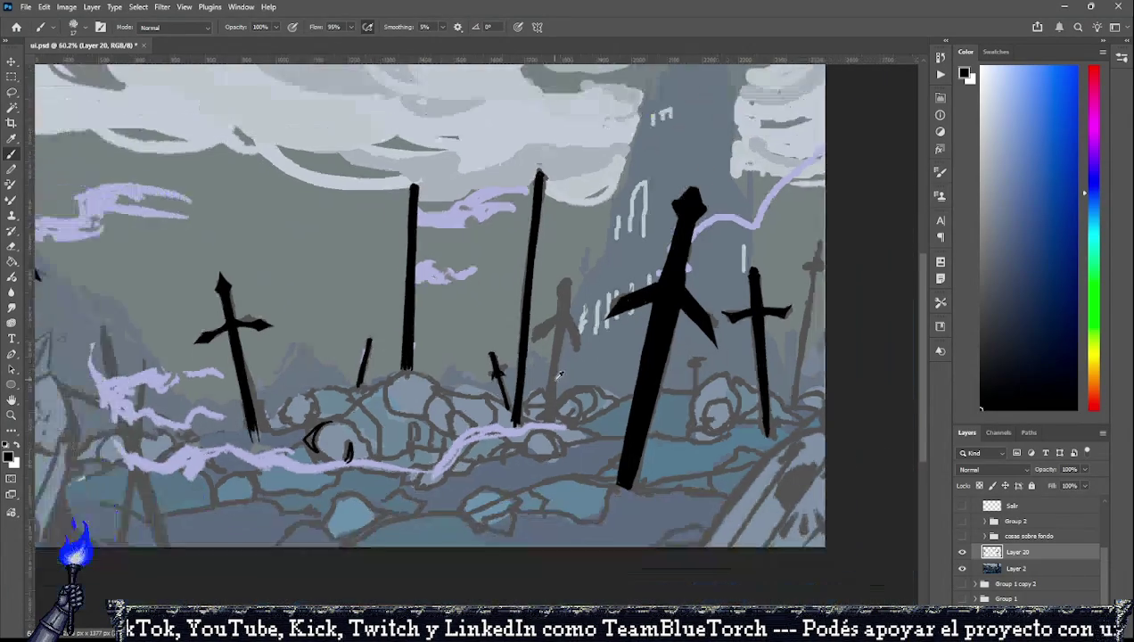
Start a rock outline at the bottom edge and draw a thin sword shaft on the left.
{"action": "scroll", "coordinate": [445, 330], "scroll_direction": "down", "scroll_amount": 3}
{"action": "scroll", "coordinate": [328, 343], "scroll_direction": "down", "scroll_amount": 2}
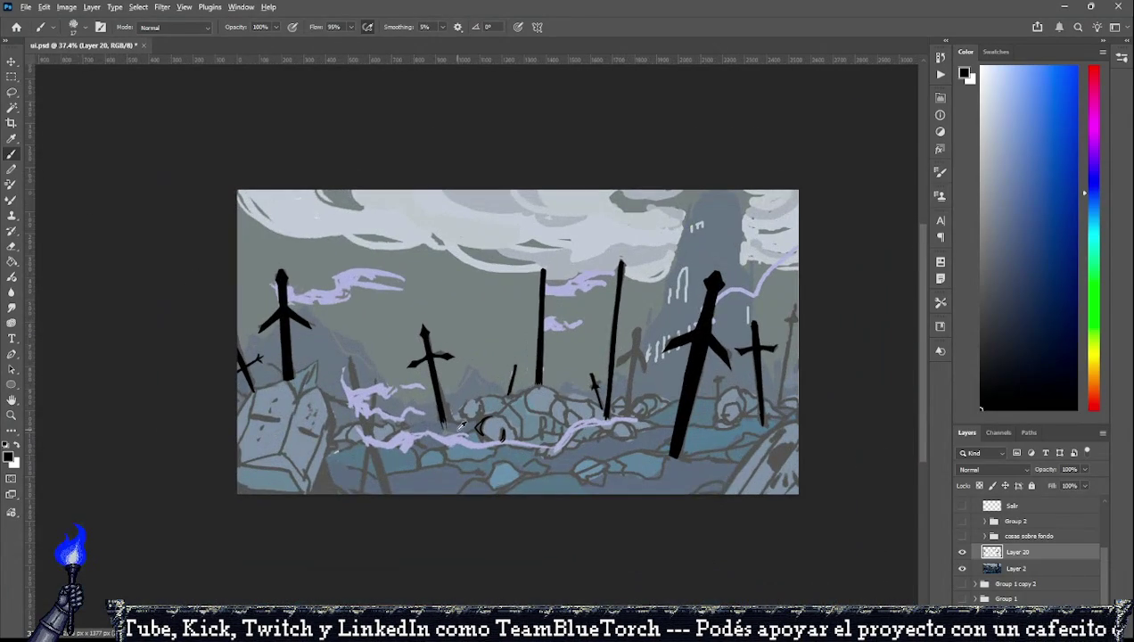
{"action": "scroll", "coordinate": [446, 401], "scroll_direction": "up", "scroll_amount": 3}
{"action": "scroll", "coordinate": [617, 443], "scroll_direction": "up", "scroll_amount": 2}
{"action": "scroll", "coordinate": [617, 443], "scroll_direction": "up", "scroll_amount": 2}
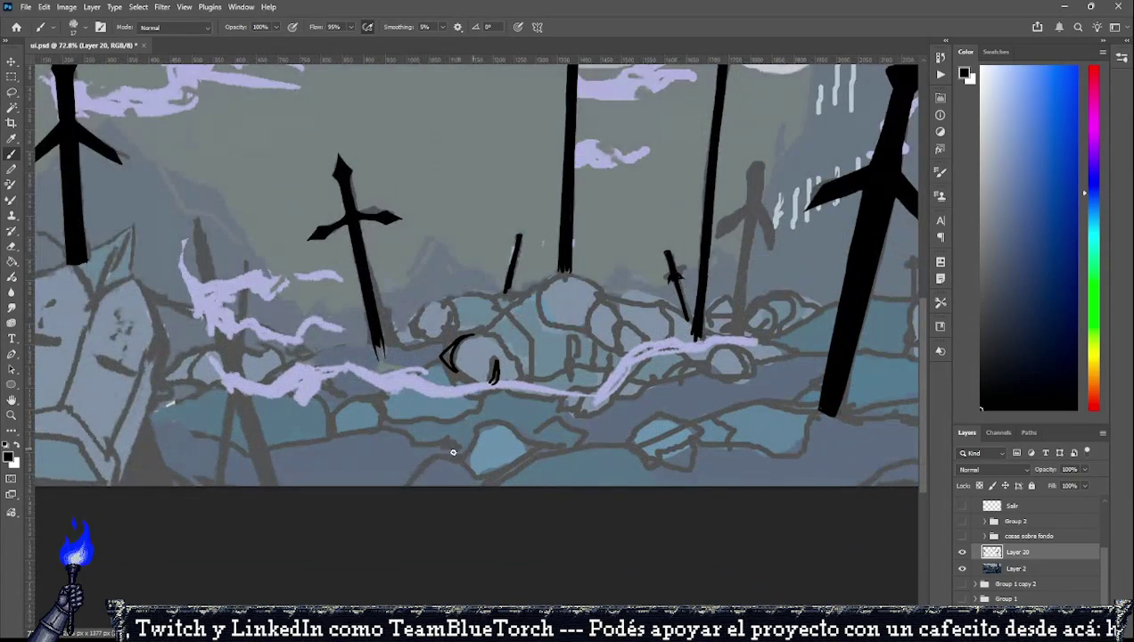
{"action": "mouse_move", "coordinate": [460, 455]}
{"action": "left_mouse_down"}
{"action": "mouse_move", "coordinate": [423, 464]}
{"action": "mouse_move", "coordinate": [488, 486]}
{"action": "left_mouse_up"}
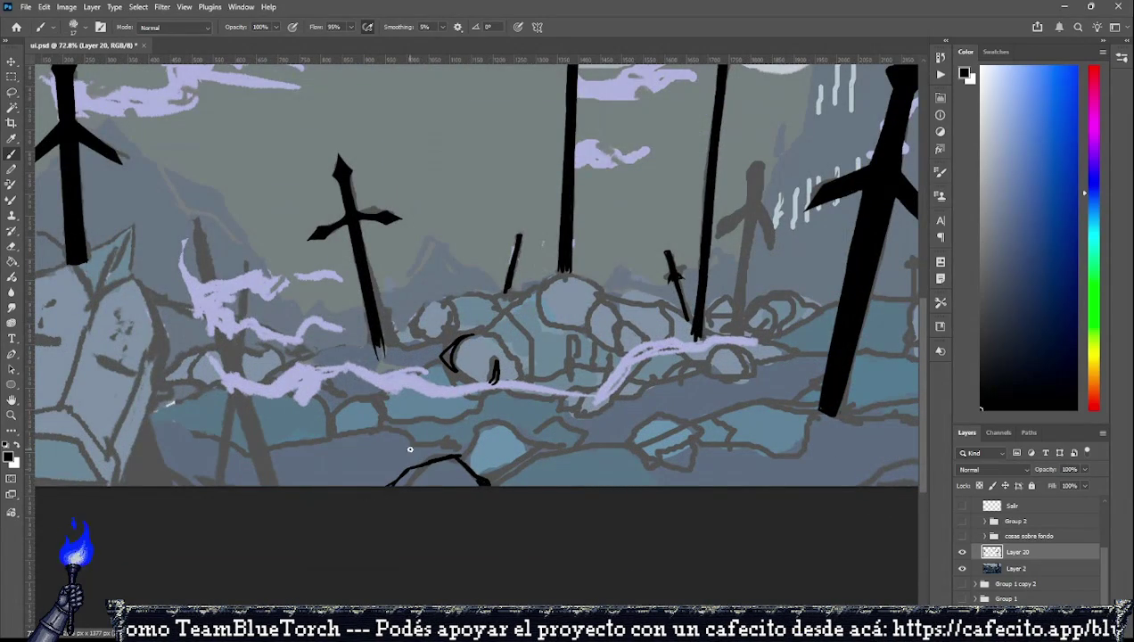
{"action": "left_click_drag", "start_coordinate": [190, 219], "coordinate": [214, 307]}
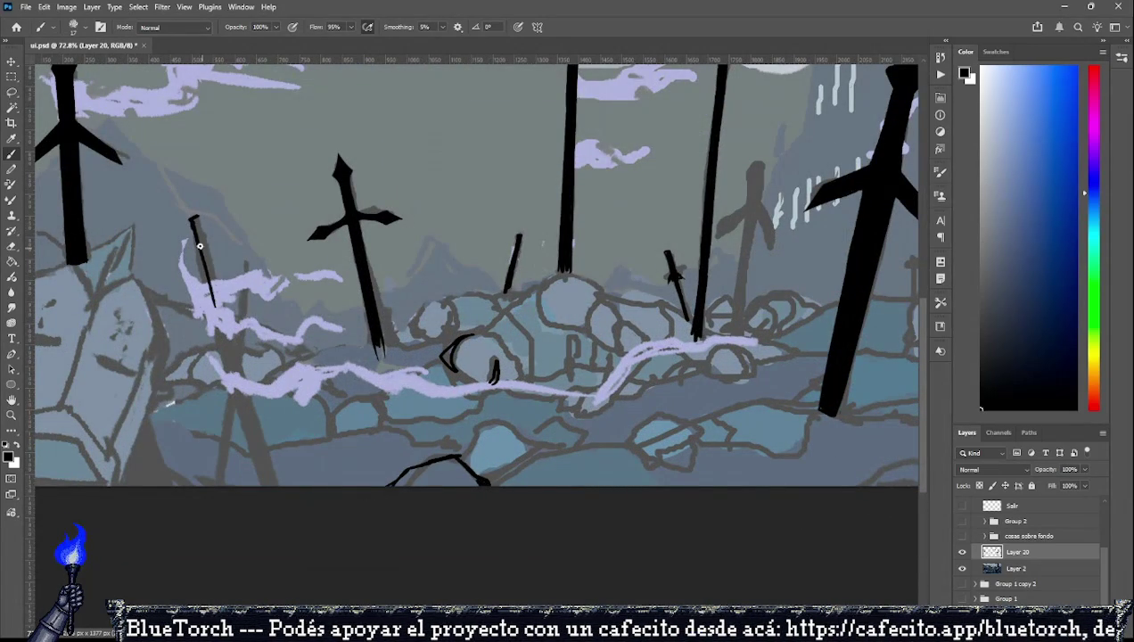
{"action": "left_click_drag", "start_coordinate": [202, 262], "coordinate": [217, 337]}
Outline rubble rocks along the bottom and hide the Layer 2 background painting.
{"action": "mouse_move", "coordinate": [488, 485]}
{"action": "left_mouse_down"}
{"action": "mouse_move", "coordinate": [547, 442]}
{"action": "mouse_move", "coordinate": [622, 437]}
{"action": "mouse_move", "coordinate": [717, 486]}
{"action": "left_mouse_up"}
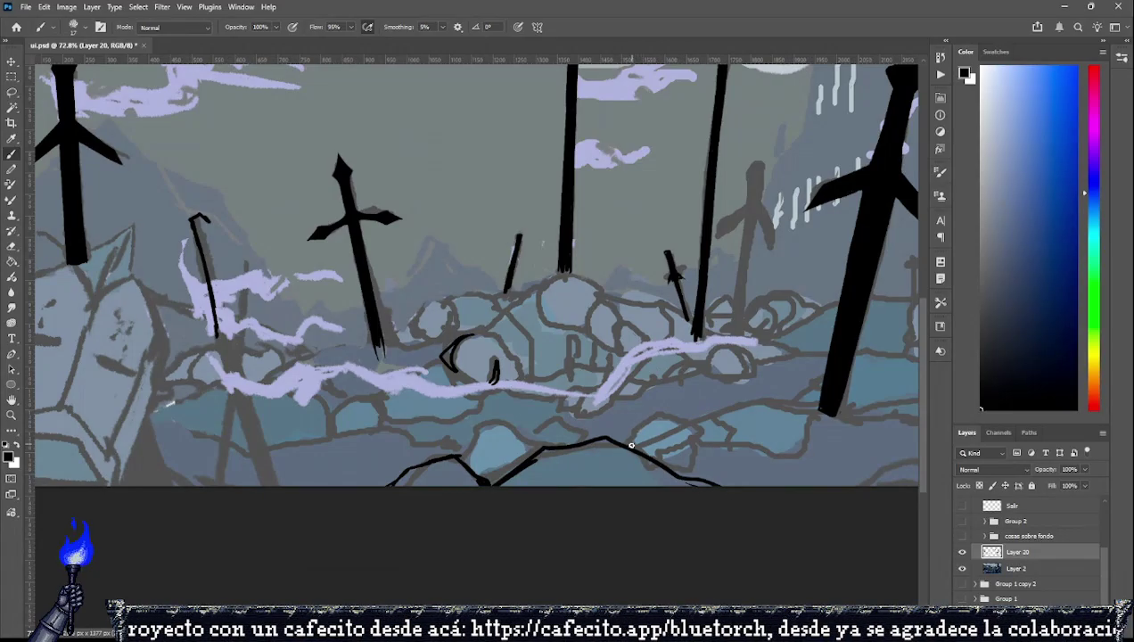
{"action": "mouse_move", "coordinate": [631, 444]}
{"action": "left_mouse_down"}
{"action": "mouse_move", "coordinate": [661, 408]}
{"action": "mouse_move", "coordinate": [694, 426]}
{"action": "mouse_move", "coordinate": [682, 466]}
{"action": "mouse_move", "coordinate": [736, 449]}
{"action": "left_mouse_up"}
{"action": "mouse_move", "coordinate": [679, 415]}
{"action": "left_mouse_down"}
{"action": "mouse_move", "coordinate": [722, 406]}
{"action": "mouse_move", "coordinate": [741, 427]}
{"action": "mouse_move", "coordinate": [732, 442]}
{"action": "mouse_move", "coordinate": [755, 419]}
{"action": "mouse_move", "coordinate": [792, 457]}
{"action": "mouse_move", "coordinate": [731, 447]}
{"action": "mouse_move", "coordinate": [774, 439]}
{"action": "mouse_move", "coordinate": [797, 458]}
{"action": "left_mouse_up"}
{"action": "mouse_move", "coordinate": [665, 429]}
{"action": "left_mouse_down"}
{"action": "mouse_move", "coordinate": [654, 439]}
{"action": "mouse_move", "coordinate": [676, 443]}
{"action": "mouse_move", "coordinate": [670, 466]}
{"action": "mouse_move", "coordinate": [648, 435]}
{"action": "mouse_move", "coordinate": [728, 419]}
{"action": "mouse_move", "coordinate": [724, 445]}
{"action": "mouse_move", "coordinate": [775, 449]}
{"action": "left_mouse_up"}
{"action": "left_click", "coordinate": [961, 567]}
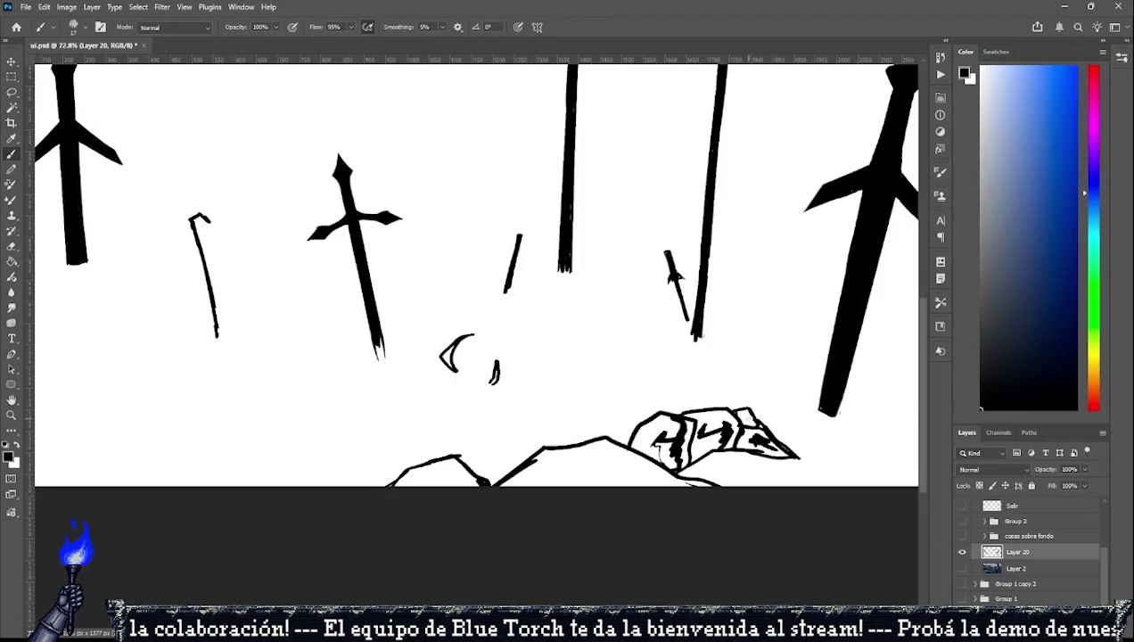
Add short cracks and thin detail lines inside the rock outline.
{"action": "left_click_drag", "start_coordinate": [738, 412], "coordinate": [751, 417]}
{"action": "left_click_drag", "start_coordinate": [752, 424], "coordinate": [758, 434]}
{"action": "left_click_drag", "start_coordinate": [590, 438], "coordinate": [652, 454]}
{"action": "left_click_drag", "start_coordinate": [593, 465], "coordinate": [559, 485]}
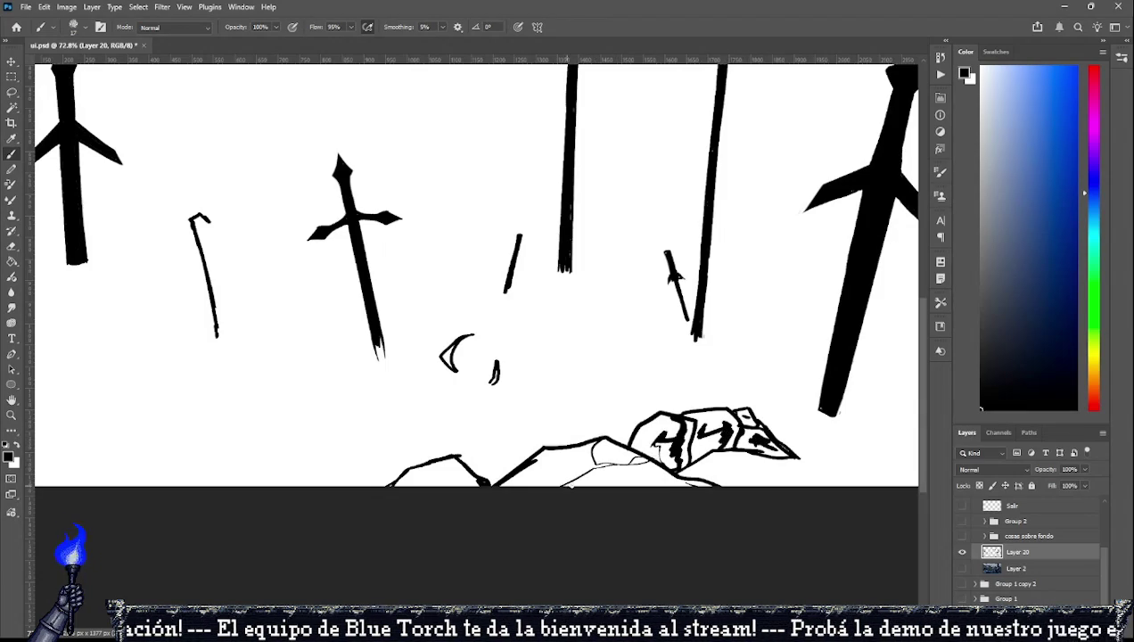
{"action": "scroll", "coordinate": [828, 499], "scroll_direction": "down", "scroll_amount": 4}
{"action": "scroll", "coordinate": [828, 500], "scroll_direction": "down", "scroll_amount": 2}
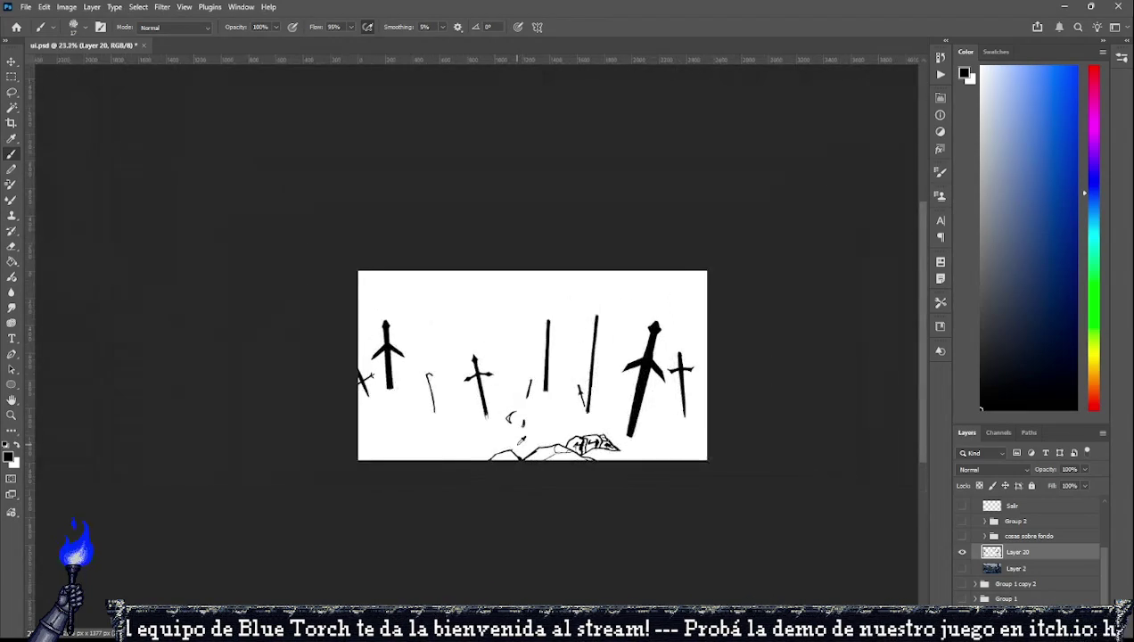
Show the Layer 2 battlefield painting again, zoom to 54.7%, and pick the Eraser.
{"action": "scroll", "coordinate": [828, 500], "scroll_direction": "up", "scroll_amount": 1}
{"action": "left_click", "coordinate": [961, 568]}
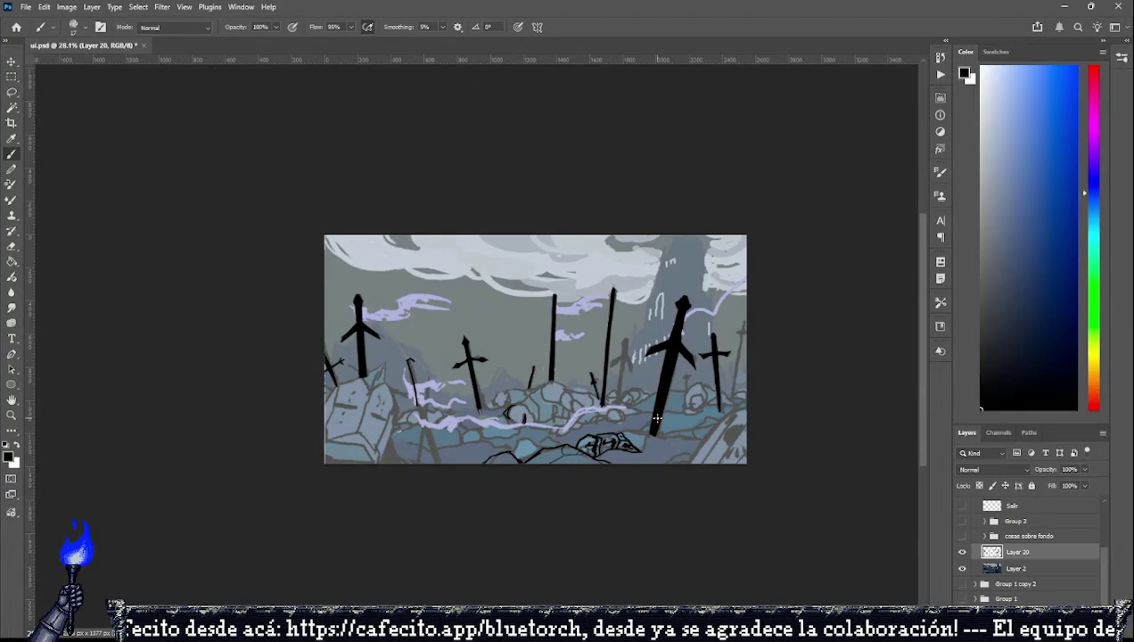
{"action": "scroll", "coordinate": [657, 418], "scroll_direction": "down", "scroll_amount": 1}
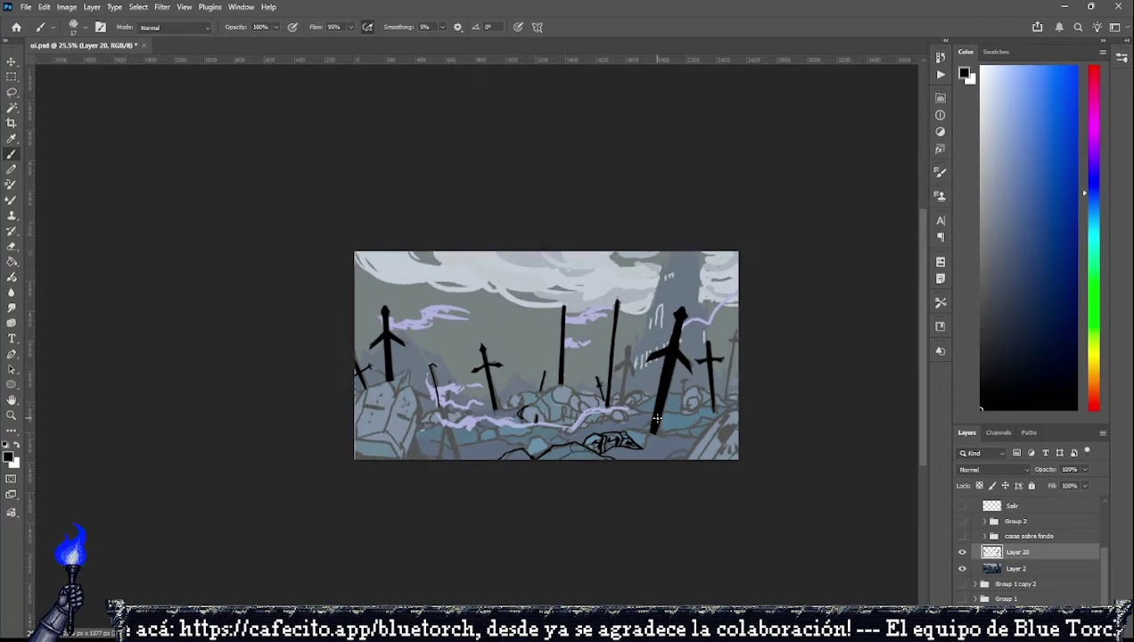
{"action": "scroll", "coordinate": [656, 418], "scroll_direction": "down", "scroll_amount": 1}
{"action": "scroll", "coordinate": [663, 406], "scroll_direction": "up", "scroll_amount": 2}
{"action": "scroll", "coordinate": [681, 381], "scroll_direction": "up", "scroll_amount": 2}
{"action": "scroll", "coordinate": [681, 381], "scroll_direction": "up", "scroll_amount": 1}
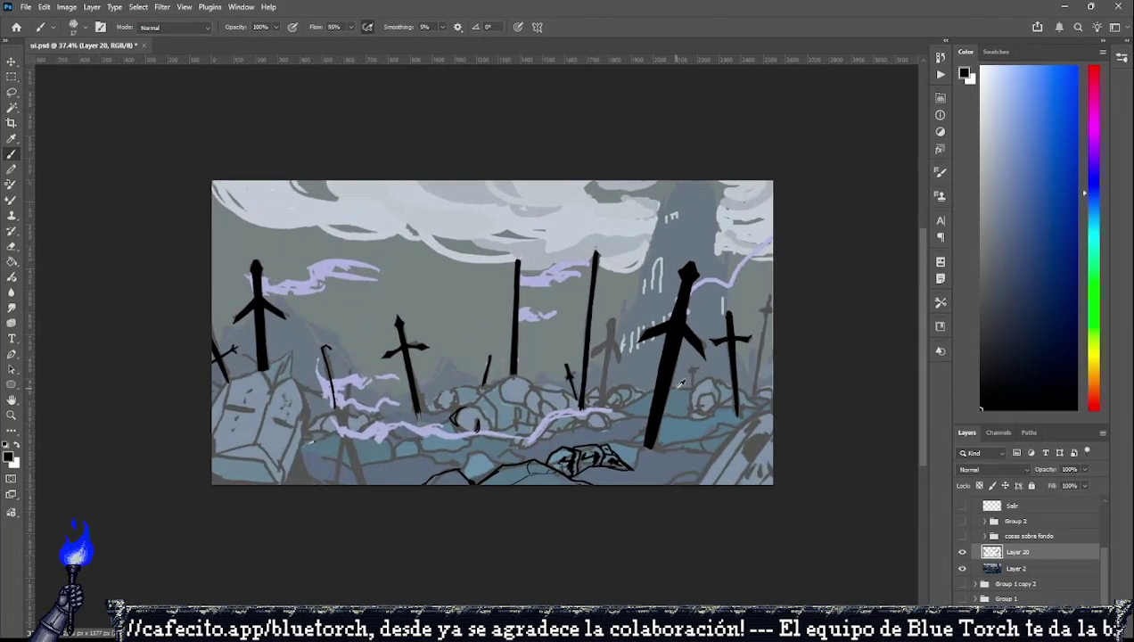
{"action": "scroll", "coordinate": [681, 381], "scroll_direction": "up", "scroll_amount": 1}
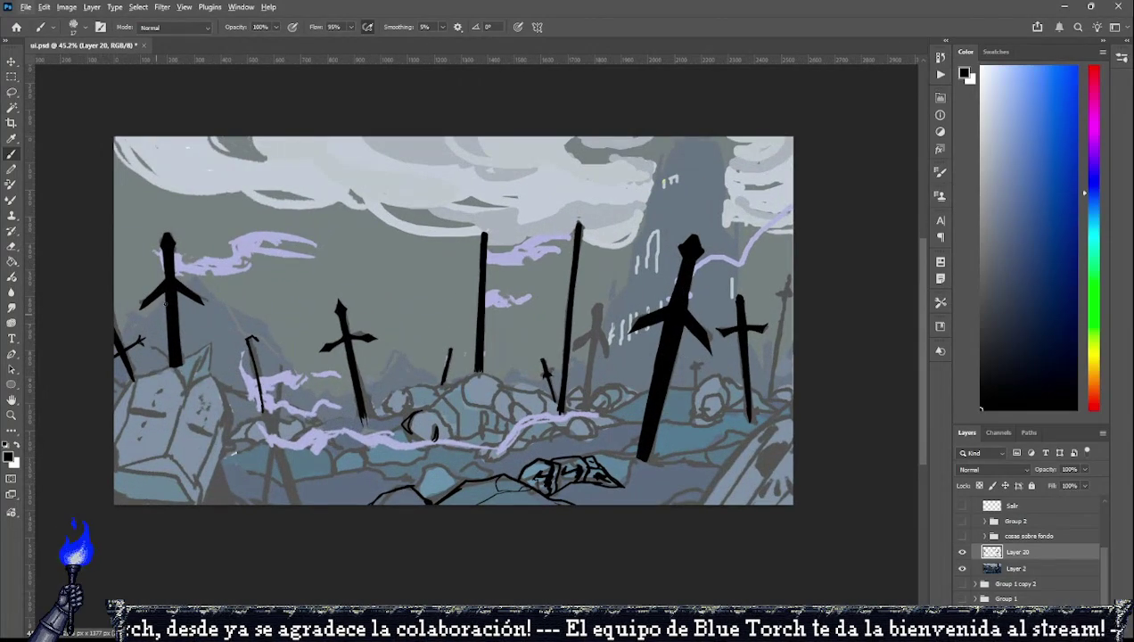
{"action": "scroll", "coordinate": [454, 323], "scroll_direction": "down", "scroll_amount": 1}
{"action": "scroll", "coordinate": [454, 323], "scroll_direction": "down", "scroll_amount": 1}
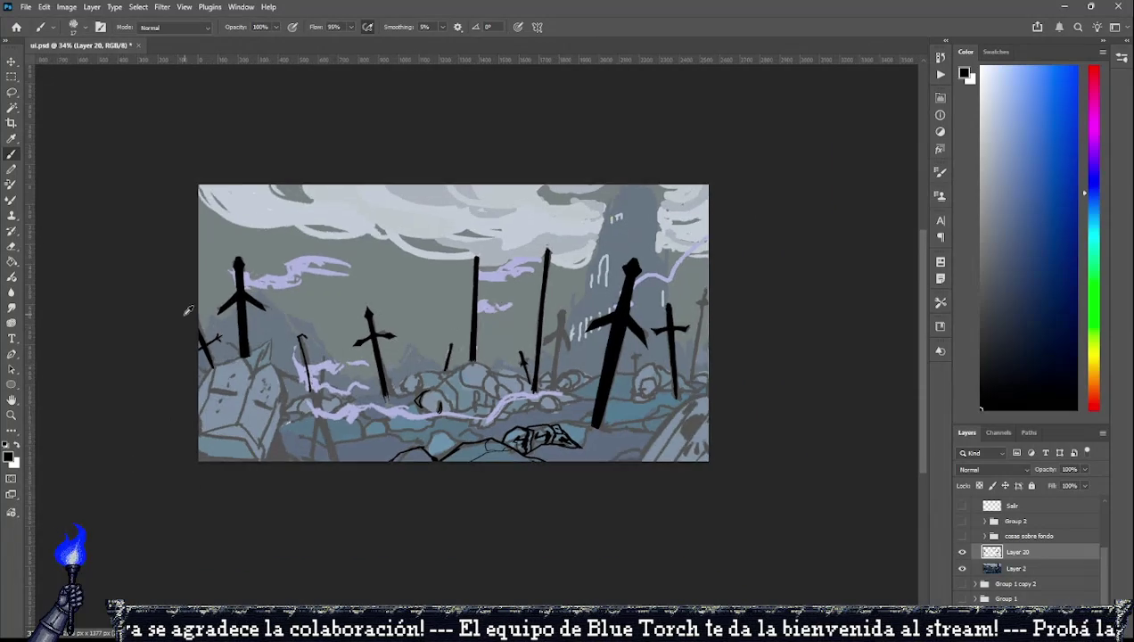
{"action": "scroll", "coordinate": [188, 308], "scroll_direction": "up", "scroll_amount": 2}
{"action": "key", "text": "e"}
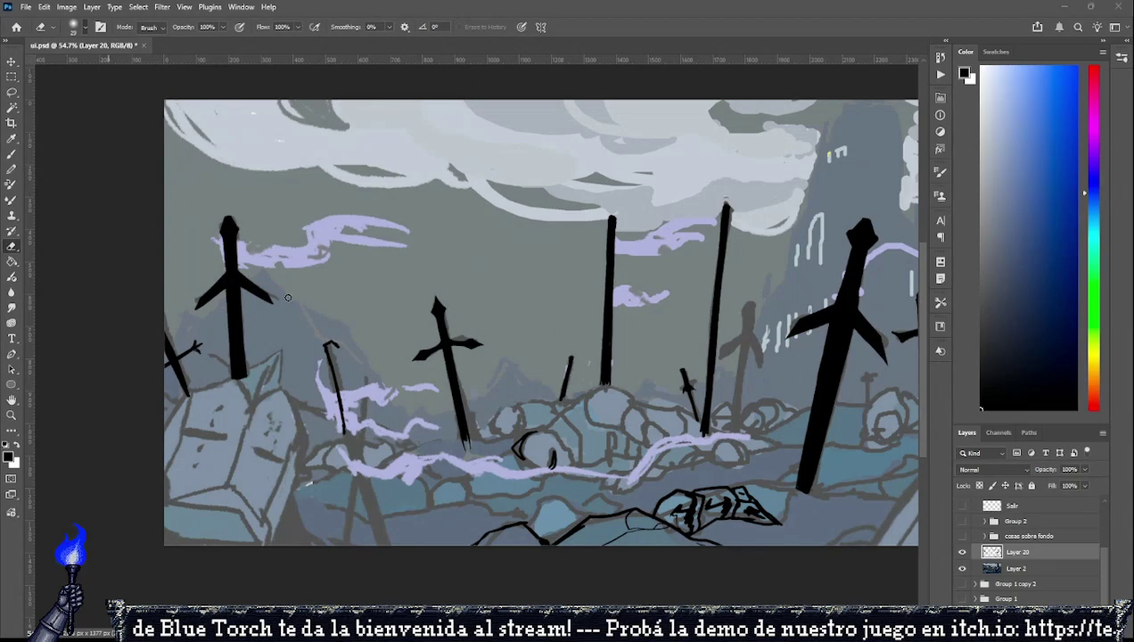
Erase part of the thin sword stroke and paste the swordsman reference photo at the upper left.
{"action": "left_click_drag", "start_coordinate": [328, 354], "coordinate": [345, 428]}
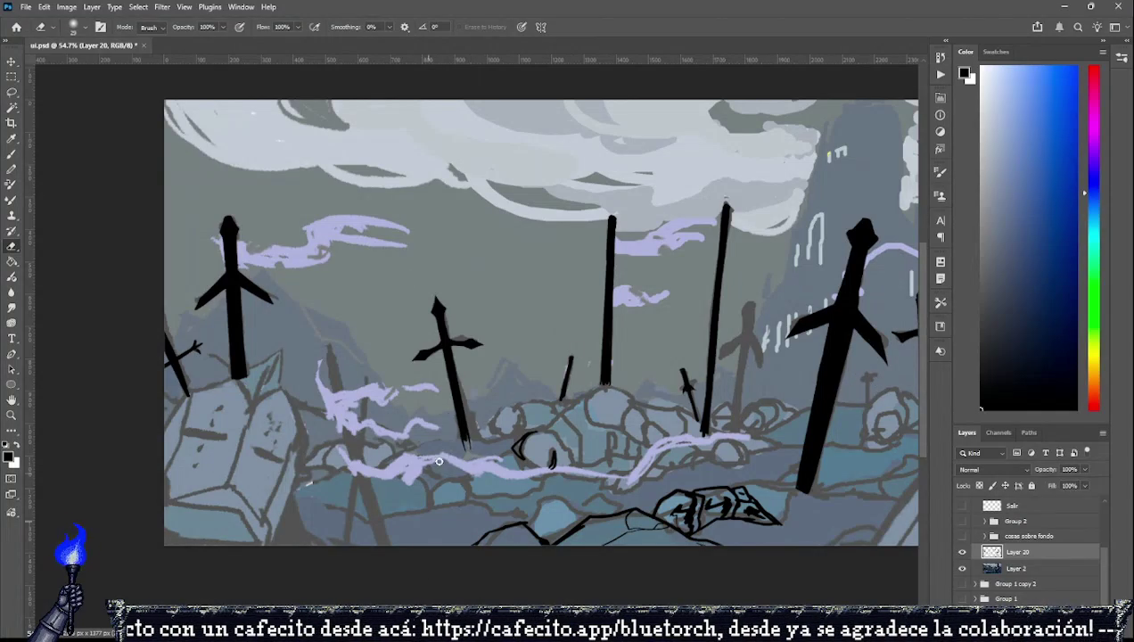
{"action": "key", "text": "ctrl+v"}
{"action": "left_click_drag", "start_coordinate": [455, 378], "coordinate": [298, 243]}
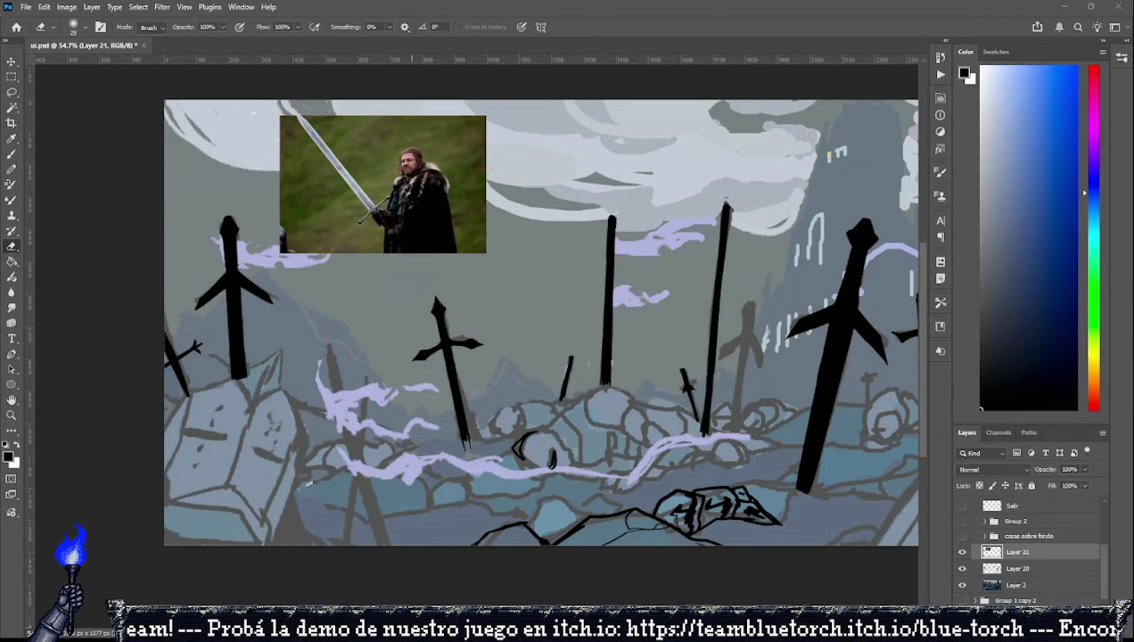
Paste the Lord of the Rings sword image and shrink it to about 42%.
{"action": "key", "text": "ctrl+v"}
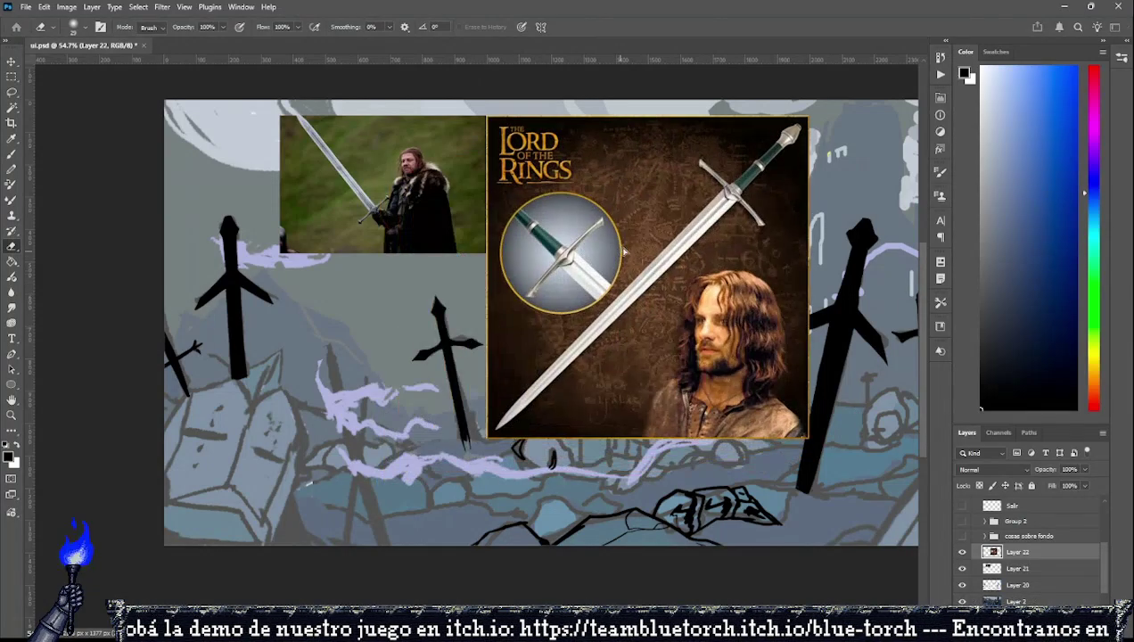
{"action": "key", "text": "m"}
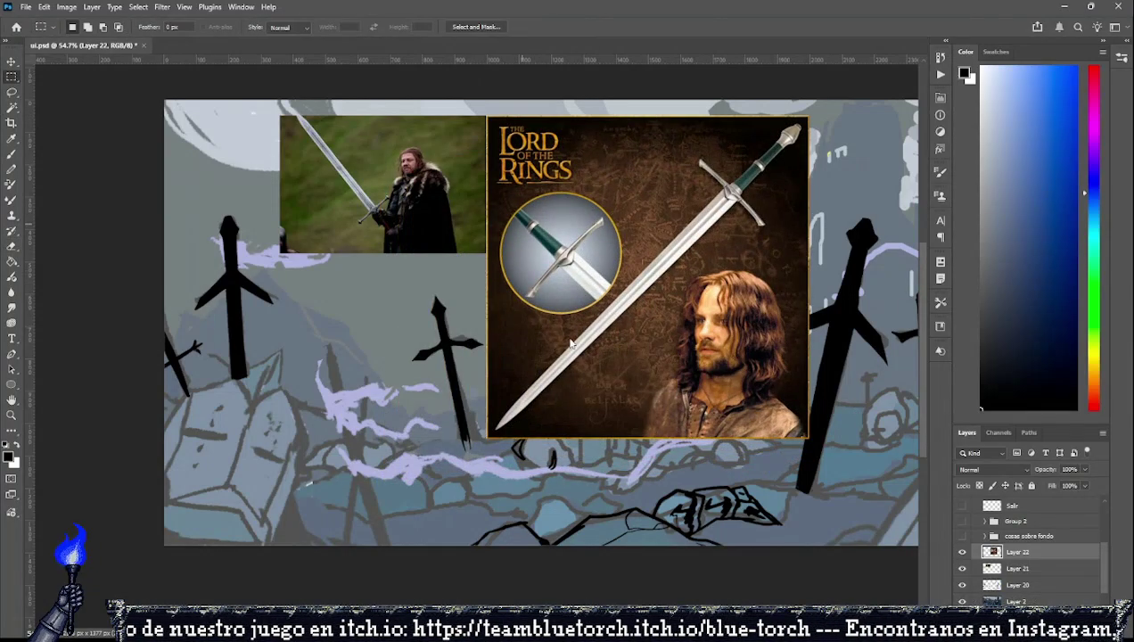
{"action": "key", "text": "ctrl+t"}
{"action": "left_click_drag", "start_coordinate": [807, 437], "coordinate": [626, 255]}
{"action": "left_click", "coordinate": [12, 92]}
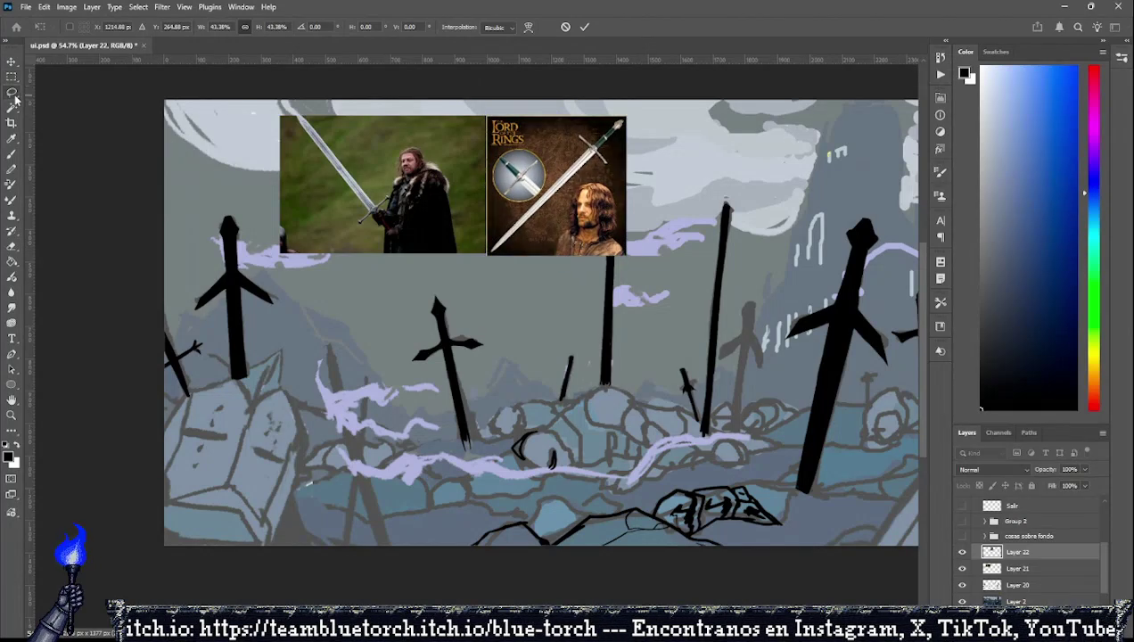
{"action": "scroll", "coordinate": [480, 322], "scroll_direction": "down", "scroll_amount": 2}
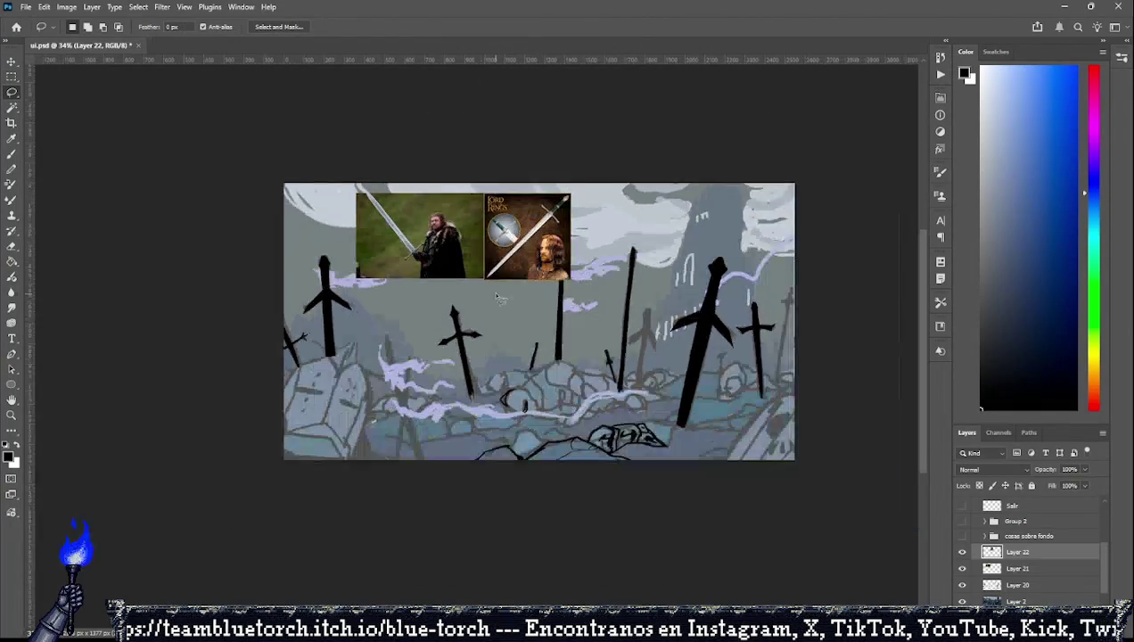
{"action": "scroll", "coordinate": [499, 298], "scroll_direction": "up", "scroll_amount": 2}
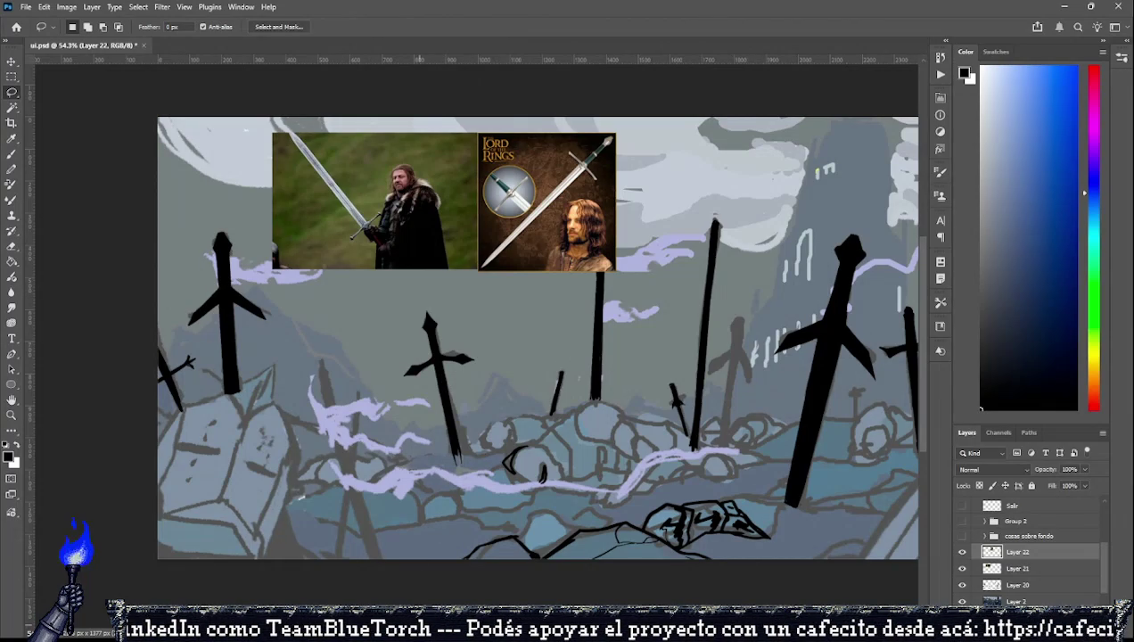
Paste the orange-cloth sword photo, shrink it, and place it at the collage's top right.
{"action": "key", "text": "ctrl+v"}
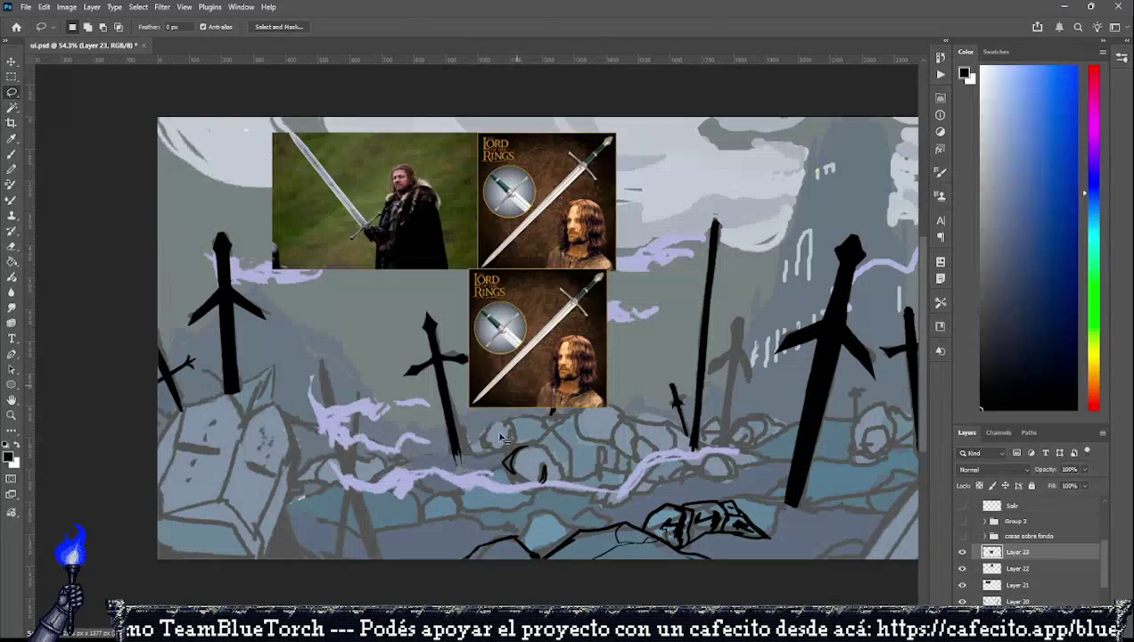
{"action": "key", "text": "ctrl+z"}
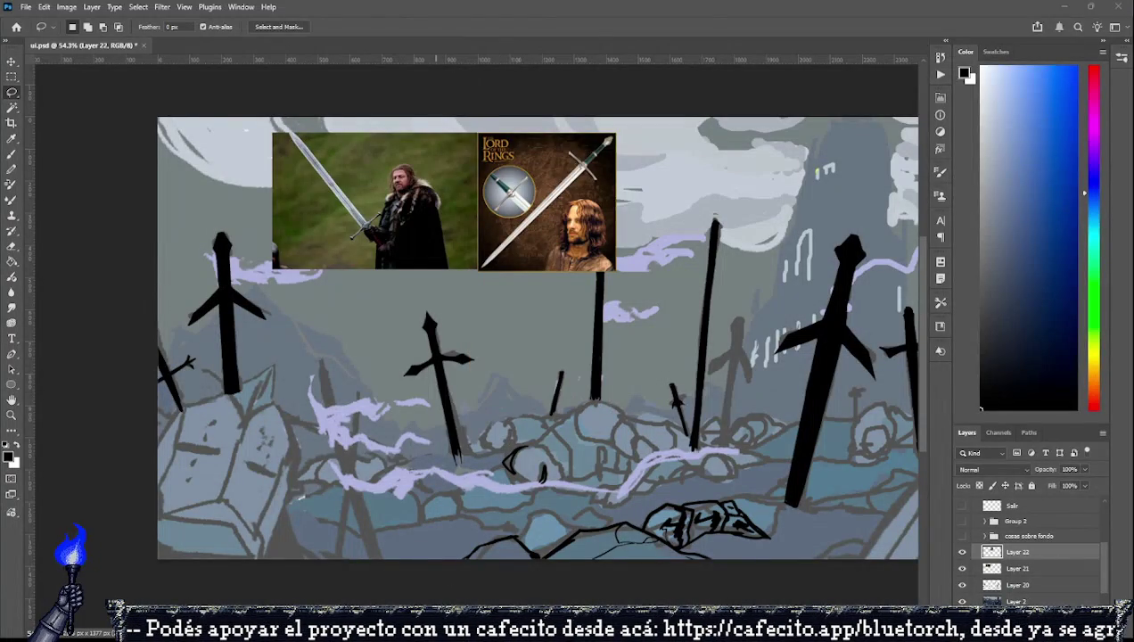
{"action": "key", "text": "ctrl+v"}
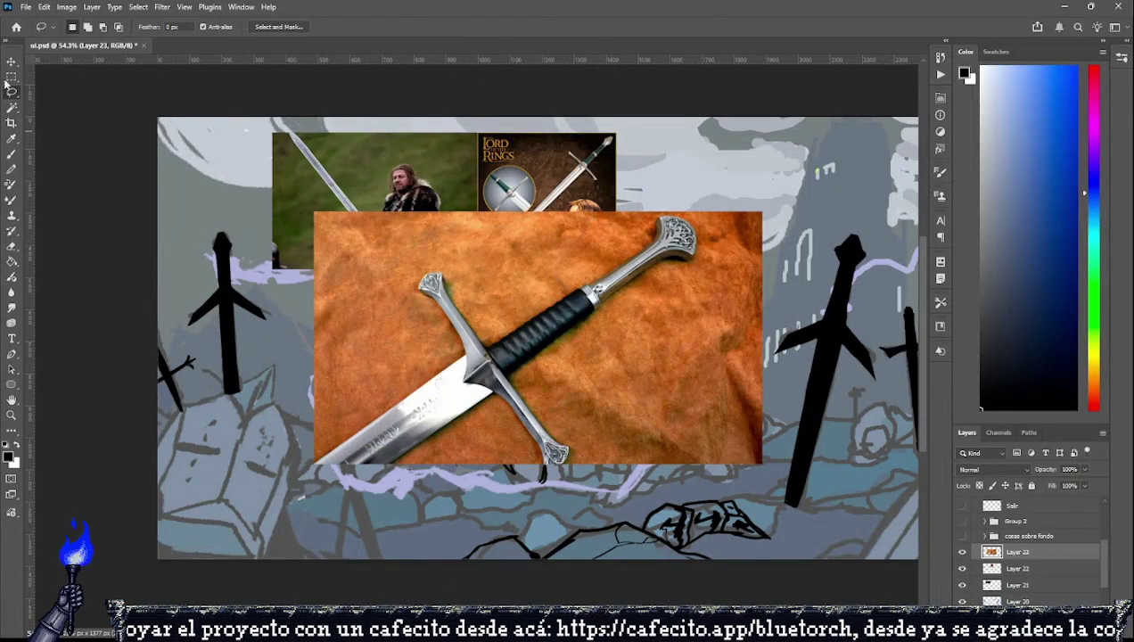
{"action": "key", "text": "ctrl+t"}
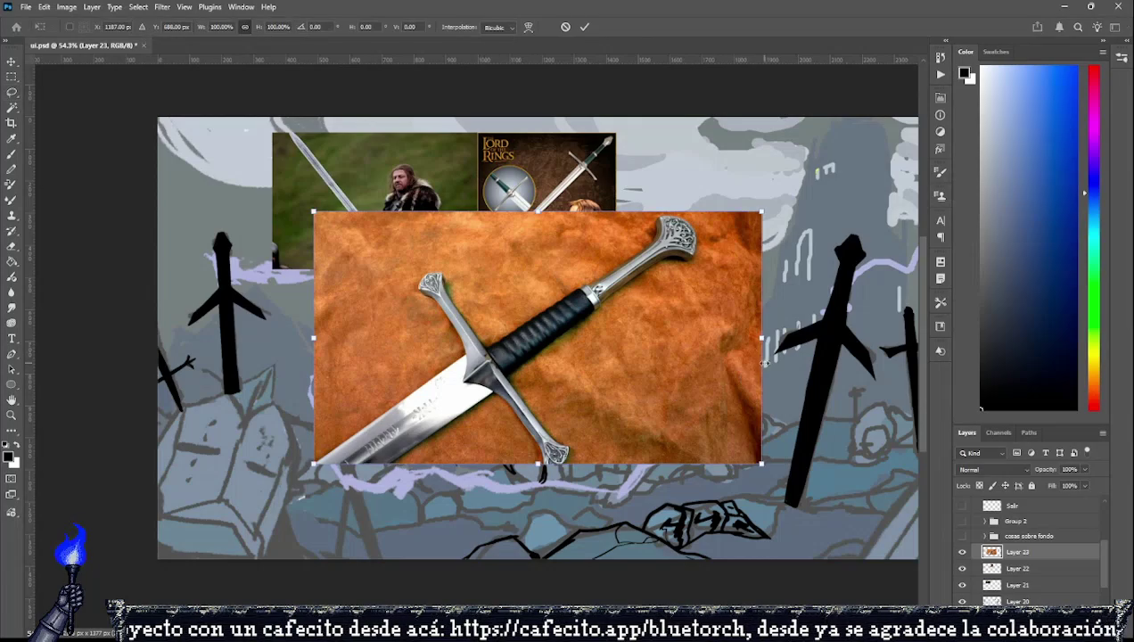
{"action": "left_click_drag", "start_coordinate": [762, 337], "coordinate": [592, 337]}
{"action": "mouse_move", "coordinate": [541, 280]}
{"action": "left_mouse_down"}
{"action": "mouse_move", "coordinate": [734, 243]}
{"action": "mouse_move", "coordinate": [849, 159]}
{"action": "left_mouse_up"}
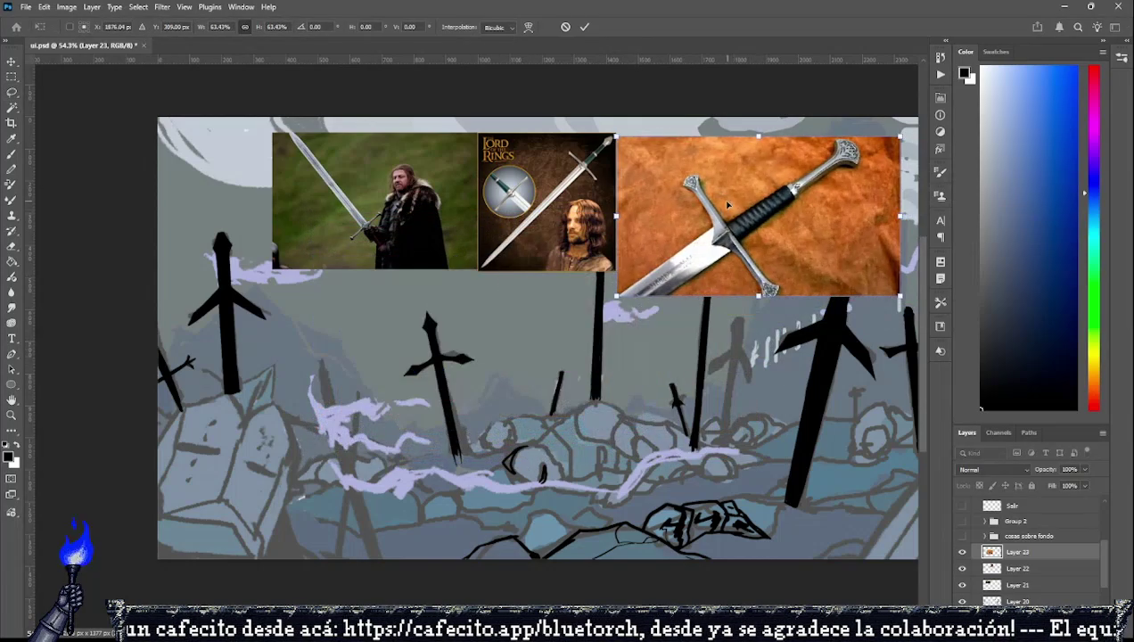
{"action": "left_click", "coordinate": [11, 92]}
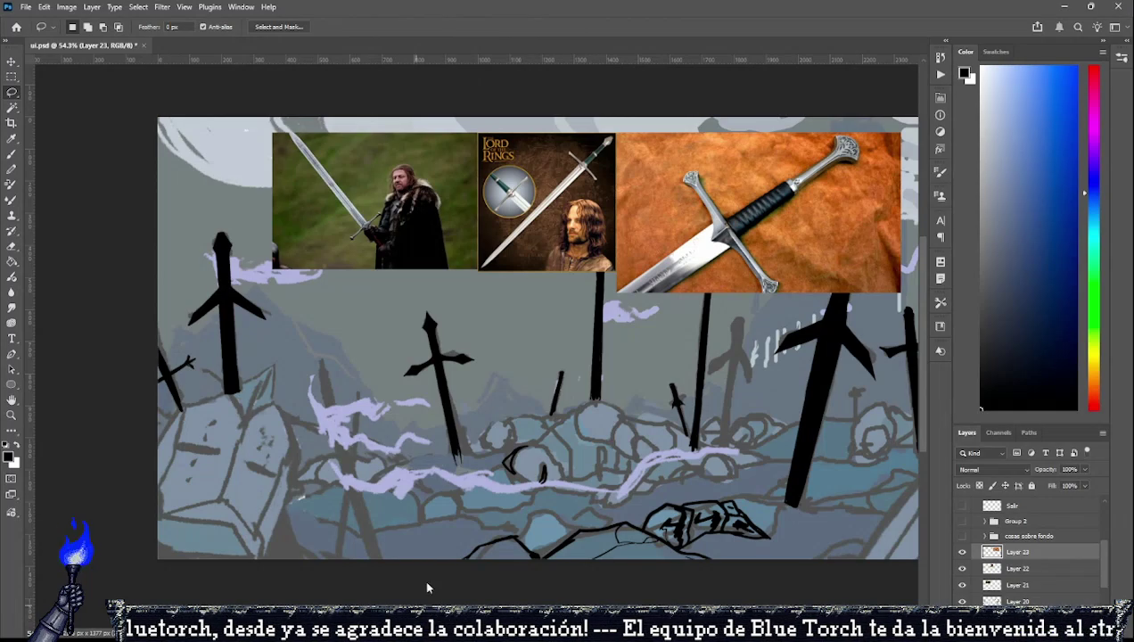
Paste the sword-and-scabbard photo below the first photo, scaled to fit the column.
{"action": "key", "text": "ctrl+v"}
{"action": "mouse_move", "coordinate": [561, 347]}
{"action": "left_mouse_down"}
{"action": "mouse_move", "coordinate": [467, 419]}
{"action": "mouse_move", "coordinate": [438, 399]}
{"action": "left_mouse_up"}
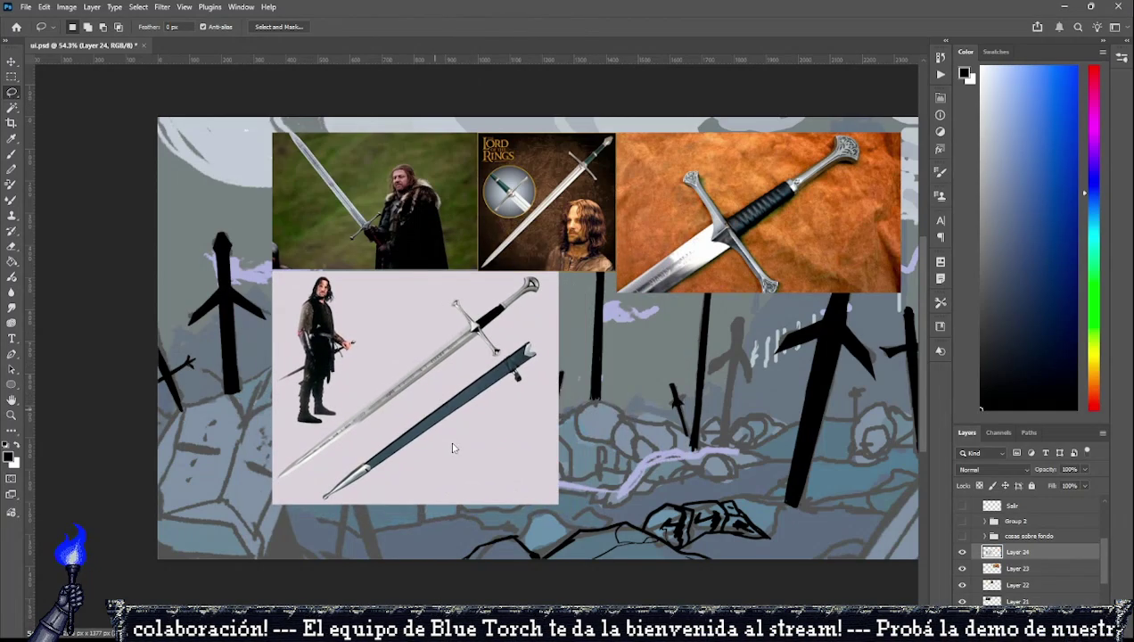
{"action": "key", "text": "ctrl+t"}
{"action": "left_click_drag", "start_coordinate": [558, 504], "coordinate": [476, 437]}
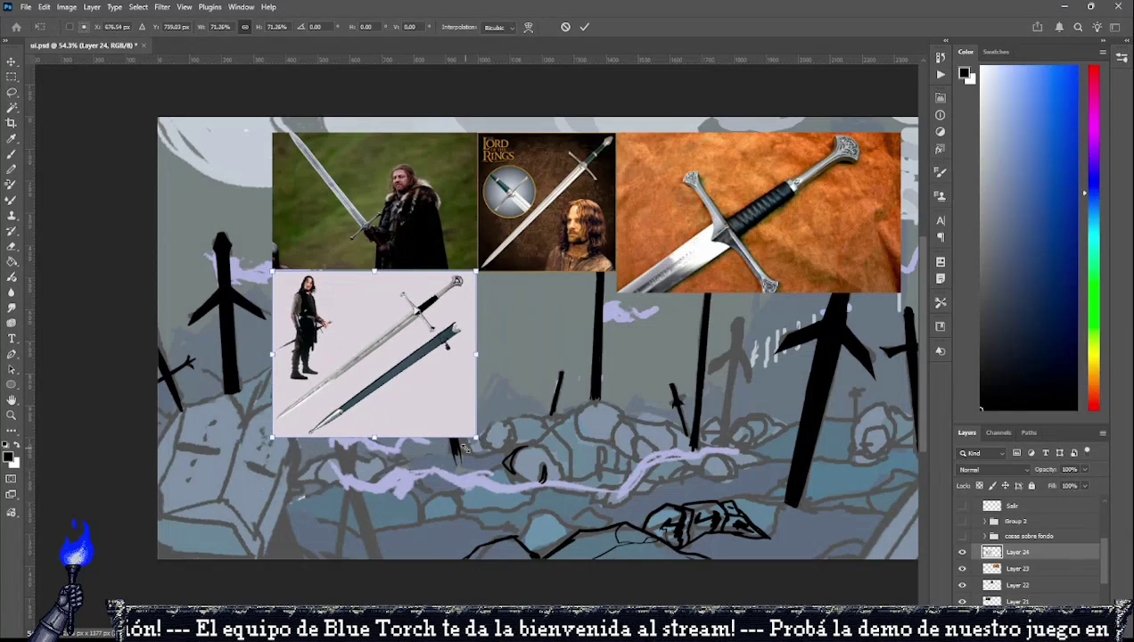
{"action": "key", "text": "l"}
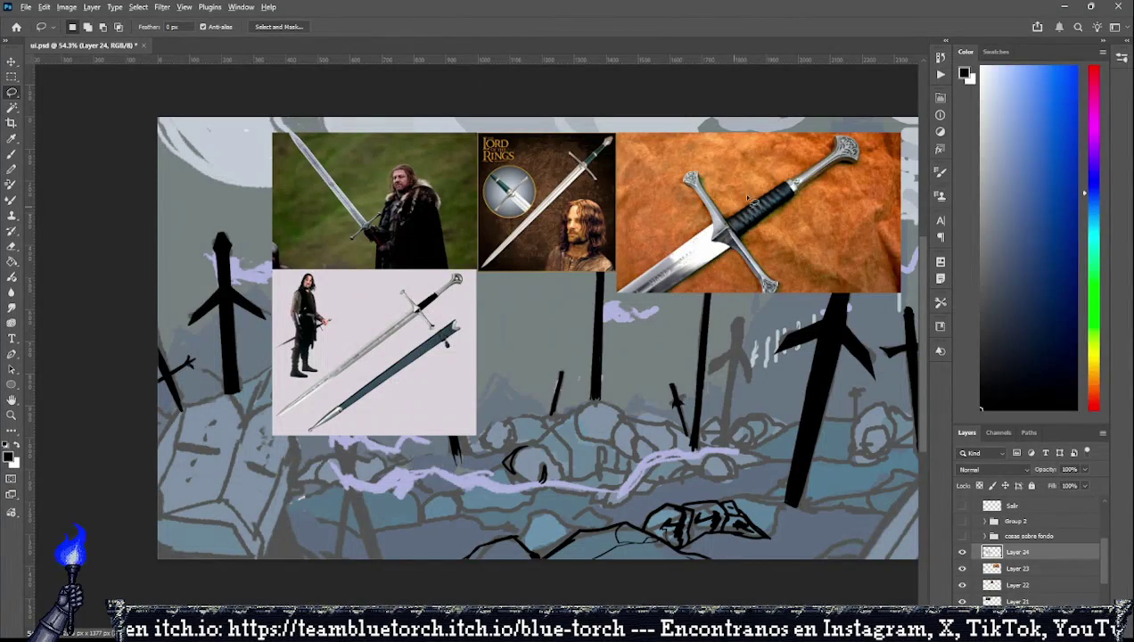
Delete the Lord of the Rings poster photo layer (Layer 22).
{"action": "scroll", "coordinate": [807, 143], "scroll_direction": "up", "scroll_amount": 5}
{"action": "scroll", "coordinate": [812, 163], "scroll_direction": "up", "scroll_amount": 2}
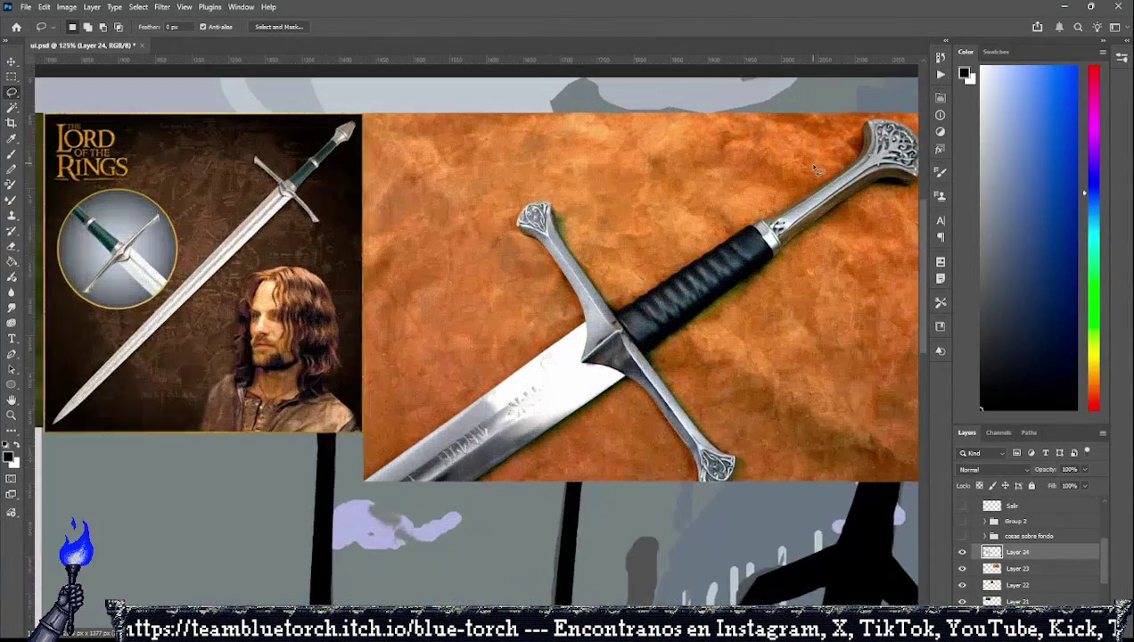
{"action": "scroll", "coordinate": [728, 221], "scroll_direction": "up", "scroll_amount": 1}
{"action": "scroll", "coordinate": [624, 221], "scroll_direction": "down", "scroll_amount": 4}
{"action": "scroll", "coordinate": [622, 227], "scroll_direction": "down", "scroll_amount": 3}
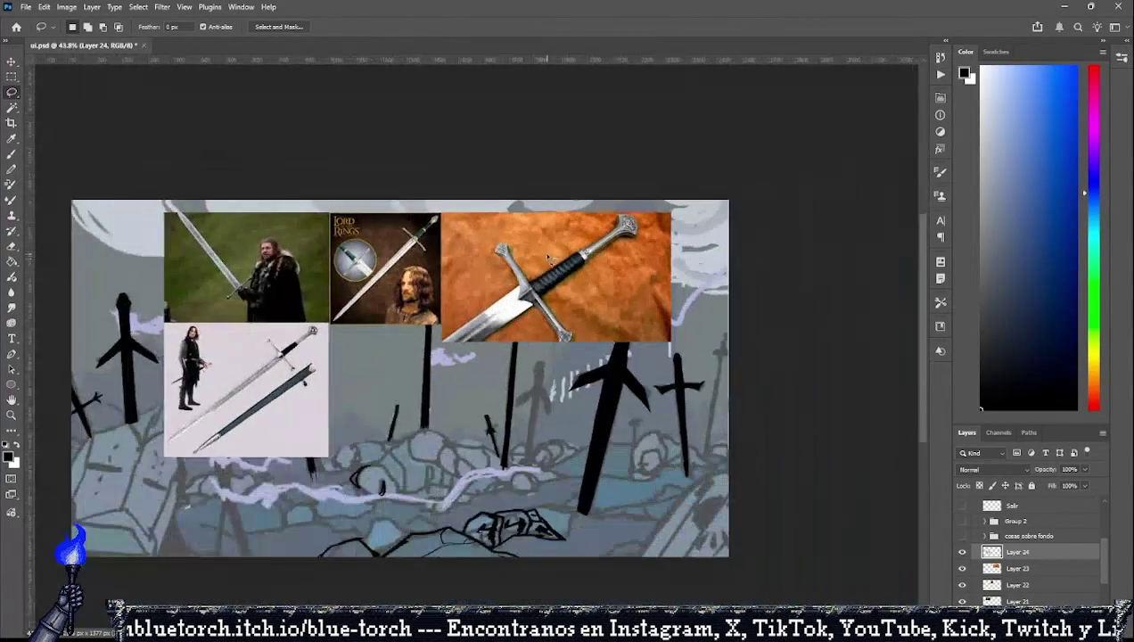
{"action": "scroll", "coordinate": [535, 205], "scroll_direction": "up", "scroll_amount": 2}
{"action": "scroll", "coordinate": [482, 191], "scroll_direction": "up", "scroll_amount": 2}
{"action": "scroll", "coordinate": [449, 183], "scroll_direction": "up", "scroll_amount": 2}
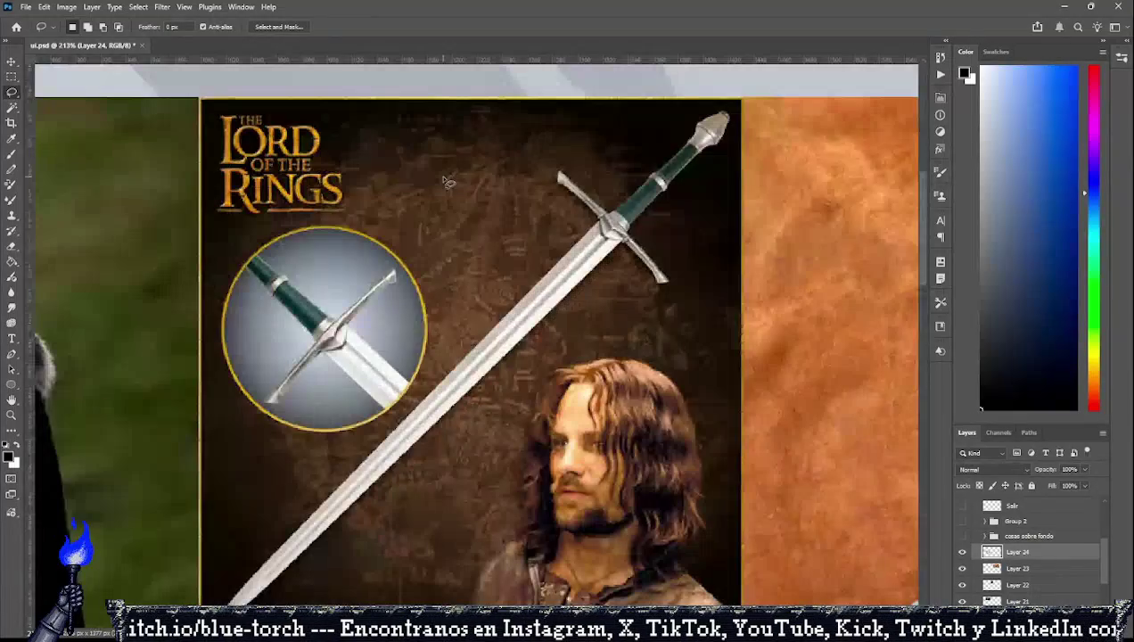
{"action": "scroll", "coordinate": [448, 182], "scroll_direction": "down", "scroll_amount": 3}
{"action": "scroll", "coordinate": [392, 209], "scroll_direction": "down", "scroll_amount": 3}
{"action": "scroll", "coordinate": [669, 193], "scroll_direction": "up", "scroll_amount": 3}
{"action": "scroll", "coordinate": [674, 198], "scroll_direction": "up", "scroll_amount": 1}
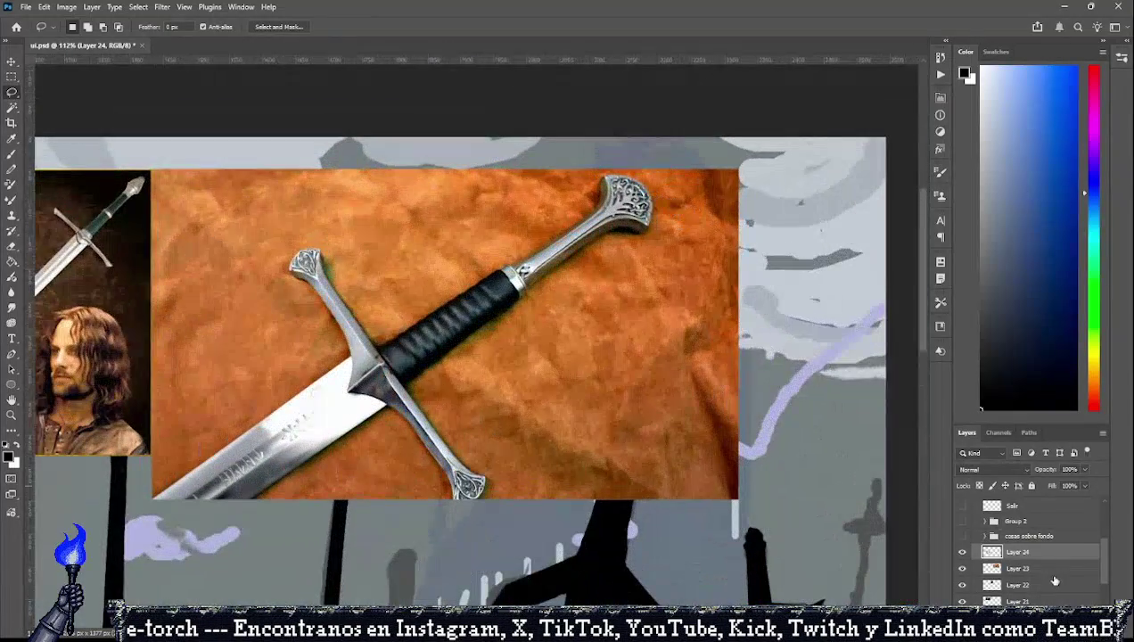
{"action": "left_click", "coordinate": [1054, 582]}
{"action": "left_click", "coordinate": [962, 599]}
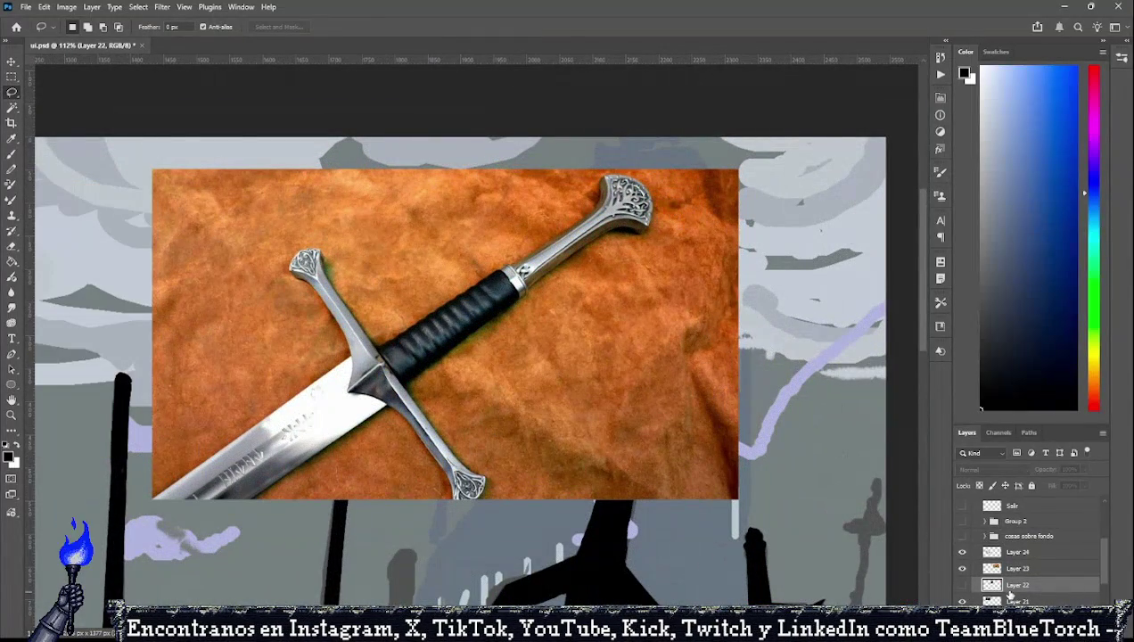
Shift the orange-cloth sword photo left beside the first photo and paste the sword-in-rock photo.
{"action": "scroll", "coordinate": [636, 342], "scroll_direction": "down", "scroll_amount": 5}
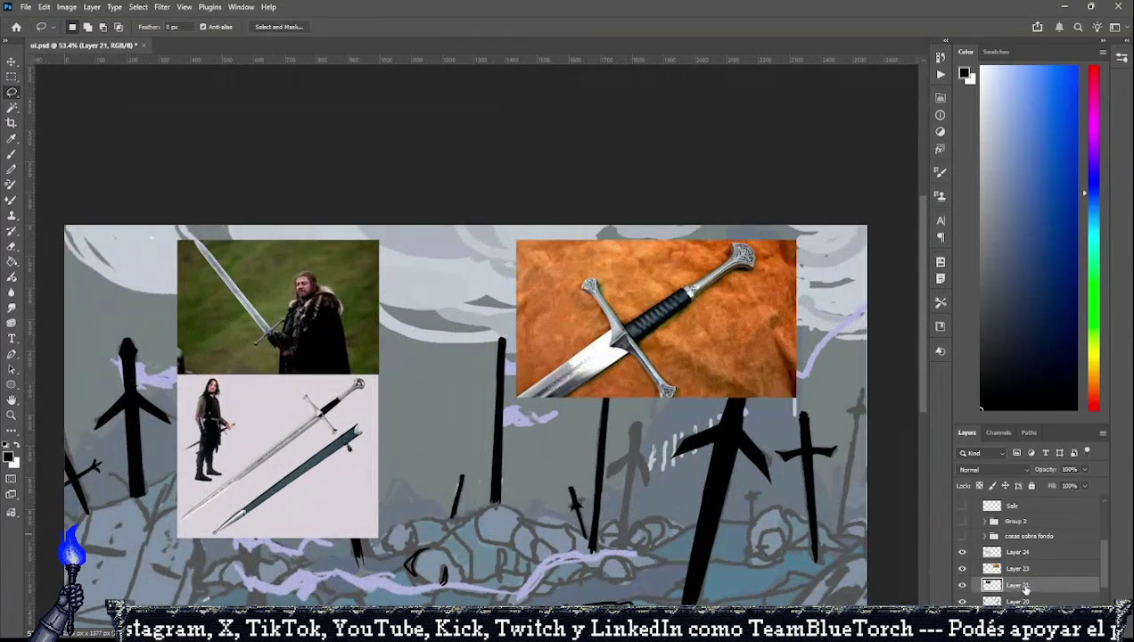
{"action": "left_click_drag", "start_coordinate": [651, 347], "coordinate": [515, 347]}
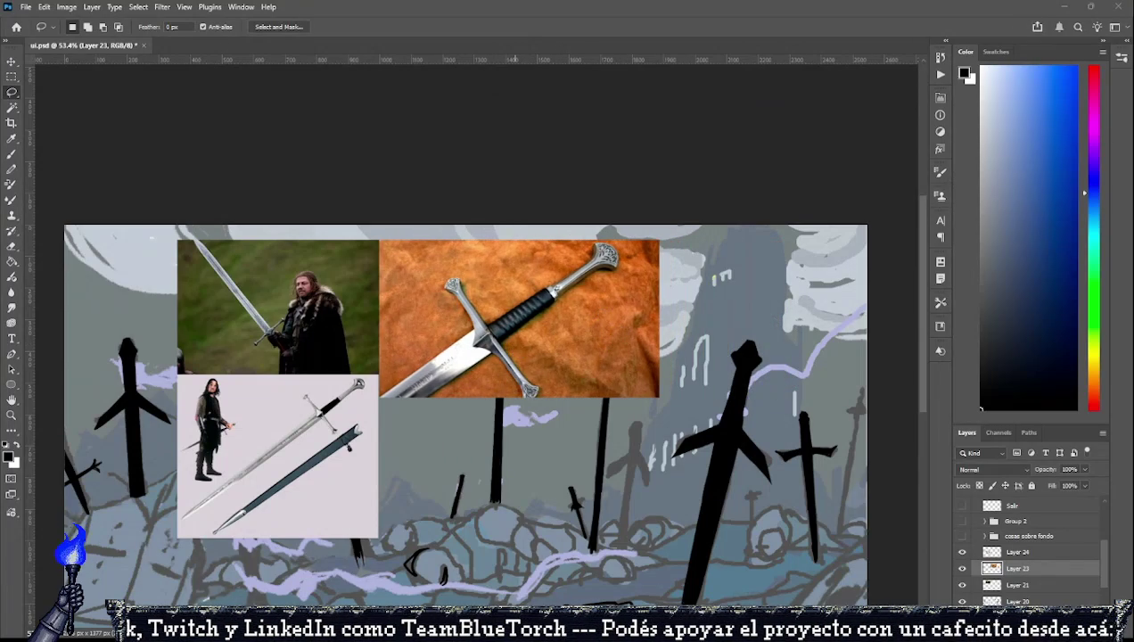
{"action": "key", "text": "ctrl+v"}
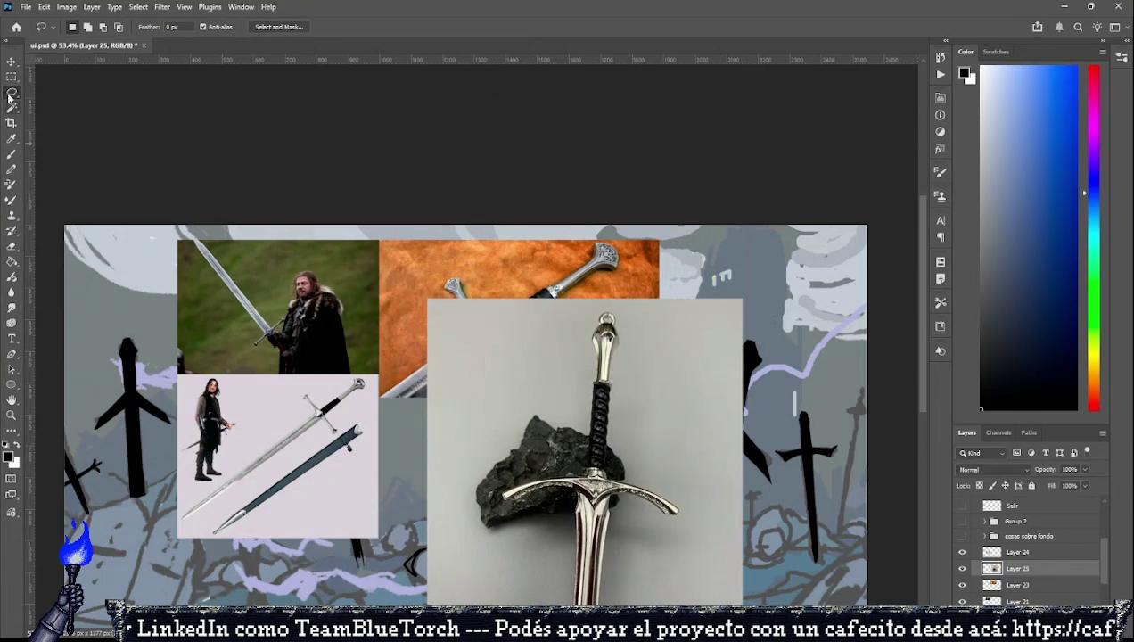
Scale the sword-in-rock photo to about 60% and place it beside the orange sword photo.
{"action": "scroll", "coordinate": [539, 372], "scroll_direction": "down", "scroll_amount": 1}
{"action": "key", "text": "ctrl+t"}
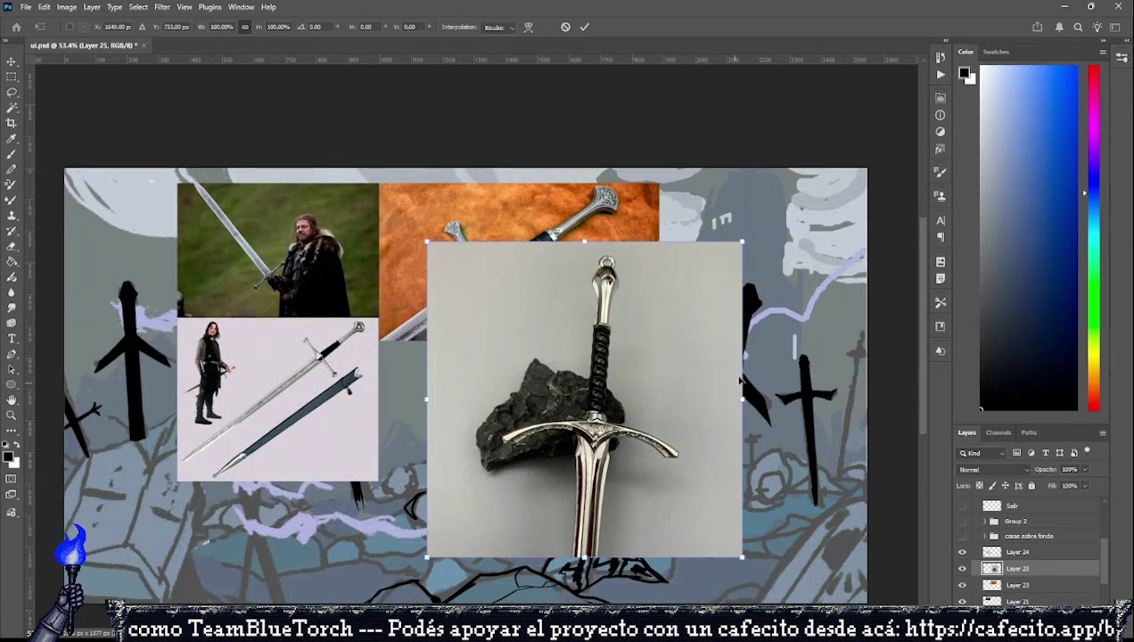
{"action": "left_click_drag", "start_coordinate": [744, 403], "coordinate": [627, 399]}
{"action": "left_click_drag", "start_coordinate": [533, 414], "coordinate": [752, 298]}
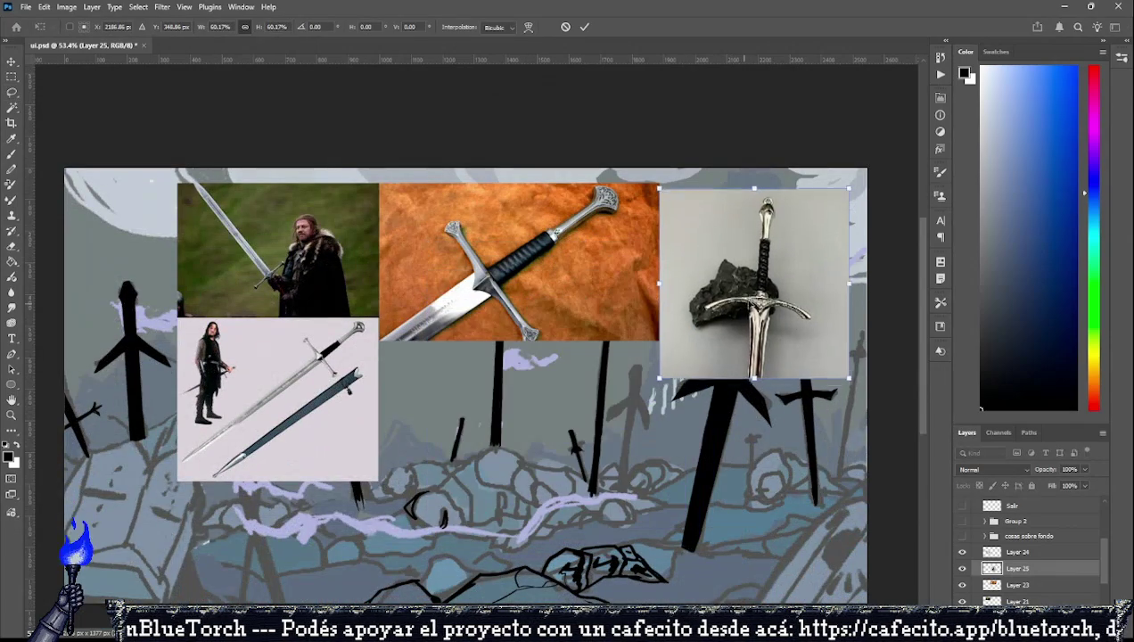
{"action": "left_click", "coordinate": [12, 91]}
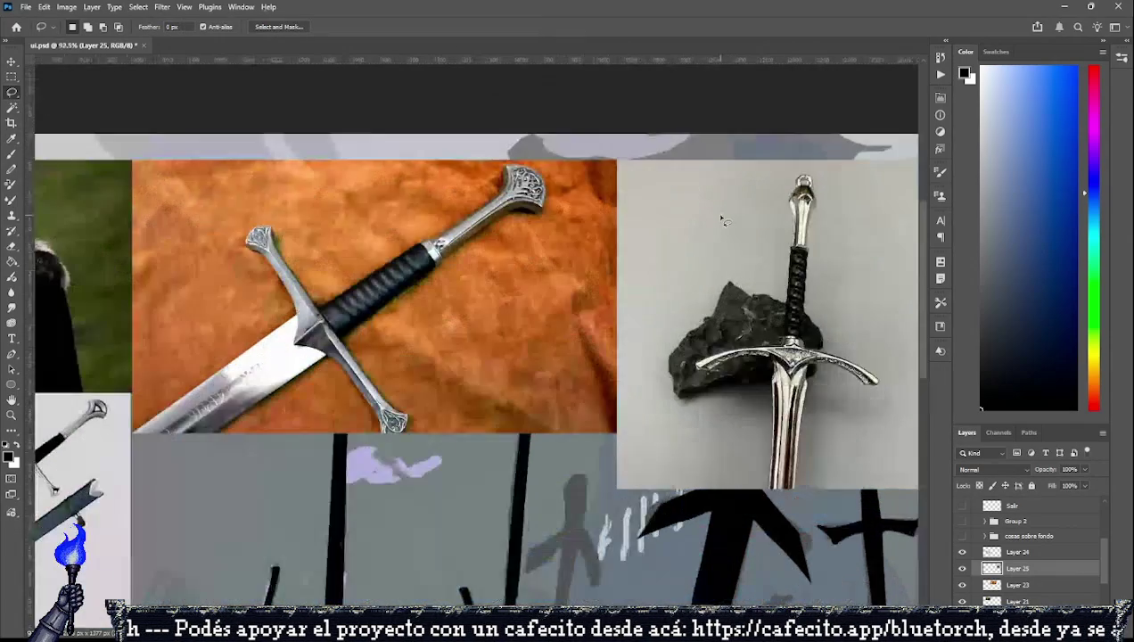
Select all reference photo layers, merge them into one, and toggle its visibility.
{"action": "scroll", "coordinate": [606, 282], "scroll_direction": "up", "scroll_amount": 1}
{"action": "scroll", "coordinate": [365, 307], "scroll_direction": "down", "scroll_amount": 2}
{"action": "scroll", "coordinate": [304, 336], "scroll_direction": "up", "scroll_amount": 1}
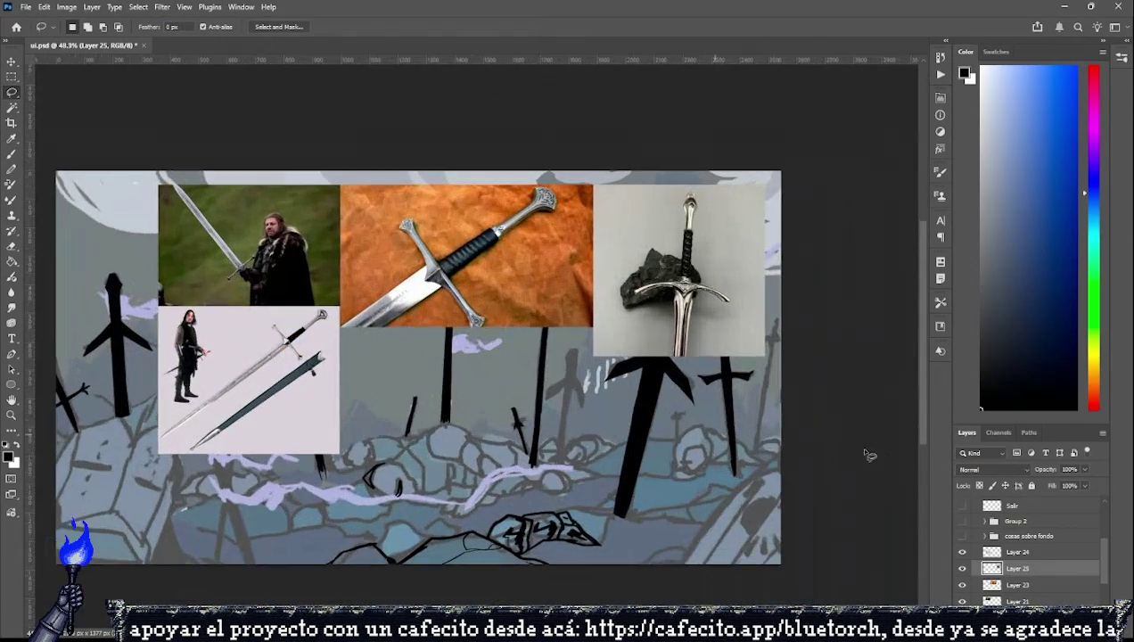
{"action": "scroll", "coordinate": [959, 563], "scroll_direction": "down", "scroll_amount": 2}
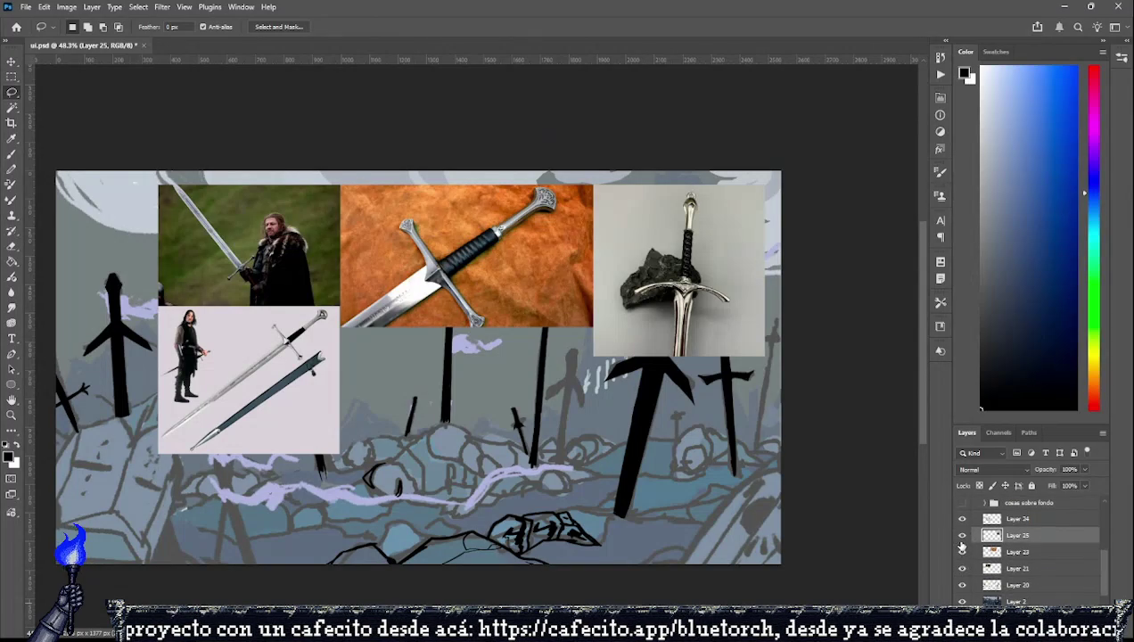
{"action": "left_click", "coordinate": [961, 535]}
{"action": "left_click_drag", "start_coordinate": [960, 565], "coordinate": [964, 552]}
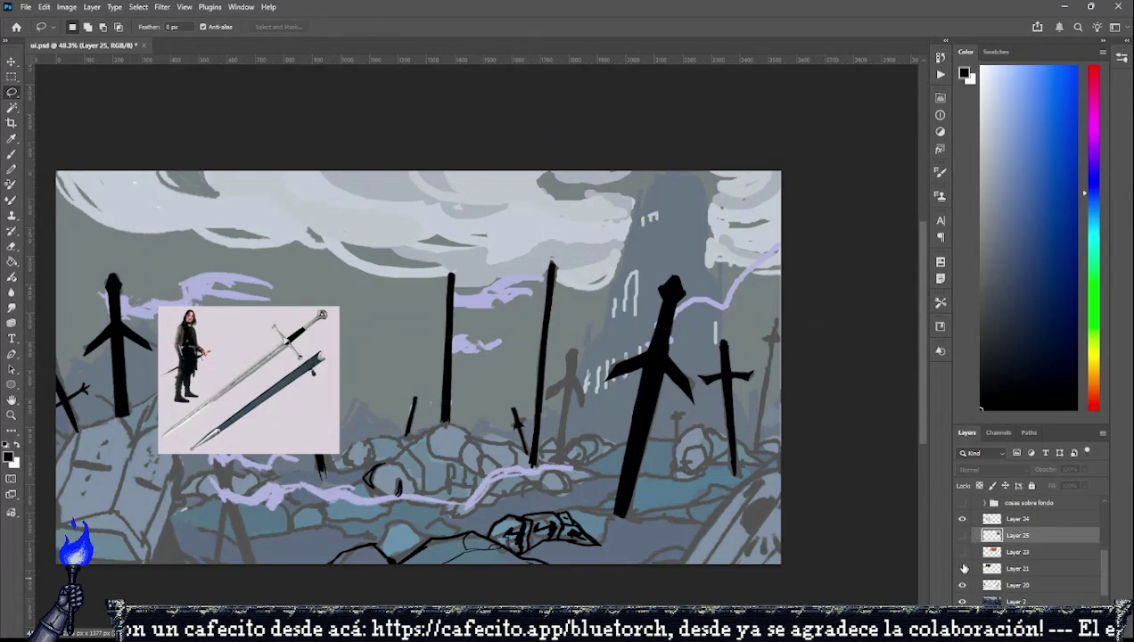
{"action": "left_click", "coordinate": [962, 535]}
{"action": "left_click", "coordinate": [1012, 524], "text": "shift"}
{"action": "left_click", "coordinate": [1020, 569], "text": "shift"}
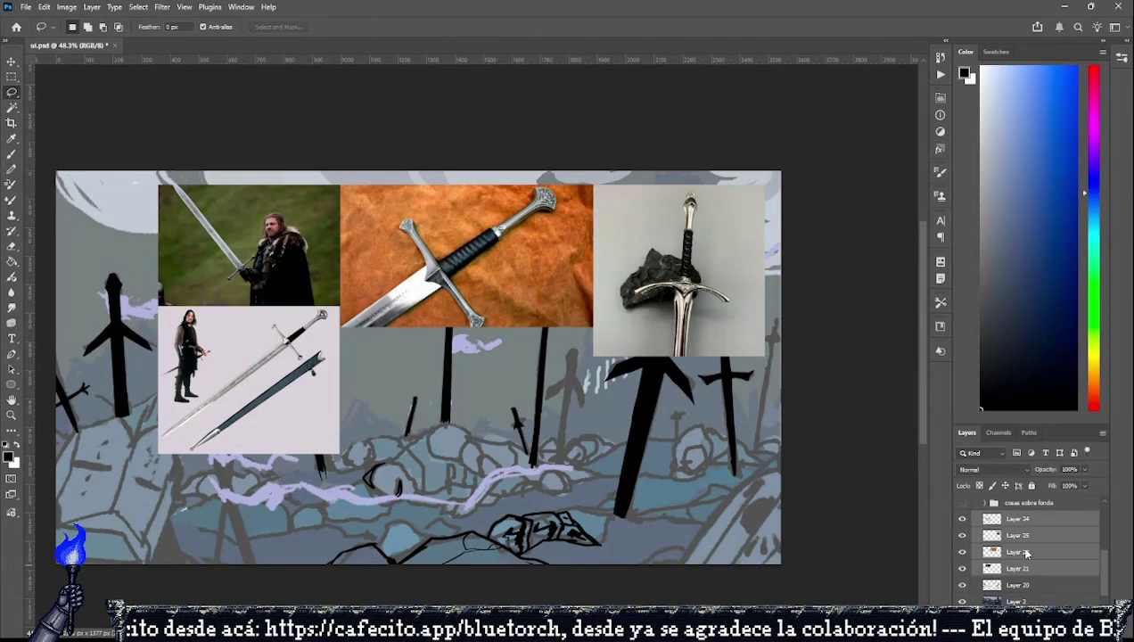
{"action": "key", "text": "ctrl+e"}
{"action": "left_click", "coordinate": [960, 518]}
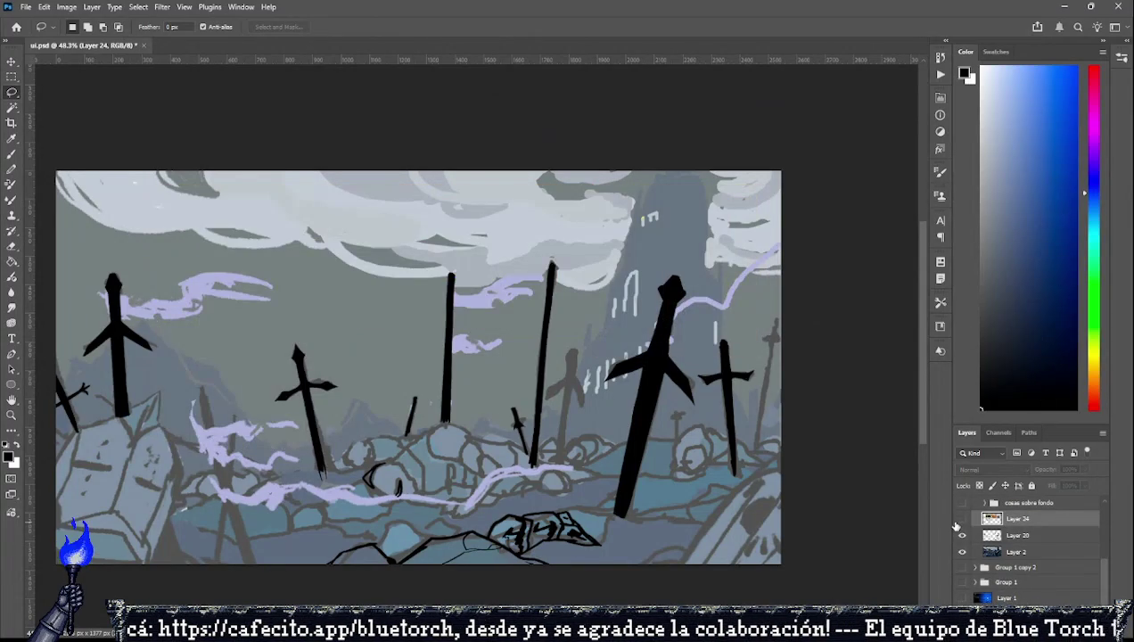
{"action": "left_click", "coordinate": [960, 520]}
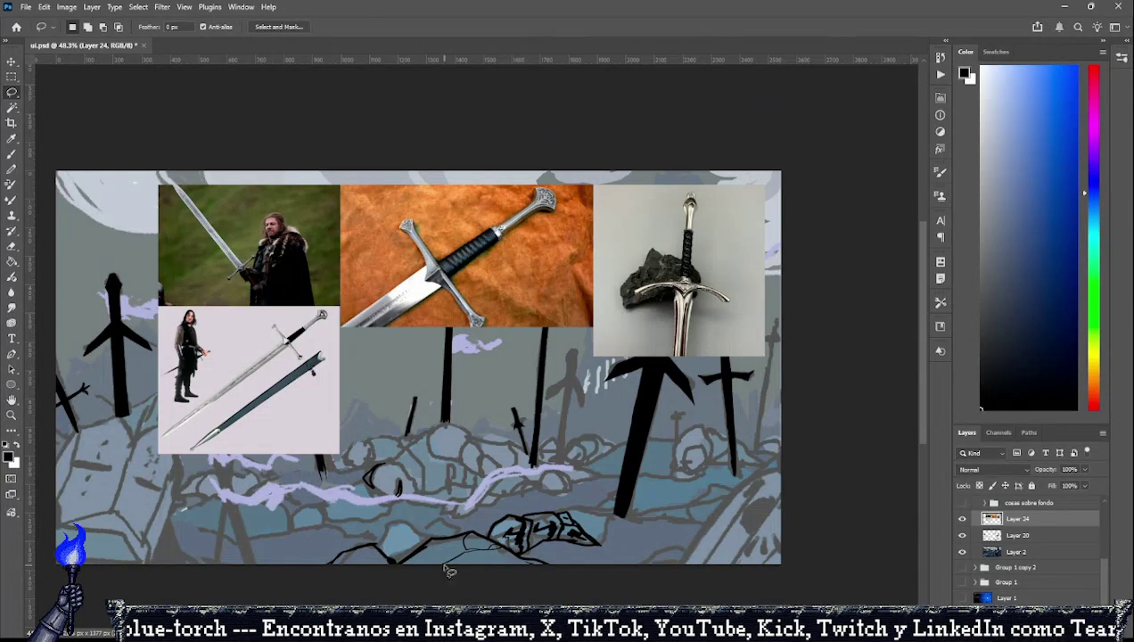
Paste and position the standing sword photo and the white curved-sword image.
{"action": "key", "text": "ctrl+v"}
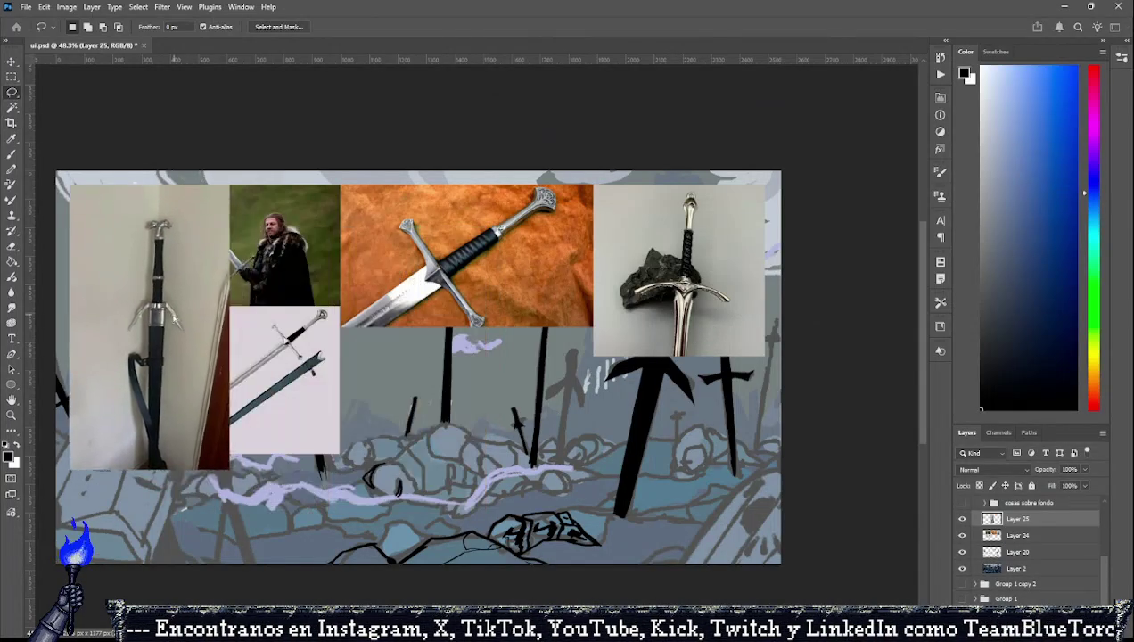
{"action": "mouse_move", "coordinate": [450, 357]}
{"action": "left_mouse_down"}
{"action": "mouse_move", "coordinate": [389, 356]}
{"action": "mouse_move", "coordinate": [418, 353]}
{"action": "mouse_move", "coordinate": [459, 407]}
{"action": "mouse_move", "coordinate": [448, 404]}
{"action": "mouse_move", "coordinate": [573, 385]}
{"action": "mouse_move", "coordinate": [590, 389]}
{"action": "mouse_move", "coordinate": [607, 419]}
{"action": "mouse_move", "coordinate": [588, 400]}
{"action": "left_mouse_up"}
{"action": "key", "text": "ctrl+t"}
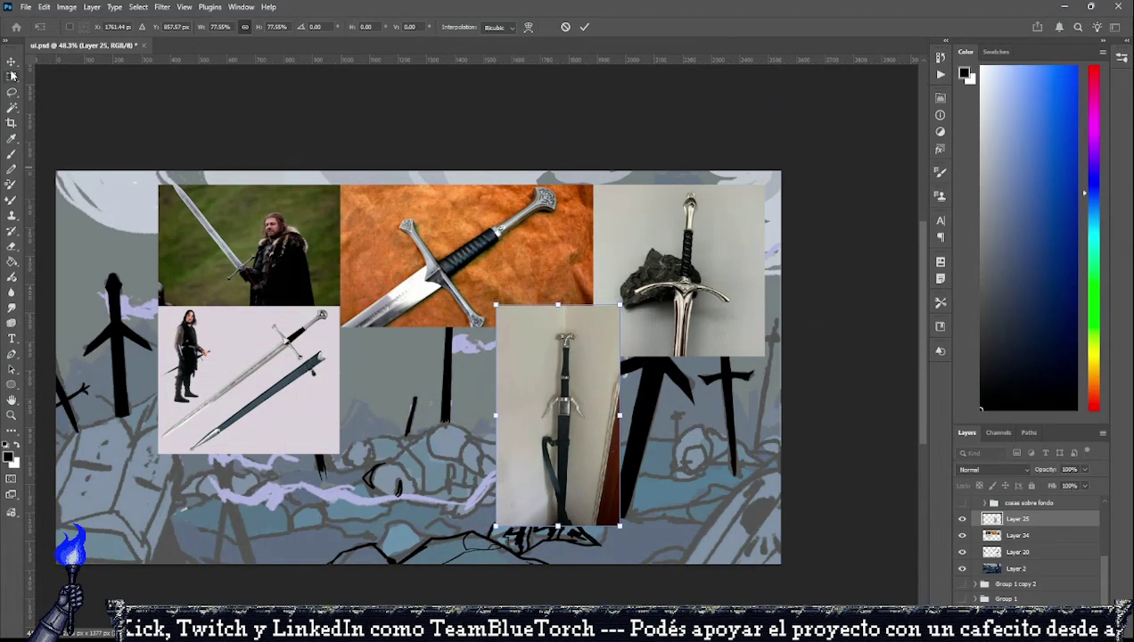
{"action": "left_click", "coordinate": [11, 76]}
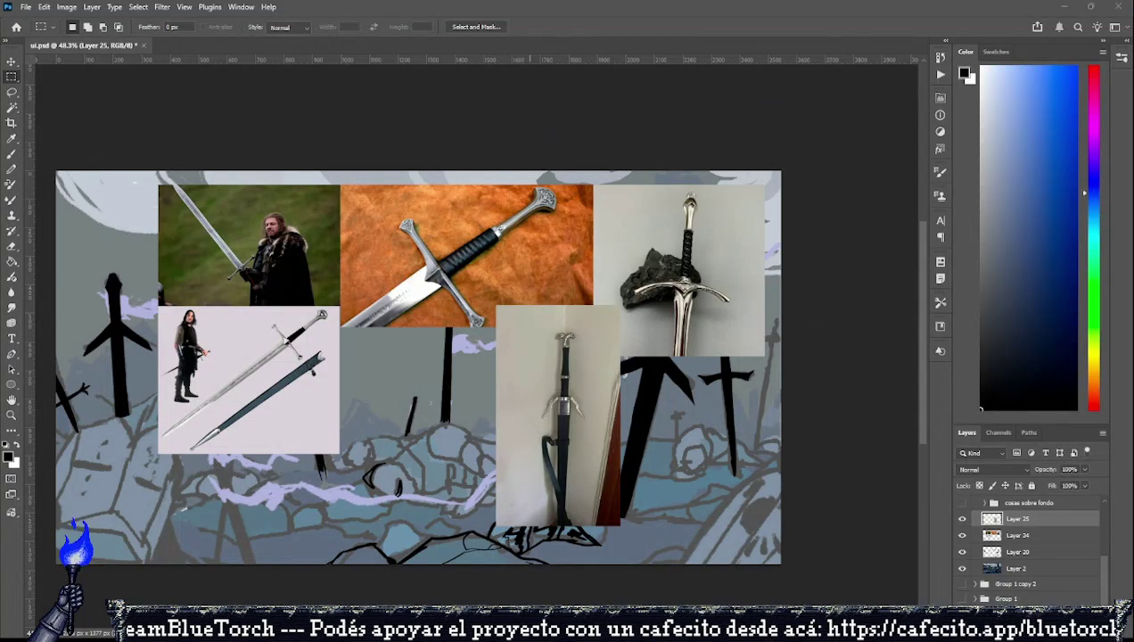
{"action": "key", "text": "ctrl+v"}
{"action": "left_click_drag", "start_coordinate": [457, 365], "coordinate": [448, 396]}
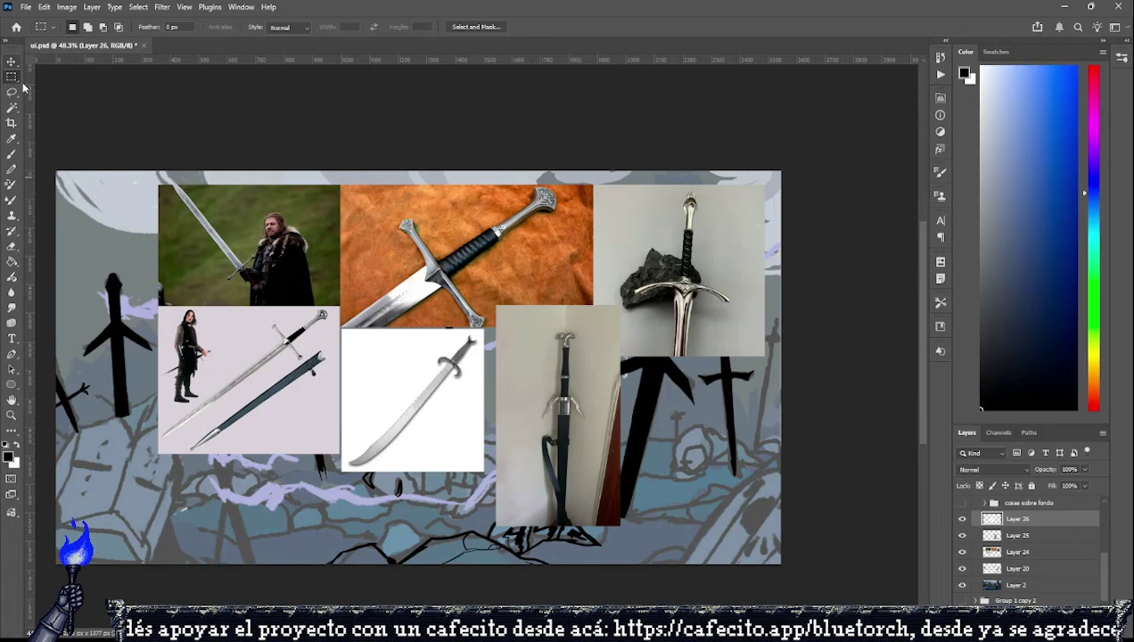
Merge the three sword photo layers, then hide the merged collage and Layer 2.
{"action": "left_click", "coordinate": [1029, 551], "text": "shift"}
{"action": "key", "text": "ctrl+e"}
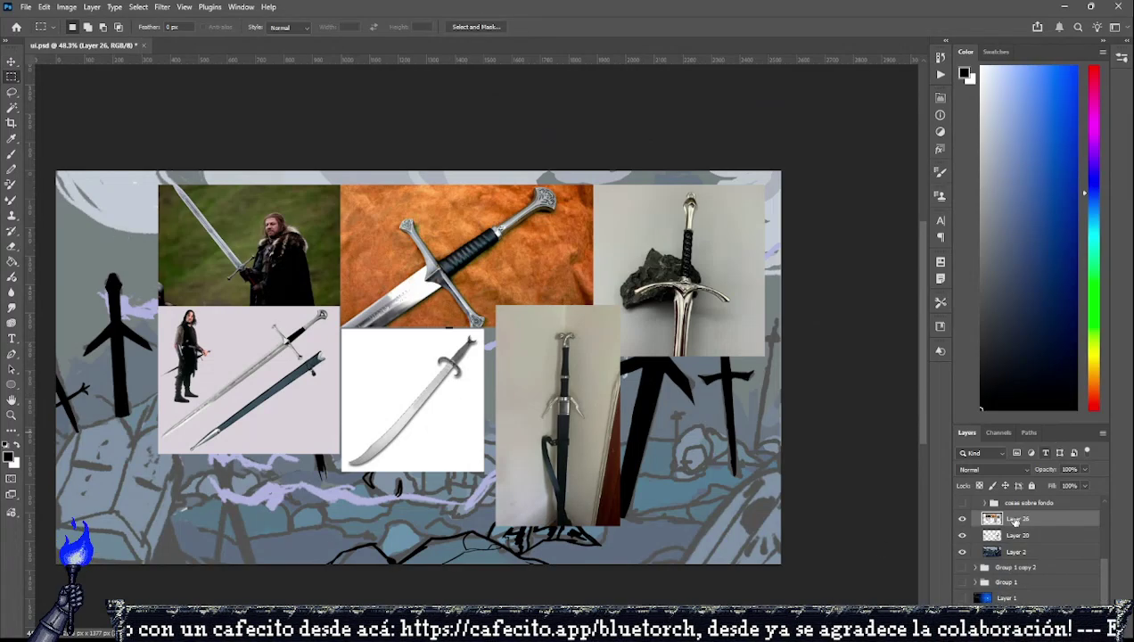
{"action": "left_click", "coordinate": [963, 521]}
{"action": "left_click", "coordinate": [963, 552]}
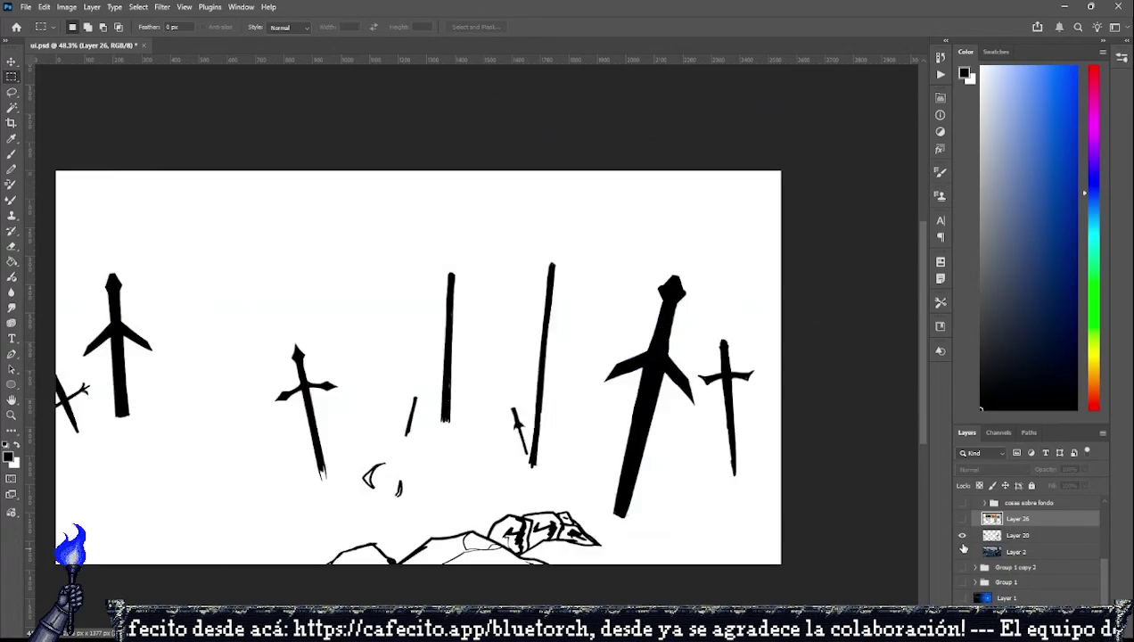
Turn the logo, Iniciar button and background painting layers back on.
{"action": "scroll", "coordinate": [984, 531], "scroll_direction": "up", "scroll_amount": 1}
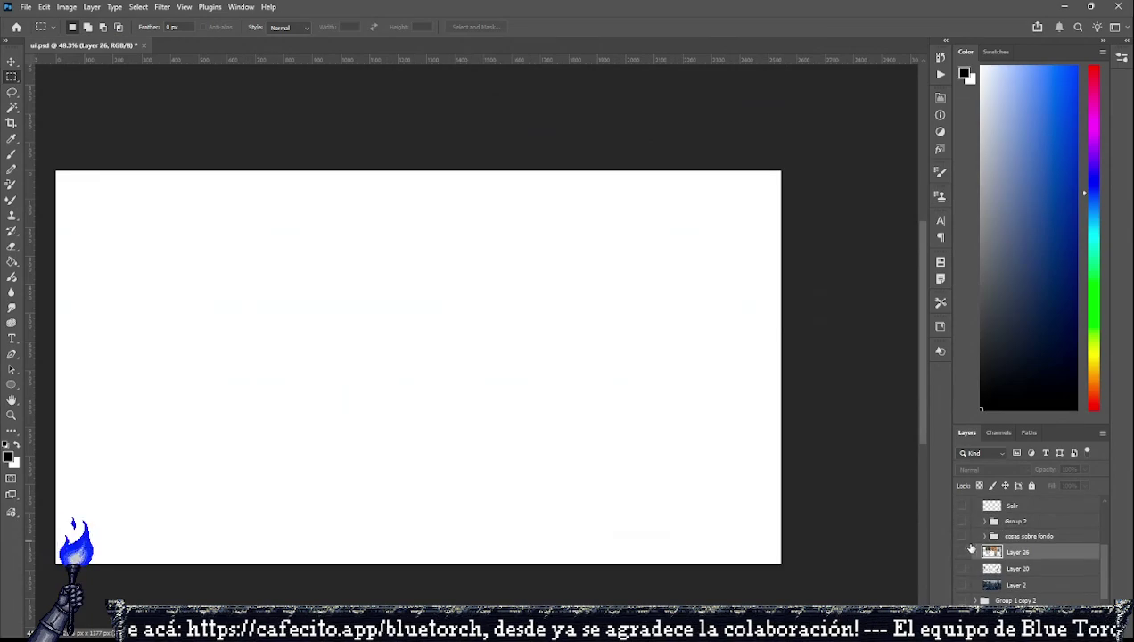
{"action": "left_click", "coordinate": [961, 536]}
{"action": "left_click", "coordinate": [960, 568]}
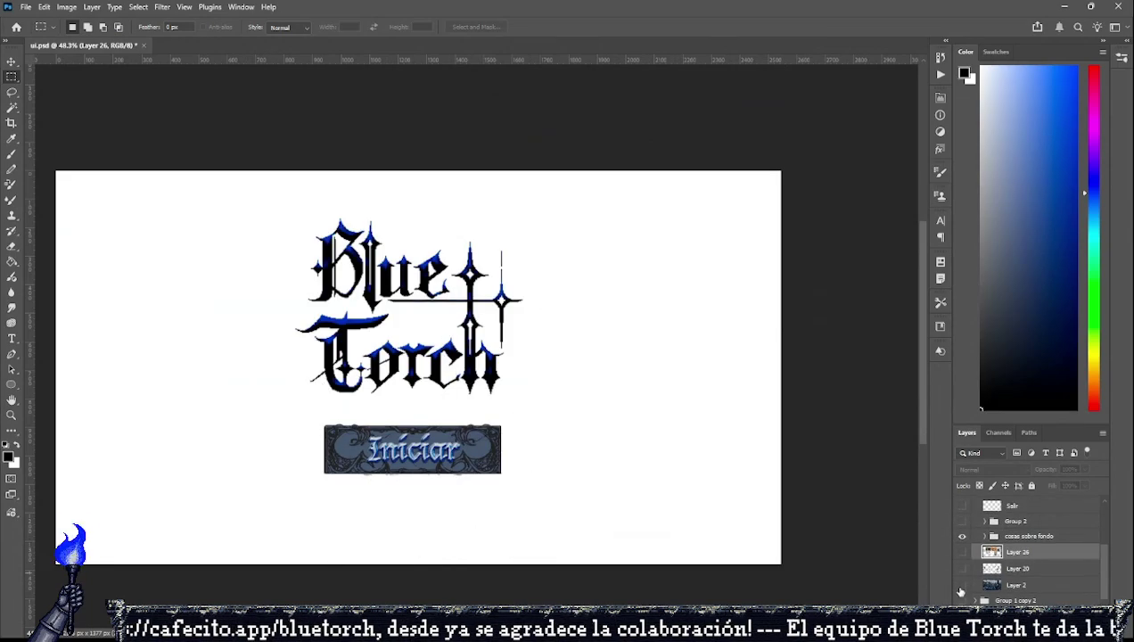
{"action": "left_click", "coordinate": [961, 585]}
{"action": "scroll", "coordinate": [347, 457], "scroll_direction": "up", "scroll_amount": 2}
{"action": "scroll", "coordinate": [347, 456], "scroll_direction": "up", "scroll_amount": 3}
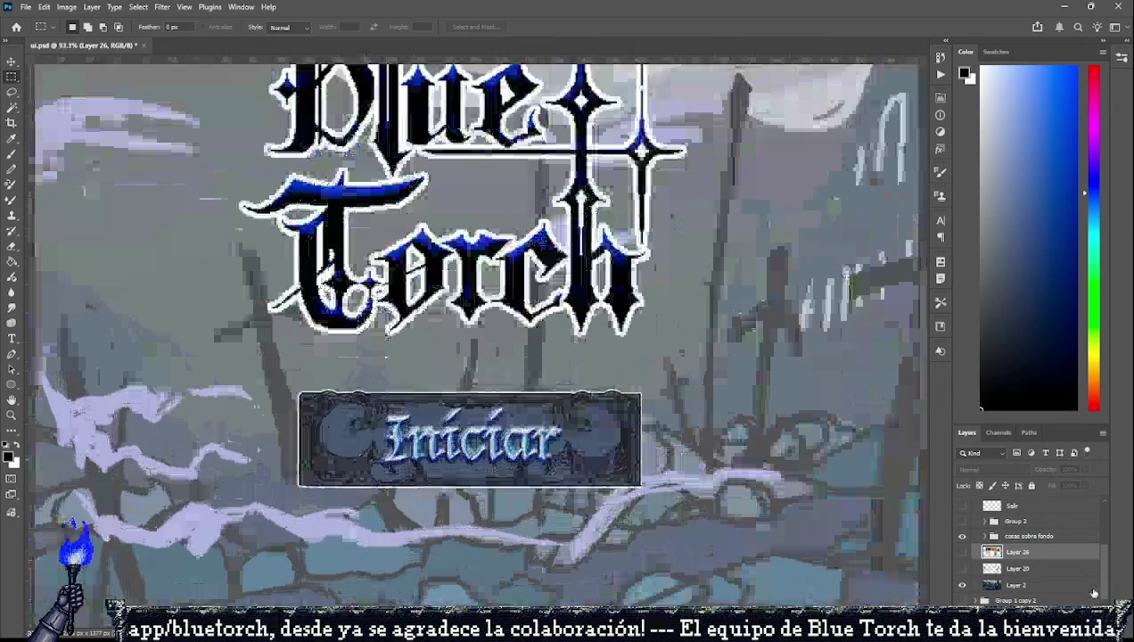
Show the Color Burn tint layer over the button and set its opacity to 37%.
{"action": "left_click", "coordinate": [984, 535]}
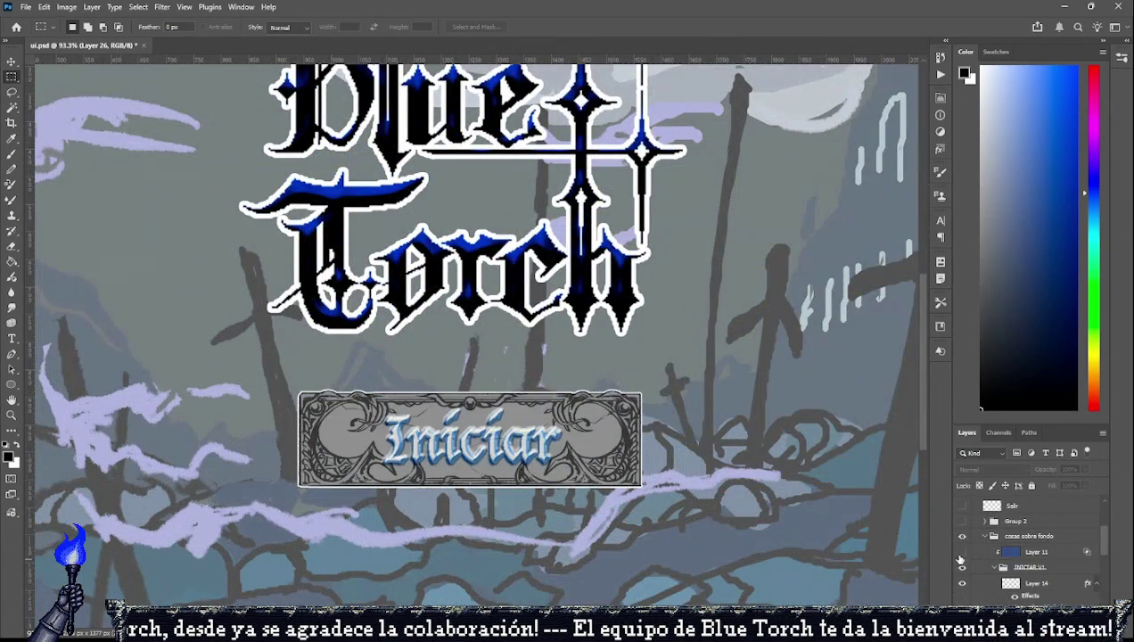
{"action": "left_click", "coordinate": [960, 552]}
{"action": "left_click", "coordinate": [1033, 552]}
{"action": "left_click_drag", "start_coordinate": [1080, 479], "coordinate": [1068, 486]}
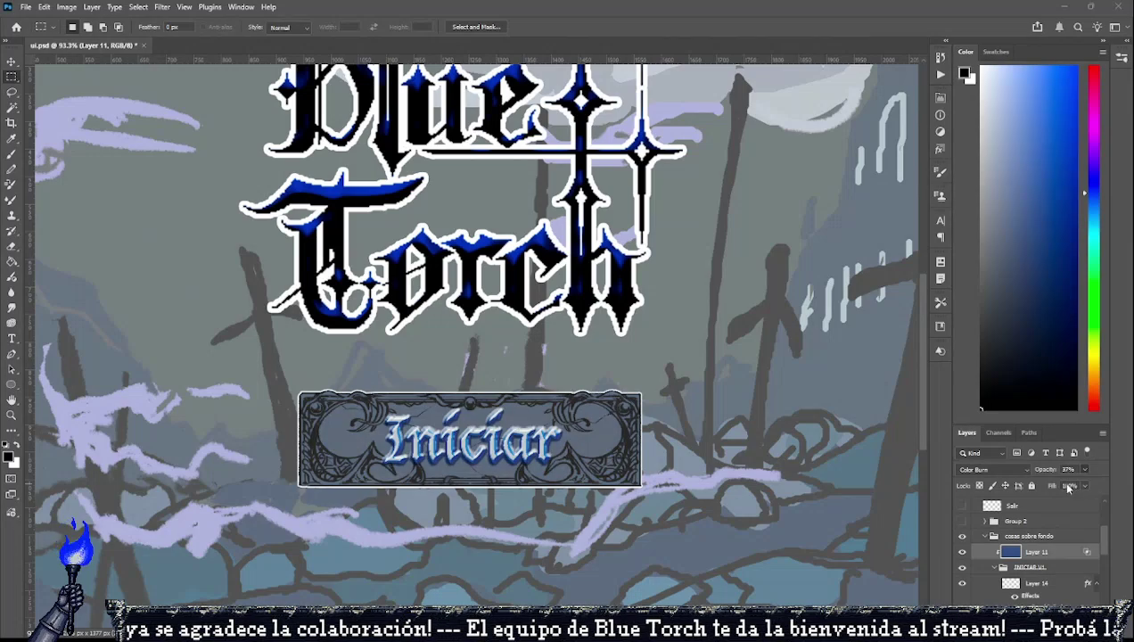
Hide the button's Iniciar lettering, leaving an empty ornate frame.
{"action": "scroll", "coordinate": [774, 485], "scroll_direction": "up", "scroll_amount": 1}
{"action": "scroll", "coordinate": [774, 486], "scroll_direction": "up", "scroll_amount": 1}
{"action": "scroll", "coordinate": [713, 504], "scroll_direction": "down", "scroll_amount": 3}
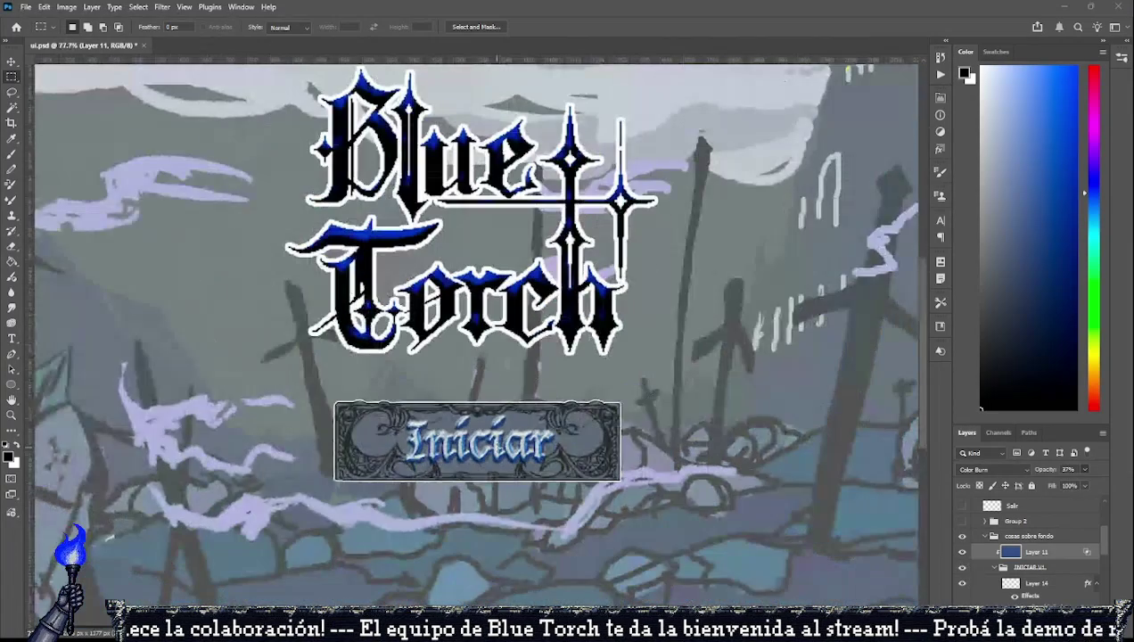
{"action": "scroll", "coordinate": [1021, 525], "scroll_direction": "down", "scroll_amount": 3}
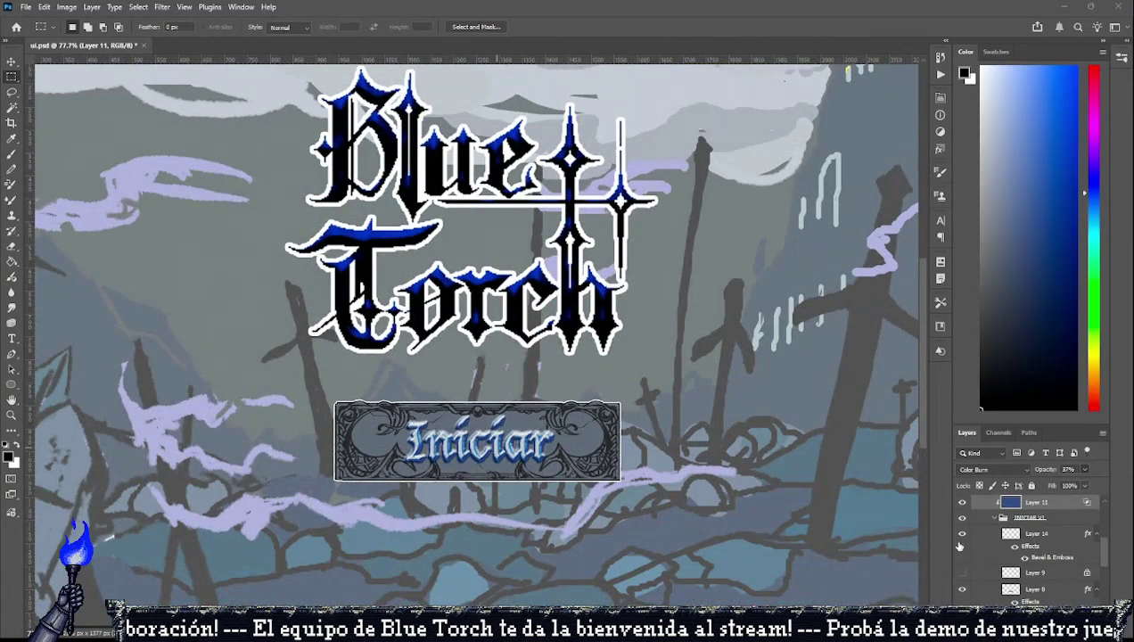
{"action": "left_click", "coordinate": [961, 533]}
{"action": "left_click", "coordinate": [1007, 533]}
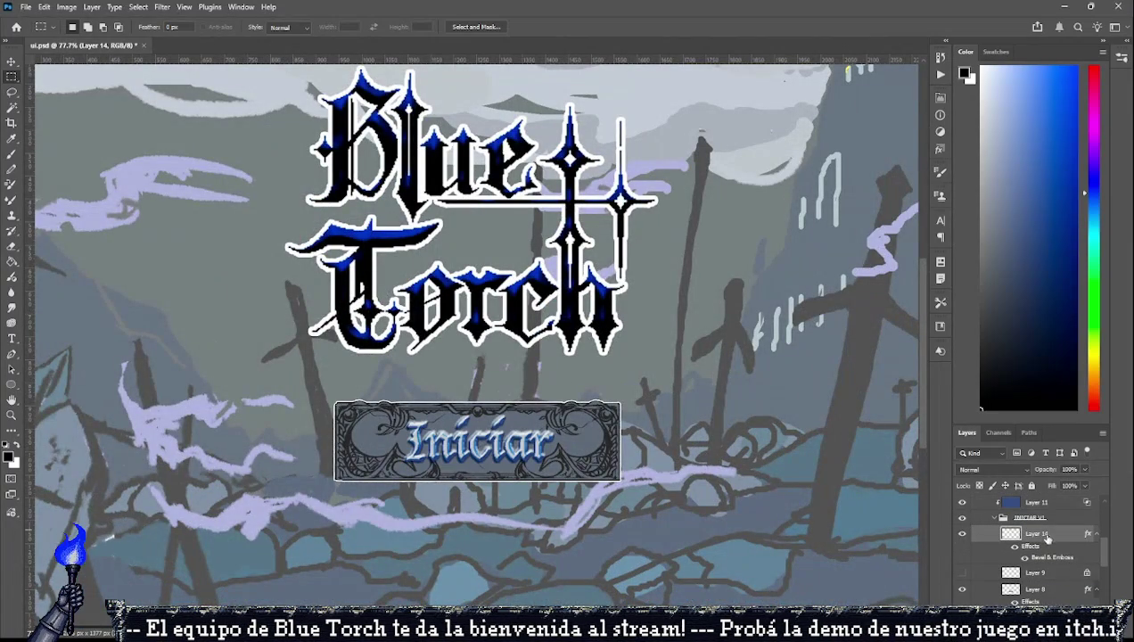
{"action": "scroll", "coordinate": [478, 465], "scroll_direction": "up", "scroll_amount": 3}
{"action": "scroll", "coordinate": [479, 465], "scroll_direction": "up", "scroll_amount": 1}
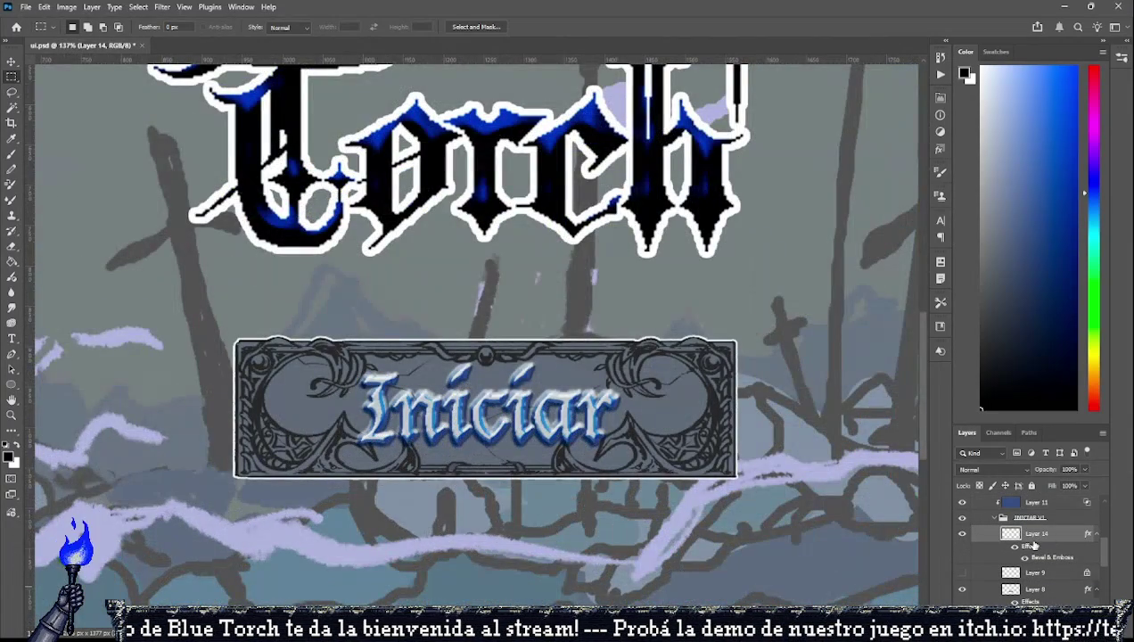
{"action": "scroll", "coordinate": [313, 489], "scroll_direction": "down", "scroll_amount": 2}
{"action": "scroll", "coordinate": [314, 489], "scroll_direction": "down", "scroll_amount": 2}
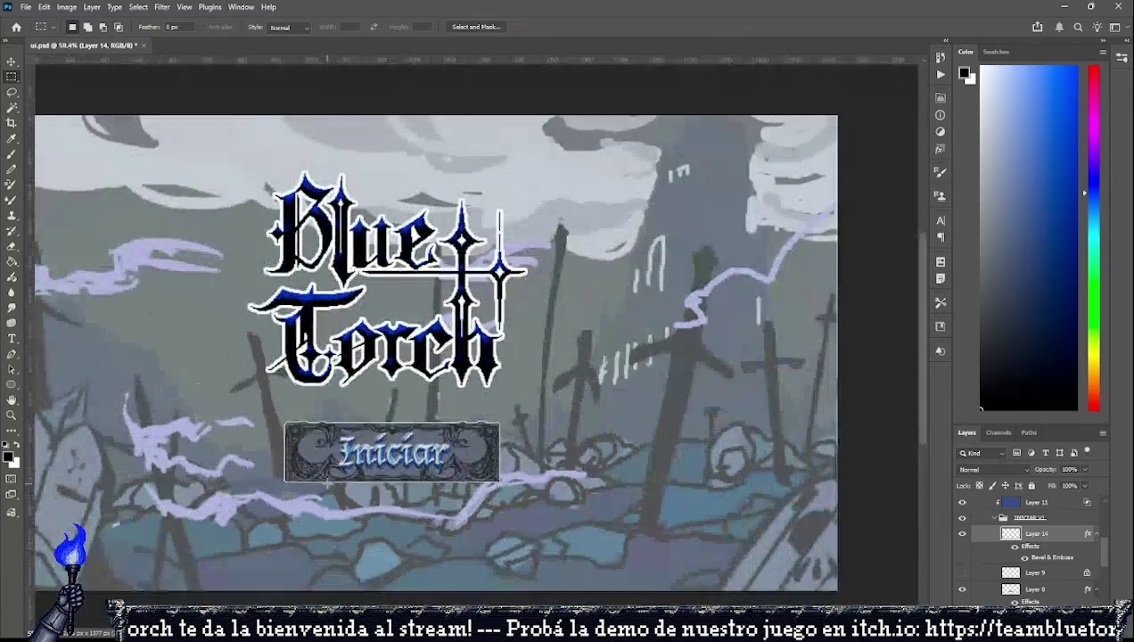
{"action": "scroll", "coordinate": [314, 489], "scroll_direction": "up", "scroll_amount": 2}
{"action": "scroll", "coordinate": [314, 490], "scroll_direction": "up", "scroll_amount": 2}
{"action": "scroll", "coordinate": [962, 533], "scroll_direction": "up", "scroll_amount": 1}
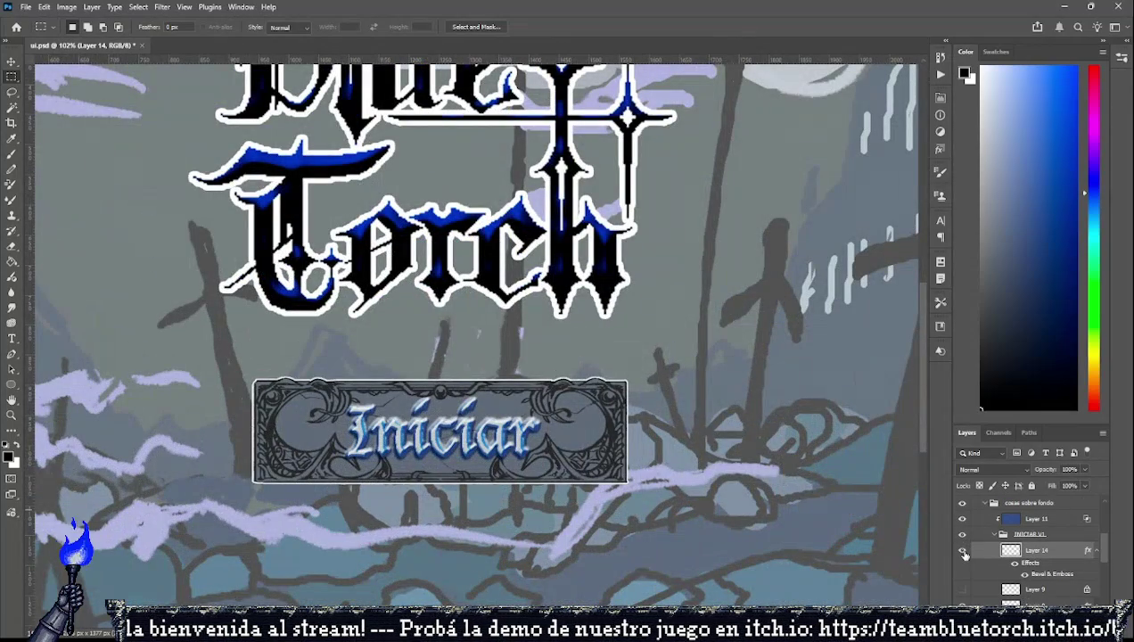
{"action": "left_click", "coordinate": [963, 552]}
{"action": "scroll", "coordinate": [361, 456], "scroll_direction": "up", "scroll_amount": 2}
{"action": "scroll", "coordinate": [361, 456], "scroll_direction": "down", "scroll_amount": 1}
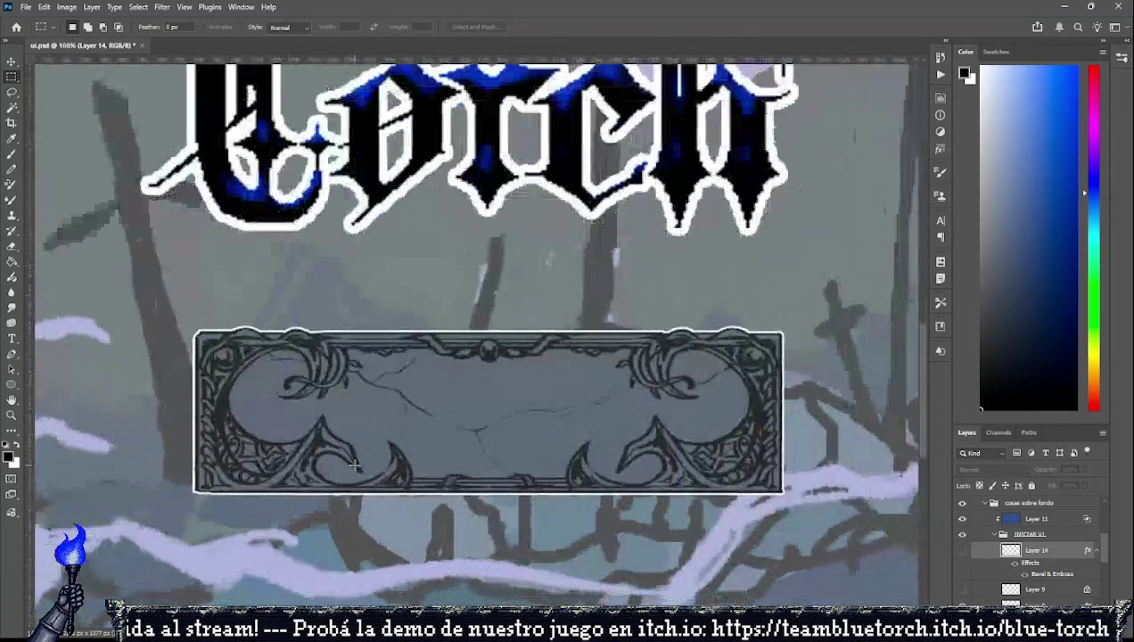
Collapse and hide the INICIAR V1 group to reveal the grey frame.
{"action": "scroll", "coordinate": [361, 456], "scroll_direction": "down", "scroll_amount": 3}
{"action": "scroll", "coordinate": [361, 456], "scroll_direction": "up", "scroll_amount": 2}
{"action": "scroll", "coordinate": [361, 456], "scroll_direction": "up", "scroll_amount": 1}
{"action": "scroll", "coordinate": [435, 485], "scroll_direction": "up", "scroll_amount": 1}
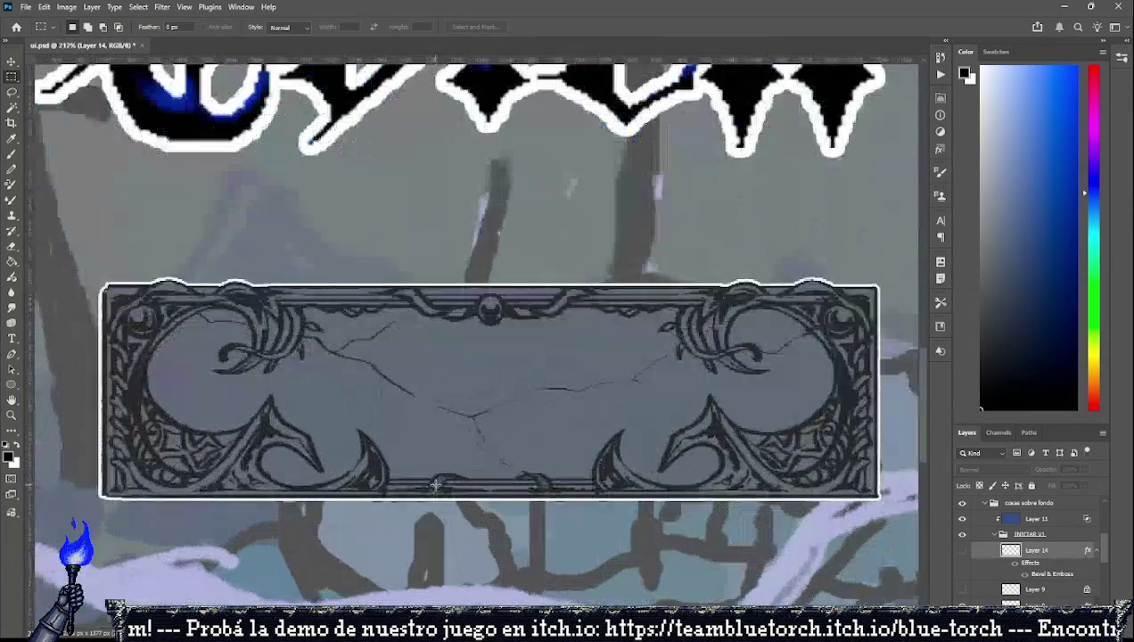
{"action": "scroll", "coordinate": [438, 481], "scroll_direction": "down", "scroll_amount": 1}
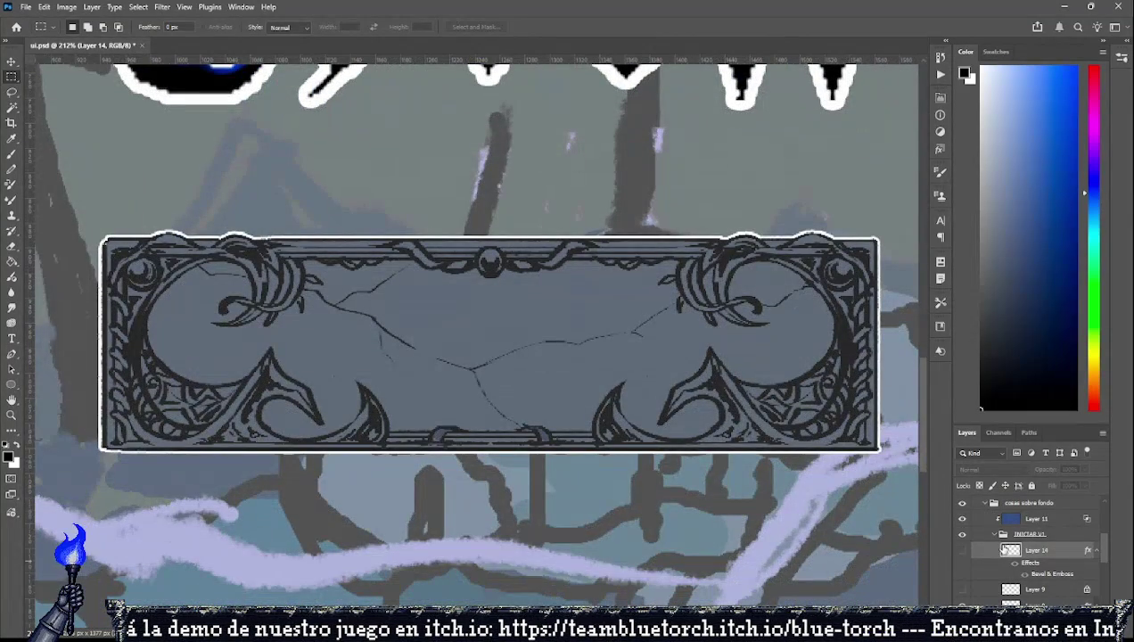
{"action": "left_click", "coordinate": [995, 535]}
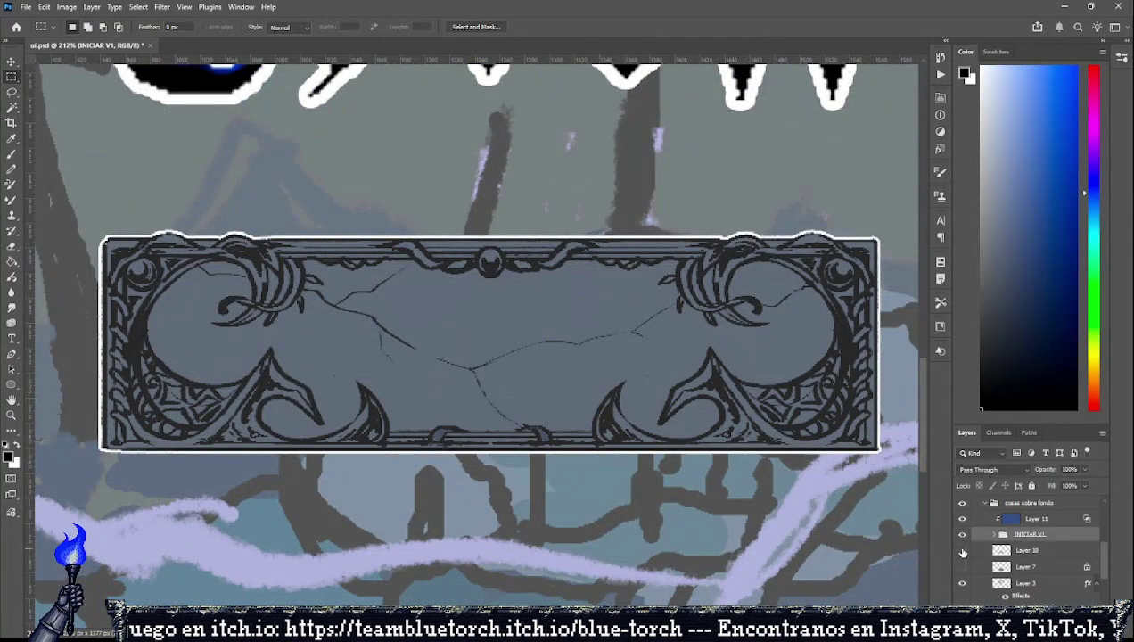
{"action": "left_click", "coordinate": [962, 535]}
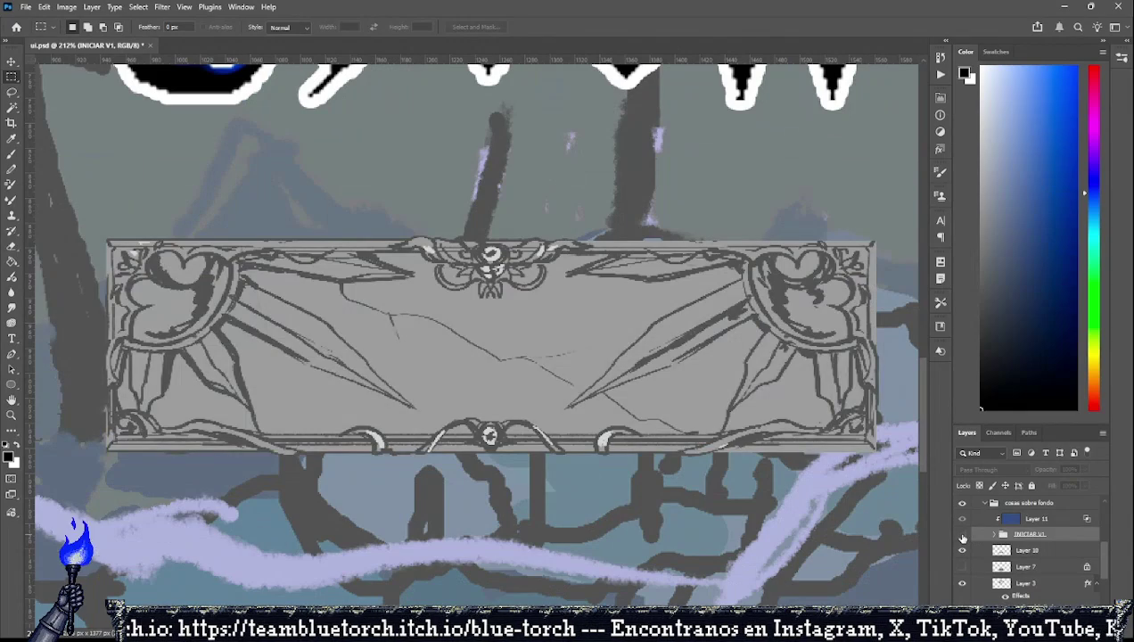
Select the grey frame layer, Layer 10, and return to the Rectangular Marquee tool.
{"action": "scroll", "coordinate": [654, 442], "scroll_direction": "down", "scroll_amount": 2}
{"action": "scroll", "coordinate": [653, 443], "scroll_direction": "down", "scroll_amount": 2}
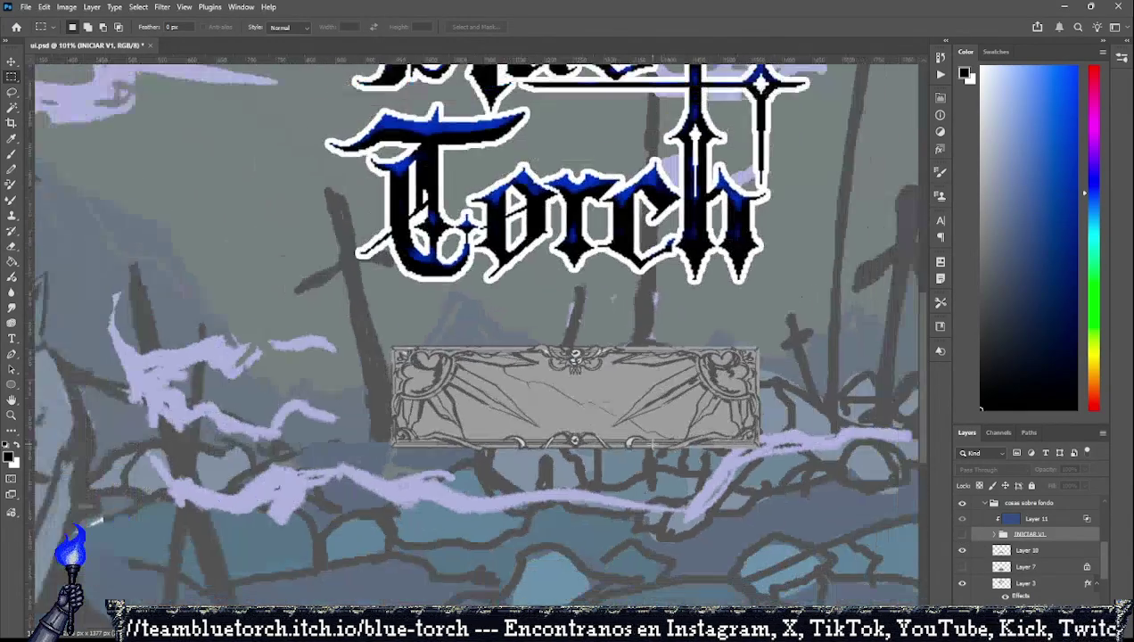
{"action": "left_click", "coordinate": [1024, 565]}
{"action": "left_click", "coordinate": [1030, 550]}
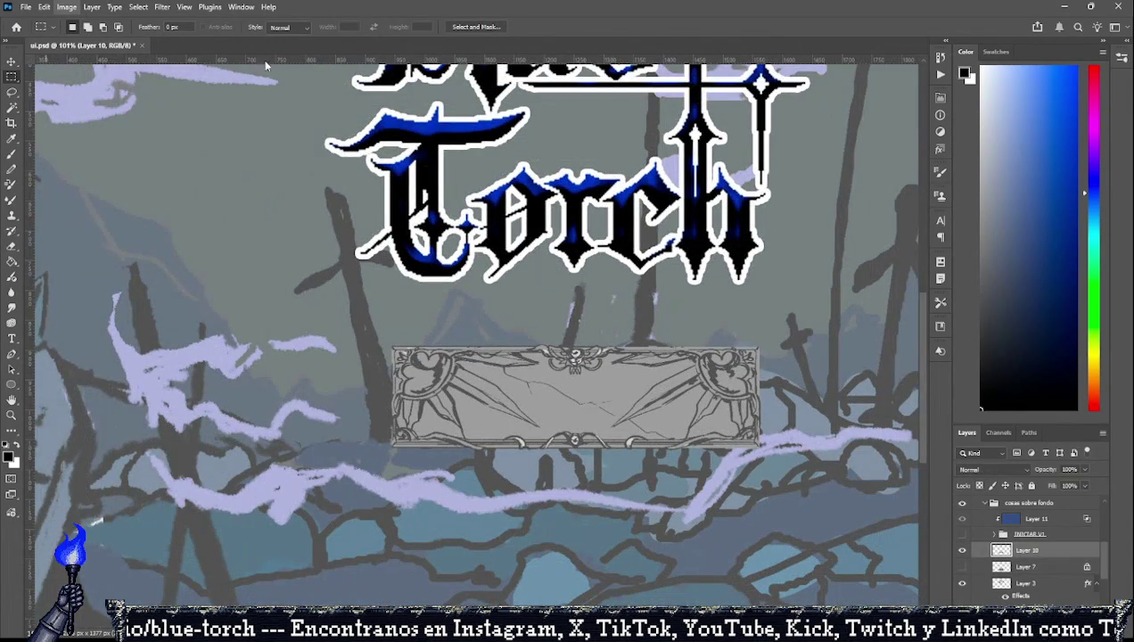
{"action": "key", "text": "i"}
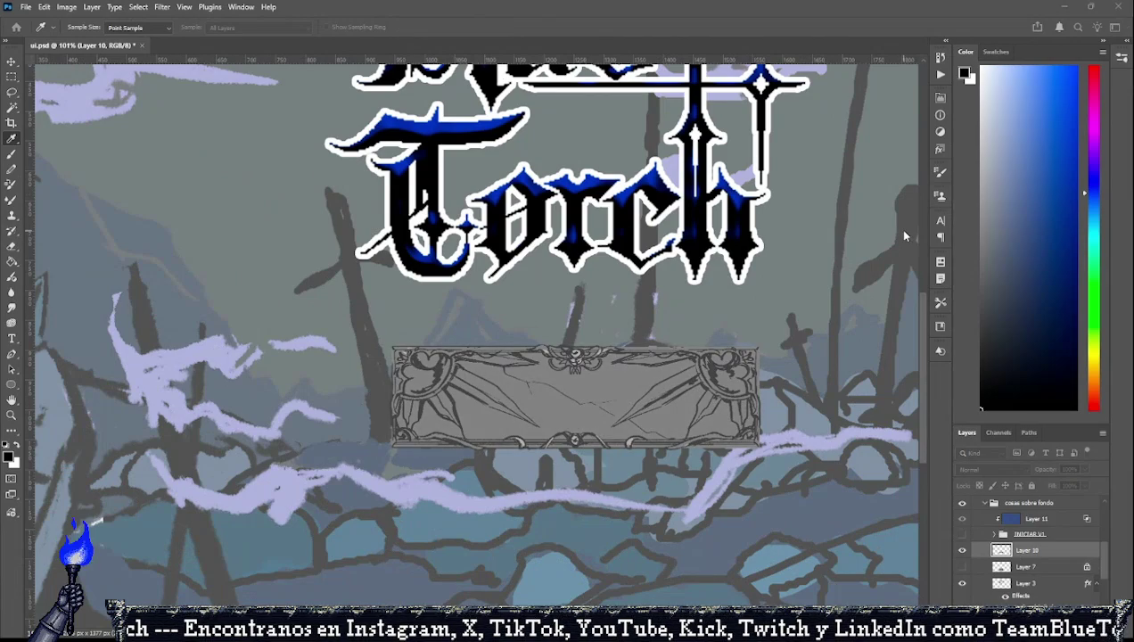
{"action": "key", "text": "m"}
Hide the background painting layer.
{"action": "scroll", "coordinate": [970, 550], "scroll_direction": "down", "scroll_amount": 3}
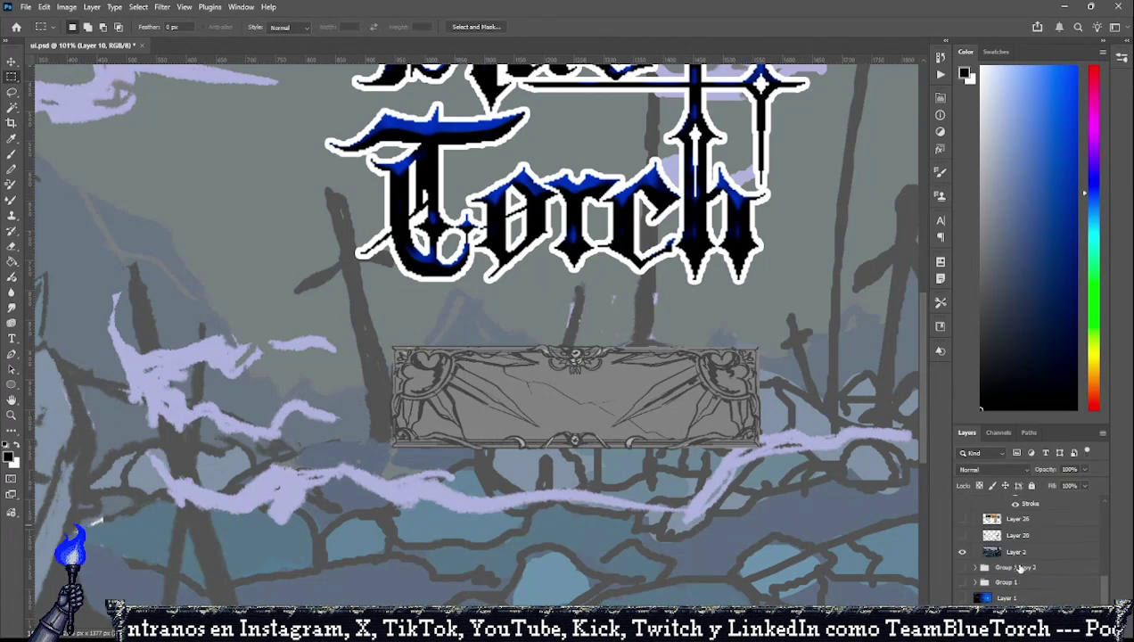
{"action": "left_click", "coordinate": [961, 552]}
{"action": "scroll", "coordinate": [724, 415], "scroll_direction": "up", "scroll_amount": 3}
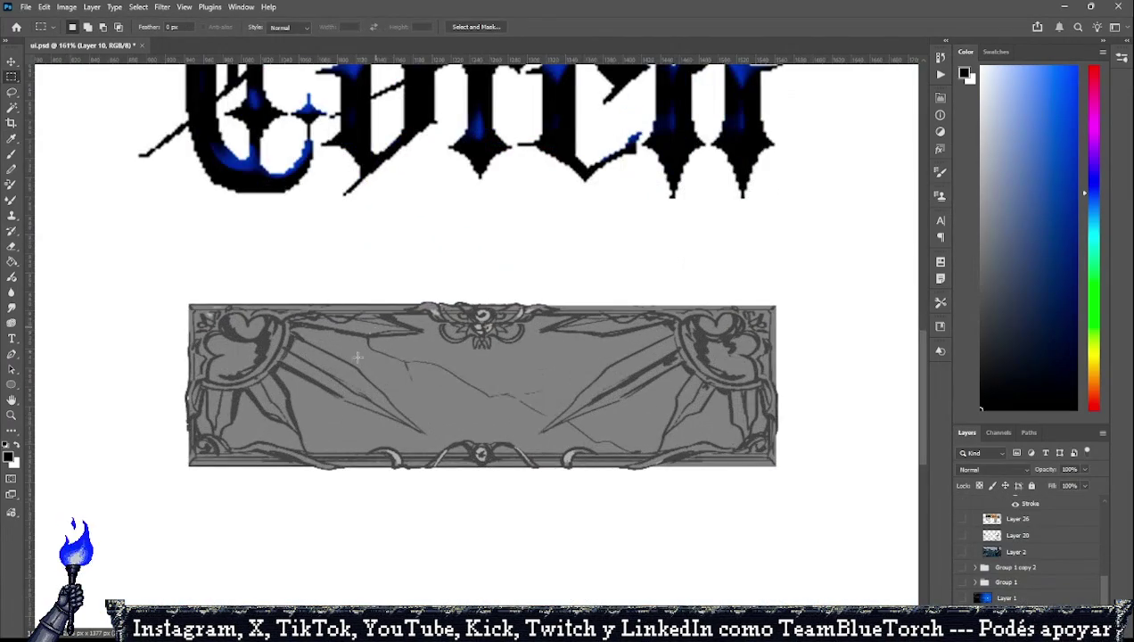
{"action": "scroll", "coordinate": [1007, 560], "scroll_direction": "up", "scroll_amount": 2}
{"action": "scroll", "coordinate": [981, 548], "scroll_direction": "up", "scroll_amount": 2}
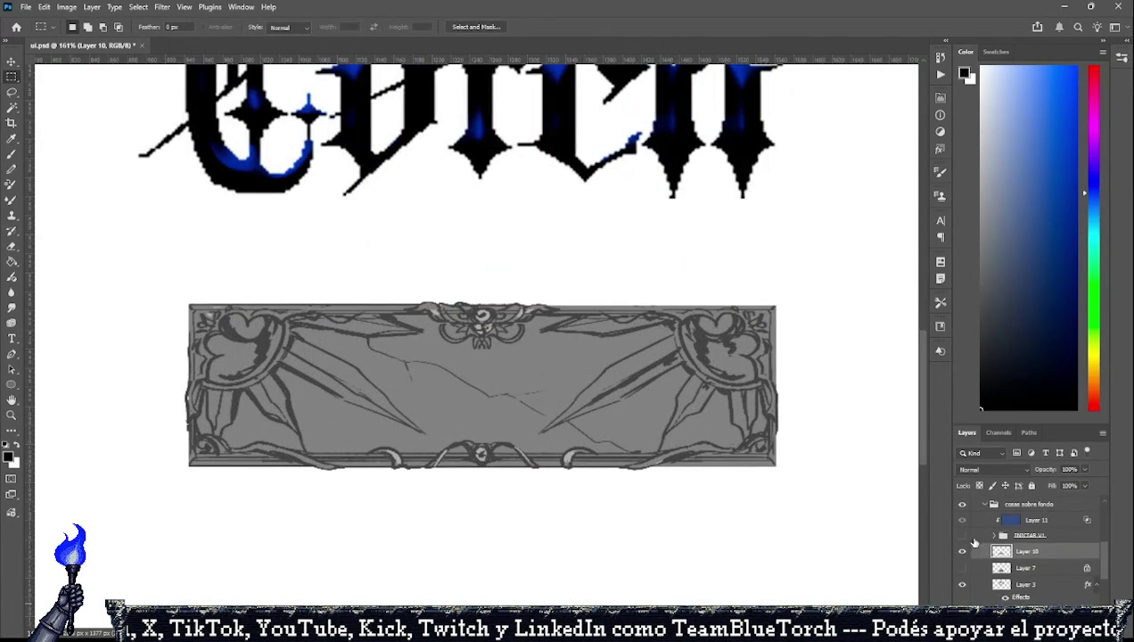
{"action": "scroll", "coordinate": [966, 556], "scroll_direction": "up", "scroll_amount": 2}
Check the Salir text on the frame, then swap the ornate frame for plain grey boxes.
{"action": "left_click", "coordinate": [961, 556]}
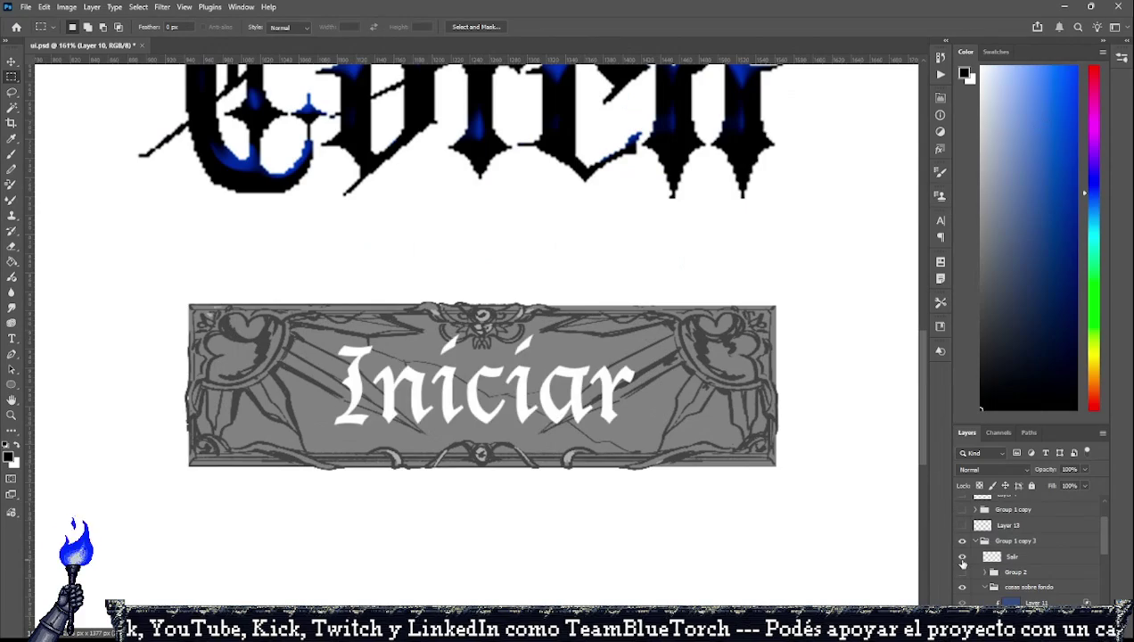
{"action": "scroll", "coordinate": [457, 300], "scroll_direction": "down", "scroll_amount": 1}
{"action": "scroll", "coordinate": [457, 299], "scroll_direction": "down", "scroll_amount": 4}
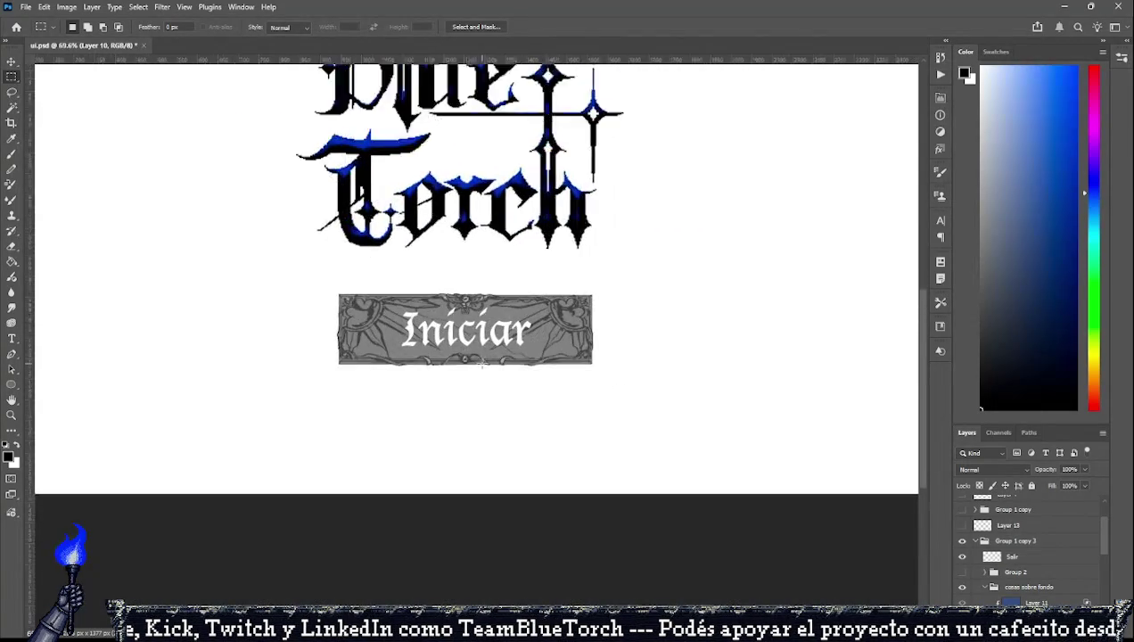
{"action": "scroll", "coordinate": [481, 360], "scroll_direction": "up", "scroll_amount": 3}
{"action": "scroll", "coordinate": [481, 361], "scroll_direction": "down", "scroll_amount": 2}
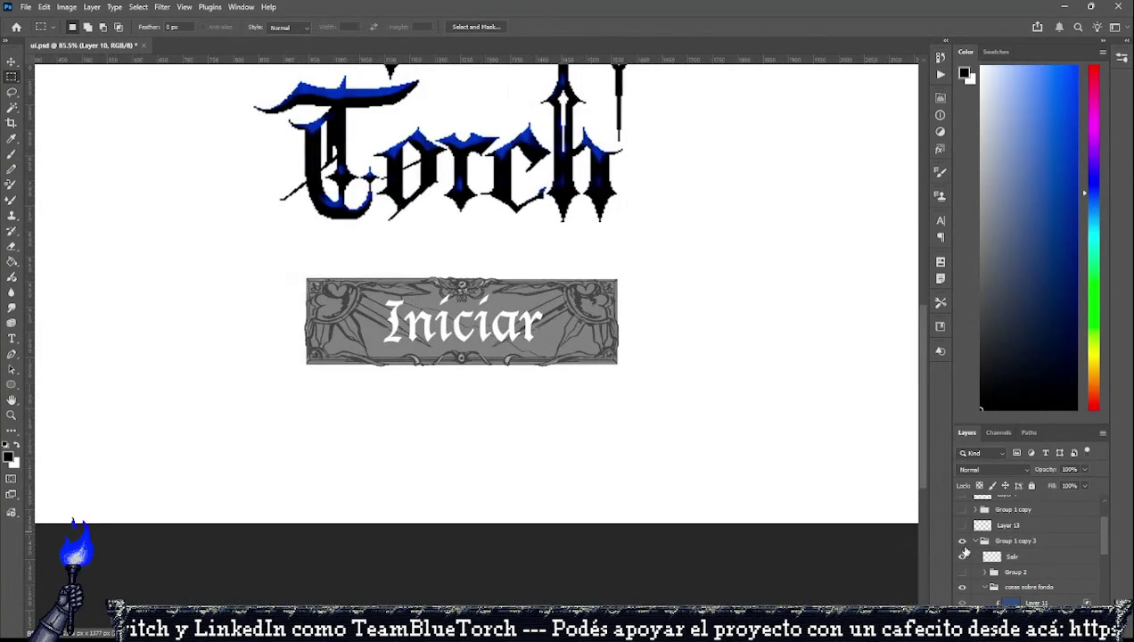
{"action": "left_click", "coordinate": [961, 556]}
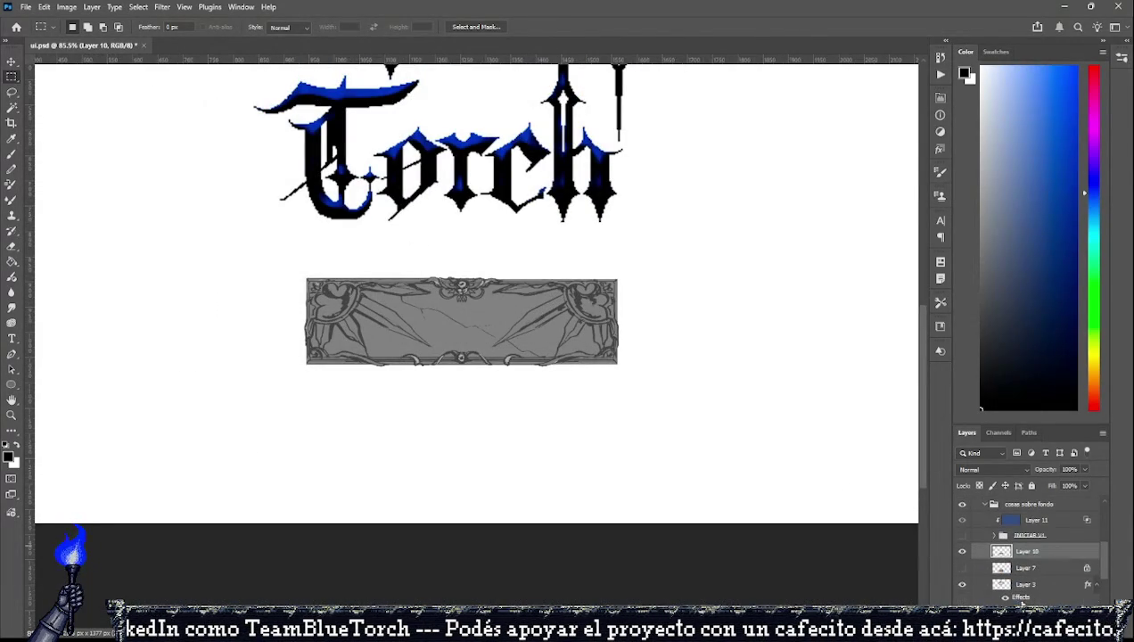
{"action": "scroll", "coordinate": [1025, 552], "scroll_direction": "down", "scroll_amount": 3}
{"action": "left_click", "coordinate": [962, 551]}
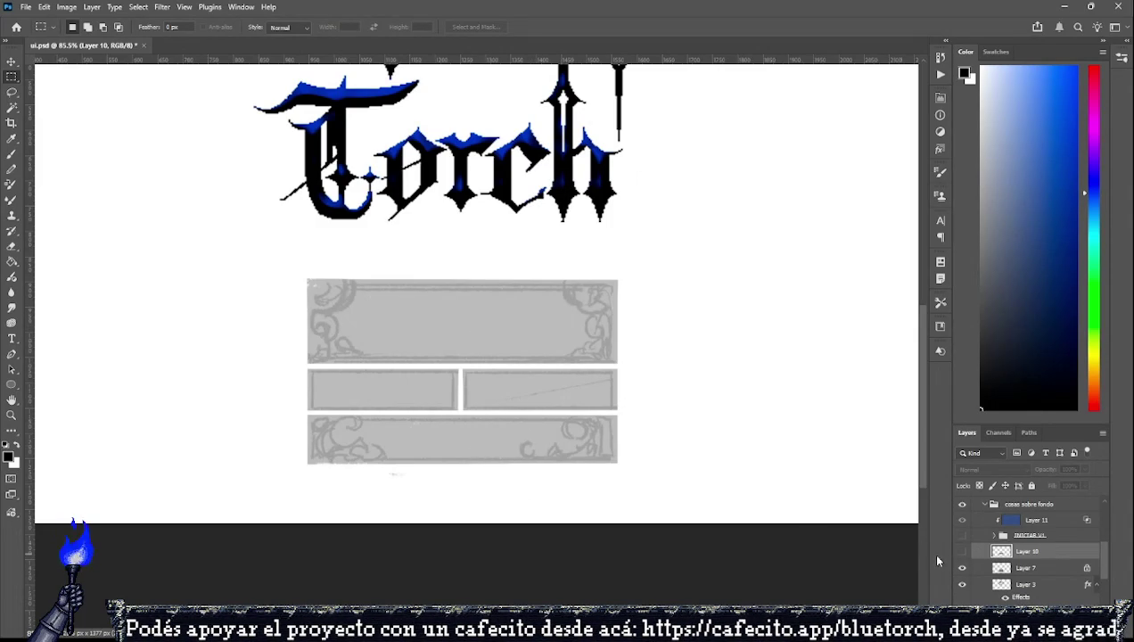
Compare the Iniciar button group on and off, leaving it visible.
{"action": "left_click", "coordinate": [961, 551]}
{"action": "scroll", "coordinate": [958, 535], "scroll_direction": "up", "scroll_amount": 2}
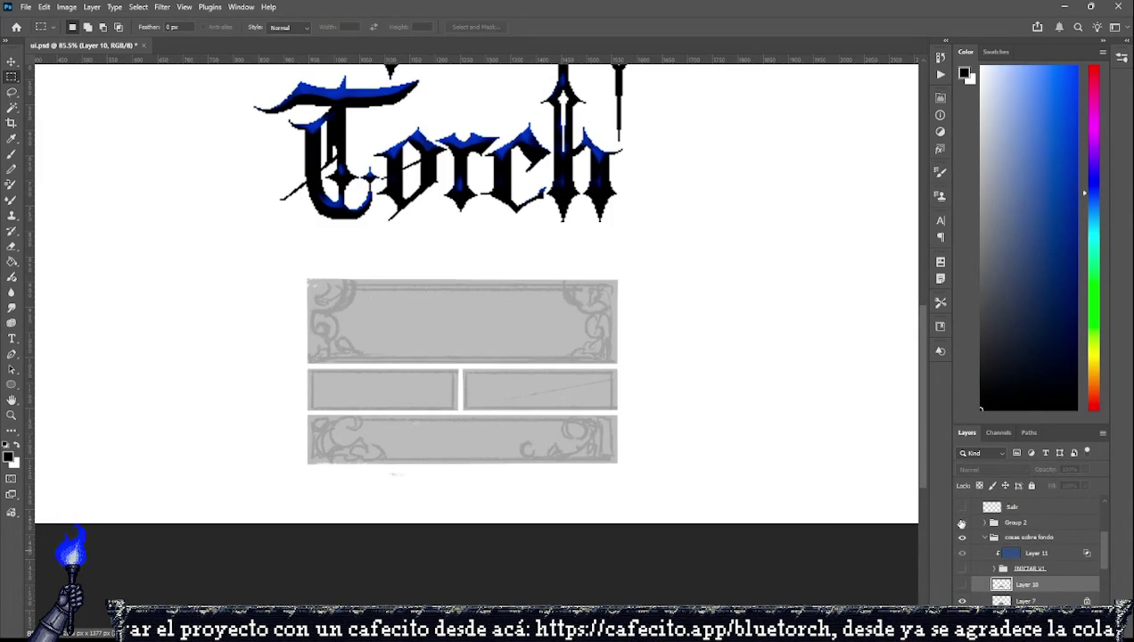
{"action": "left_click", "coordinate": [961, 522]}
{"action": "left_click", "coordinate": [961, 535]}
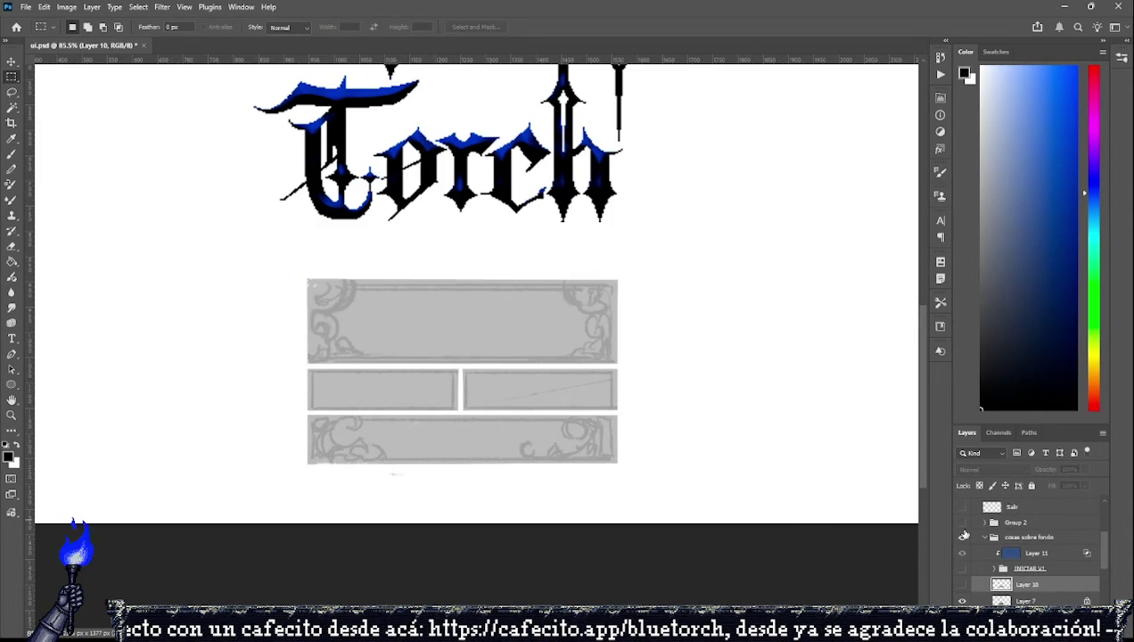
{"action": "left_click", "coordinate": [962, 569]}
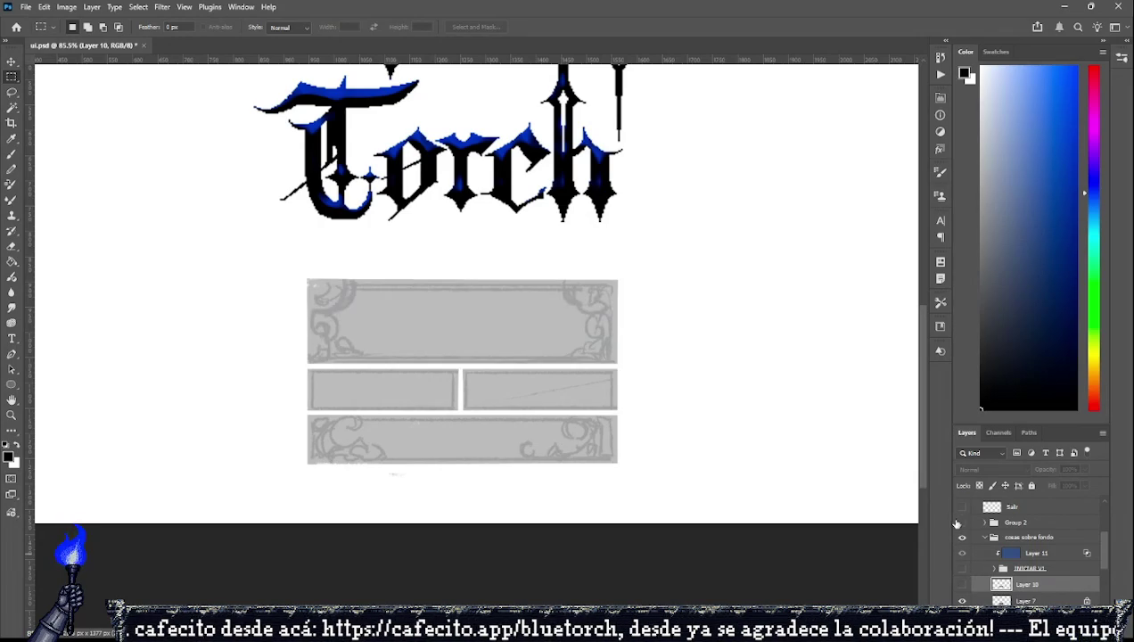
{"action": "left_click", "coordinate": [960, 522]}
Show the battlefield background, fit the canvas in view, and hide the faint frame layer.
{"action": "scroll", "coordinate": [977, 552], "scroll_direction": "down", "scroll_amount": 5}
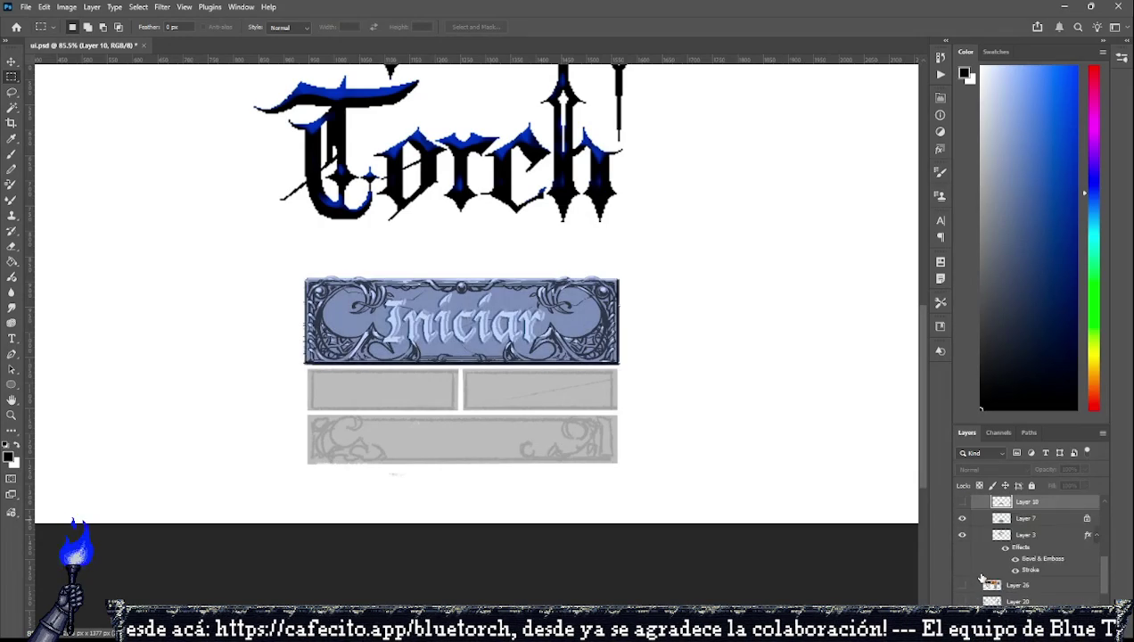
{"action": "left_click", "coordinate": [961, 552]}
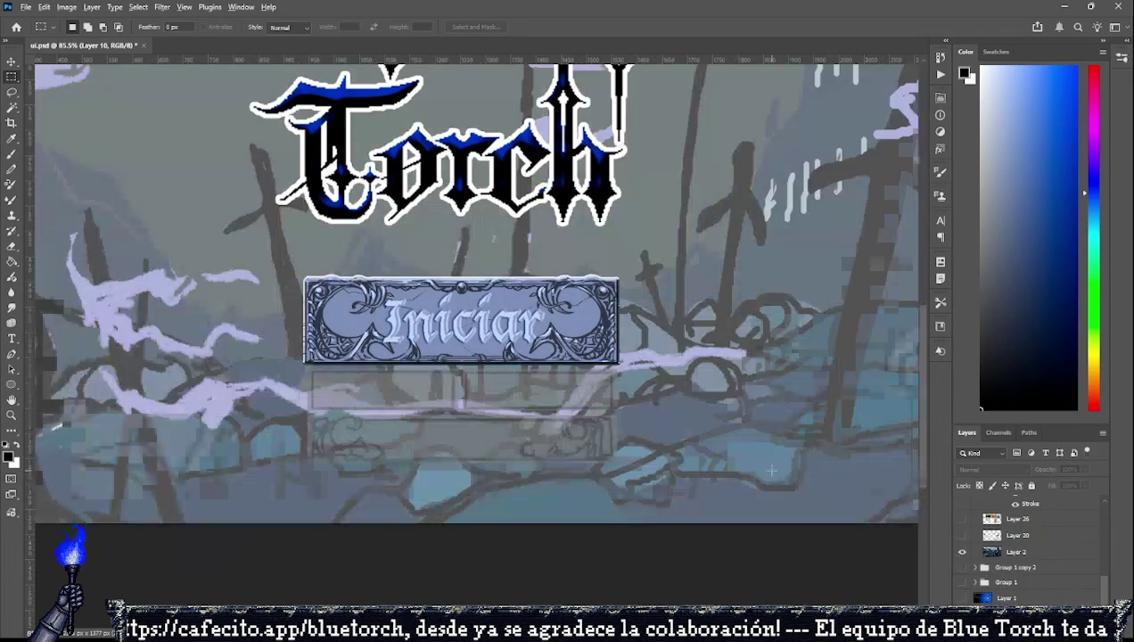
{"action": "key", "text": "ctrl+0"}
{"action": "scroll", "coordinate": [980, 562], "scroll_direction": "up", "scroll_amount": 3}
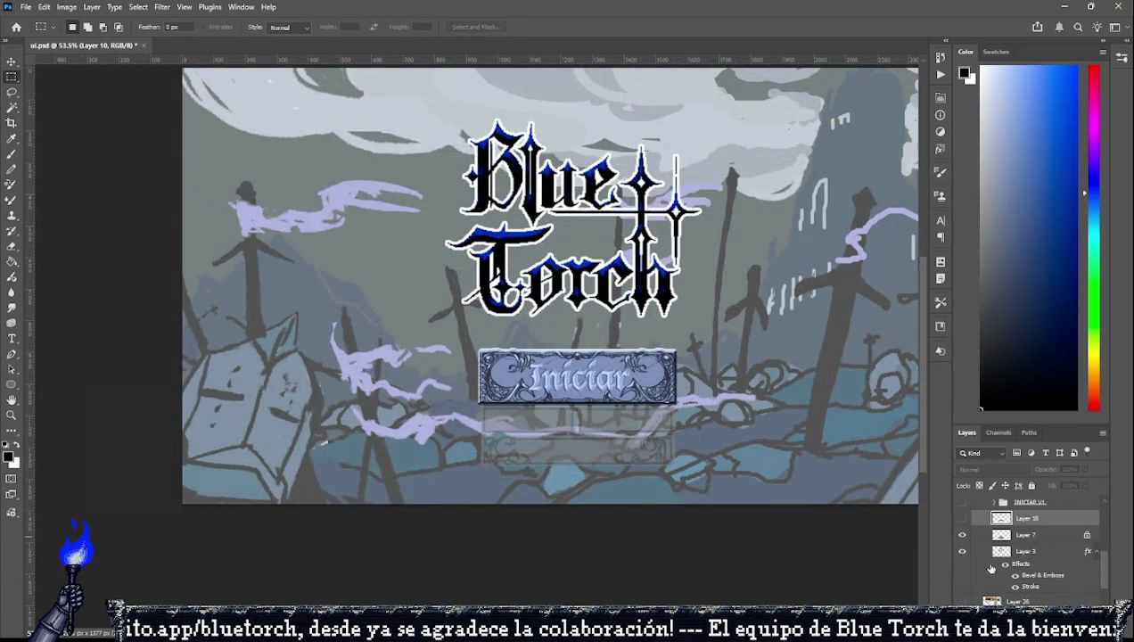
{"action": "left_click", "coordinate": [960, 535]}
{"action": "scroll", "coordinate": [617, 352], "scroll_direction": "up", "scroll_amount": 5}
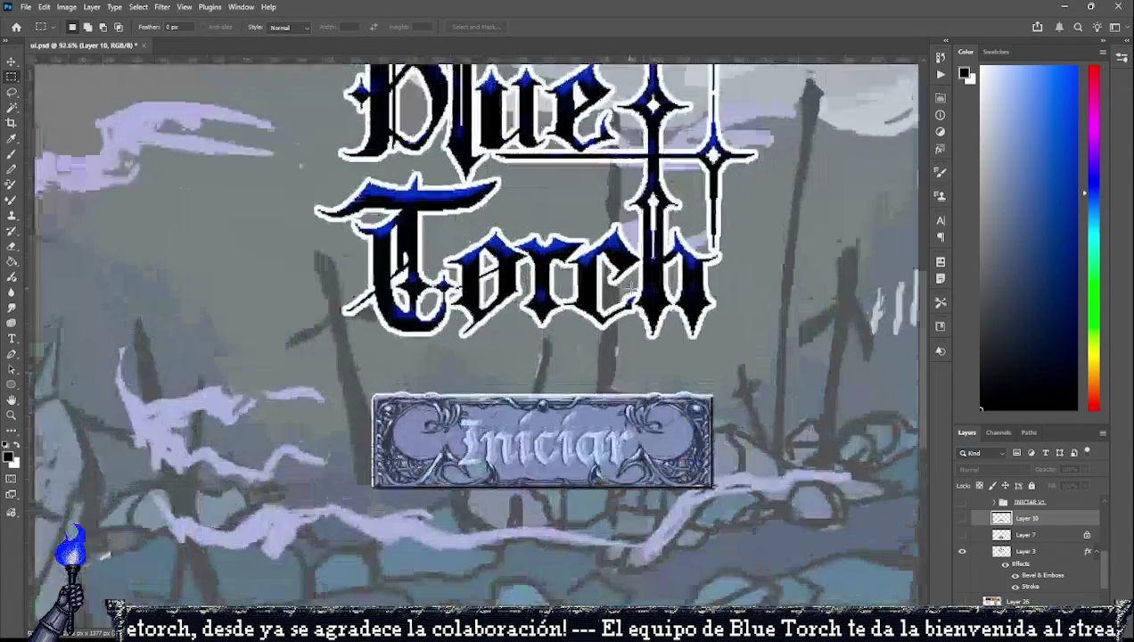
{"action": "scroll", "coordinate": [600, 478], "scroll_direction": "down", "scroll_amount": 2}
{"action": "scroll", "coordinate": [599, 478], "scroll_direction": "down", "scroll_amount": 3}
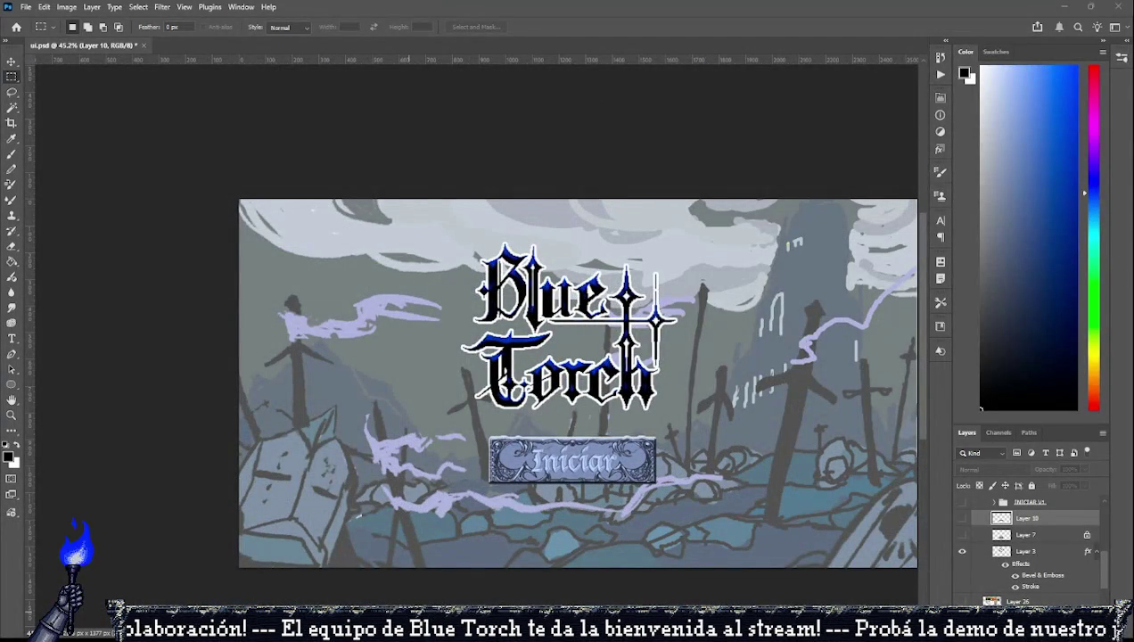
Show and select the sword photo collage layer.
{"action": "scroll", "coordinate": [1027, 543], "scroll_direction": "up", "scroll_amount": 1}
{"action": "scroll", "coordinate": [1025, 541], "scroll_direction": "up", "scroll_amount": 1}
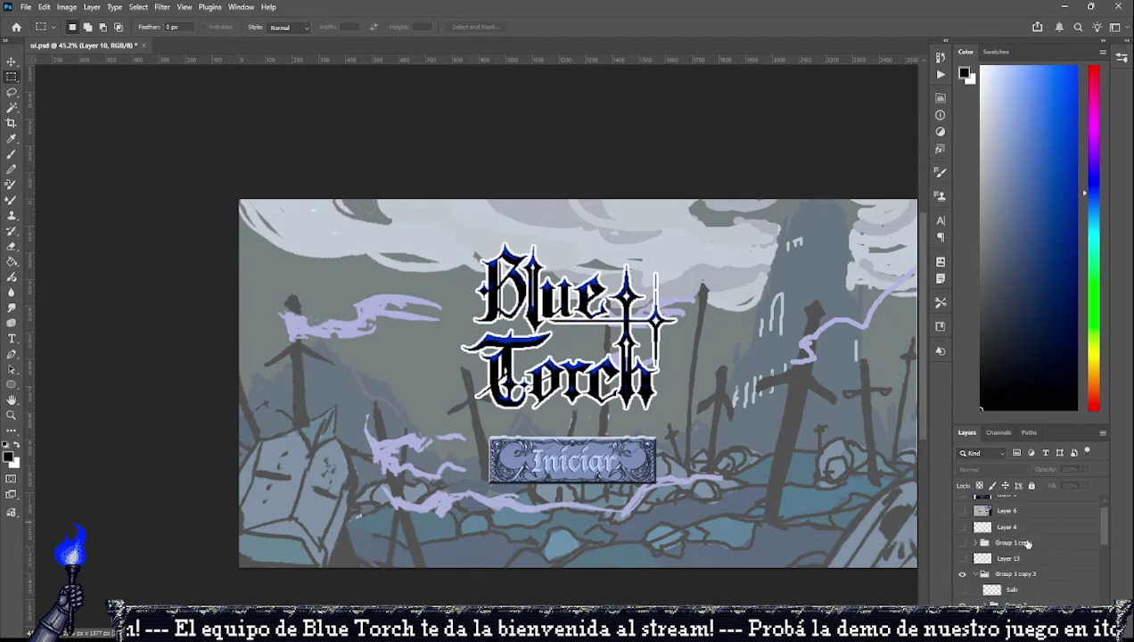
{"action": "scroll", "coordinate": [1021, 540], "scroll_direction": "up", "scroll_amount": 1}
{"action": "scroll", "coordinate": [1018, 539], "scroll_direction": "up", "scroll_amount": 1}
{"action": "scroll", "coordinate": [1019, 539], "scroll_direction": "down", "scroll_amount": 2}
{"action": "scroll", "coordinate": [1019, 540], "scroll_direction": "down", "scroll_amount": 2}
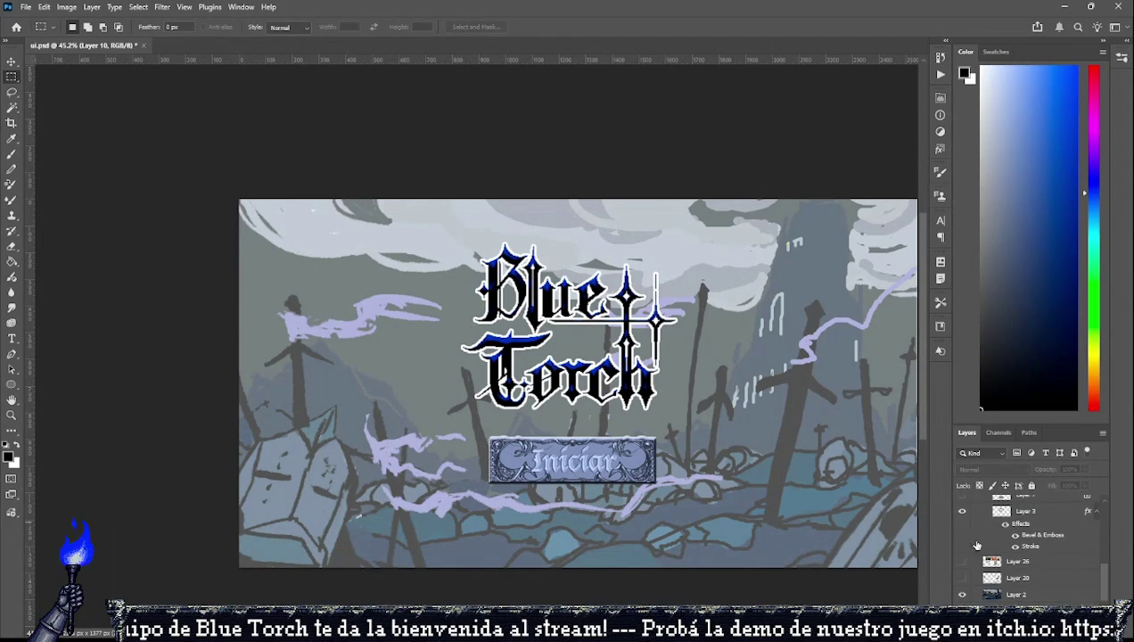
{"action": "left_click", "coordinate": [962, 560]}
{"action": "left_click", "coordinate": [1017, 561]}
Add an upright sword photo at about 61% scale at lower right, then paste the red ornate sword.
{"action": "key", "text": "ctrl+v"}
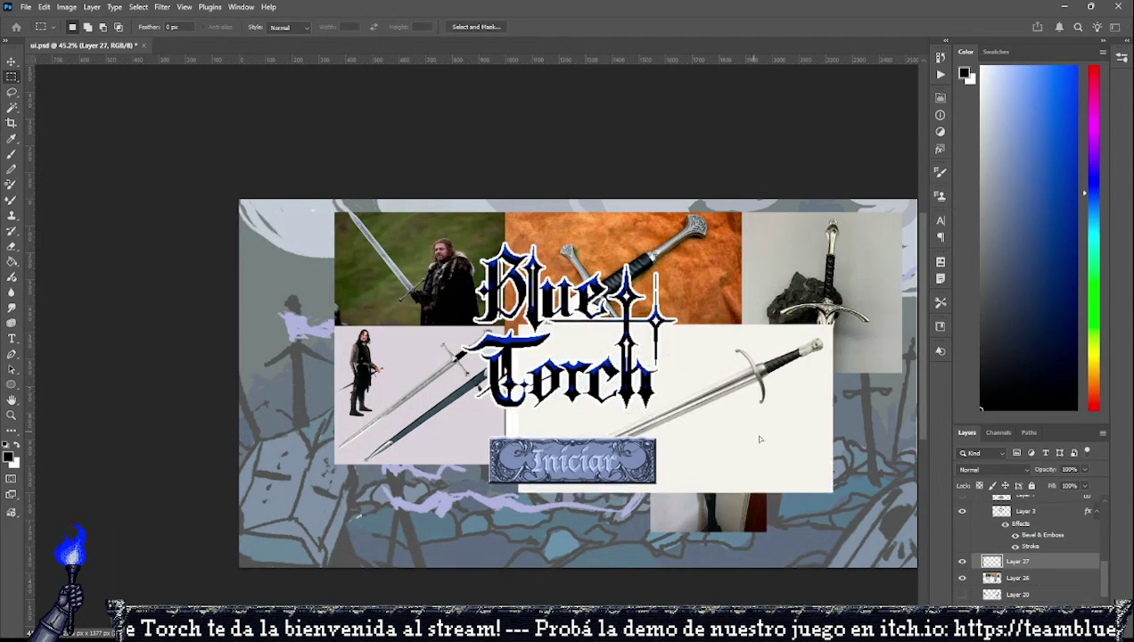
{"action": "key", "text": "ctrl+plus"}
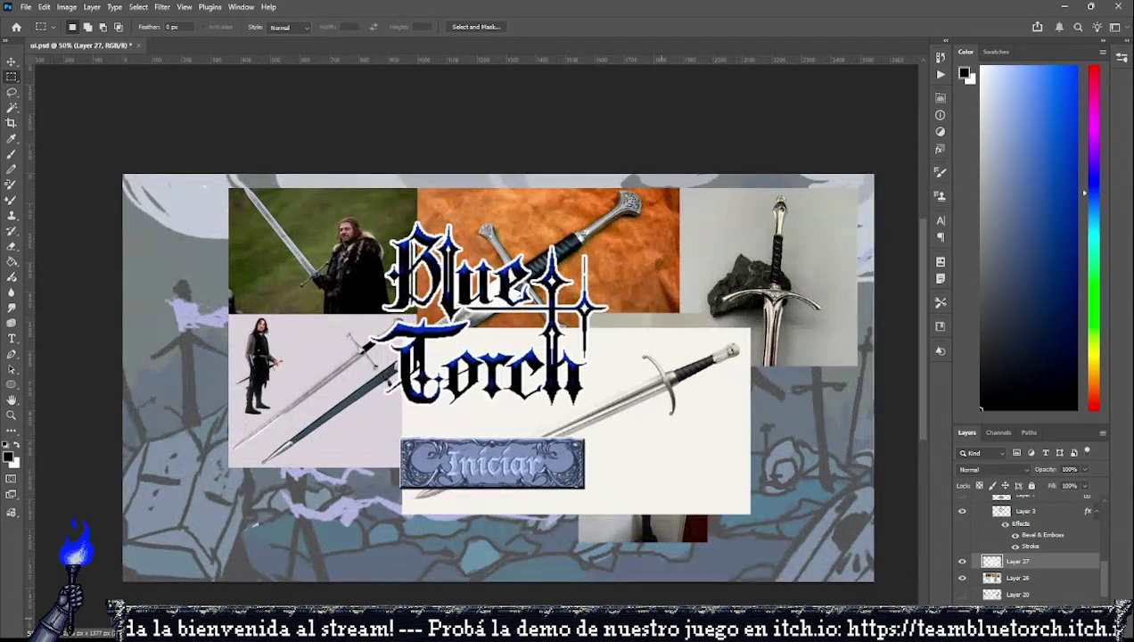
{"action": "key", "text": "ctrl+t"}
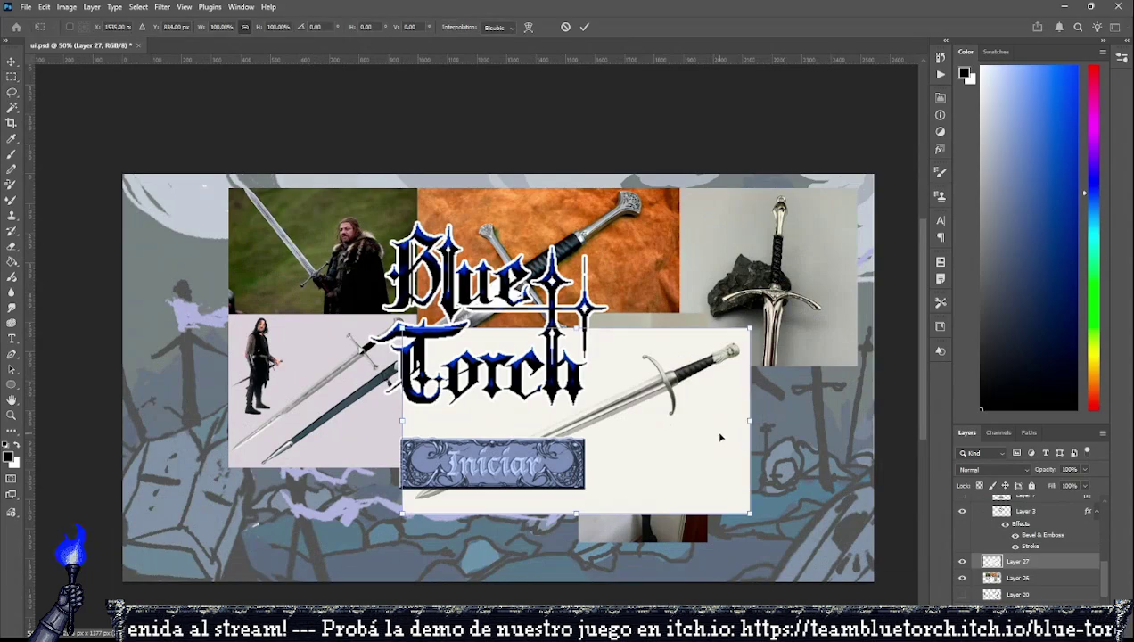
{"action": "mouse_move", "coordinate": [749, 416]}
{"action": "left_mouse_down"}
{"action": "mouse_move", "coordinate": [813, 383]}
{"action": "mouse_move", "coordinate": [659, 323]}
{"action": "mouse_move", "coordinate": [631, 341]}
{"action": "left_mouse_up"}
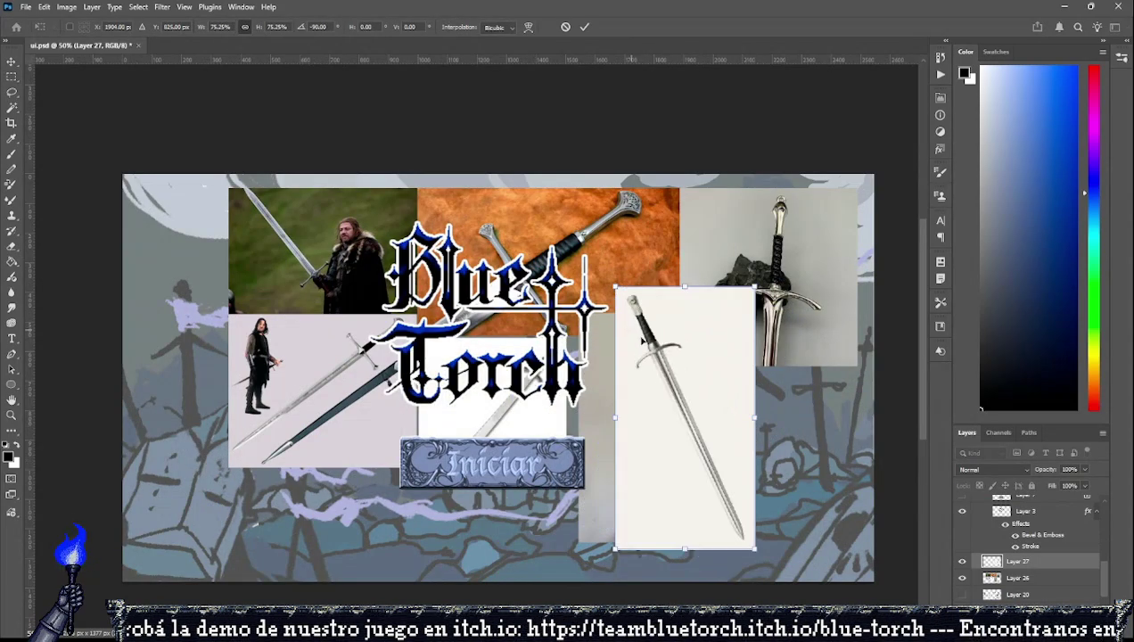
{"action": "left_click_drag", "start_coordinate": [711, 368], "coordinate": [765, 386]}
{"action": "left_click_drag", "start_coordinate": [803, 307], "coordinate": [783, 355]}
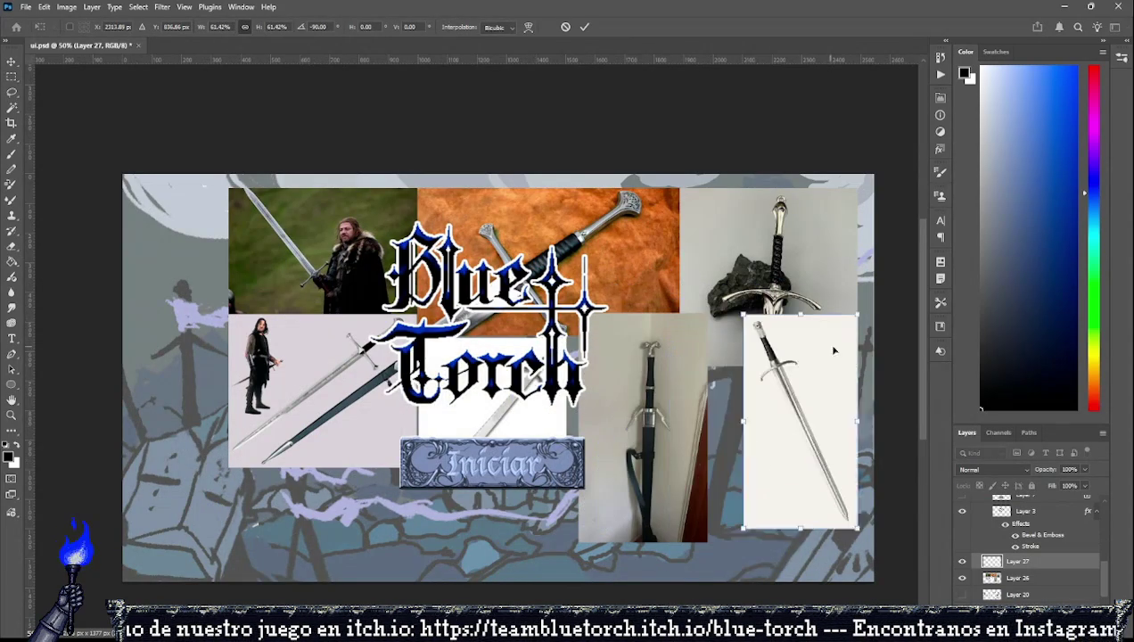
{"action": "left_click_drag", "start_coordinate": [750, 394], "coordinate": [792, 405]}
{"action": "key", "text": "shift+Left"}
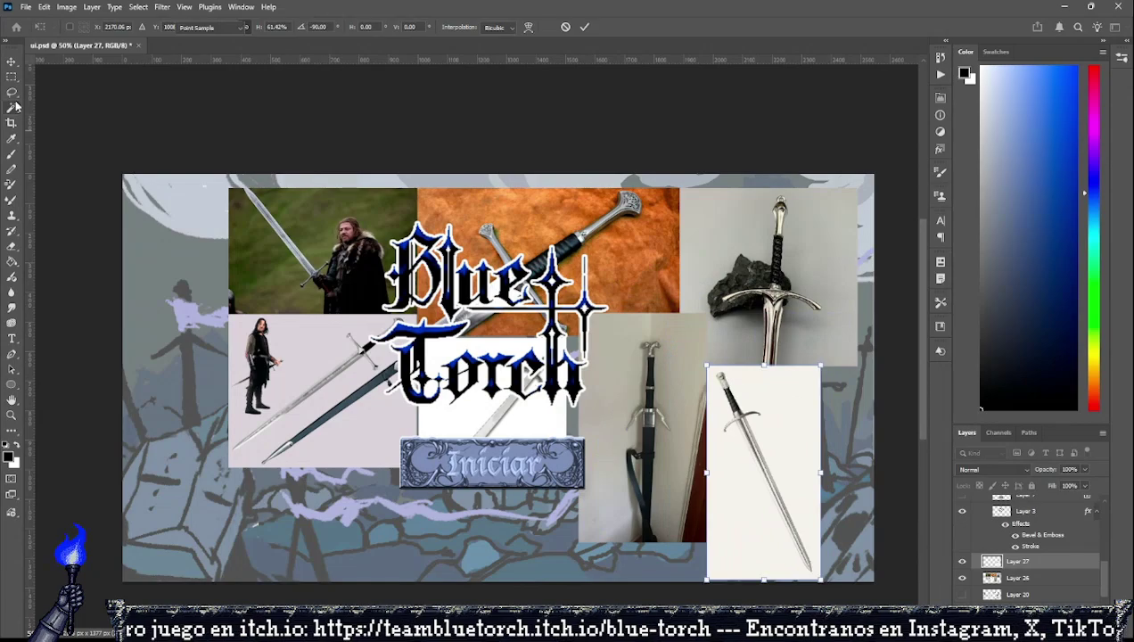
{"action": "left_click", "coordinate": [13, 107]}
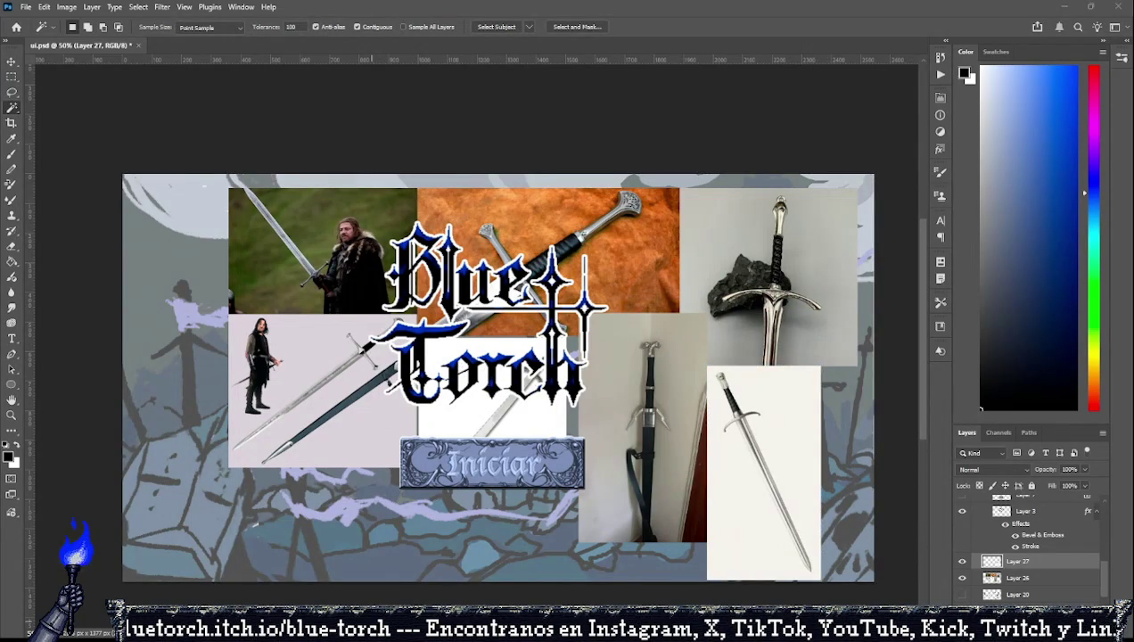
{"action": "key", "text": "ctrl+v"}
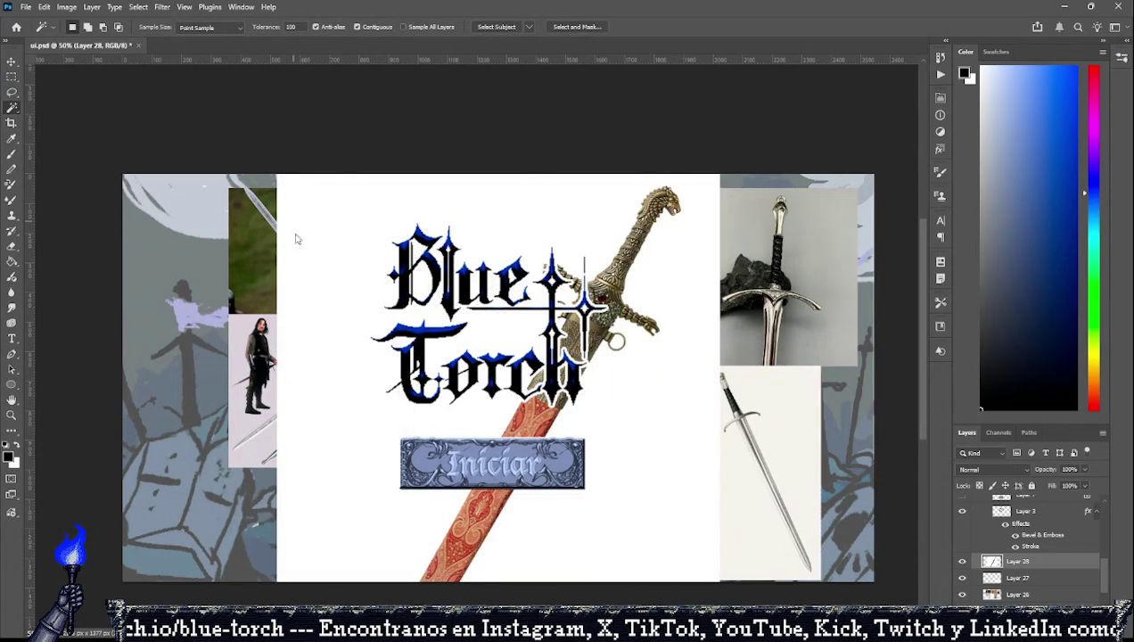
Scale the red ornate sword photo to about 27% and place it at top-left.
{"action": "left_click", "coordinate": [12, 79]}
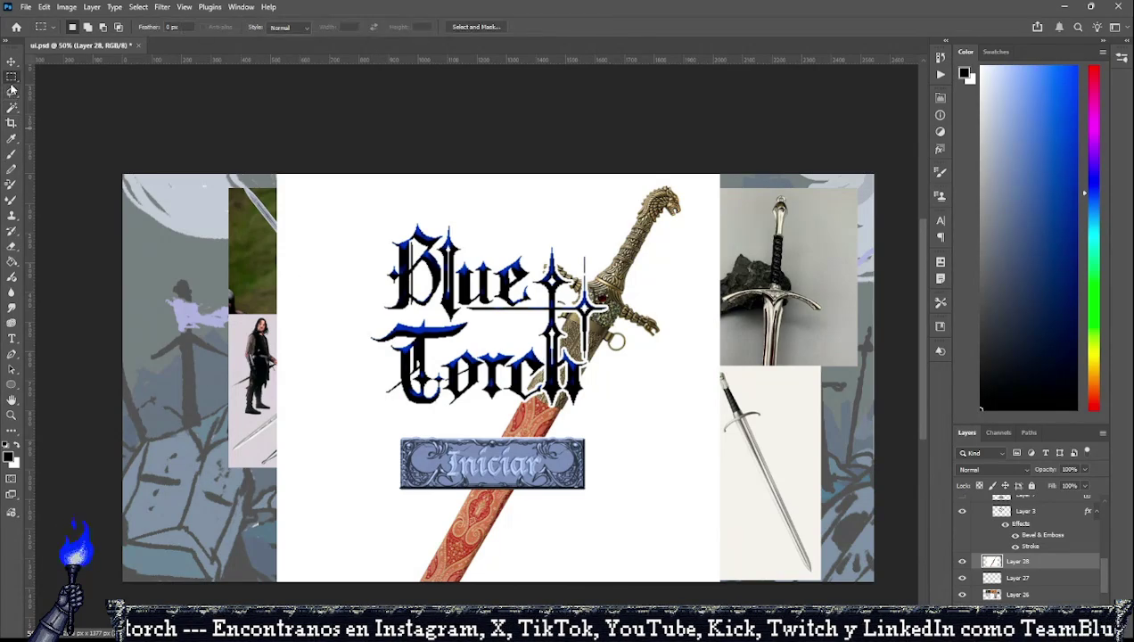
{"action": "key", "text": "ctrl+t"}
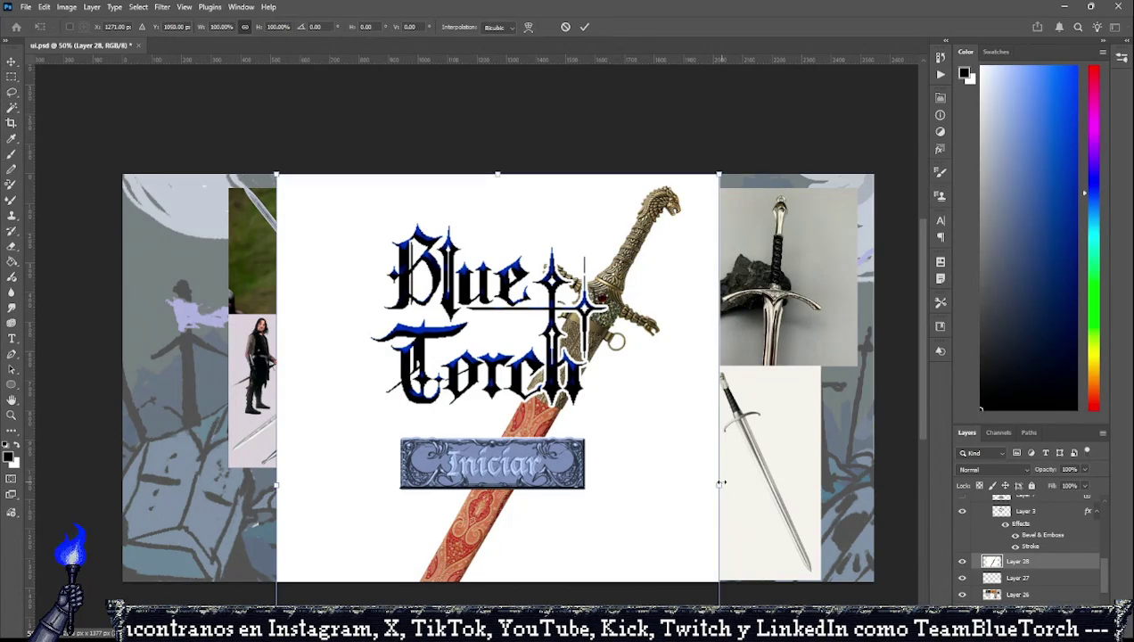
{"action": "left_click_drag", "start_coordinate": [721, 482], "coordinate": [445, 464]}
{"action": "left_click_drag", "start_coordinate": [357, 434], "coordinate": [285, 356]}
{"action": "left_click_drag", "start_coordinate": [362, 349], "coordinate": [289, 349]}
{"action": "left_click_drag", "start_coordinate": [254, 303], "coordinate": [203, 252]}
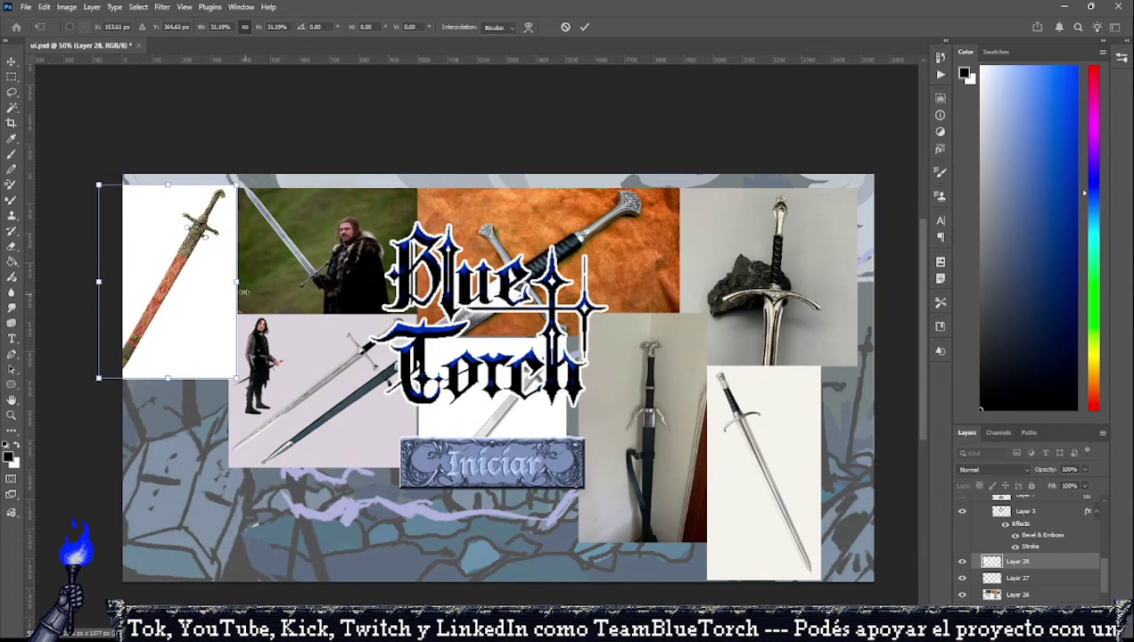
{"action": "left_click_drag", "start_coordinate": [242, 291], "coordinate": [198, 272]}
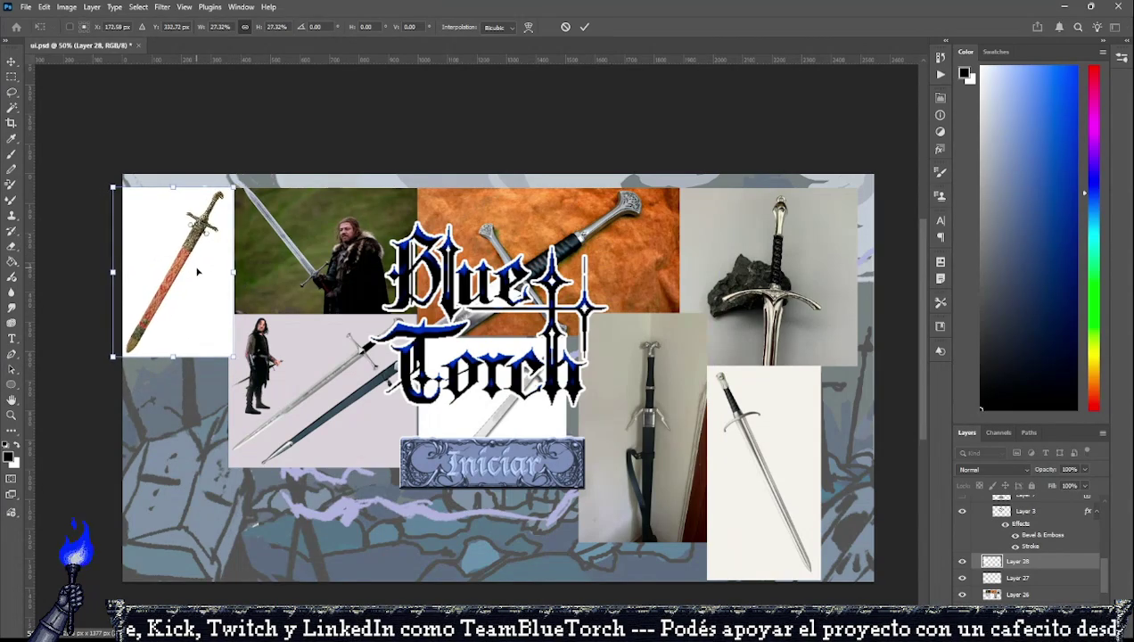
{"action": "left_click", "coordinate": [11, 91]}
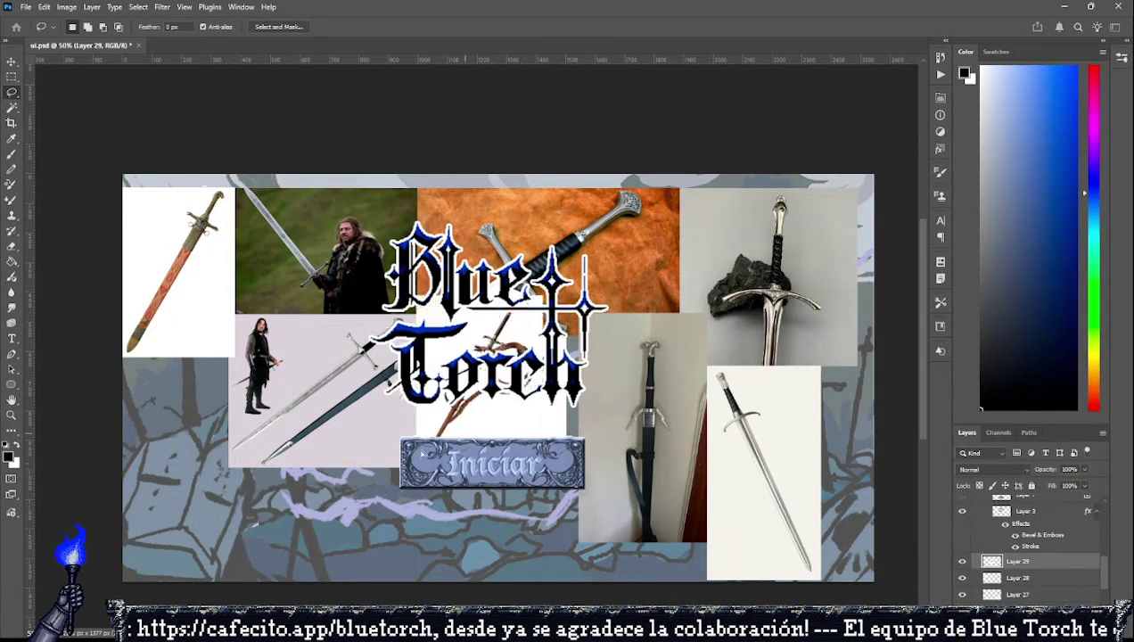
Paste a belted sword photo at lower left and merge the reference photos with Ctrl+E.
{"action": "key", "text": "ctrl+v"}
{"action": "left_click_drag", "start_coordinate": [181, 496], "coordinate": [163, 500]}
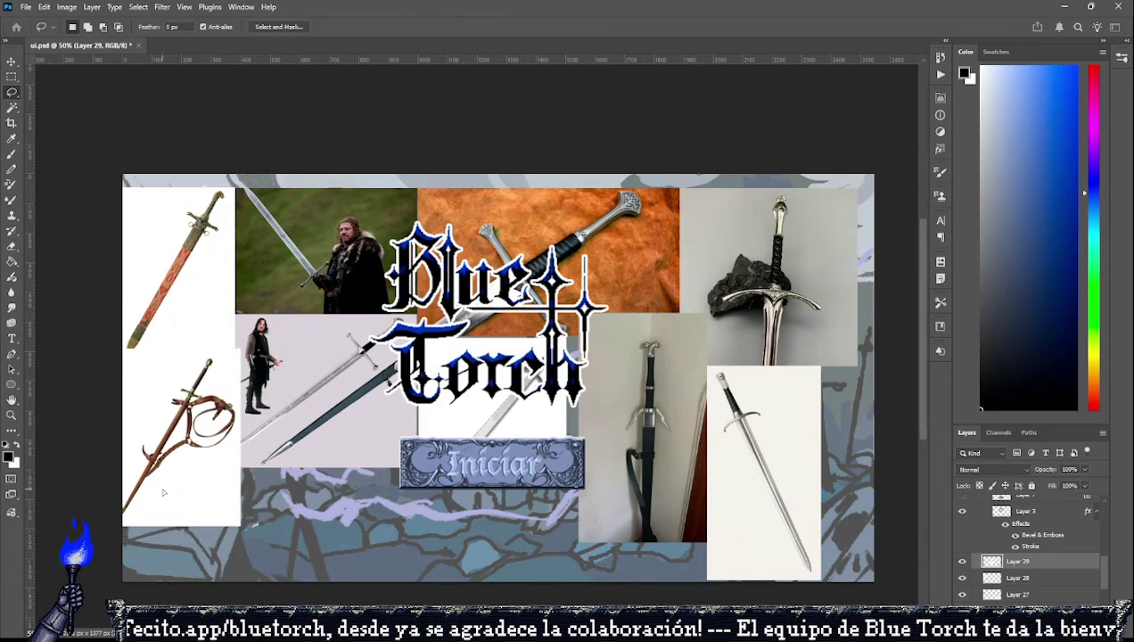
{"action": "scroll", "coordinate": [1032, 559], "scroll_direction": "down", "scroll_amount": 1}
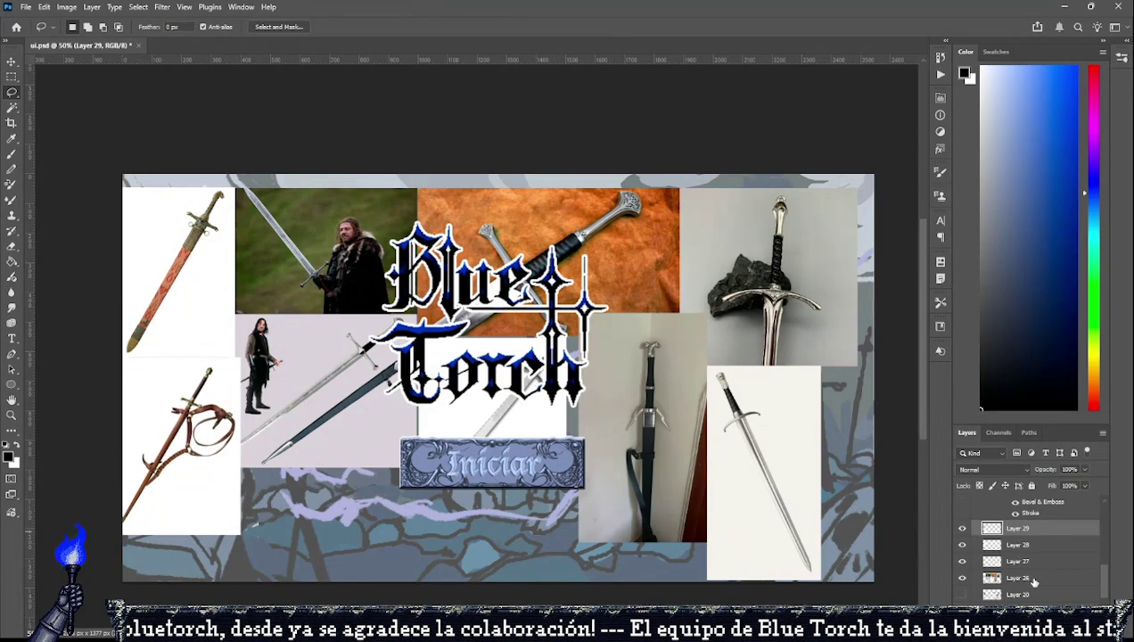
{"action": "scroll", "coordinate": [1032, 559], "scroll_direction": "down", "scroll_amount": 1}
{"action": "key", "text": "ctrl+e"}
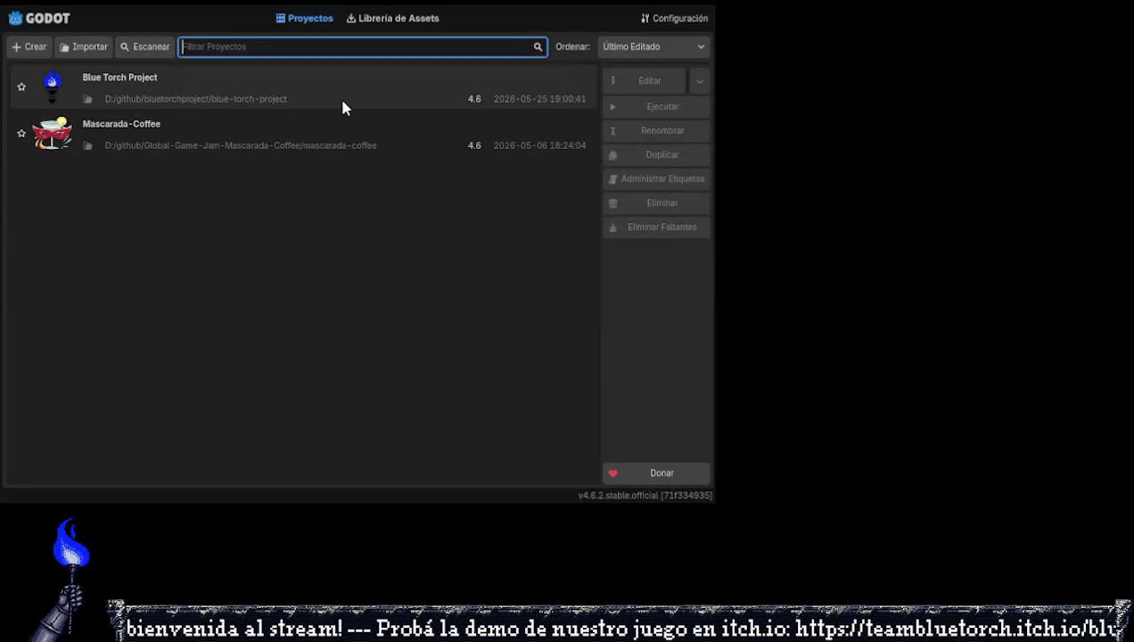
Open the Blue Torch Project from the Godot Project Manager.
{"action": "double_click", "coordinate": [342, 106]}
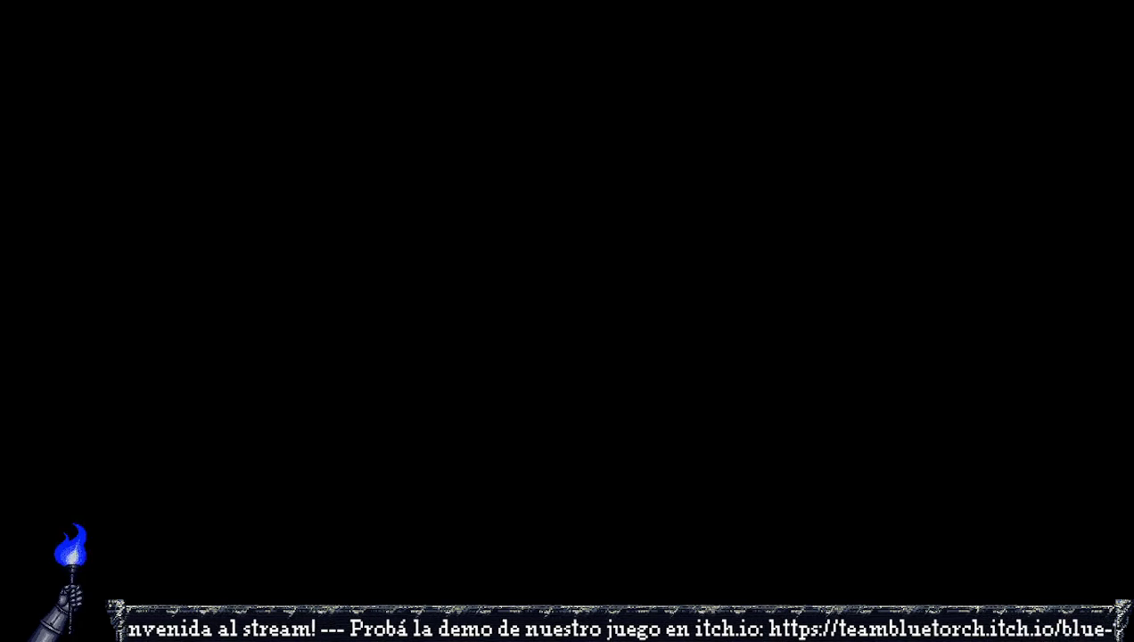